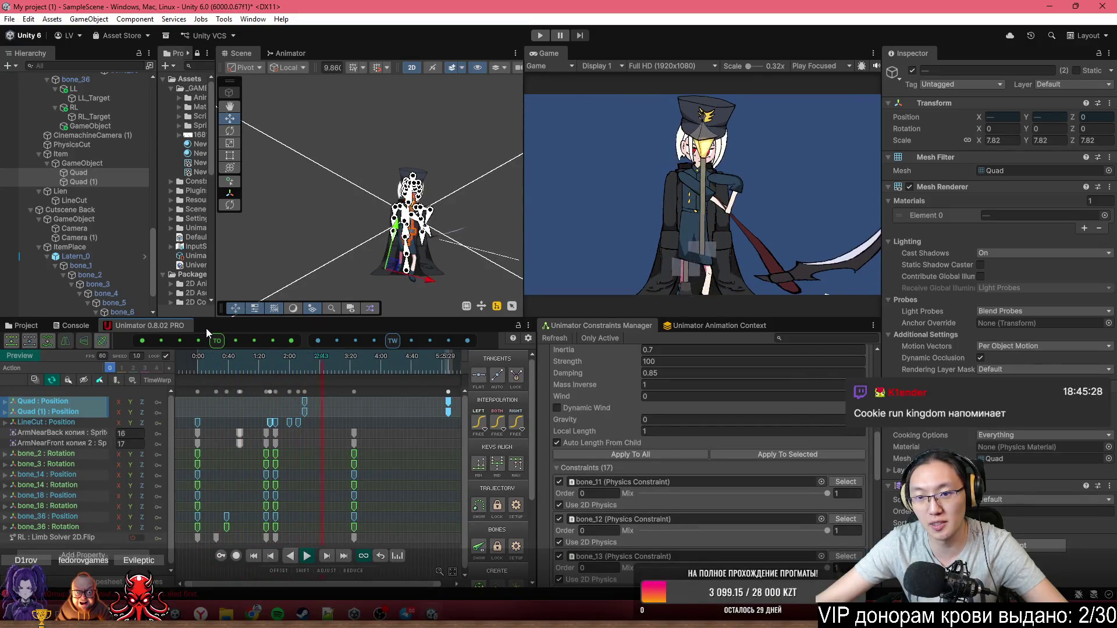
- Drag the Quad and Quad (1) Position keyframes later in the Action.anim timeline
scroll(399, 422, down, 2)
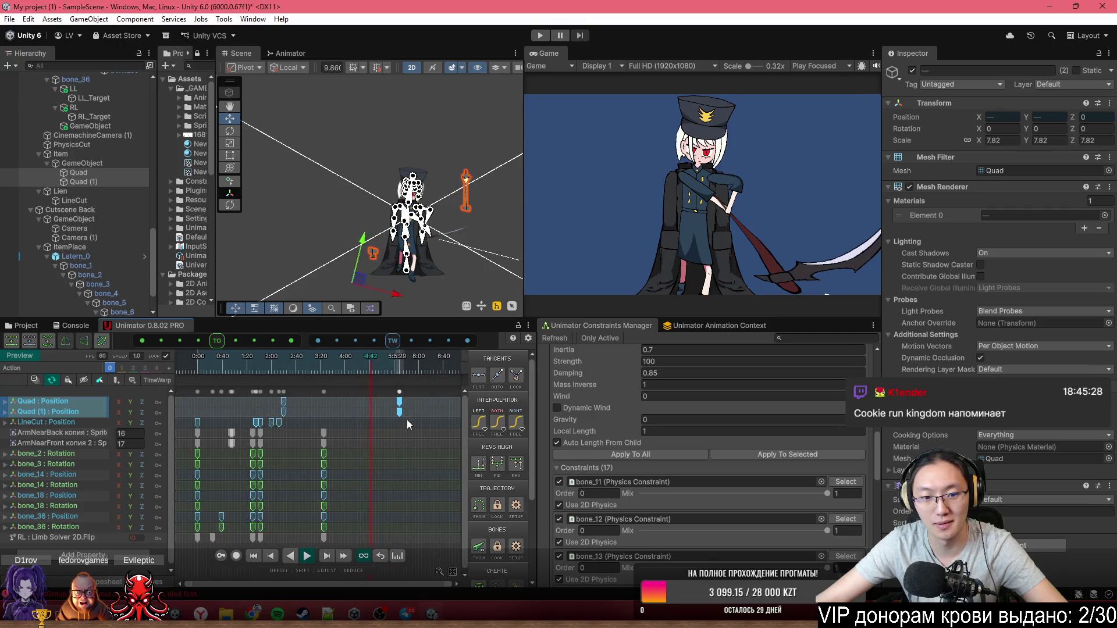
drag(400, 396, 463, 399)
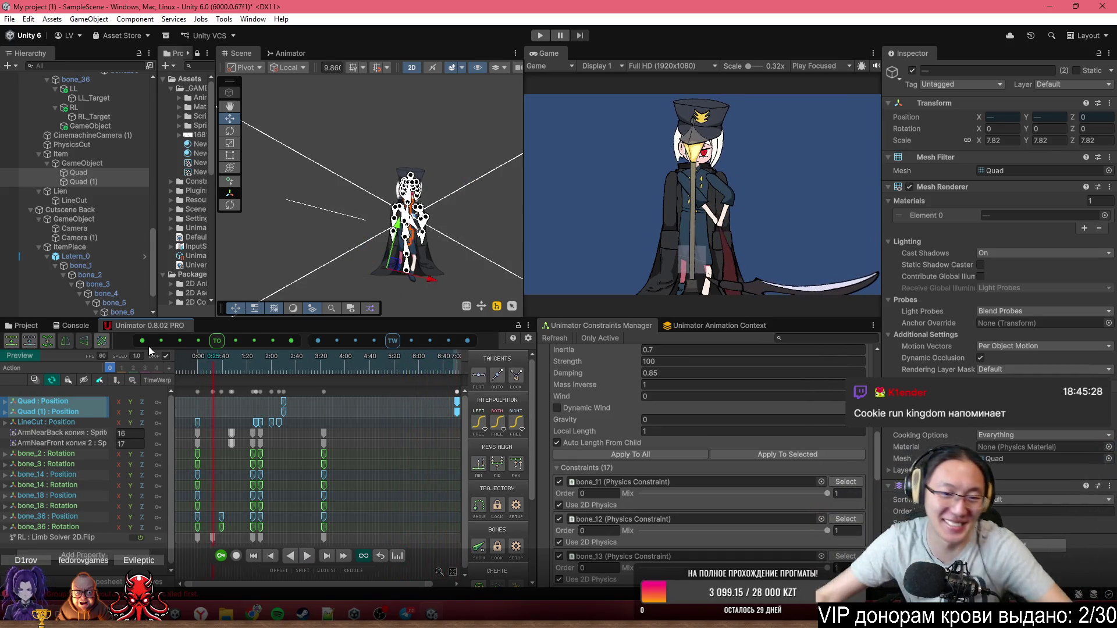
scroll(296, 383, up, 2)
scroll(385, 429, left, 2)
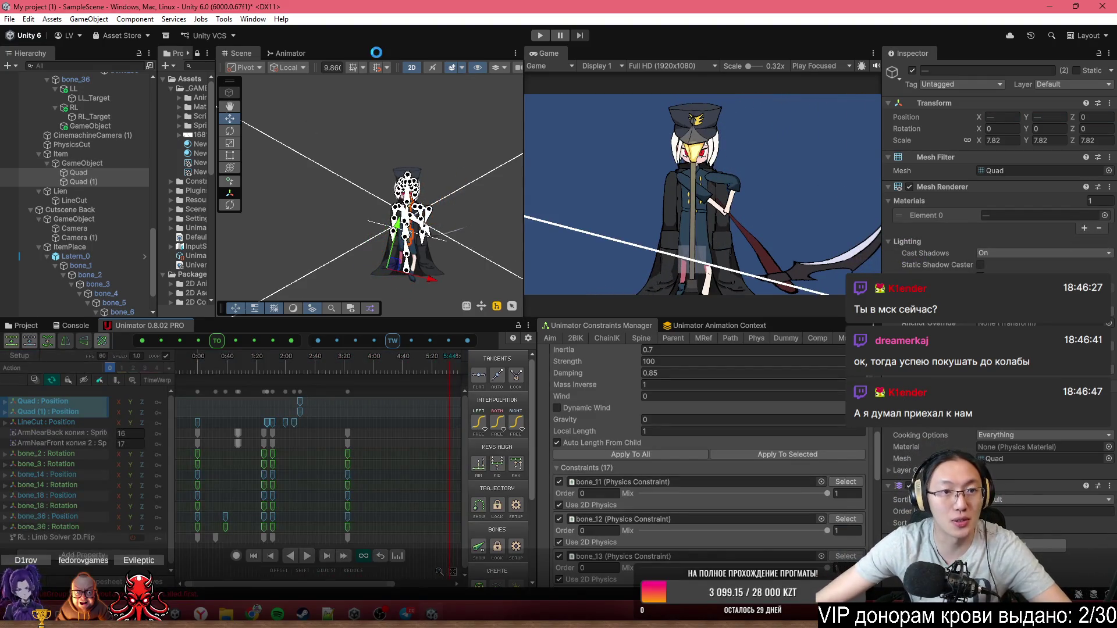
- Zoom the Scene view out to the red backdrop and minimize the Unity editor
scroll(409, 149, down, 5)
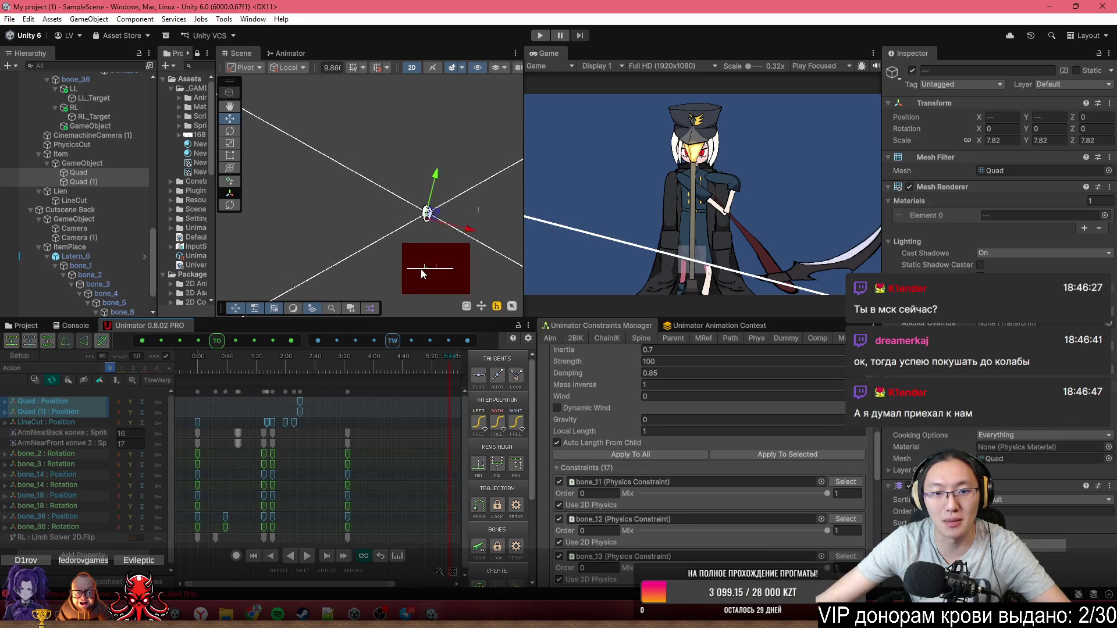
scroll(431, 289, up, 3)
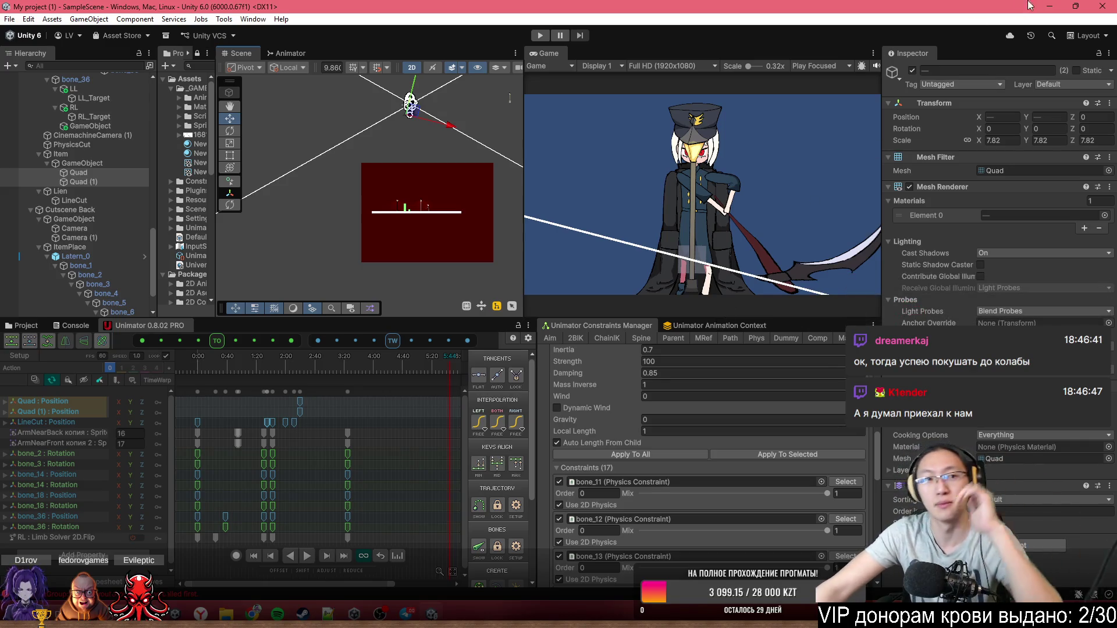
click(1059, 7)
- Minimize Unity Hub and open Рисовашки.psb from the desktop in Photoshop
click(752, 115)
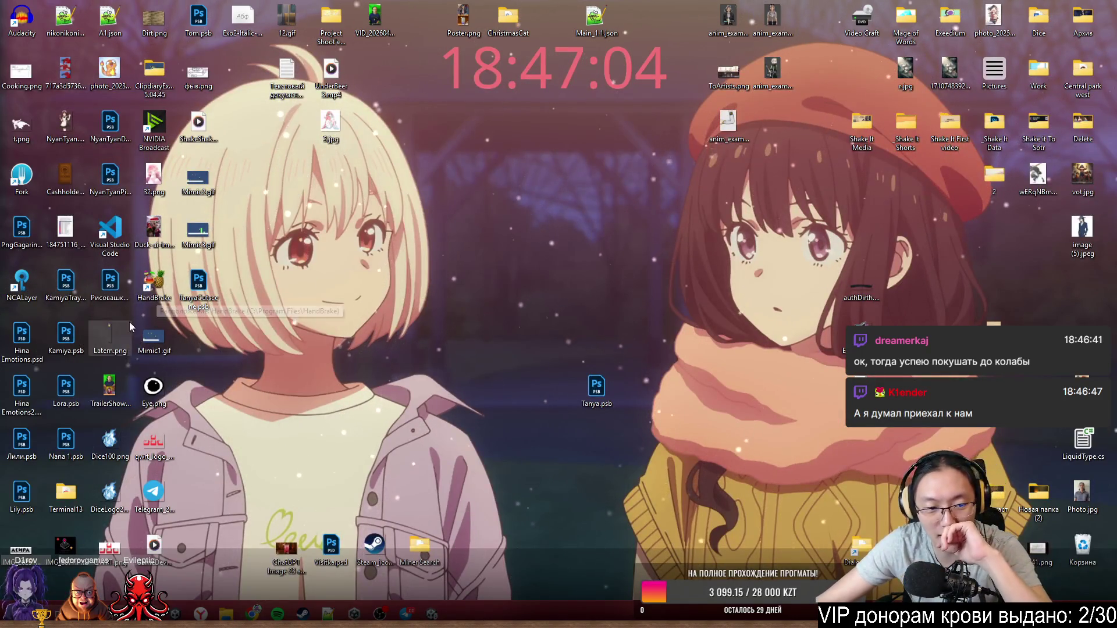
click(109, 285)
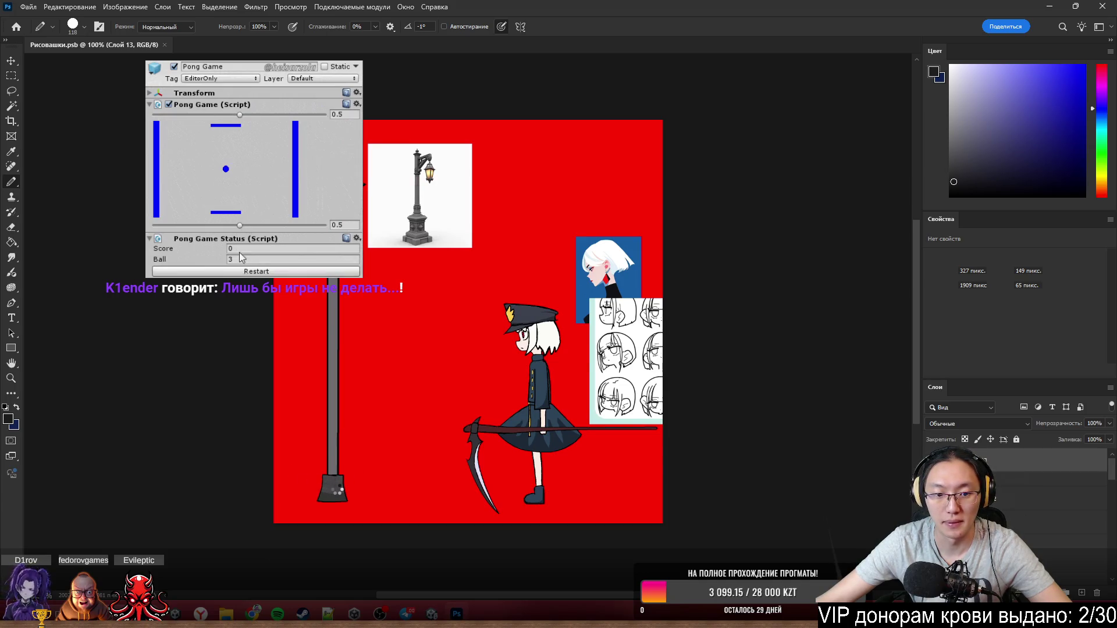
- Zoom into the red lamp-and-scythe canvas and reduce the brush to 5 px
scroll(337, 492, up, 3)
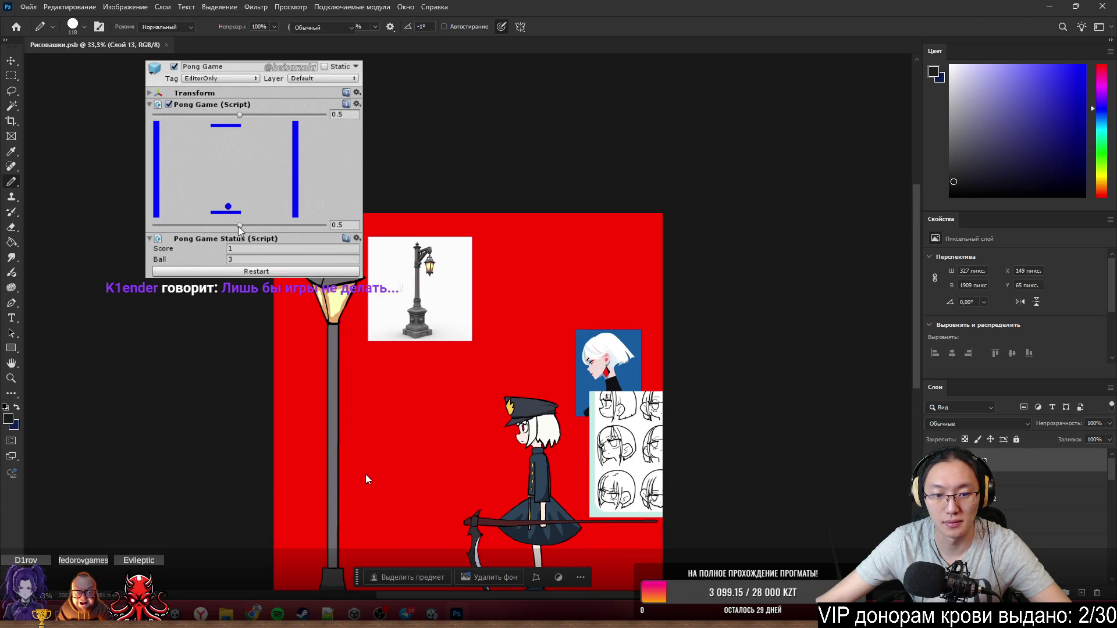
scroll(703, 482, down, 2)
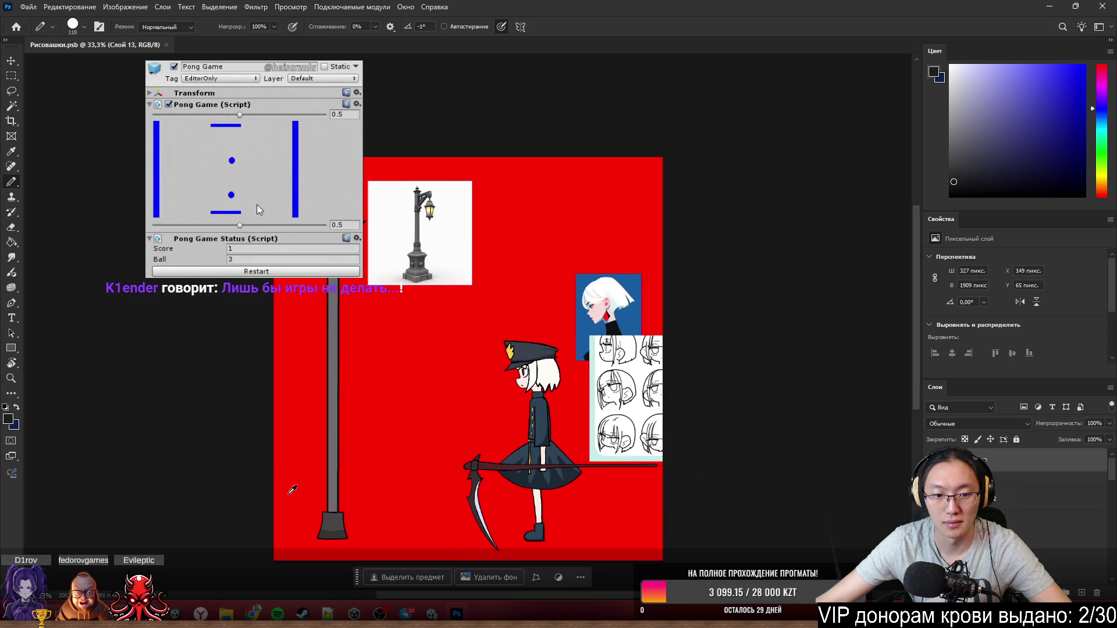
scroll(351, 520, up, 4)
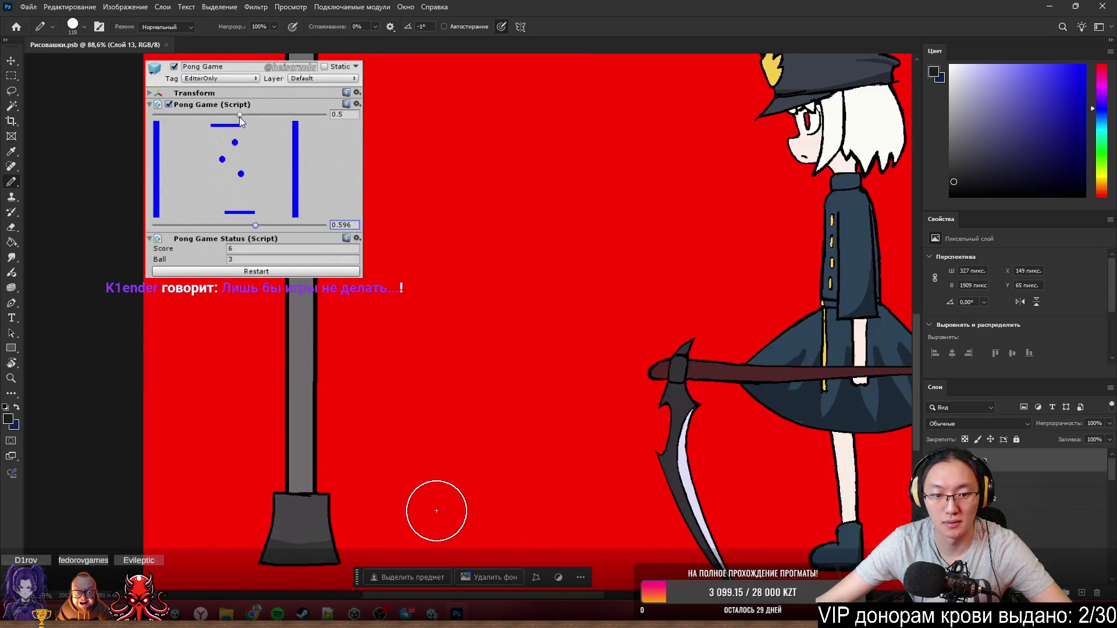
scroll(436, 511, down, 2)
scroll(437, 511, right, 2)
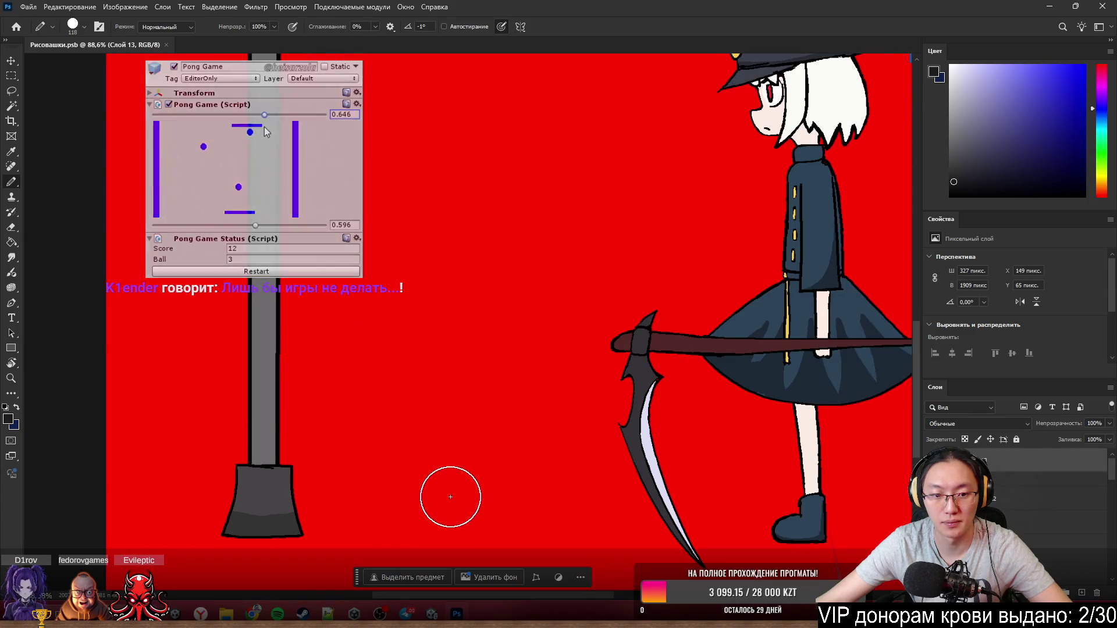
mouse_move(379, 443)
mouse_down()
mouse_move(324, 424)
mouse_move(362, 405)
mouse_up()
scroll(347, 420, up, 4)
scroll(347, 420, up, 2)
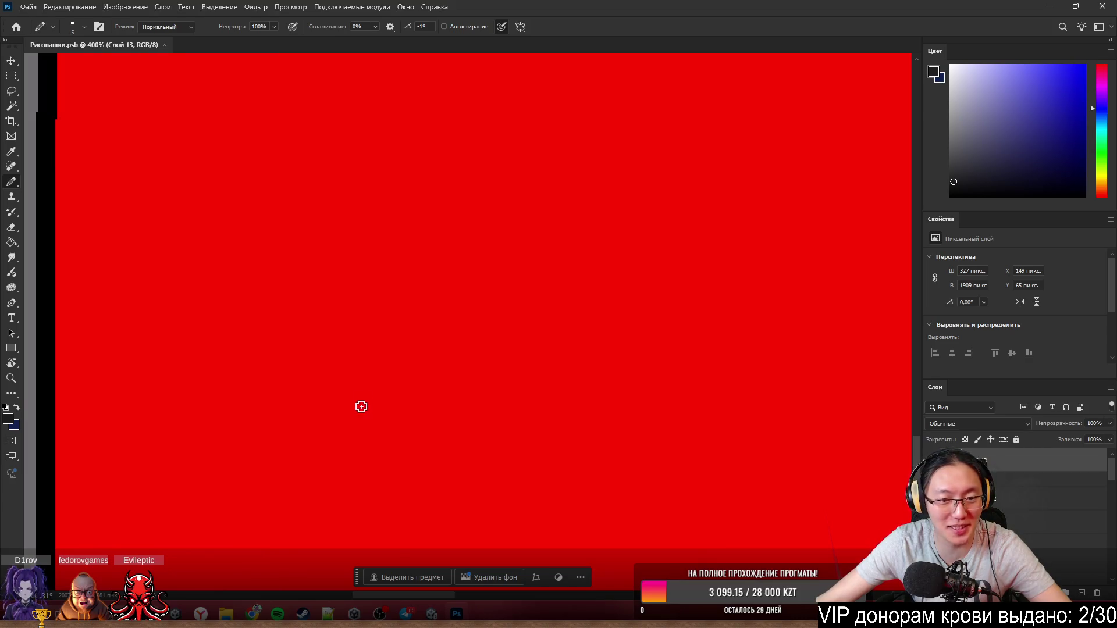
scroll(362, 405, down, 3)
scroll(493, 399, down, 4)
scroll(495, 419, up, 2)
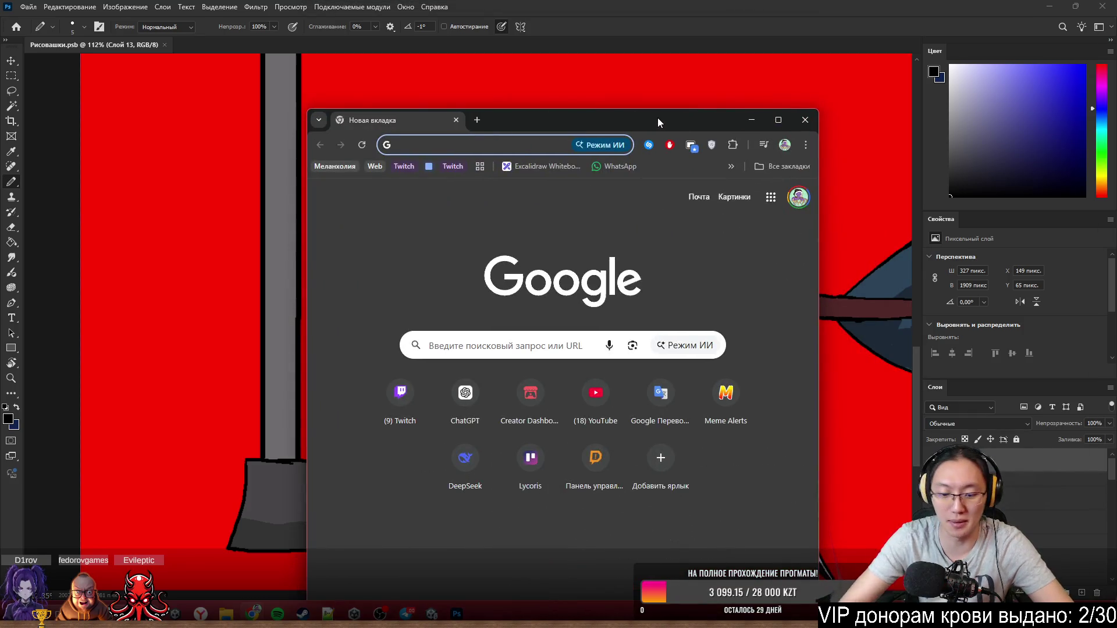
- Load it.pinterest.com in the Chrome address bar
text(шею)
key(BackSpace)
key(BackSpace)
key(BackSpace)
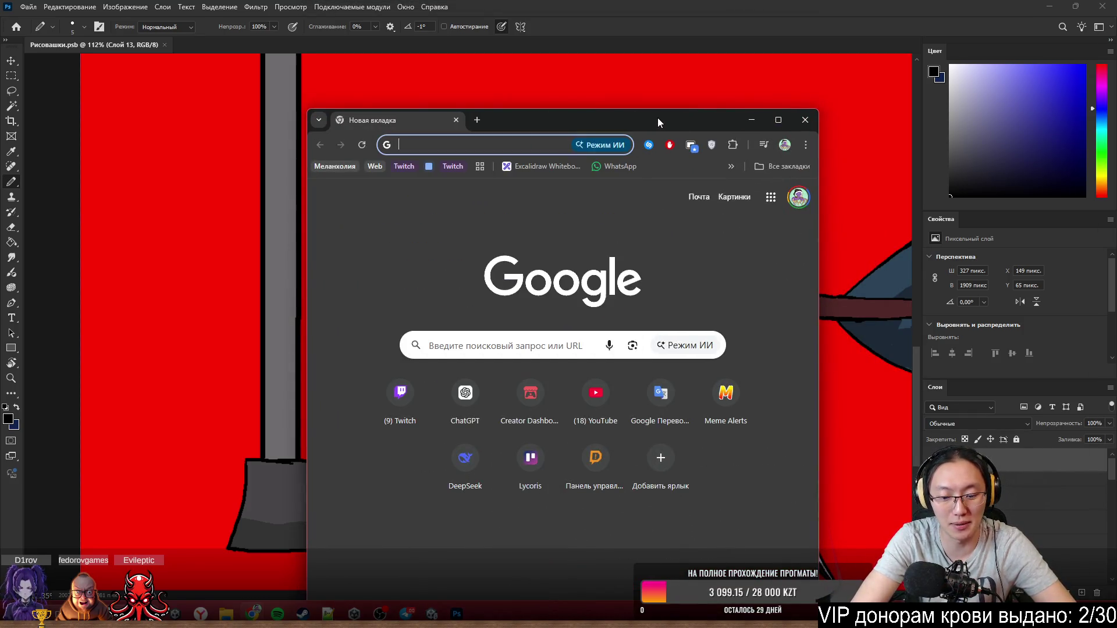
text(it/)
key(BackSpace)
text(.)
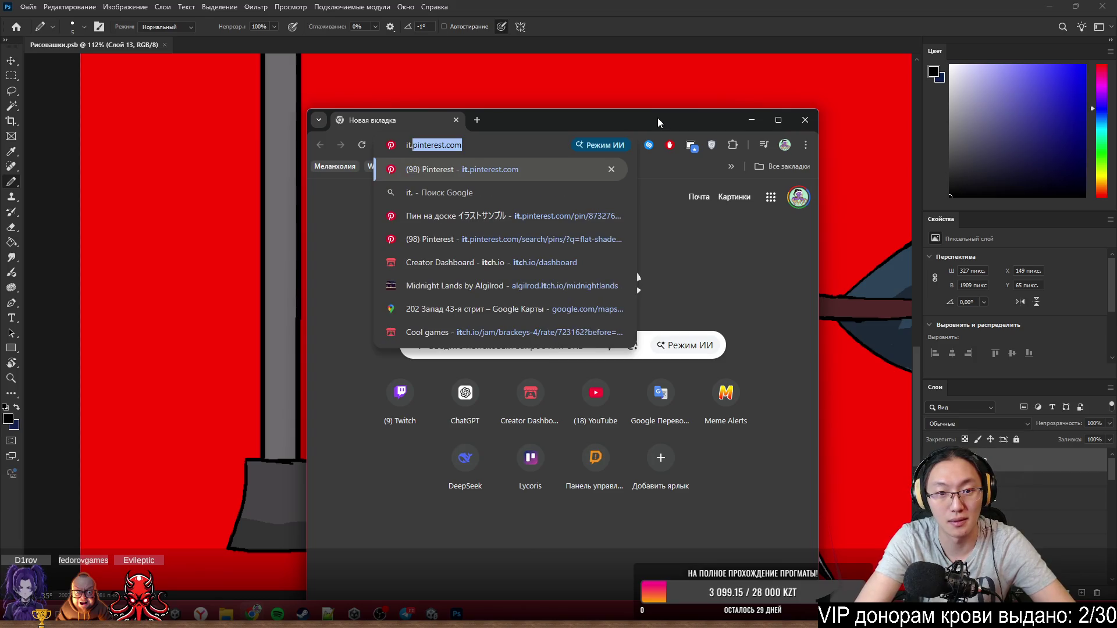
key(Return)
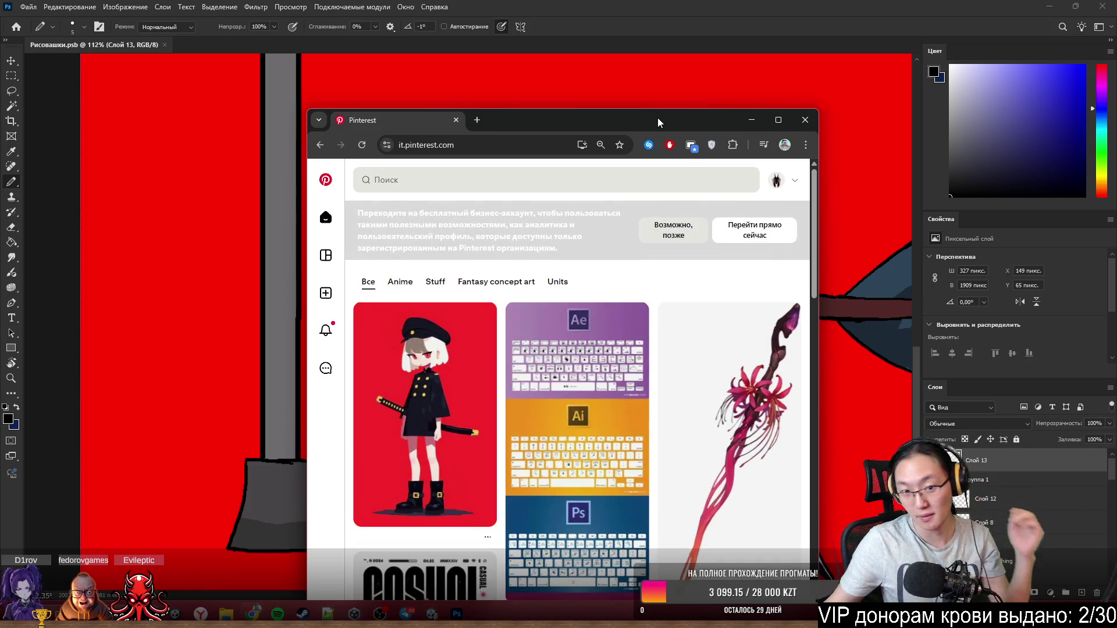
- Search Pinterest for 'flat-shared chest' and maximize the browser window
click(449, 179)
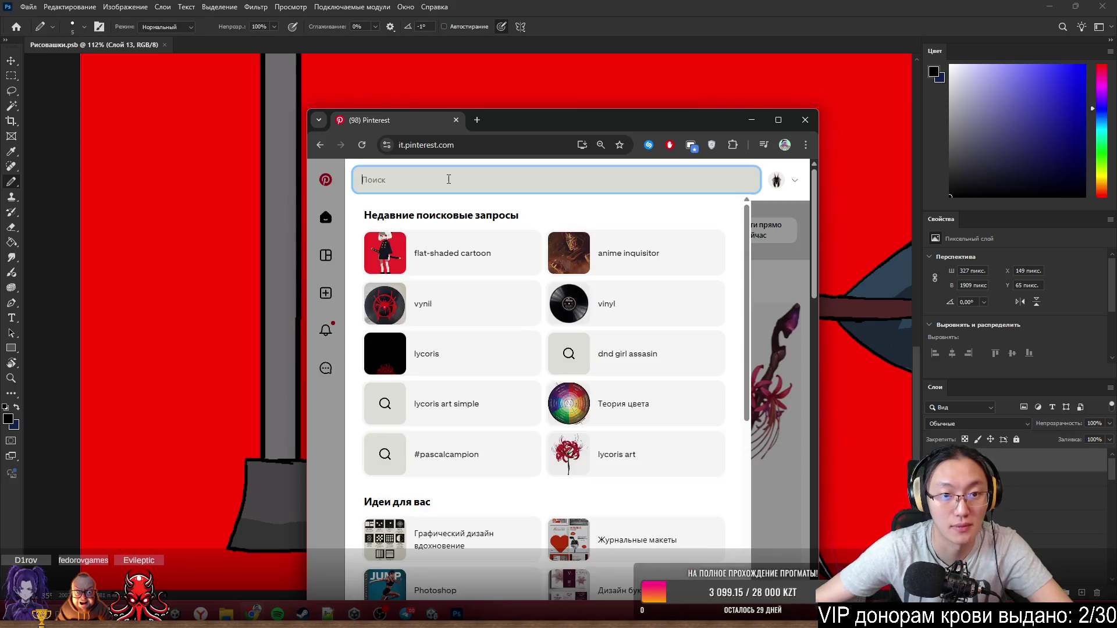
text(fl)
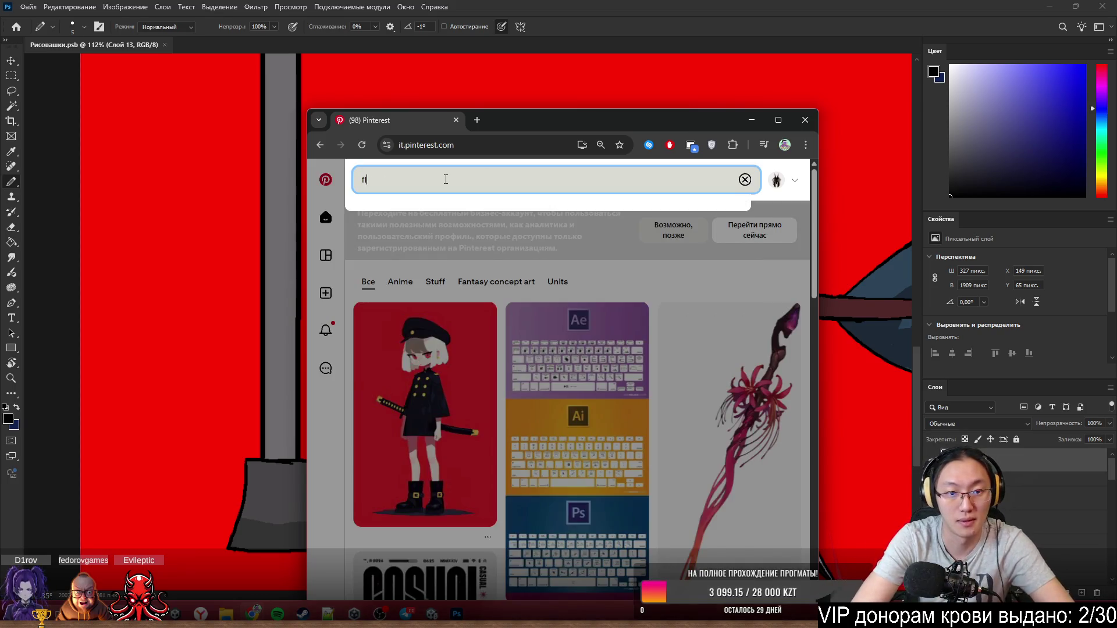
text(at-s)
text(ga)
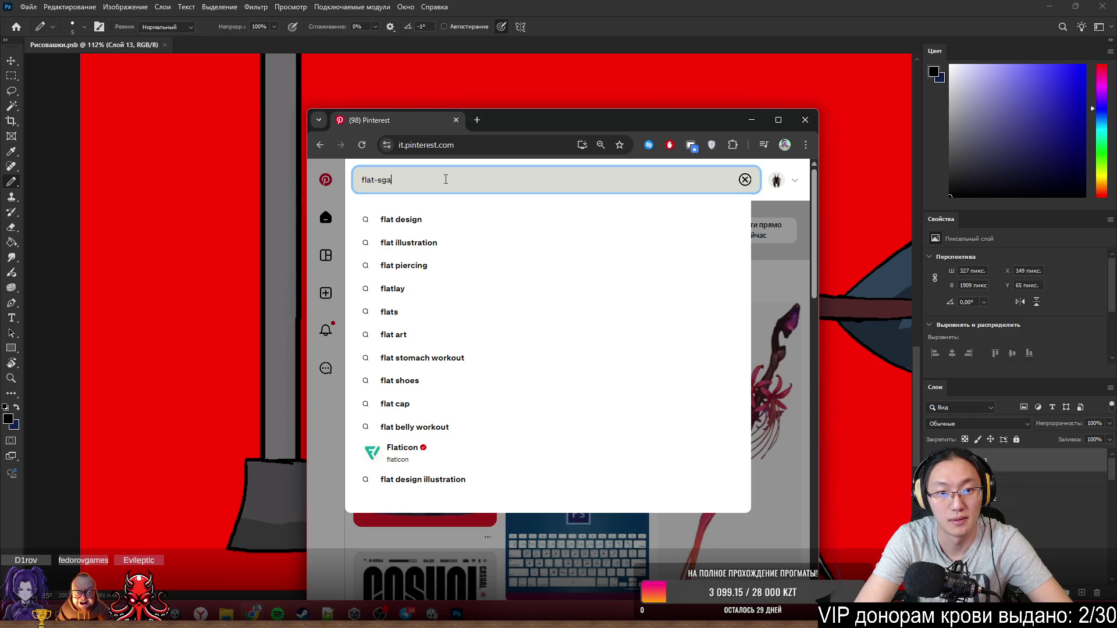
key(BackSpace)
key(BackSpace)
text(hared c)
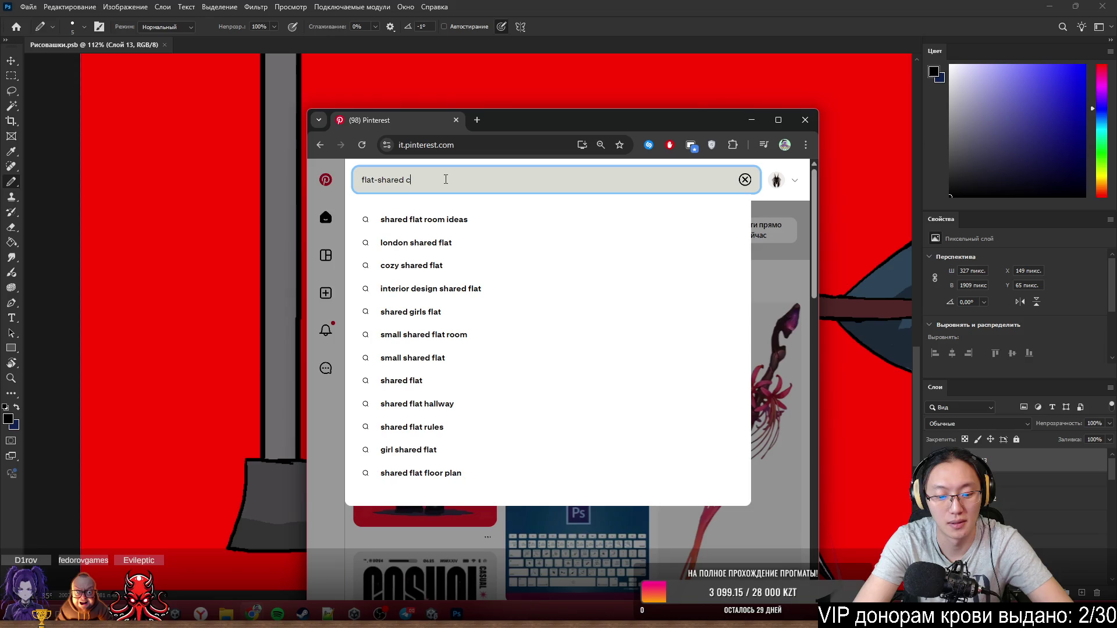
text(hest)
key(Return)
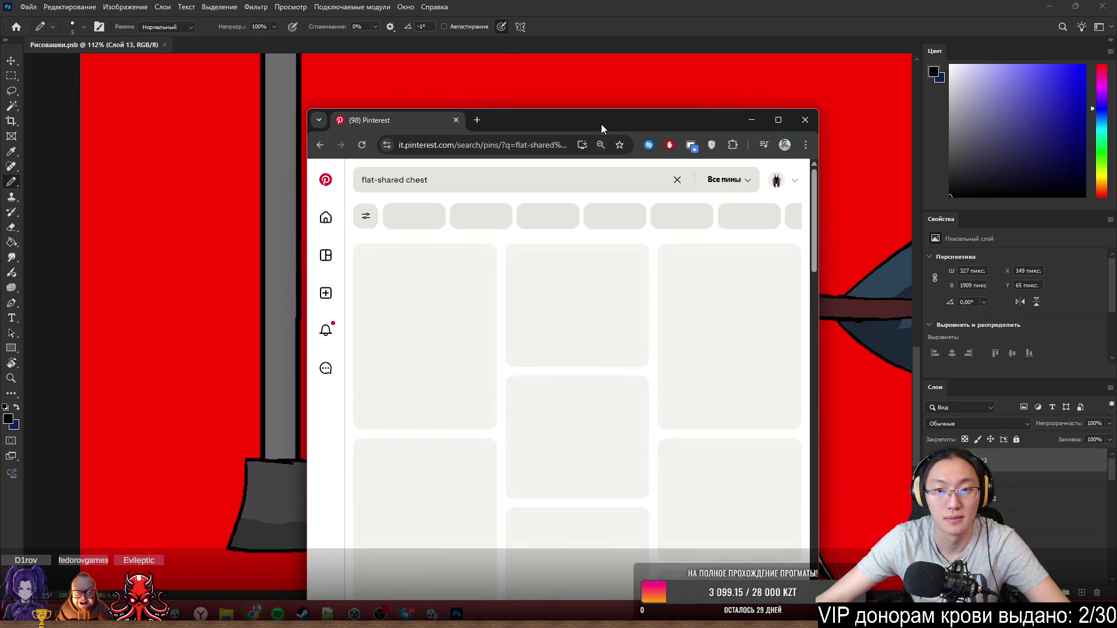
drag(602, 124, 595, 9)
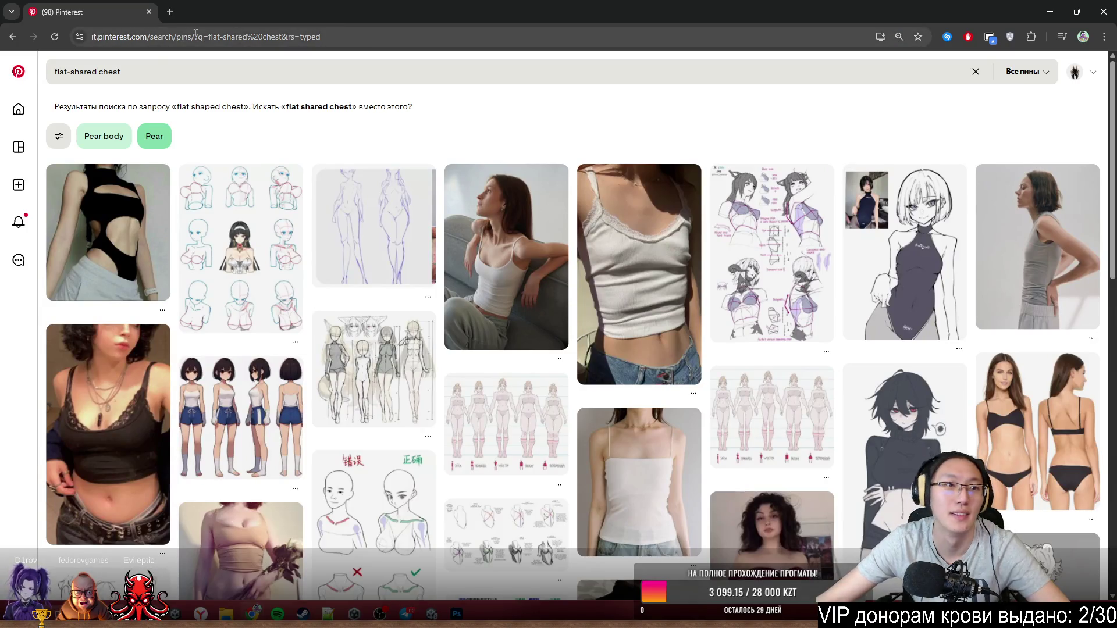
- Change the query to 'flat-shared cheast', rerun it, and restore the window size
click(114, 71)
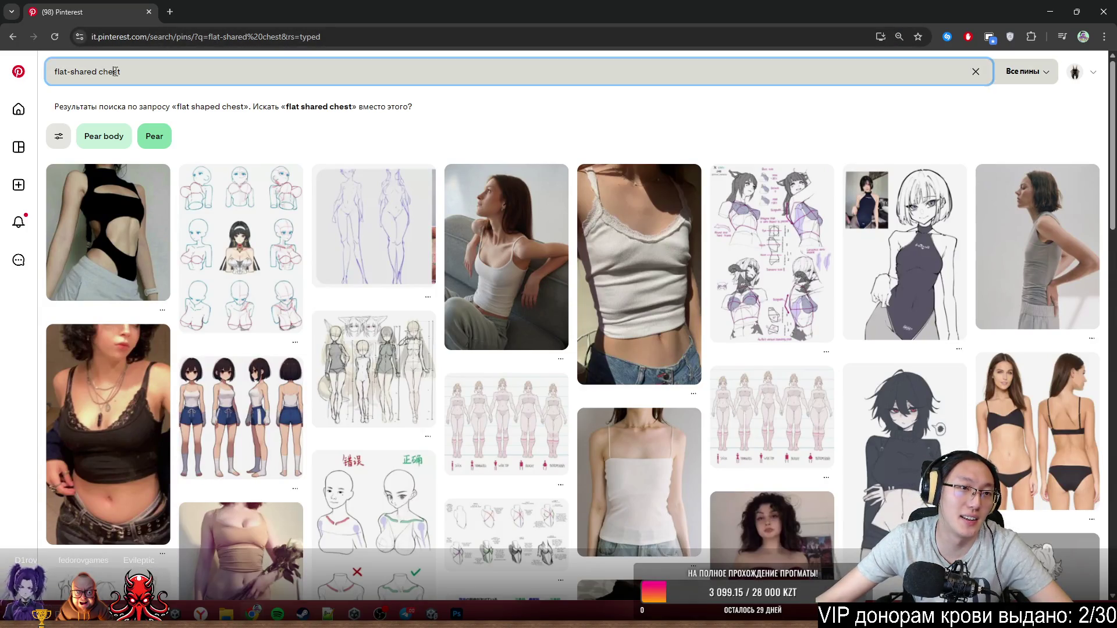
text(a)
key(Return)
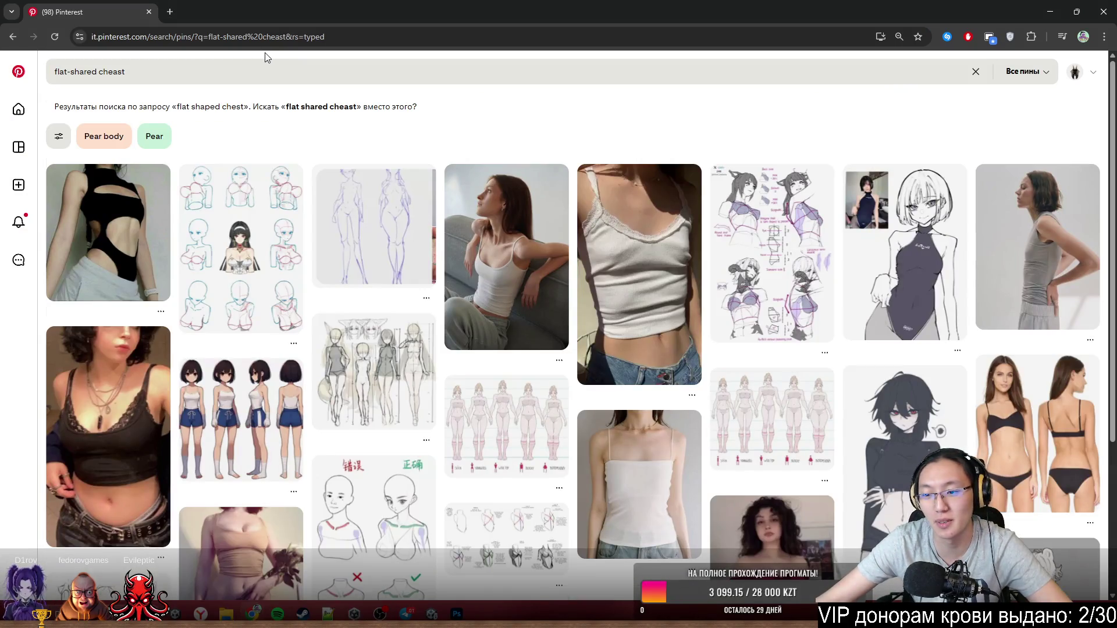
mouse_move(267, 11)
mouse_down()
mouse_move(233, 35)
mouse_move(389, 227)
mouse_up()
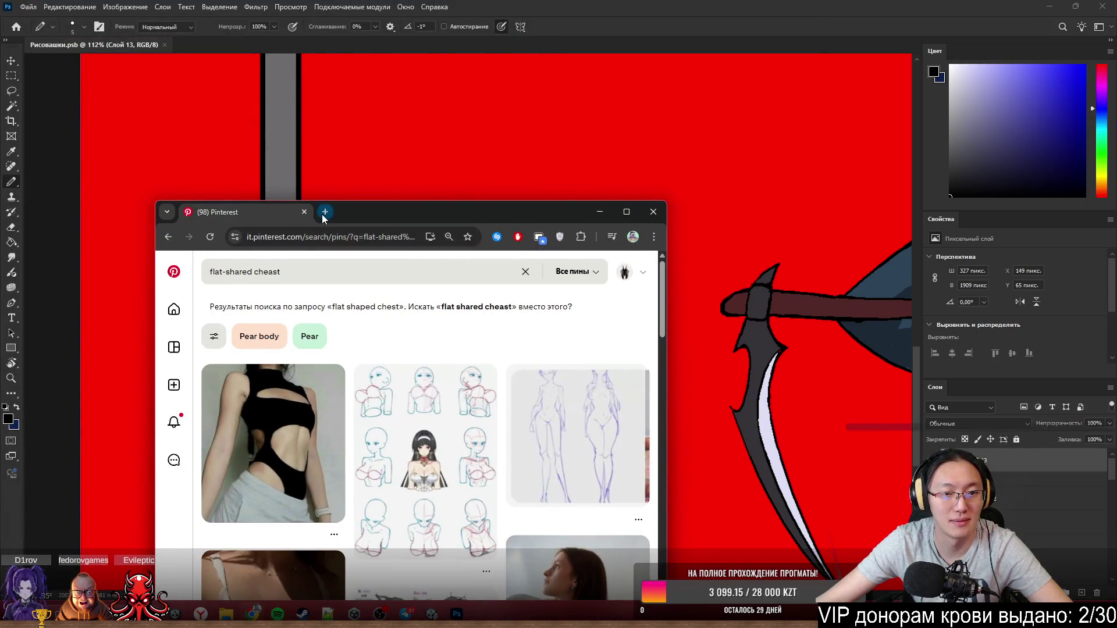
- In a new tab, translate the Russian word 'сундук' to 'chest' with Google Translate
click(324, 213)
text(tr)
key(Return)
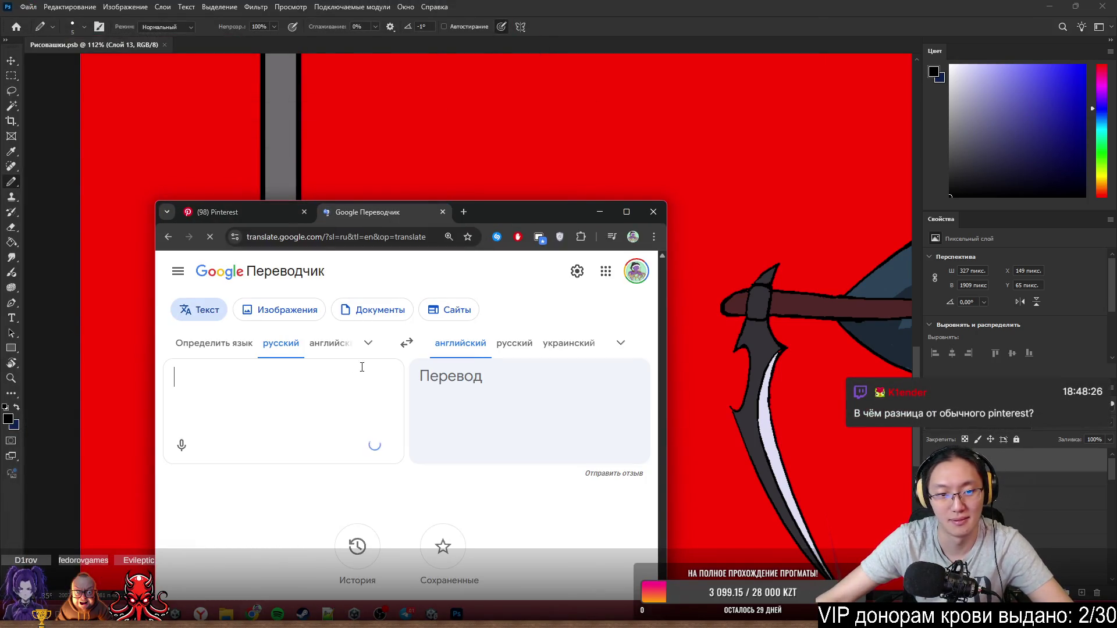
text(сун)
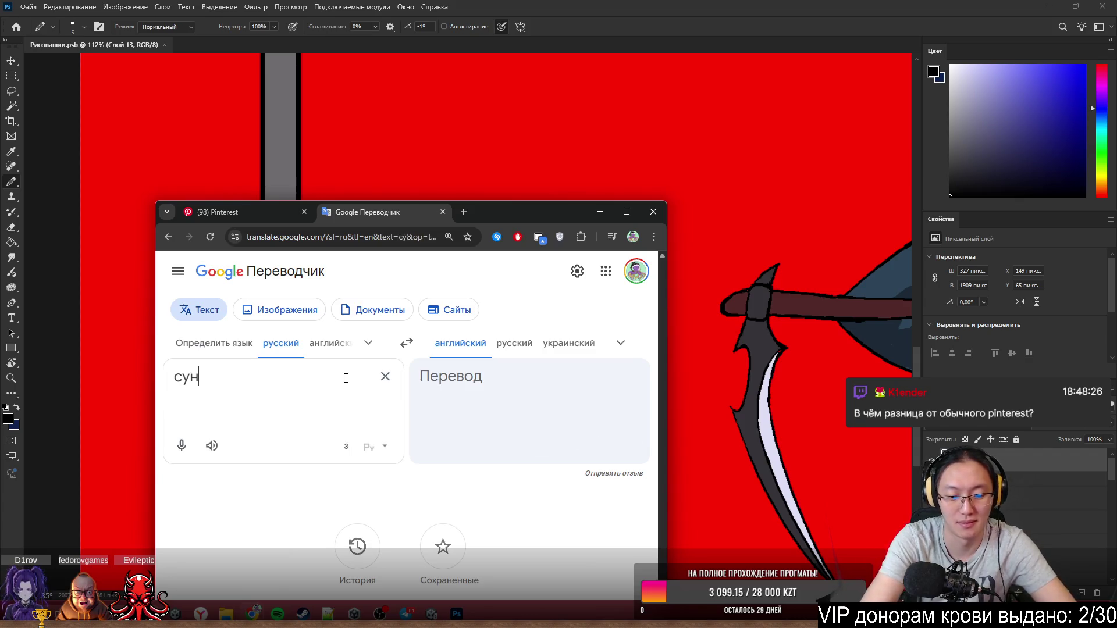
text(дкк)
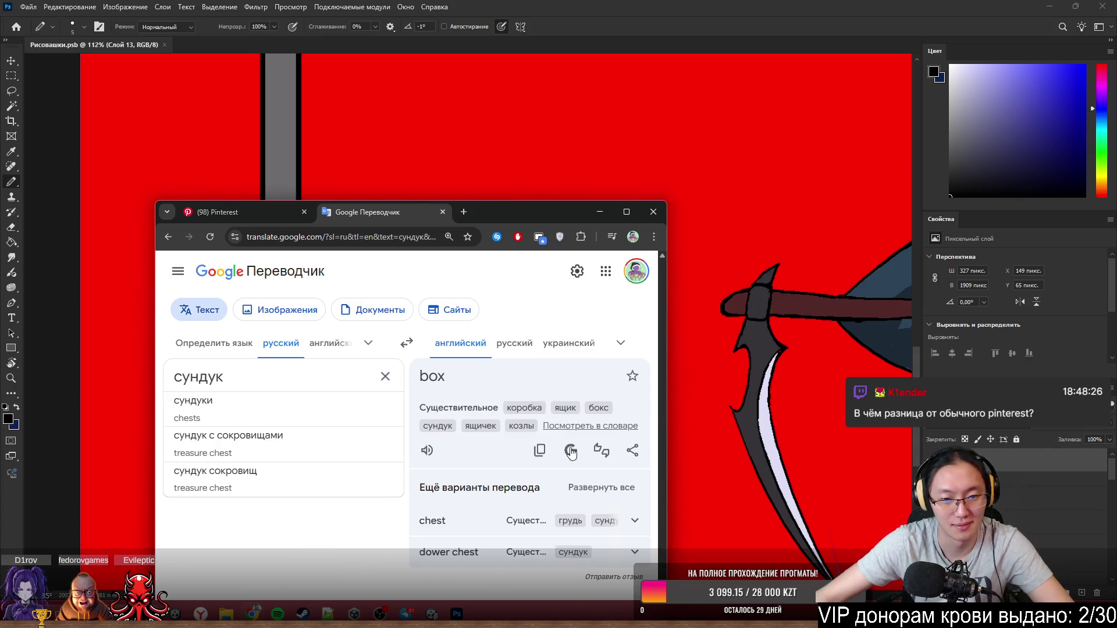
drag(446, 527, 407, 527)
click(465, 524)
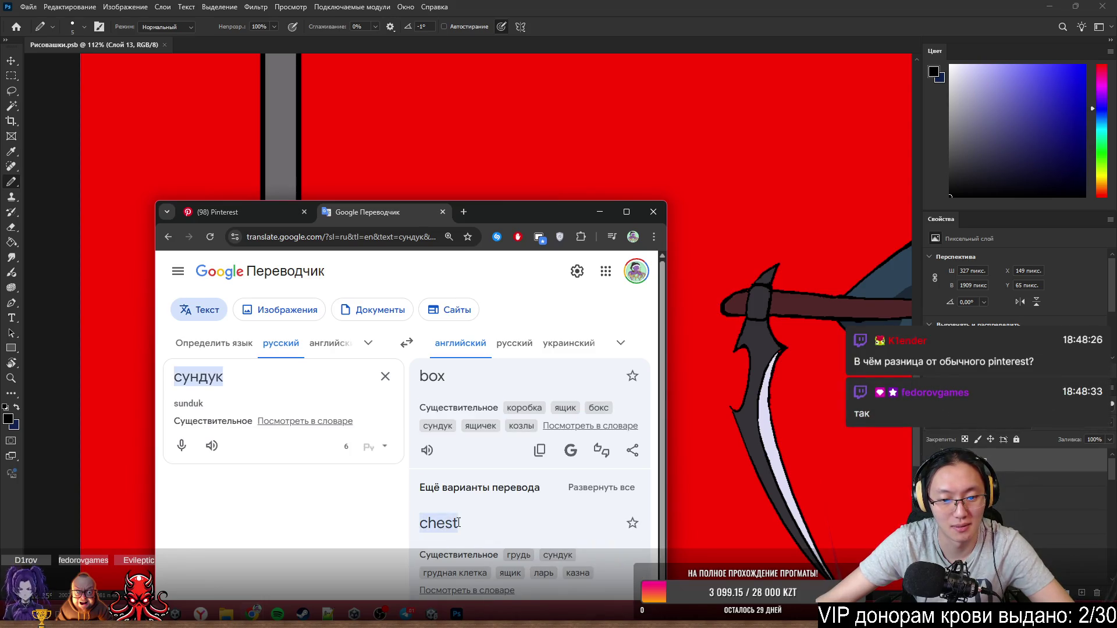
- Resubmit the Pinterest chest search and enlarge the browser to browse results
click(258, 215)
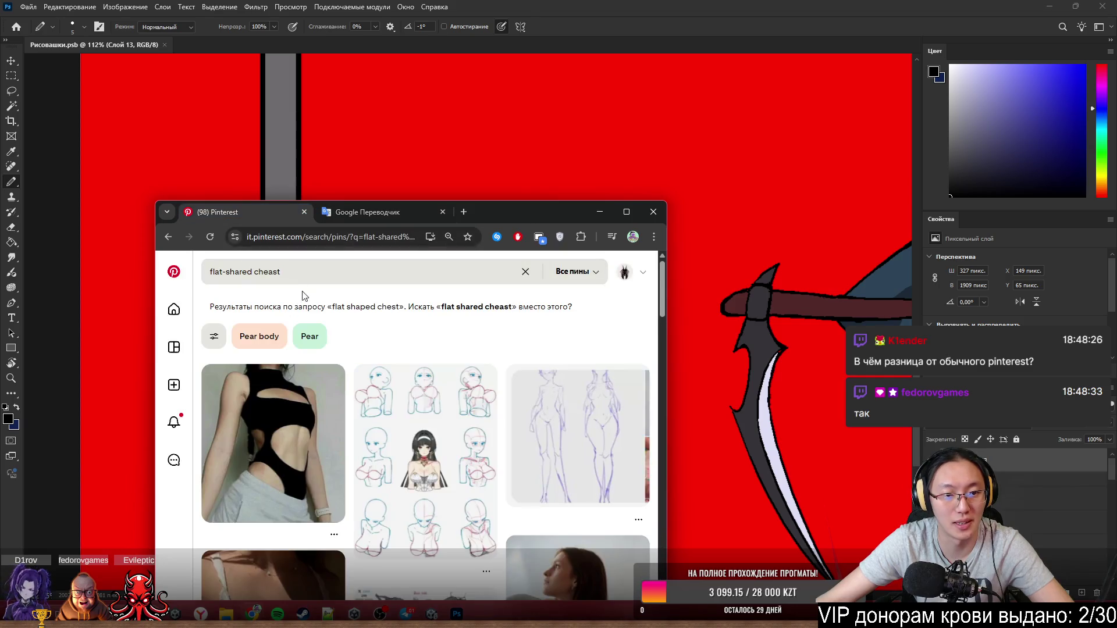
click(290, 272)
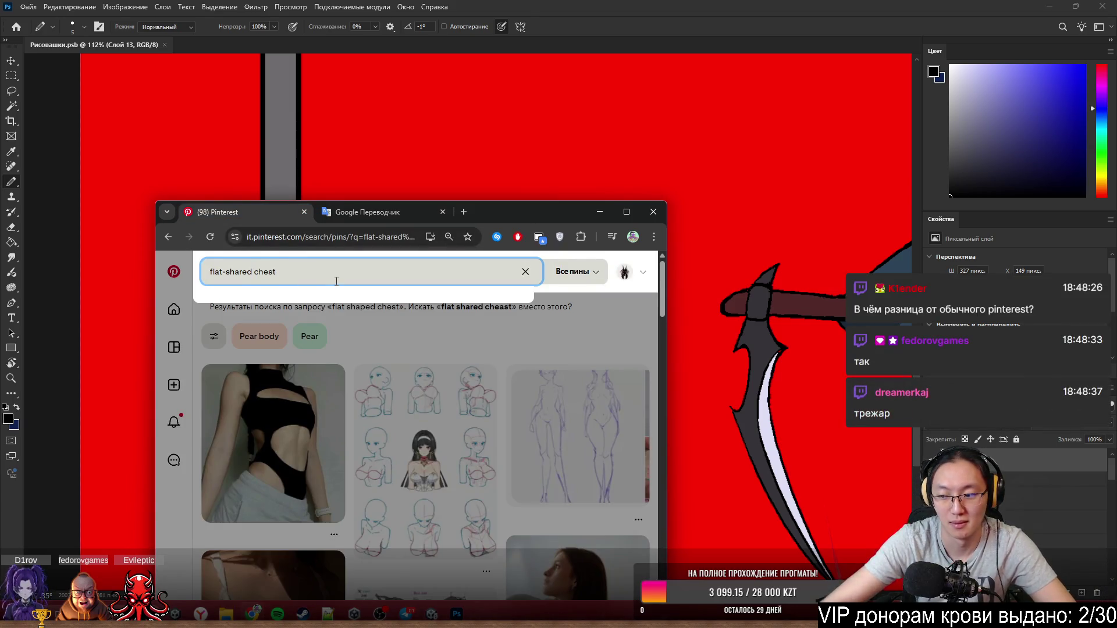
key(Return)
mouse_move(519, 217)
mouse_down()
mouse_move(544, 2)
mouse_move(613, 379)
mouse_up()
scroll(859, 528, down, 8)
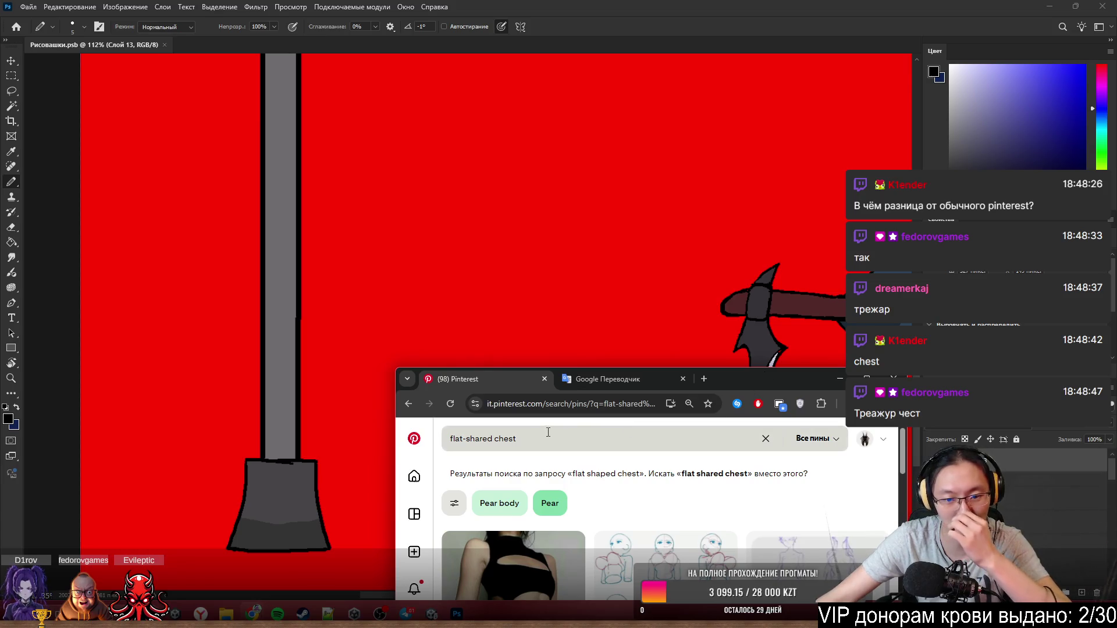
- Change the Pinterest search to 'flat-shared treasure chest' and enlarge the browser
click(494, 443)
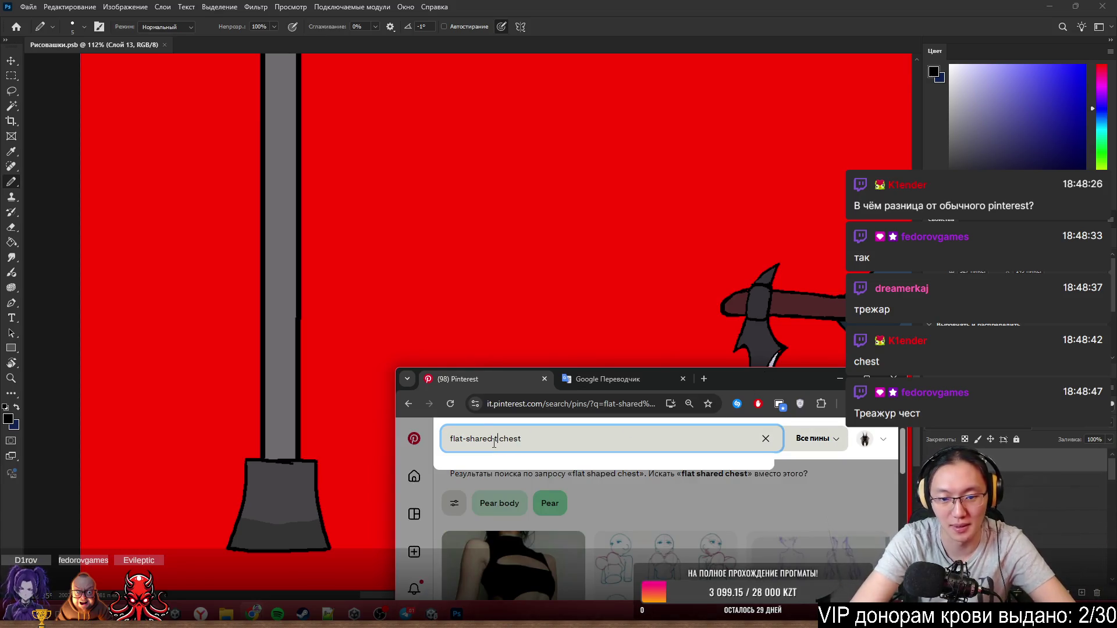
text(reasure)
key(Return)
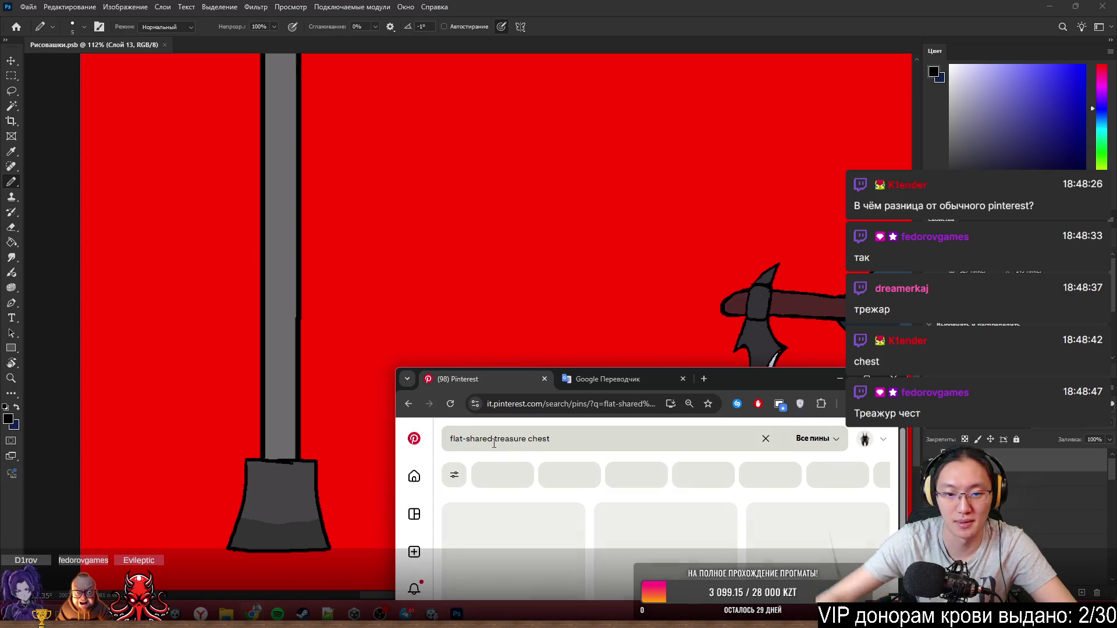
mouse_move(728, 378)
mouse_down()
mouse_move(696, 336)
mouse_move(585, 5)
mouse_up()
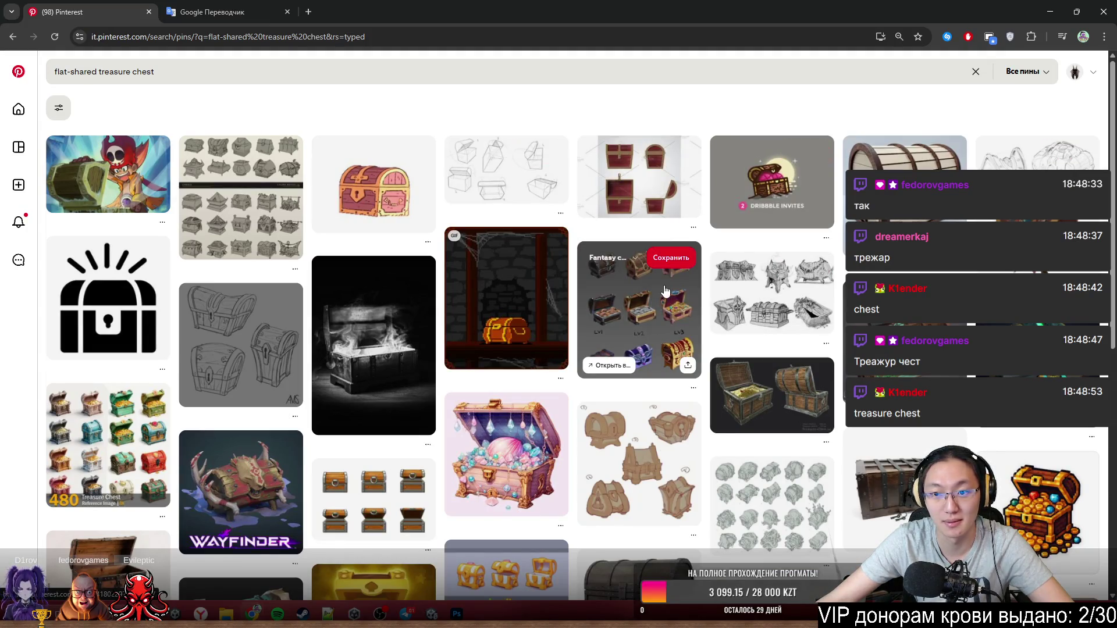
- Copy the cartoon maroon-and-gold treasure chest pin image, then minimize Chrome
click(383, 200)
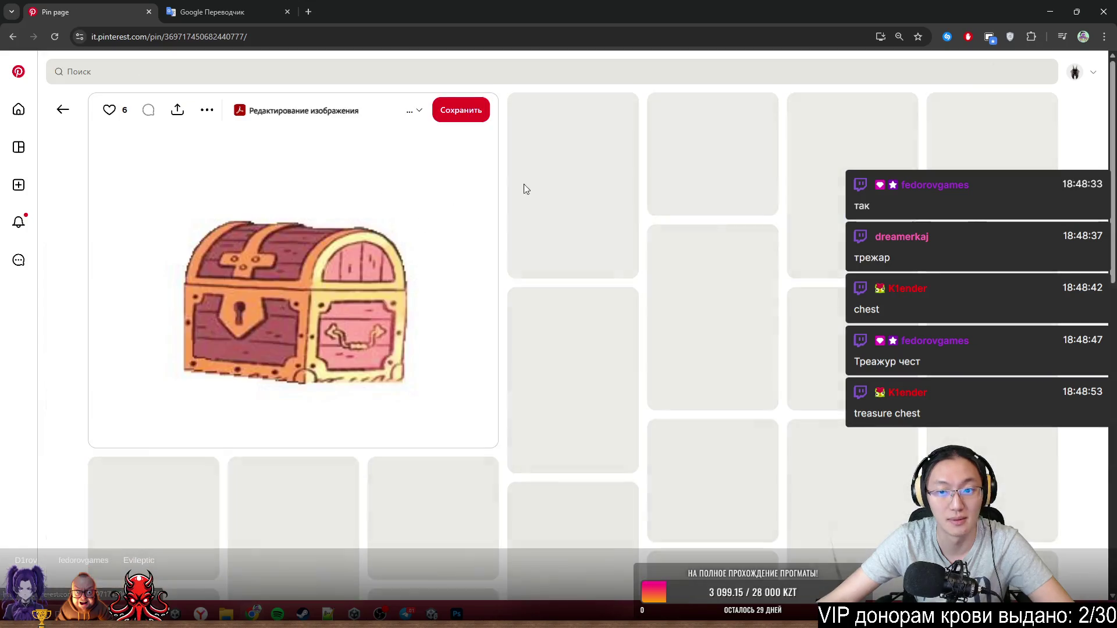
mouse_move(669, 11)
mouse_down()
mouse_move(679, 112)
mouse_move(502, 82)
mouse_up()
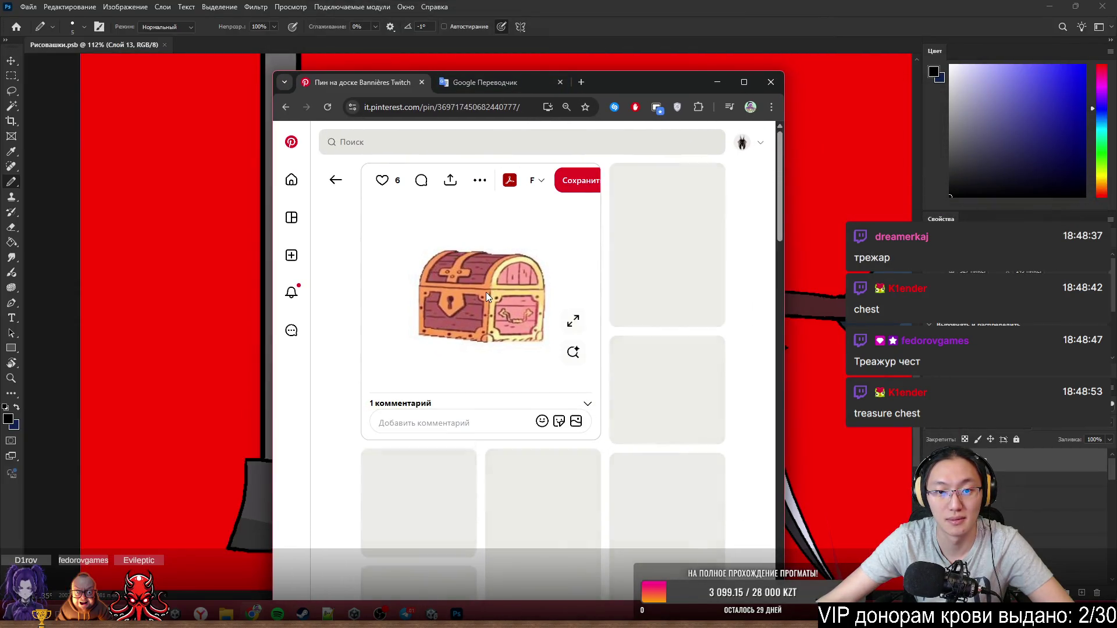
right_click(506, 310)
click(571, 347)
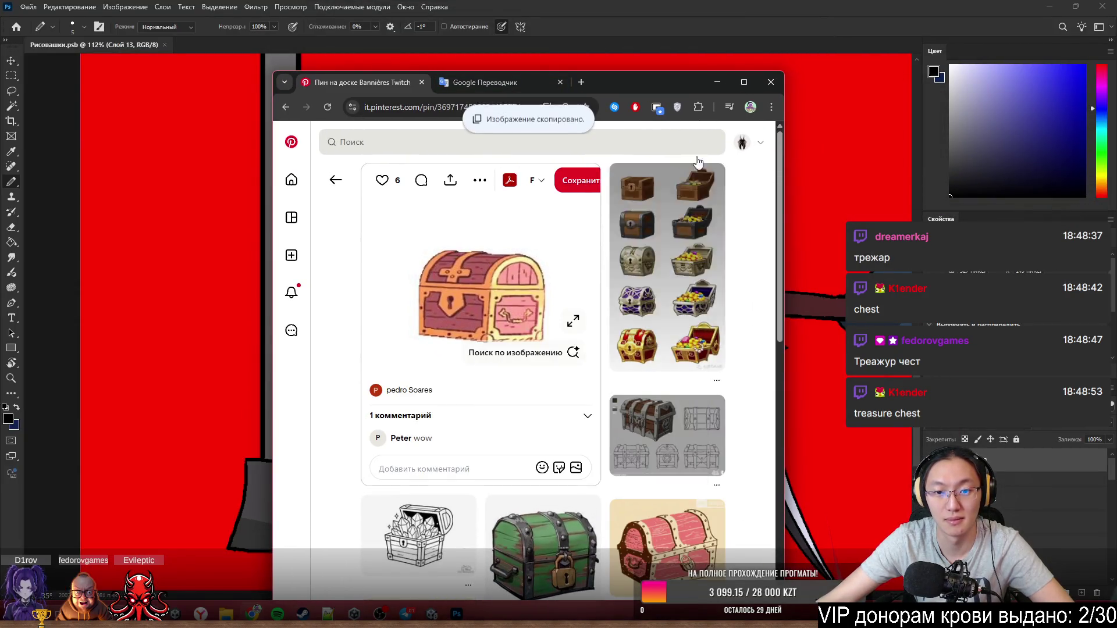
click(717, 82)
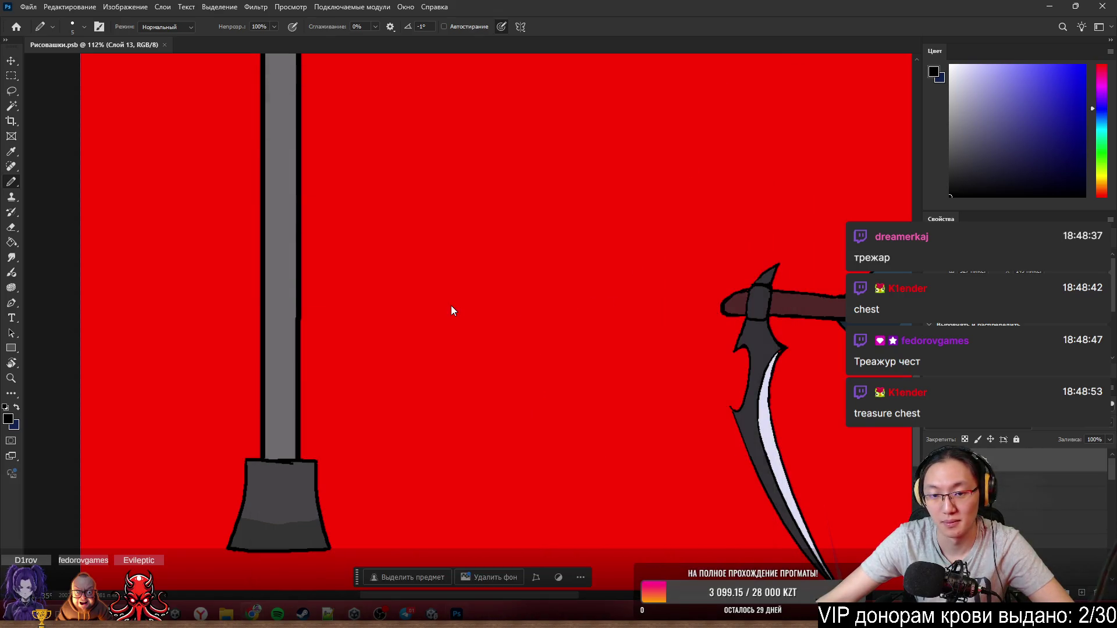
- Paste the chest image as a new layer near the lamp post's top and zoom out
key(ctrl+v)
mouse_move(473, 318)
mouse_down()
mouse_move(342, 272)
mouse_move(111, 320)
mouse_move(227, 317)
mouse_move(291, 195)
mouse_move(260, 217)
mouse_up()
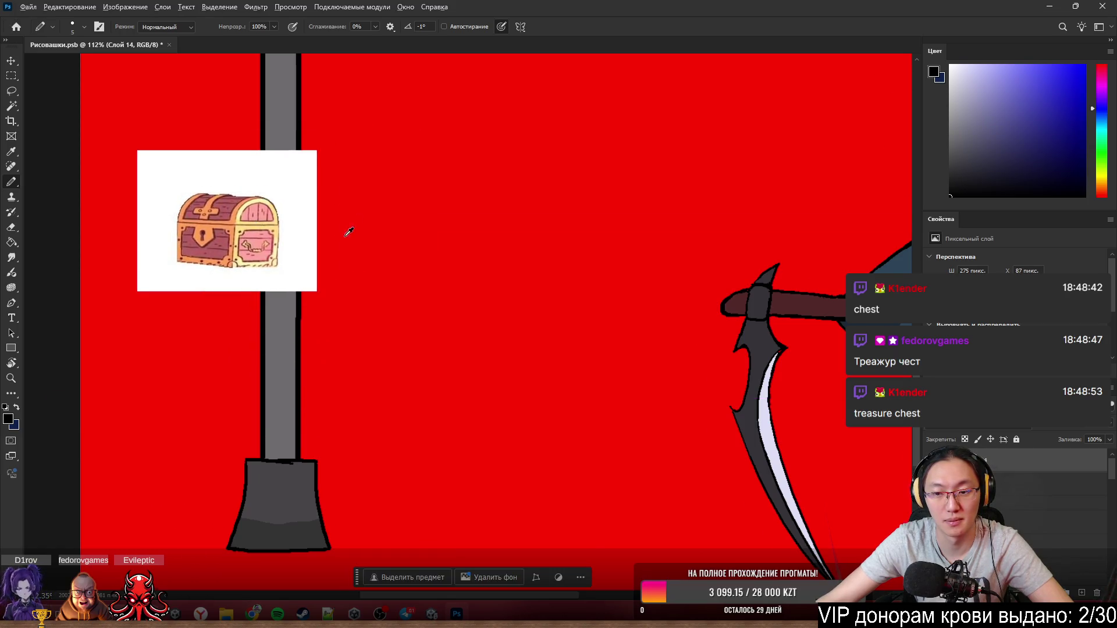
scroll(469, 232, down, 2)
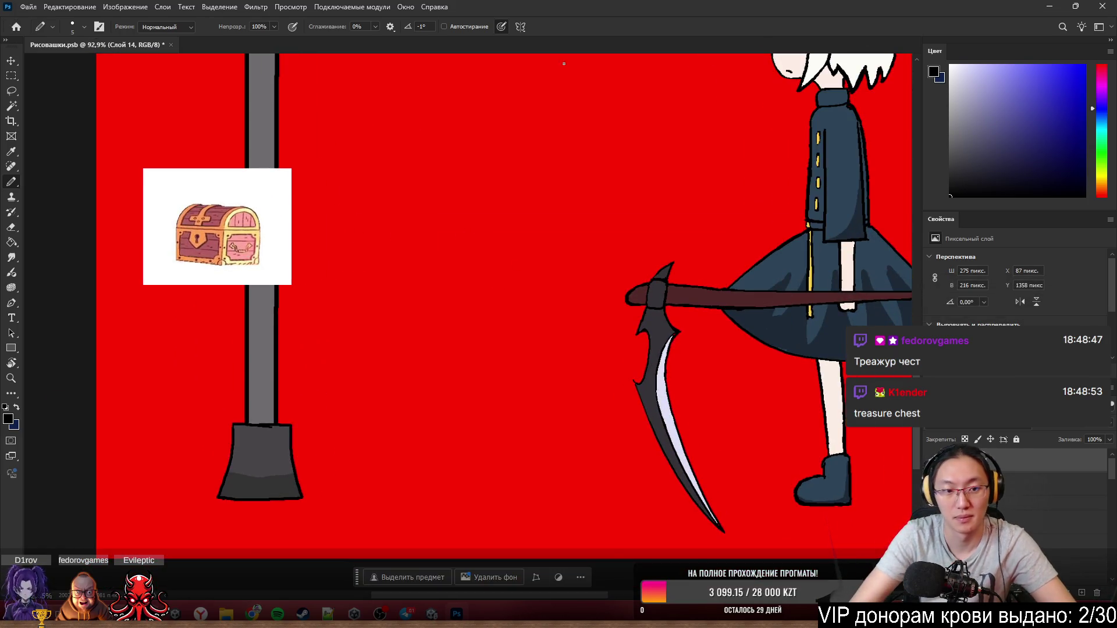
drag(389, 336, 460, 477)
key(ctrl+z)
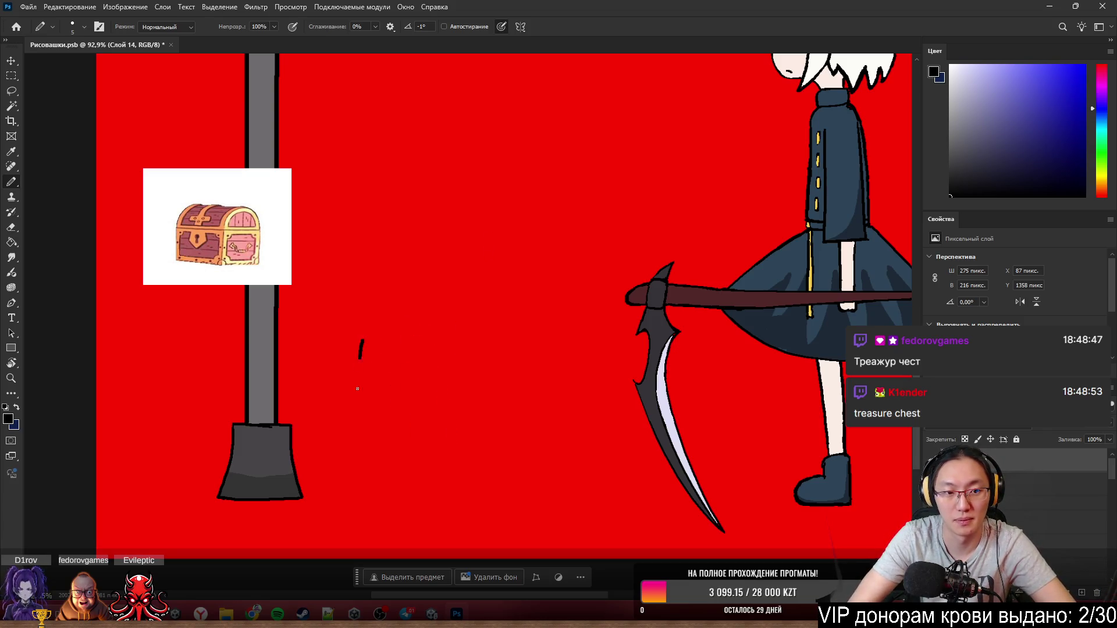
- Draw the box's left side and bottom edge in black pencil after several retries
drag(357, 338, 531, 494)
key(ctrl+z)
drag(356, 346, 551, 499)
key(ctrl+z)
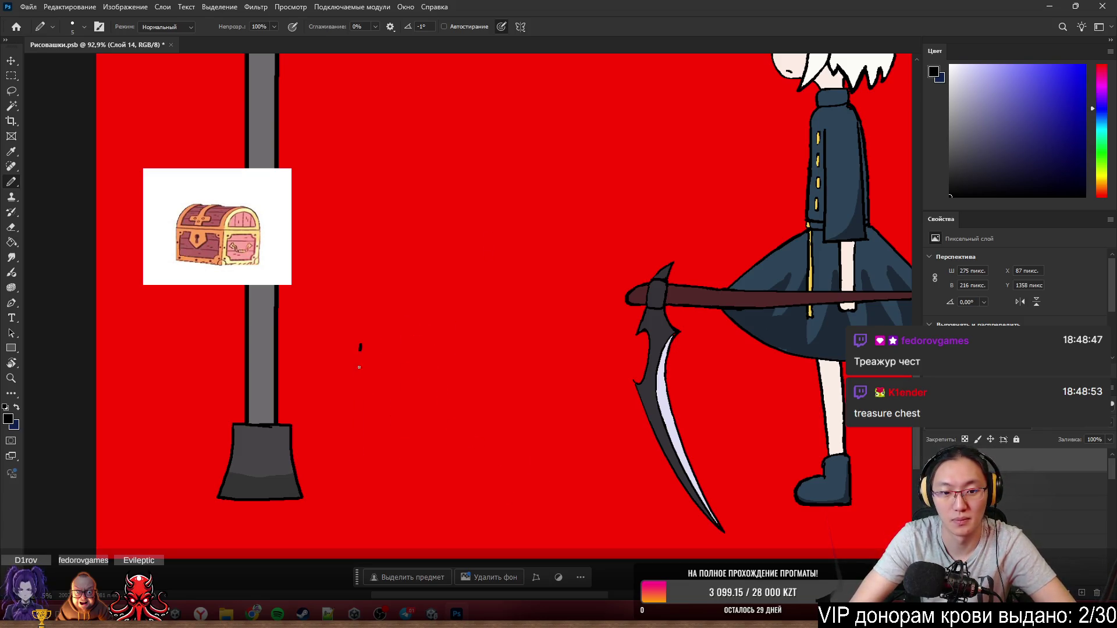
drag(359, 367, 573, 488)
key(ctrl+z)
drag(360, 341, 370, 499)
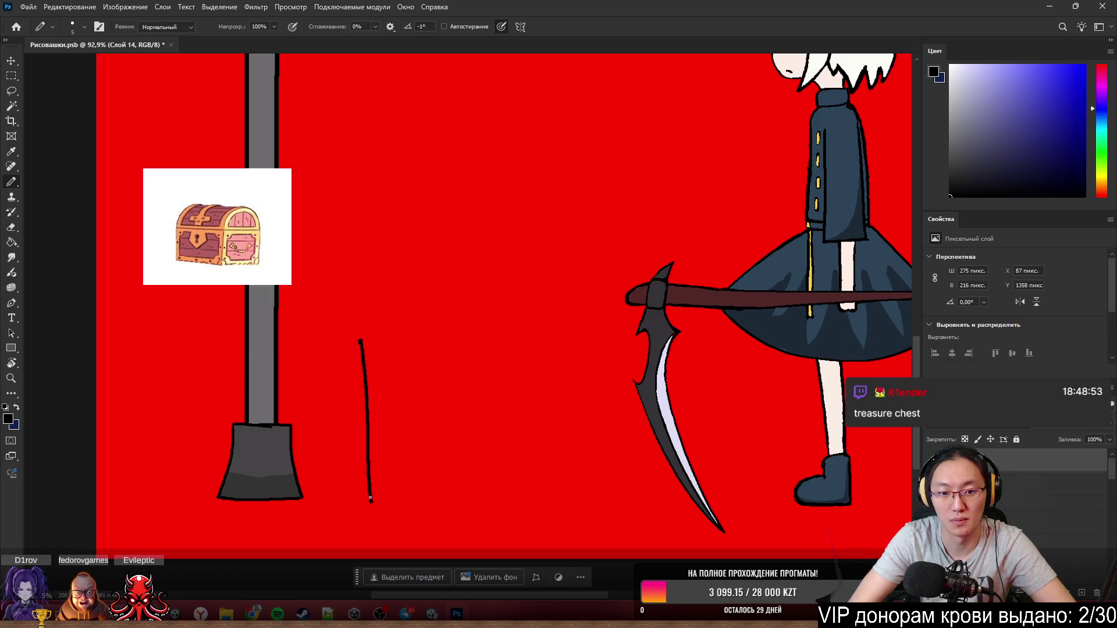
key(ctrl+z)
mouse_move(356, 354)
mouse_down()
mouse_move(356, 449)
mouse_move(533, 495)
mouse_up()
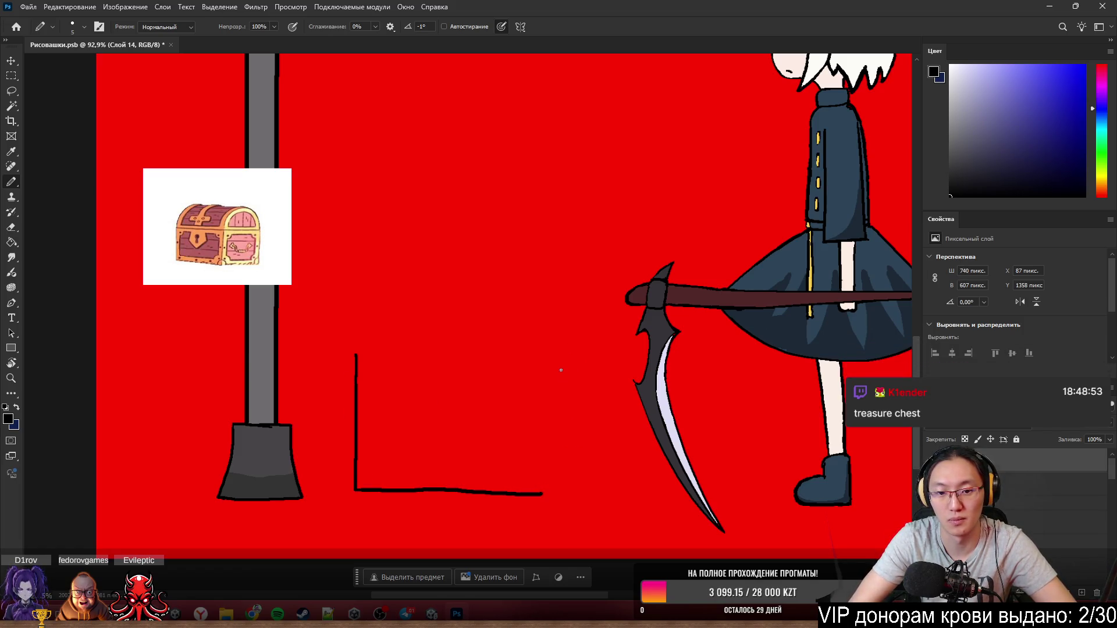
- Add the box's right side, top edge and a raised lid
drag(545, 347, 547, 493)
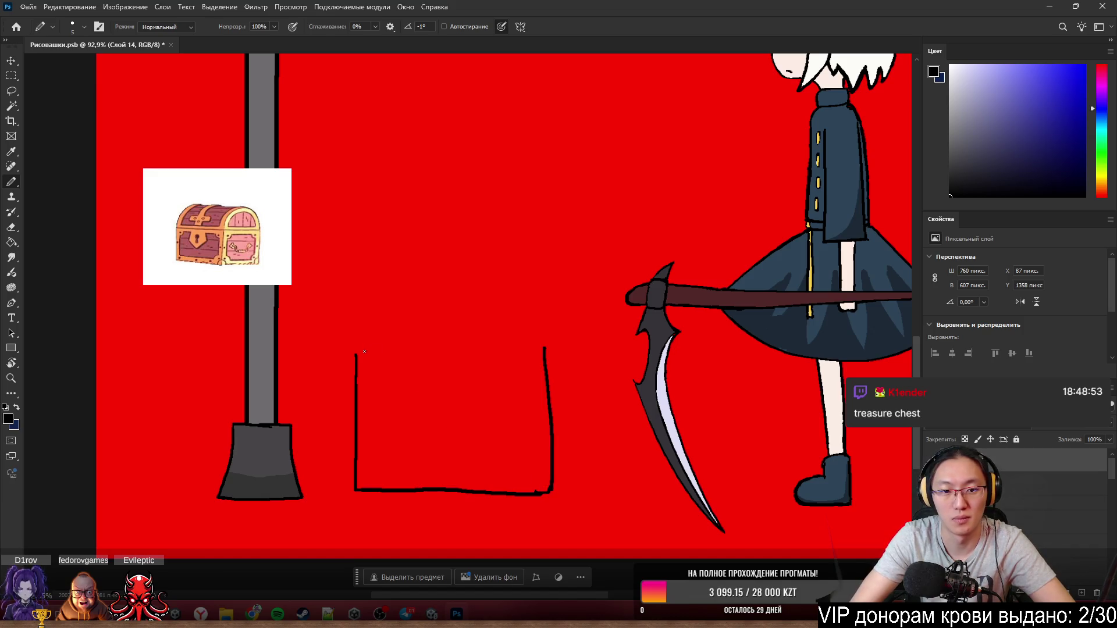
drag(356, 351, 543, 348)
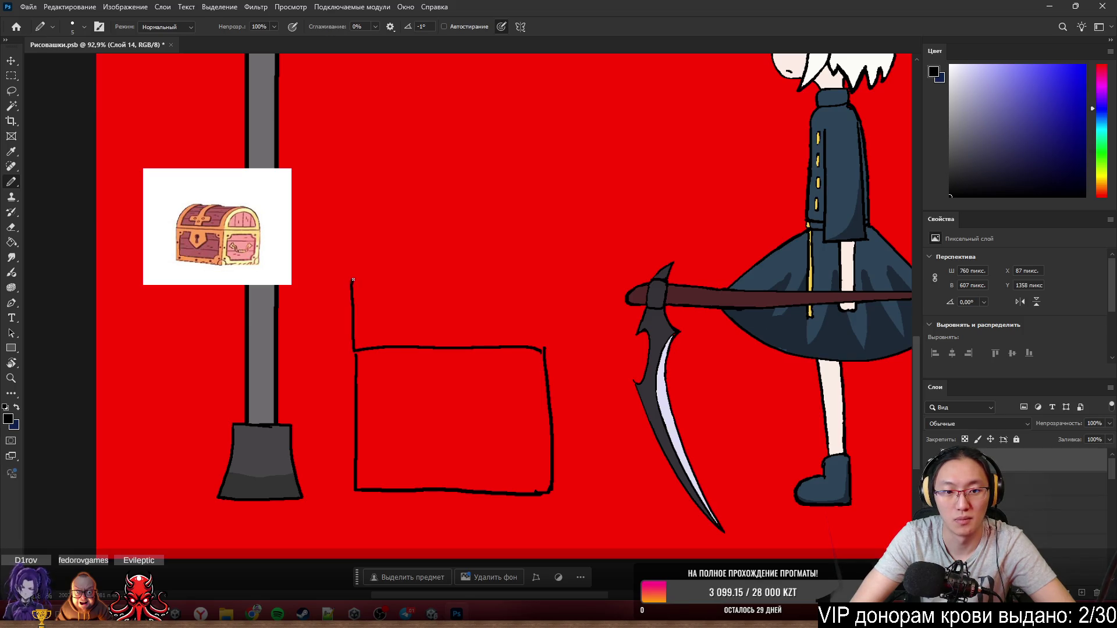
drag(544, 305, 545, 355)
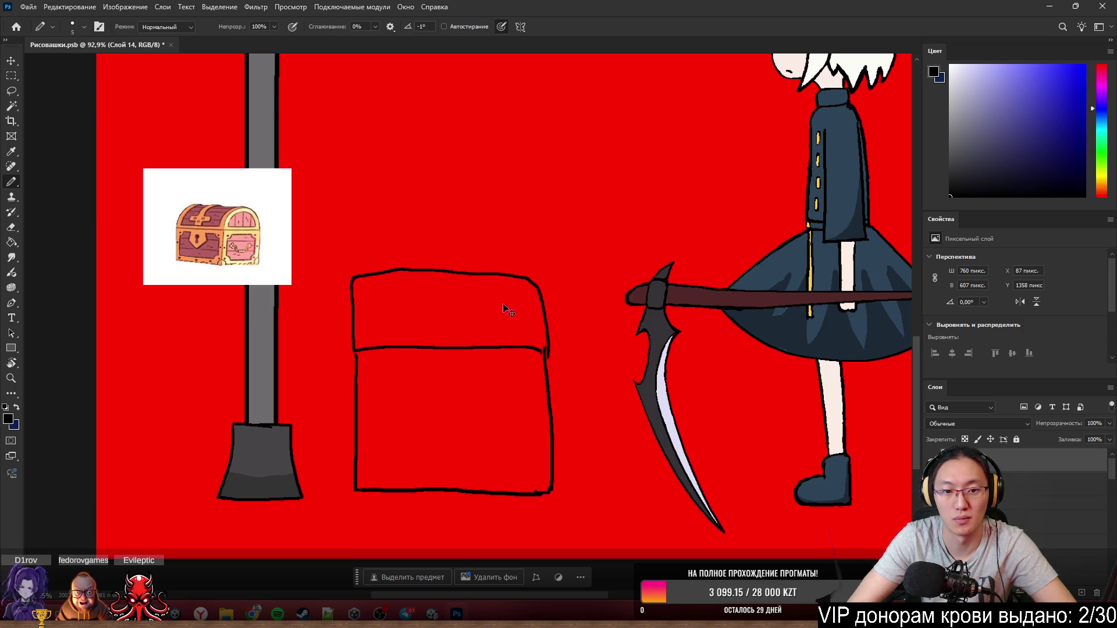
scroll(393, 356, up, 2)
- Erase the box's old right side and try several redraws of it, undoing each
scroll(402, 348, up, 1)
scroll(652, 254, down, 2)
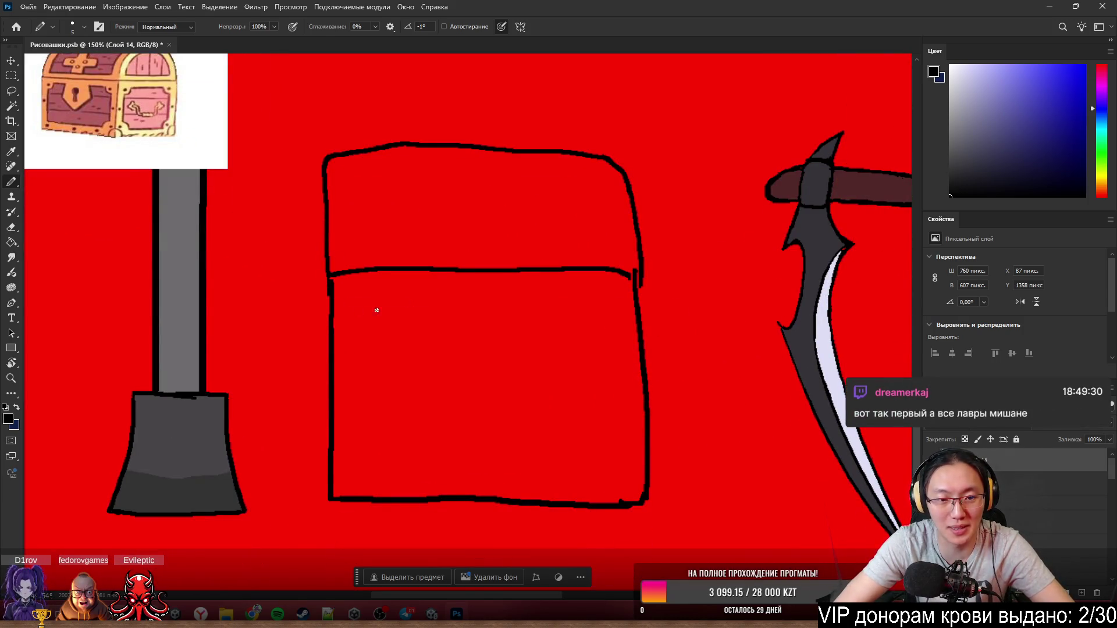
key(e)
mouse_move(636, 194)
mouse_down()
mouse_move(636, 506)
mouse_move(648, 455)
mouse_up()
key(b)
mouse_move(622, 501)
mouse_down()
mouse_move(626, 178)
mouse_move(628, 493)
mouse_up()
key(ctrl+z)
key(ctrl+z)
drag(624, 170, 627, 517)
key(ctrl+z)
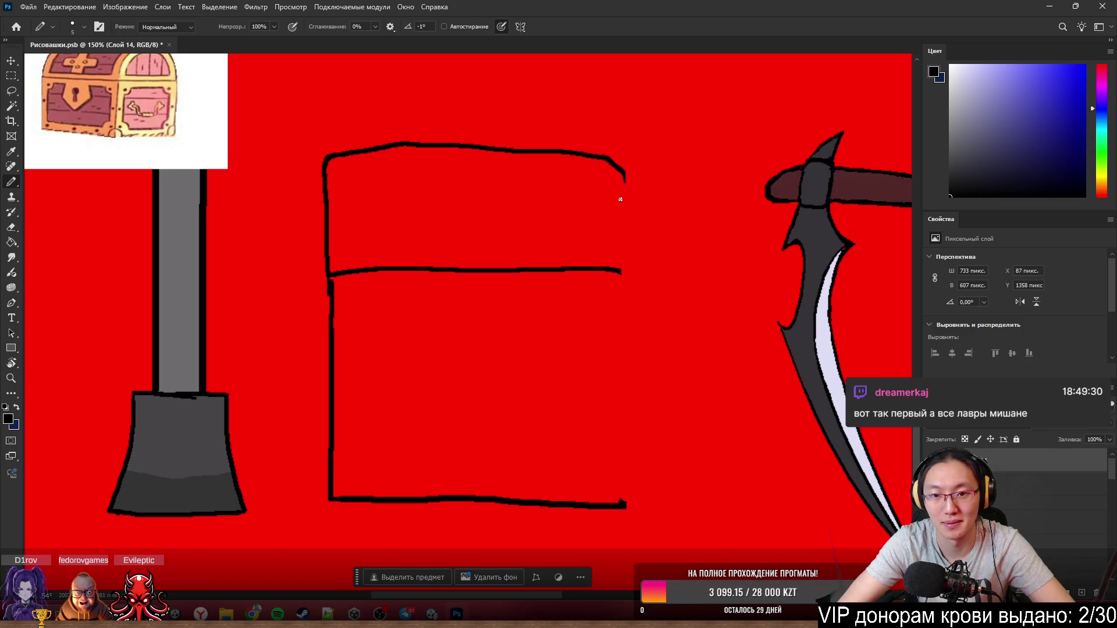
drag(625, 169, 626, 296)
drag(625, 340, 627, 495)
key(ctrl+z)
drag(623, 170, 626, 502)
key(ctrl+z)
key(ctrl+z)
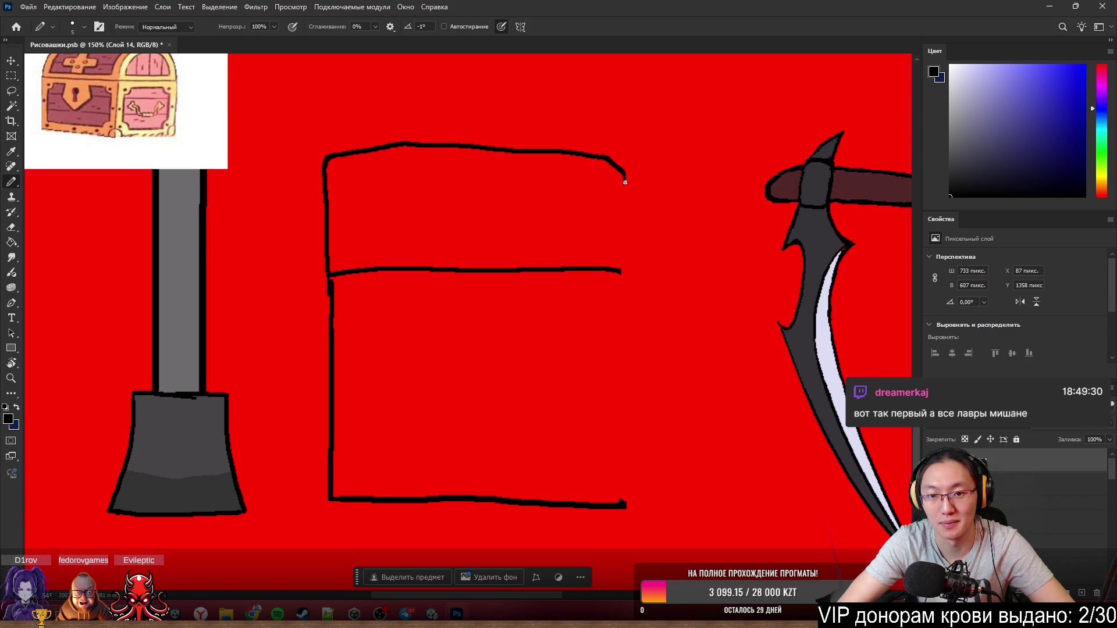
drag(625, 169, 631, 495)
key(ctrl+z)
drag(690, 163, 691, 509)
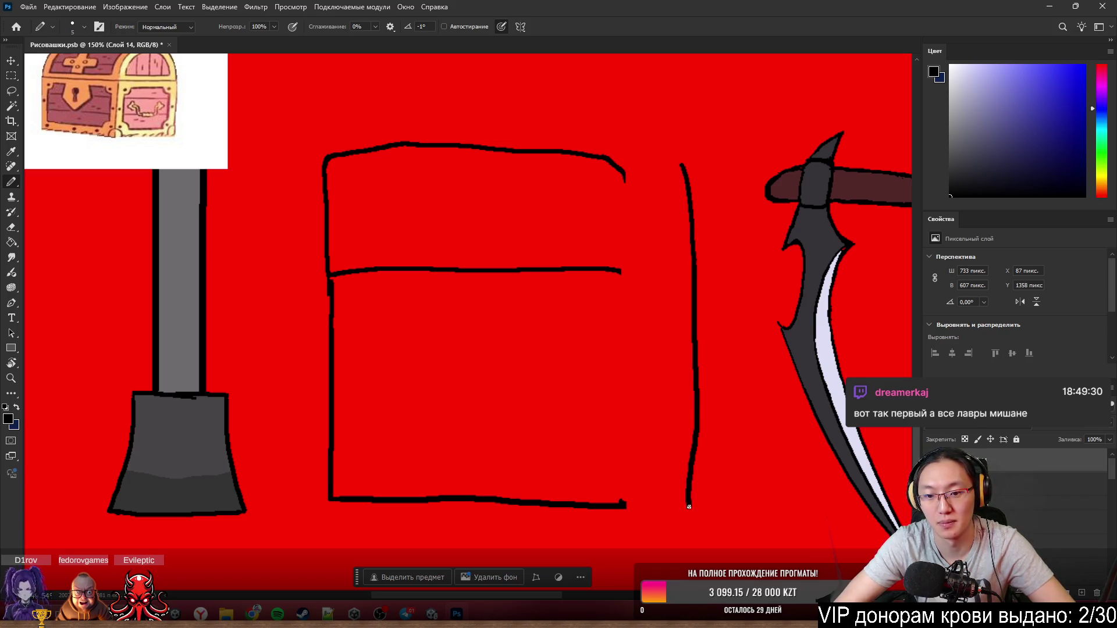
key(ctrl+z)
drag(702, 162, 708, 466)
key(ctrl+z)
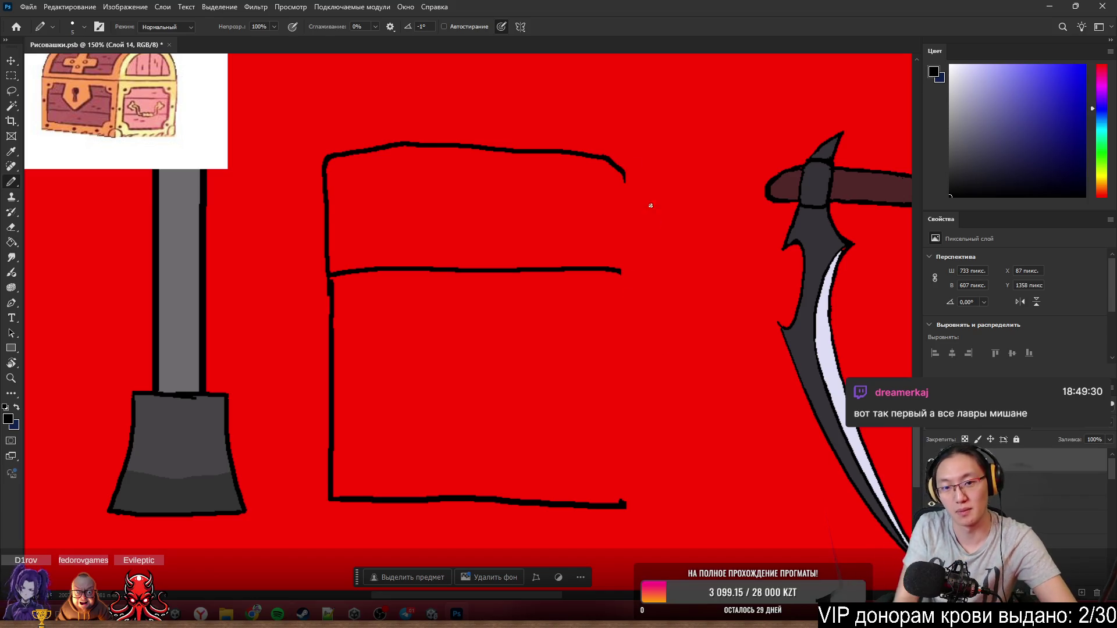
- Redraw the lid's top edge as one long straight line and erase its bumps and spurs
drag(366, 150, 680, 139)
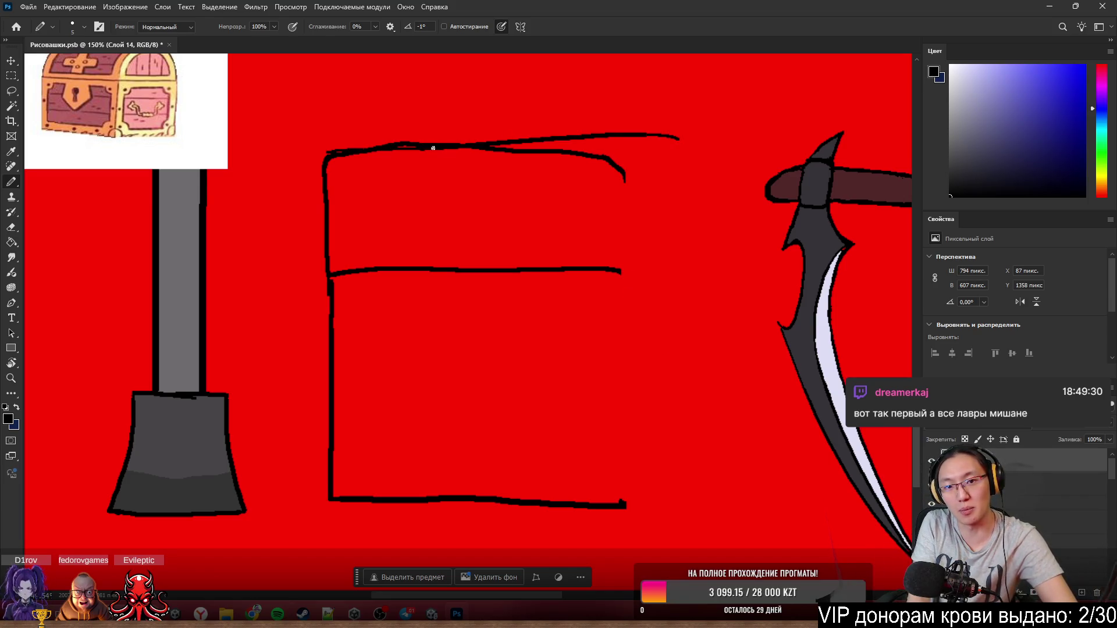
key(ctrl+z)
drag(342, 150, 658, 137)
key(ctrl+z)
drag(322, 153, 690, 149)
key(e)
drag(461, 142, 302, 153)
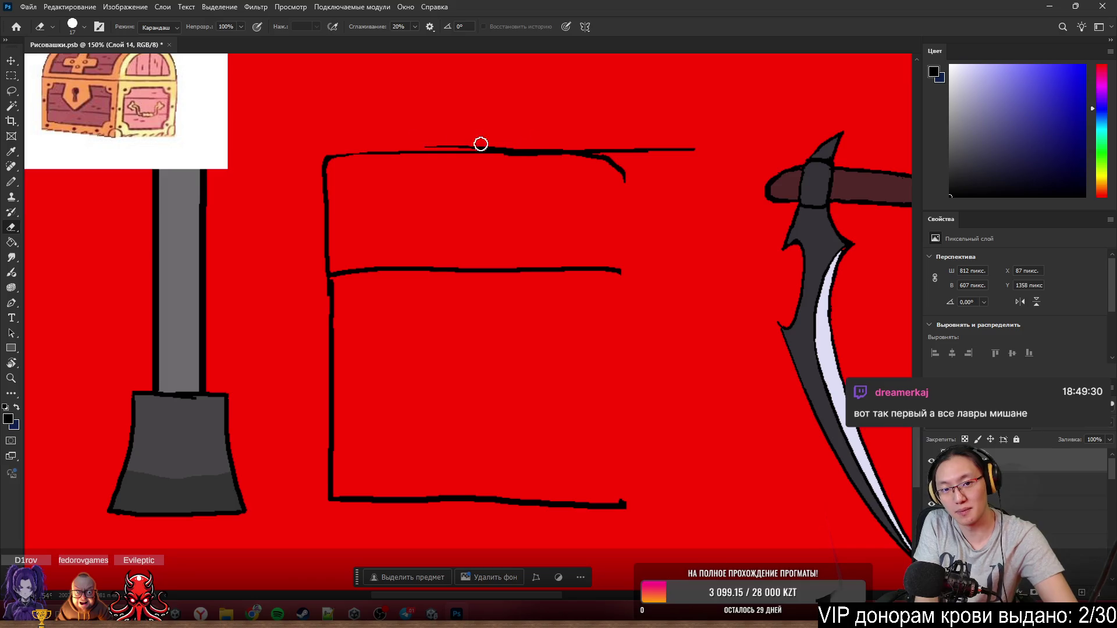
drag(482, 143, 452, 143)
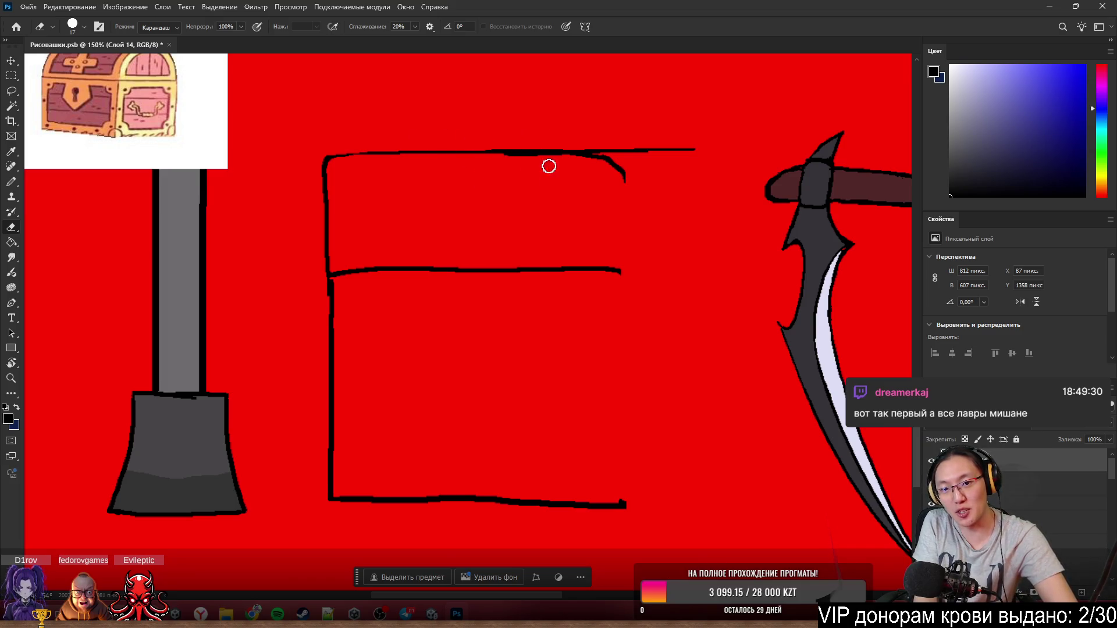
mouse_move(546, 164)
mouse_down()
mouse_move(606, 164)
mouse_move(602, 185)
mouse_up()
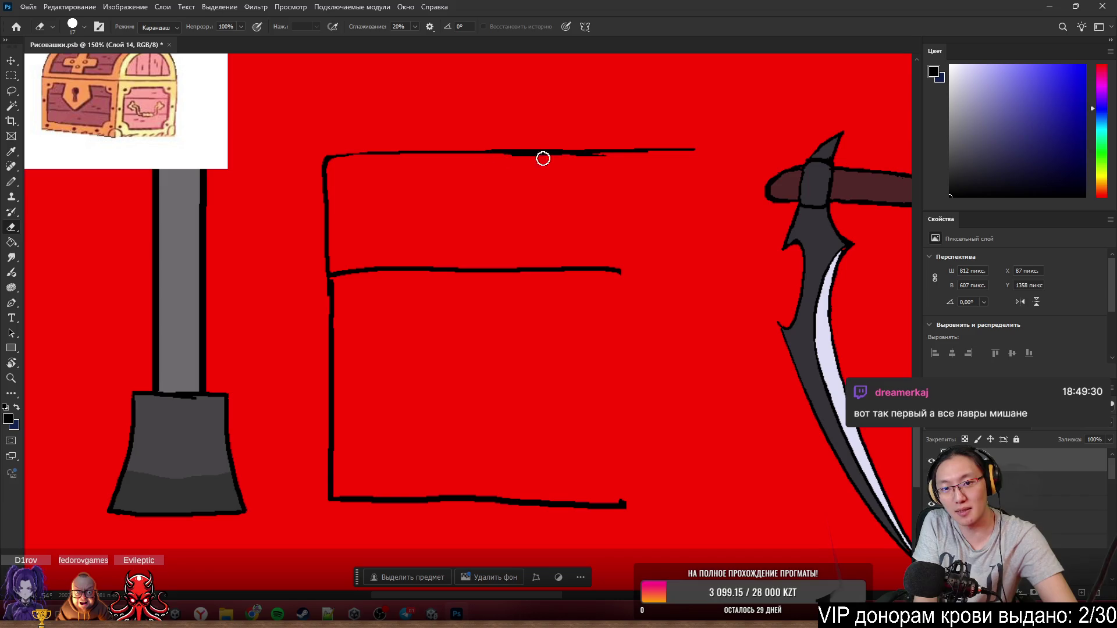
drag(543, 159, 576, 165)
- Draw the right side down from the lid and join it to the bottom edge
key(b)
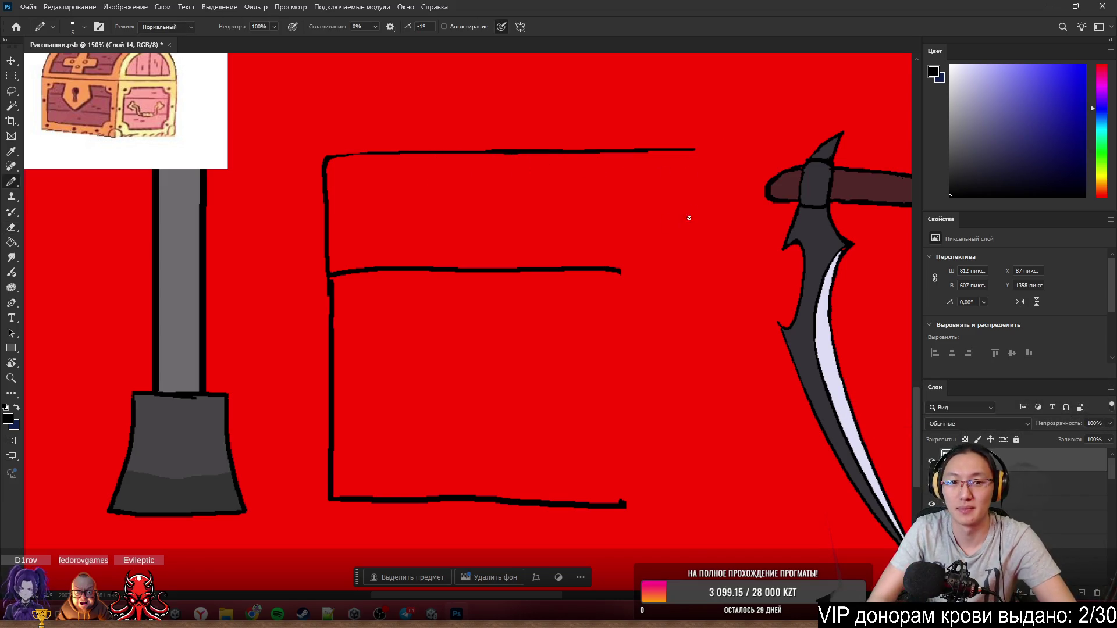
drag(697, 151, 699, 486)
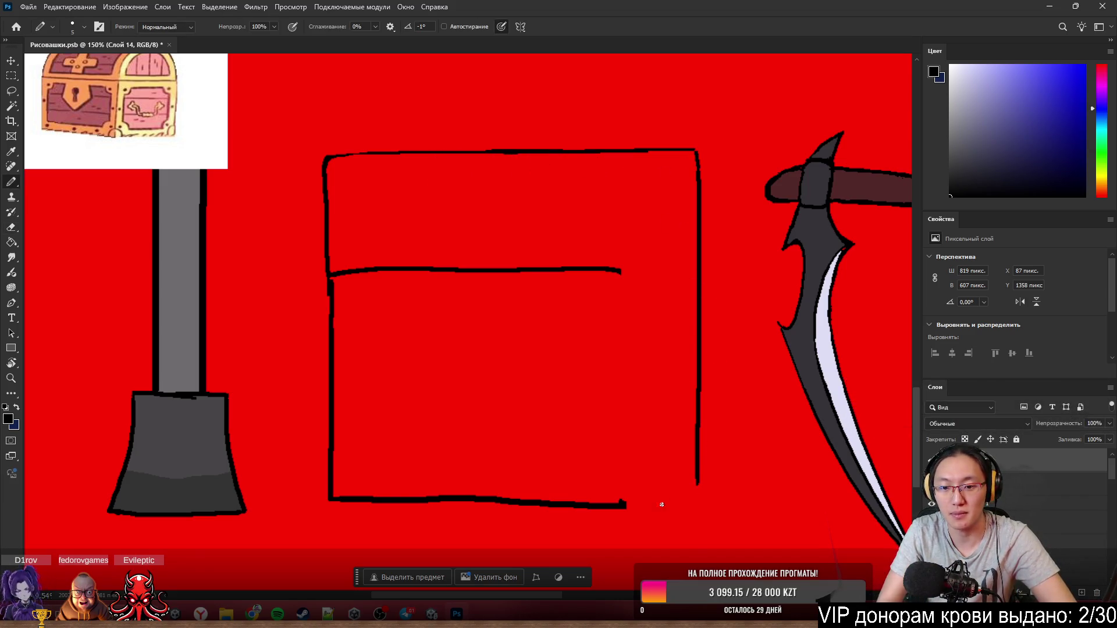
mouse_move(629, 504)
mouse_down()
mouse_move(656, 493)
mouse_move(708, 504)
mouse_up()
- Erase the stray double stroke at the bottom-right and redraw the bottom edge as one line
key(e)
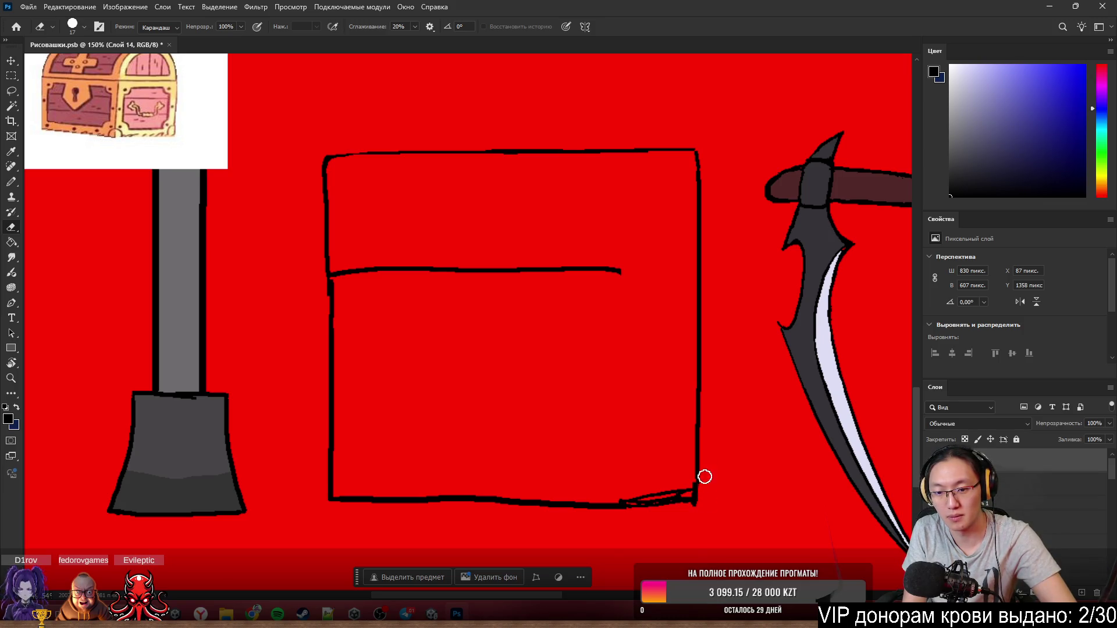
mouse_move(621, 492)
mouse_down()
mouse_move(696, 496)
mouse_move(697, 479)
mouse_up()
key(b)
key(e)
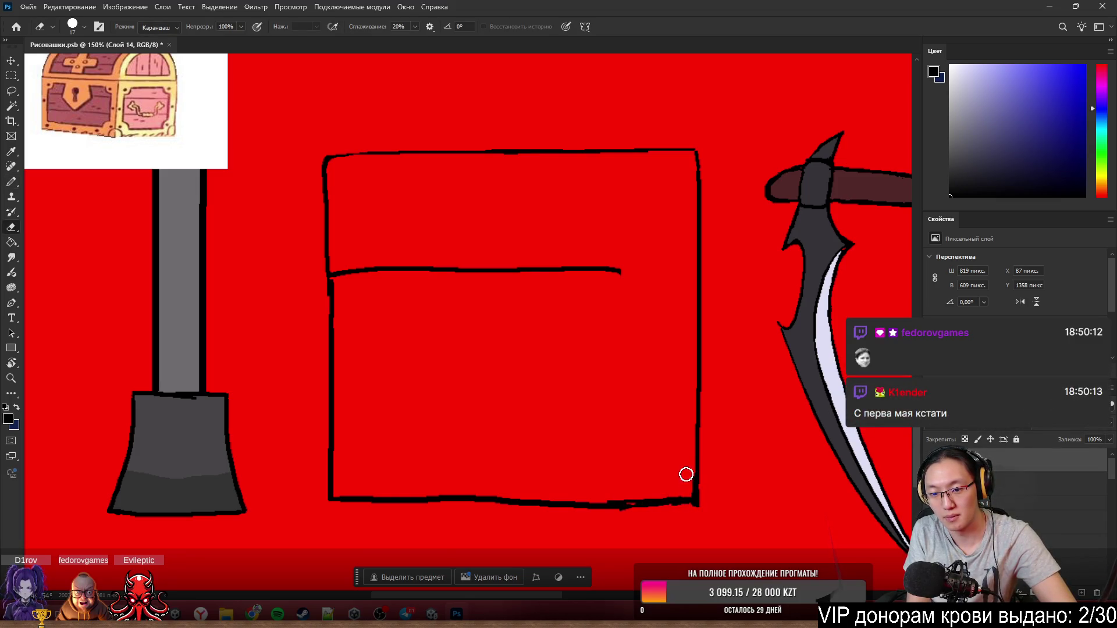
key(b)
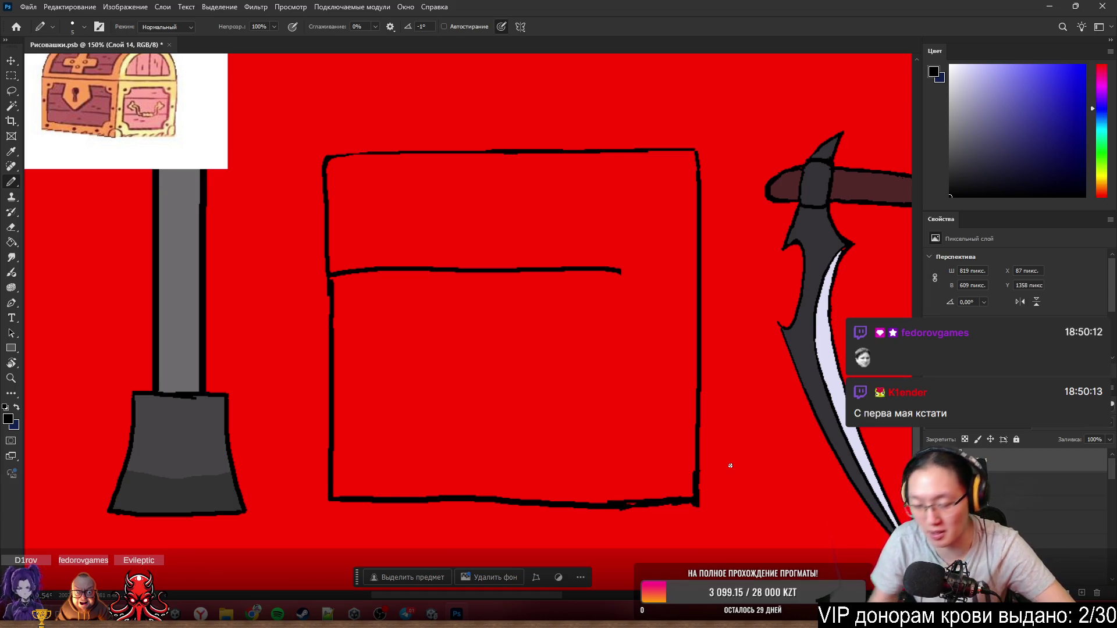
key(e)
mouse_move(663, 508)
mouse_down()
mouse_move(611, 506)
mouse_move(698, 490)
mouse_up()
key(b)
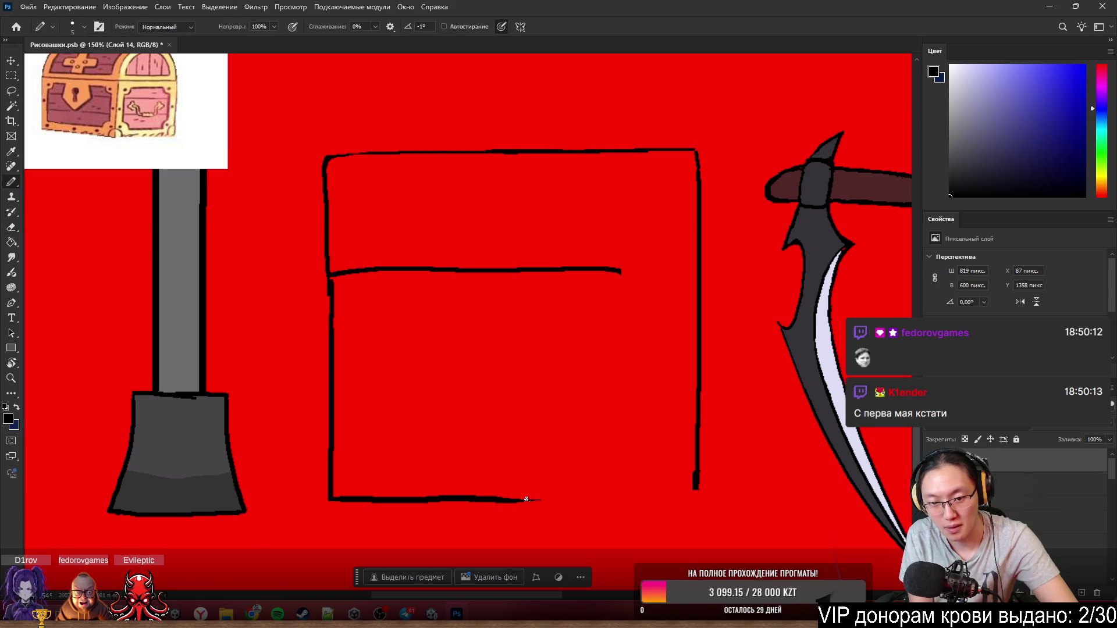
drag(468, 505, 698, 490)
- Erase the thick blob and stray stroke along the box's bottom edge
key(e)
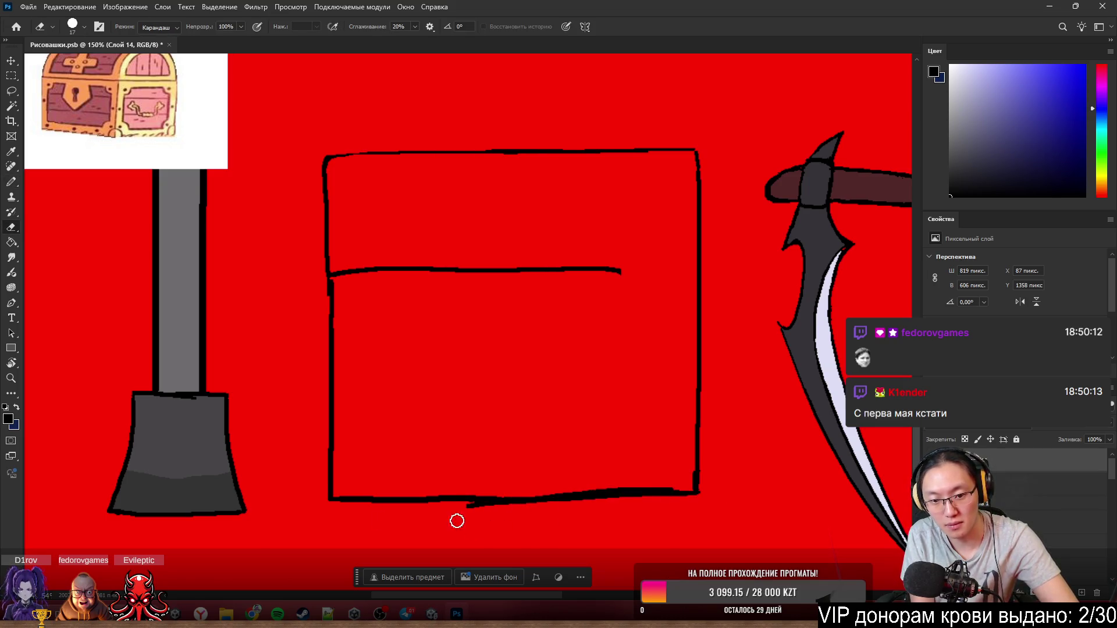
mouse_move(465, 511)
mouse_down()
mouse_move(522, 508)
mouse_move(501, 508)
mouse_up()
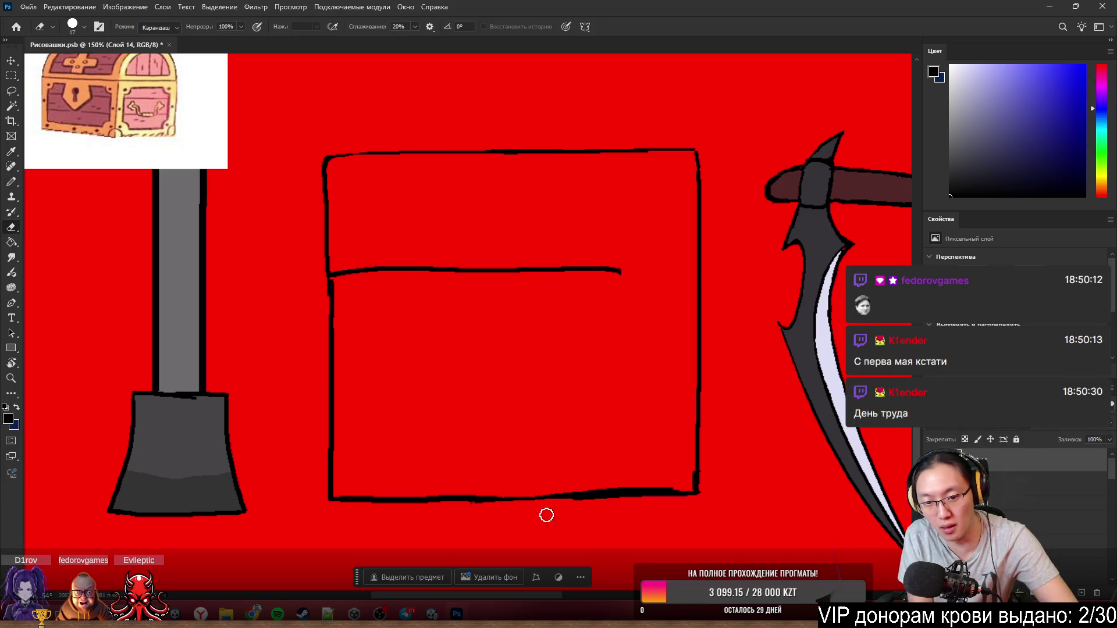
key(b)
drag(483, 498, 527, 492)
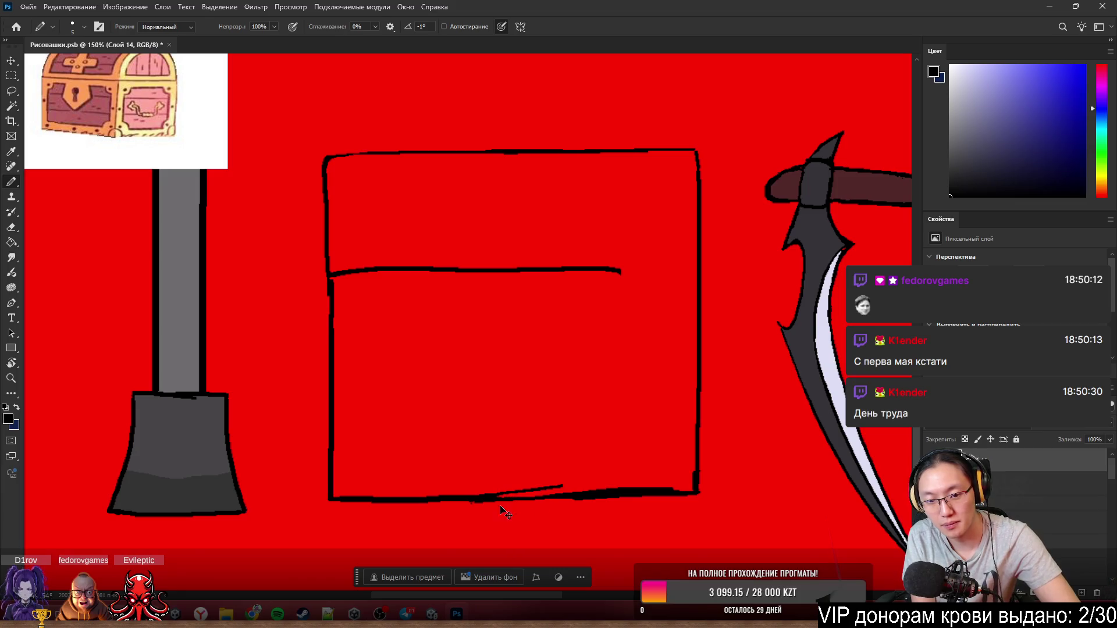
key(ctrl+z)
key(e)
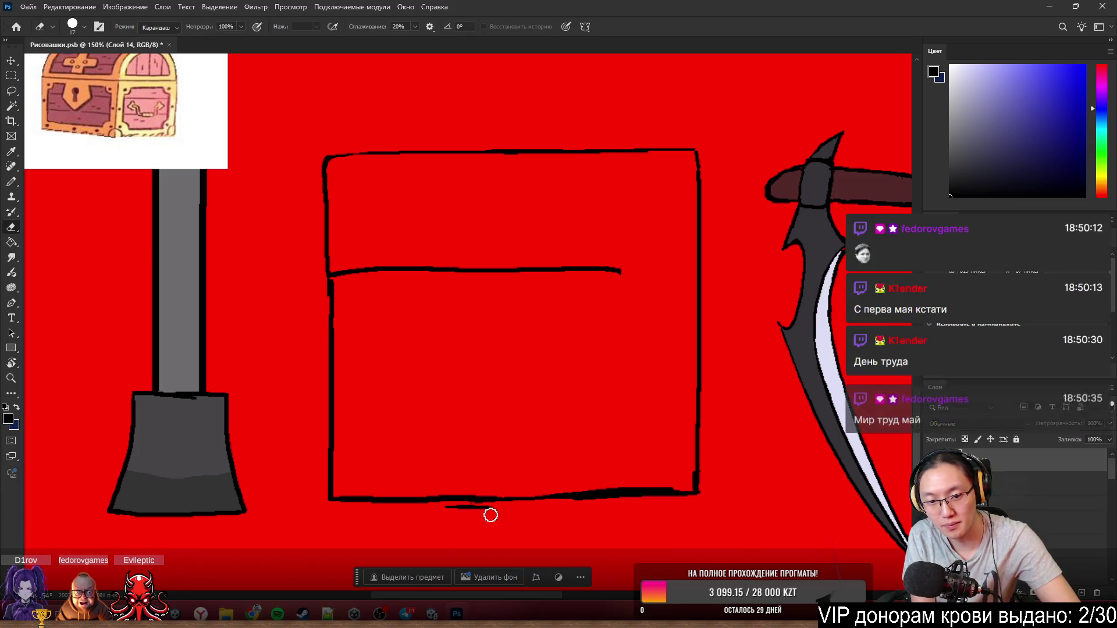
drag(489, 512, 439, 508)
- Extend the lid's middle dividing line right to the box's side and erase the overhang
key(b)
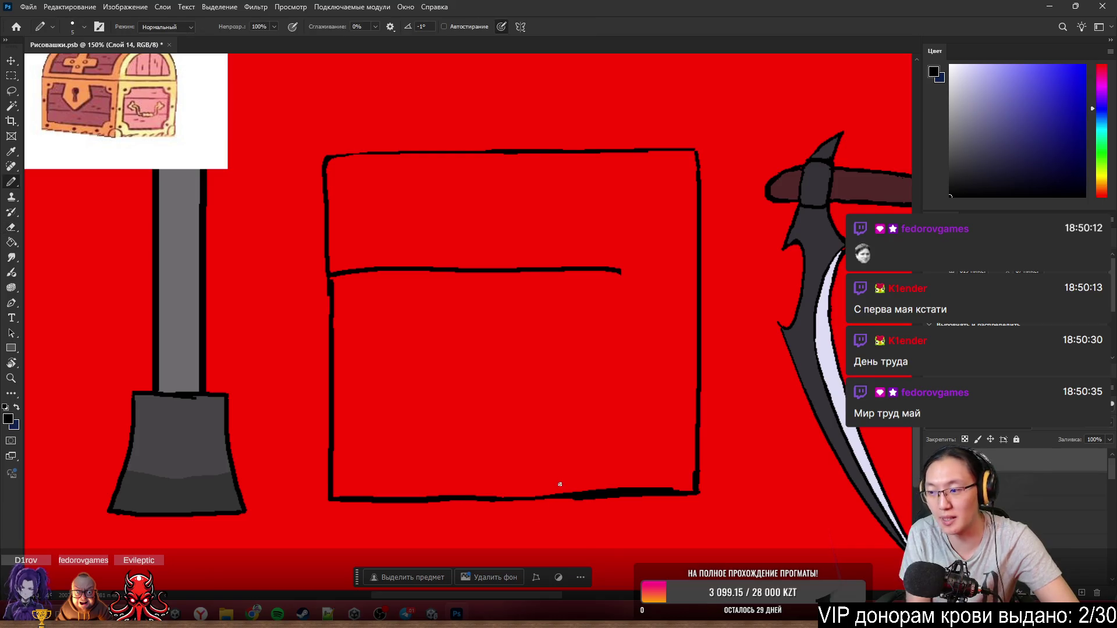
scroll(565, 265, up, 2)
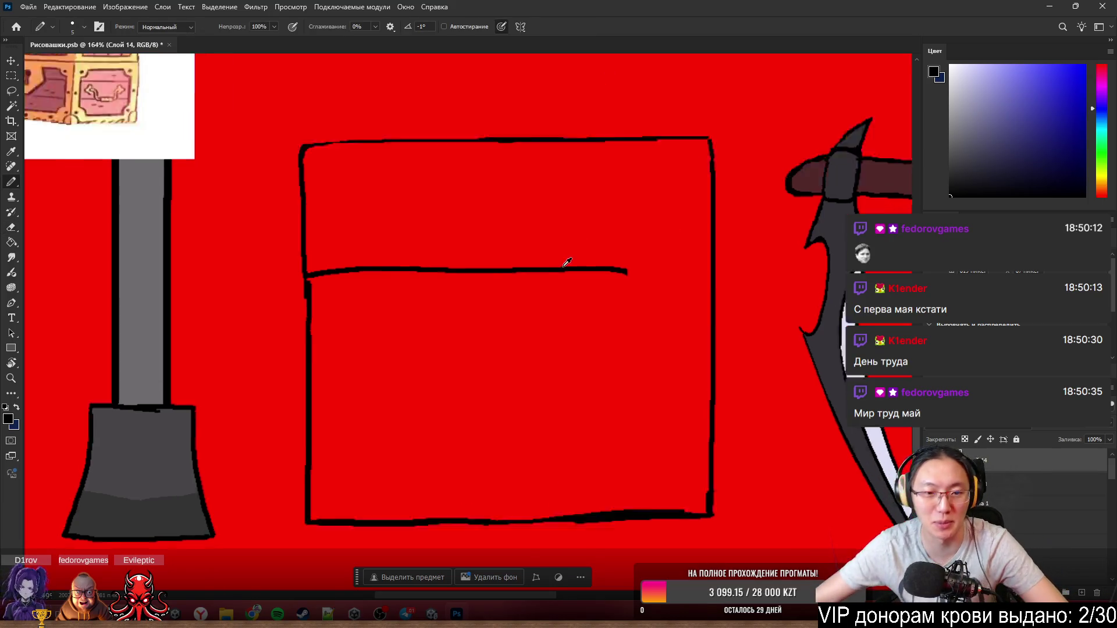
mouse_move(611, 270)
mouse_down()
mouse_move(693, 262)
mouse_move(678, 265)
mouse_up()
key(e)
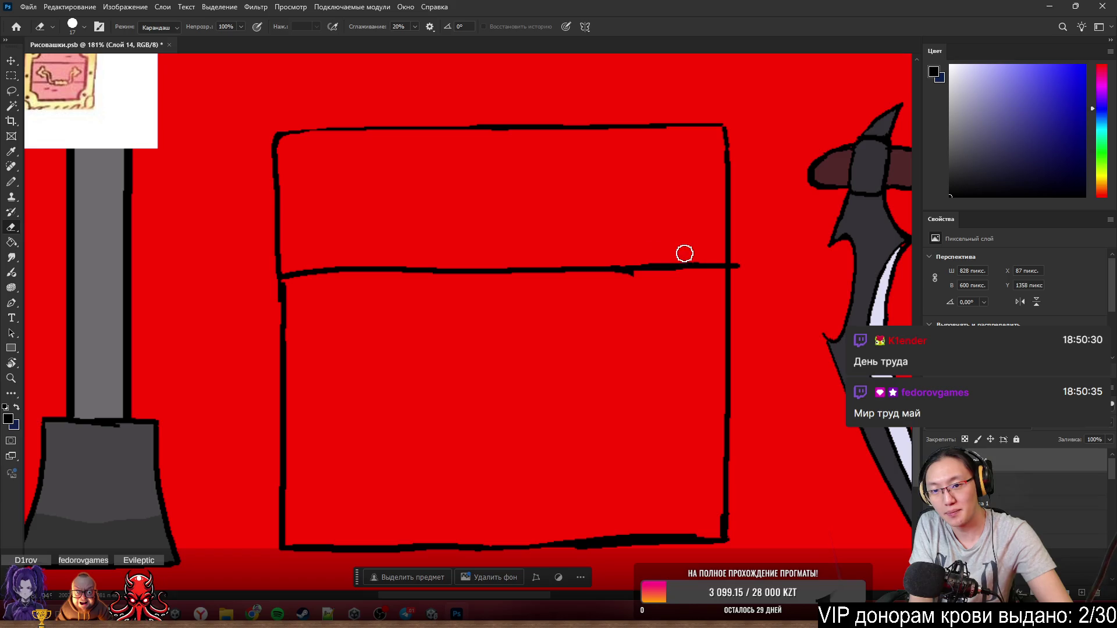
drag(753, 261, 742, 270)
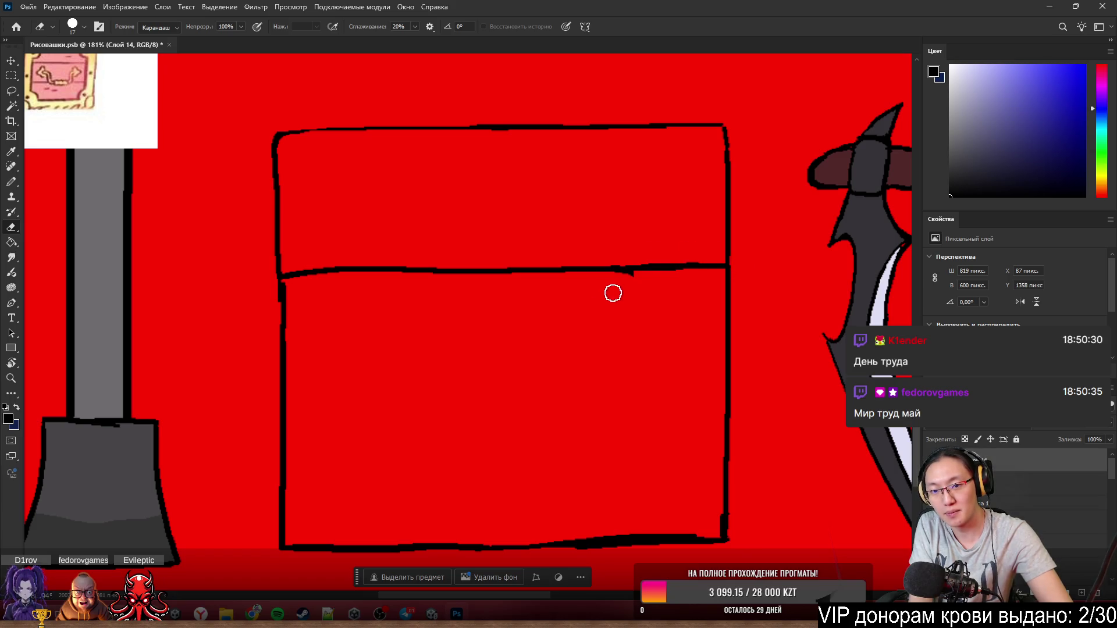
key(b)
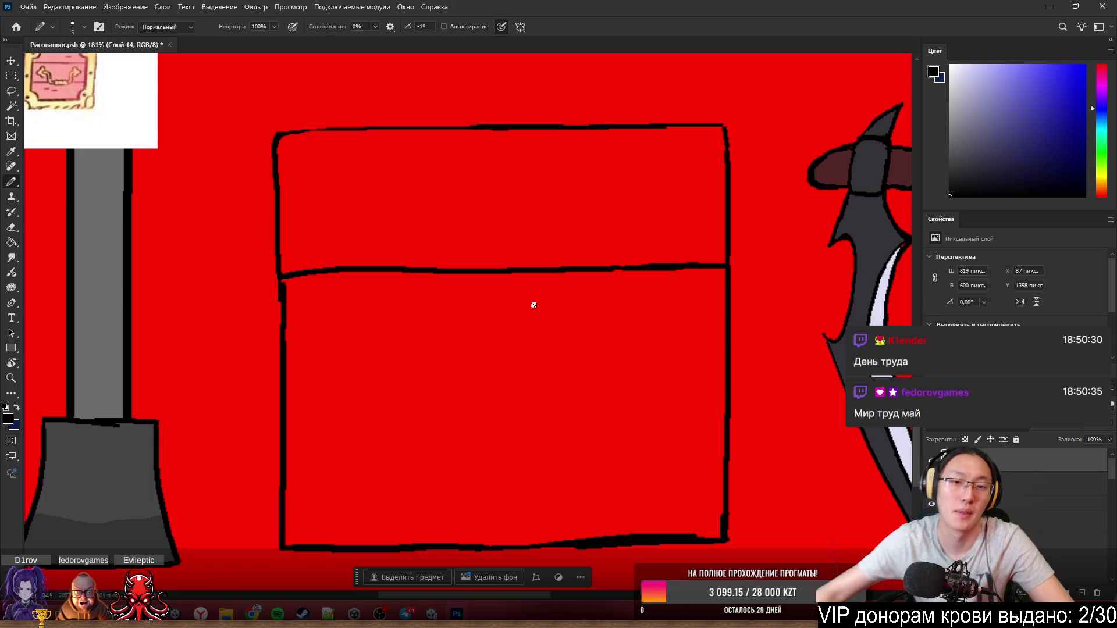
scroll(531, 304, down, 5)
scroll(625, 352, up, 5)
scroll(624, 352, down, 1)
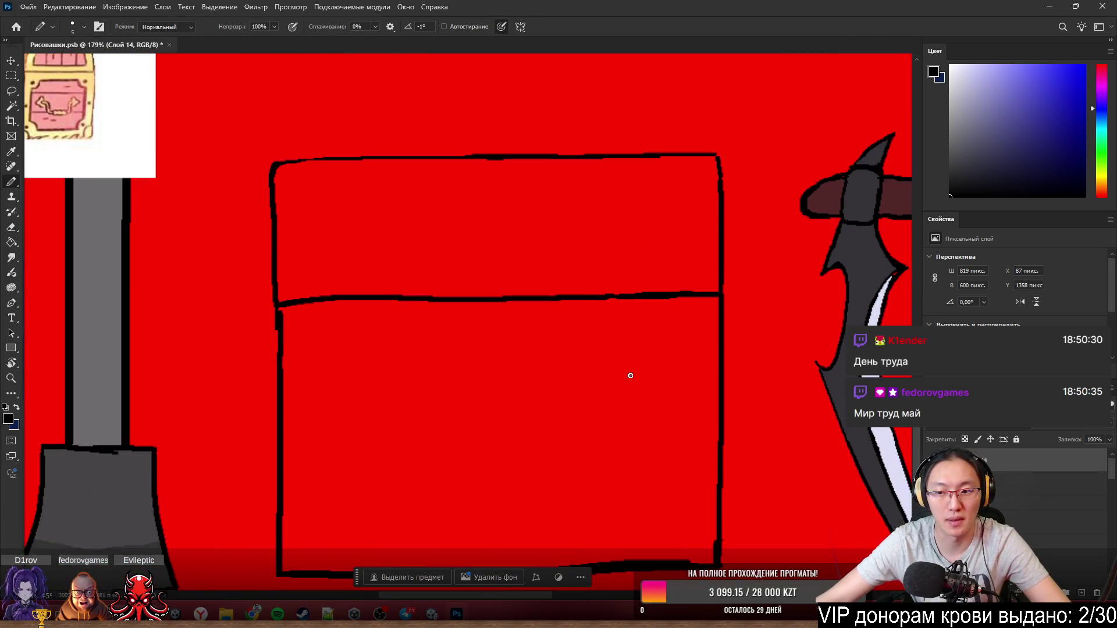
scroll(411, 364, down, 3)
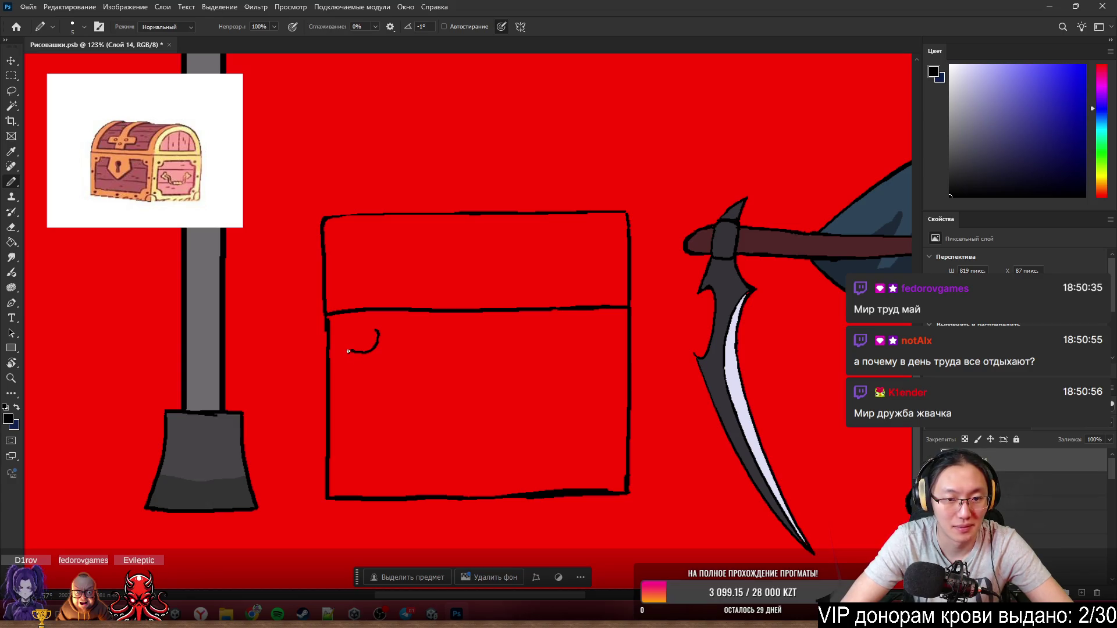
- Draw the inner panel's left and right sides, redrawing the top-right corner curl
mouse_move(348, 352)
mouse_down()
mouse_move(354, 476)
mouse_move(587, 468)
mouse_up()
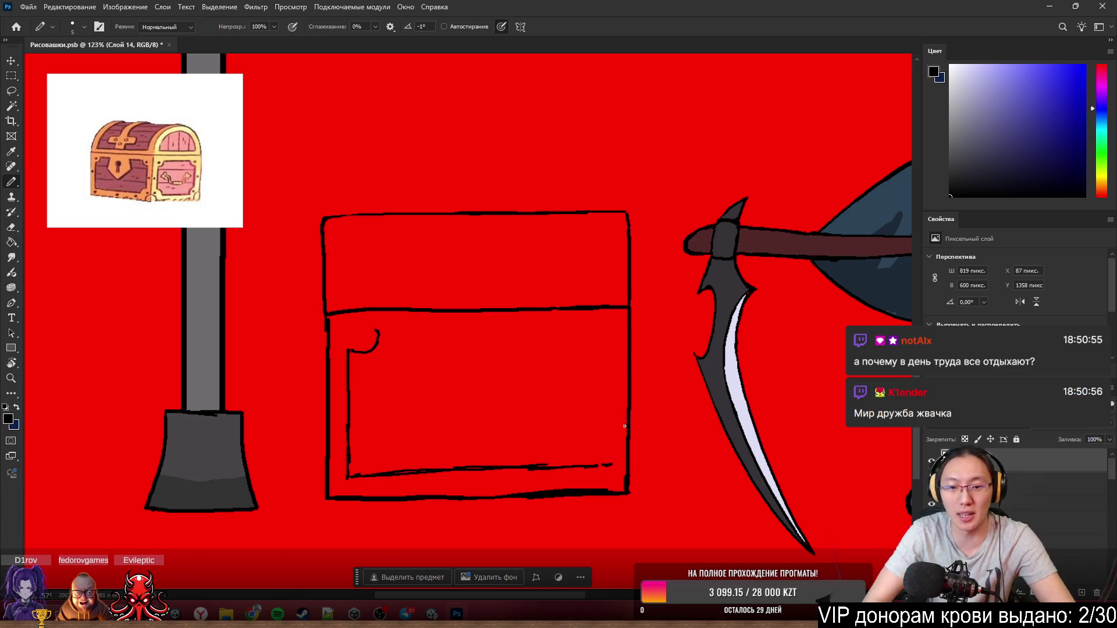
drag(601, 449, 602, 343)
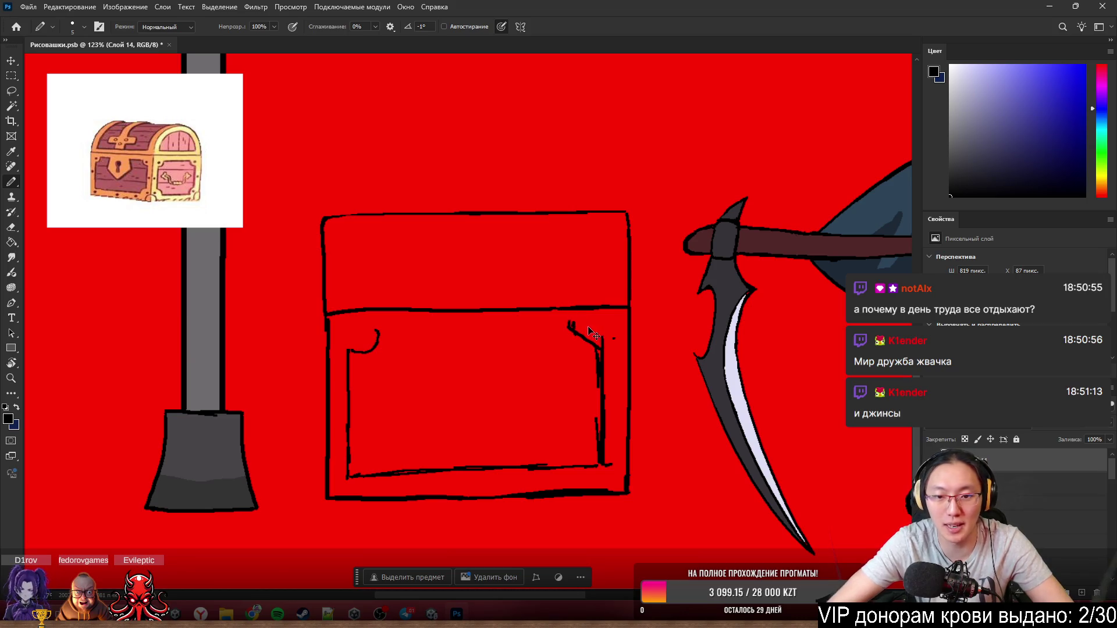
key(ctrl+z)
key(ctrl+z)
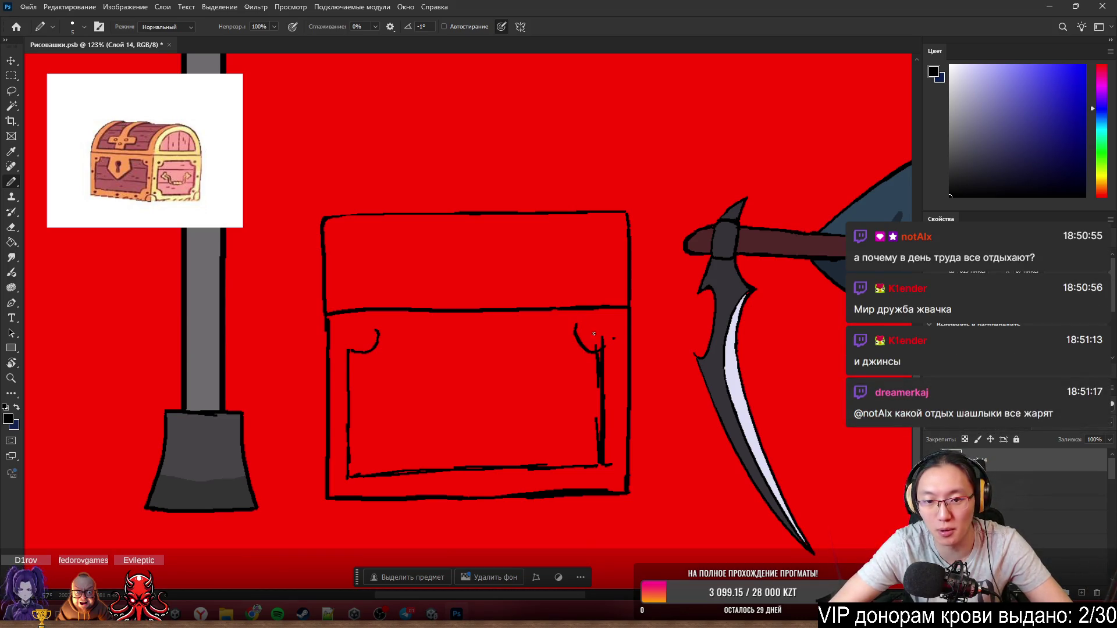
key(ctrl+z)
drag(575, 326, 616, 336)
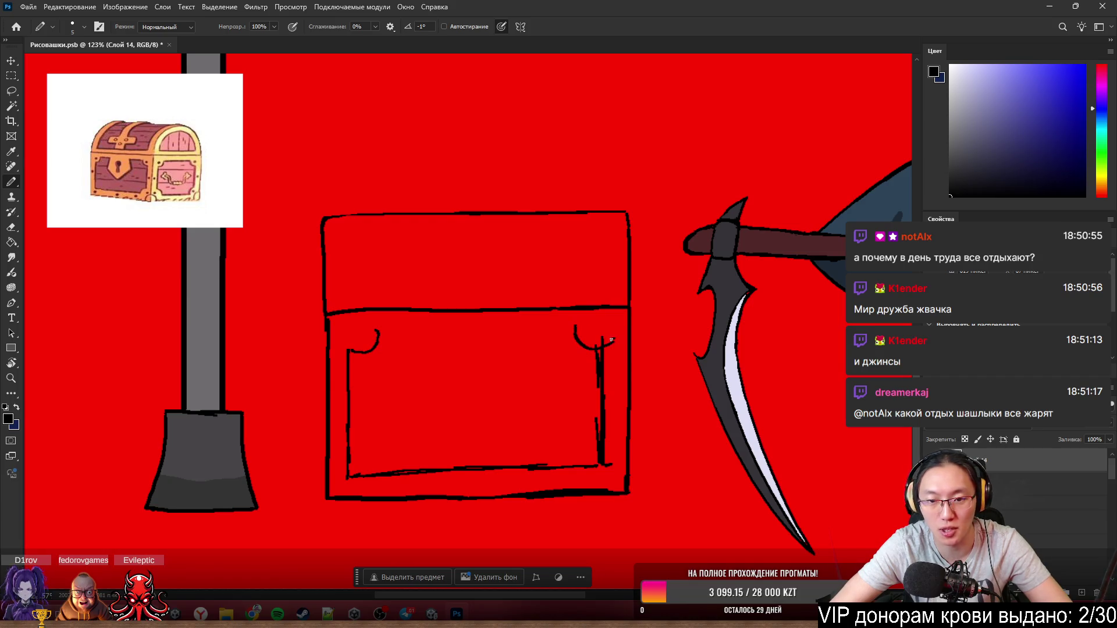
key(e)
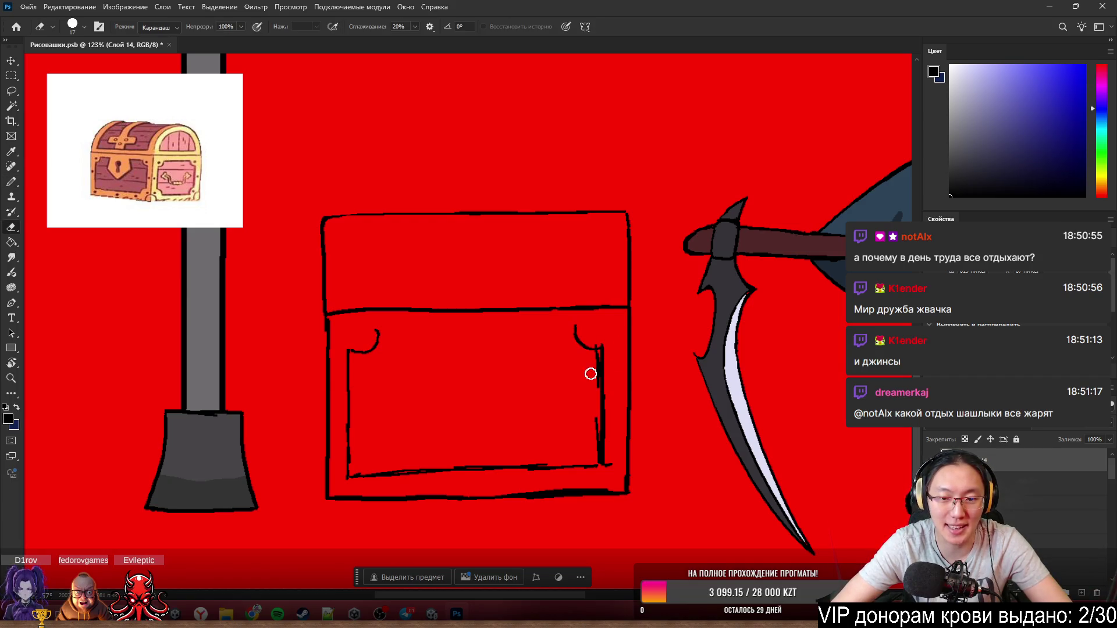
drag(590, 373, 593, 440)
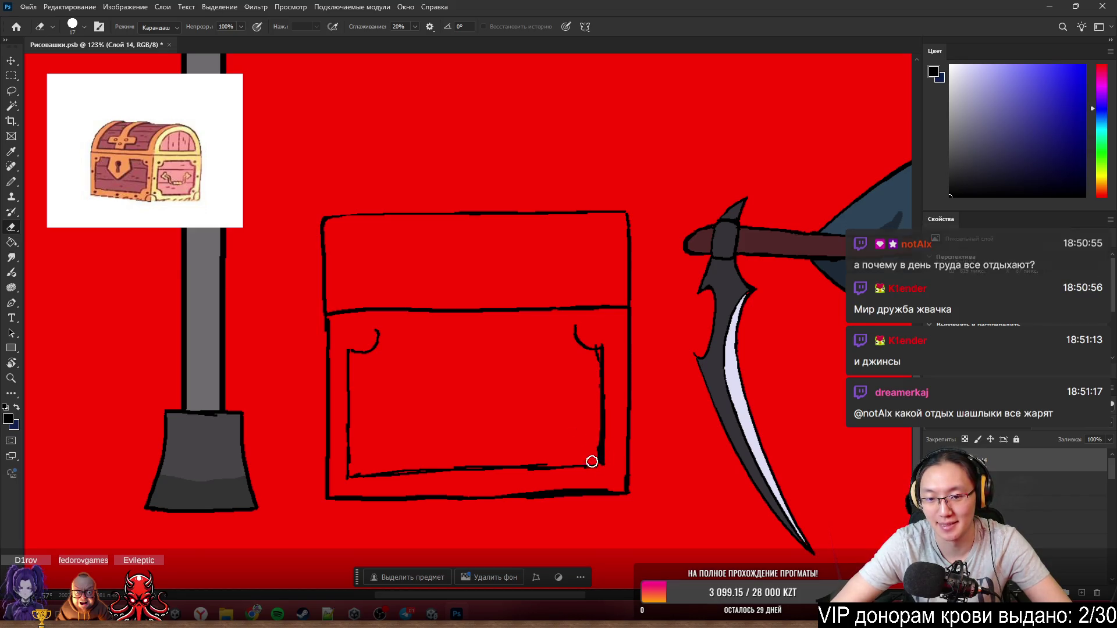
key(b)
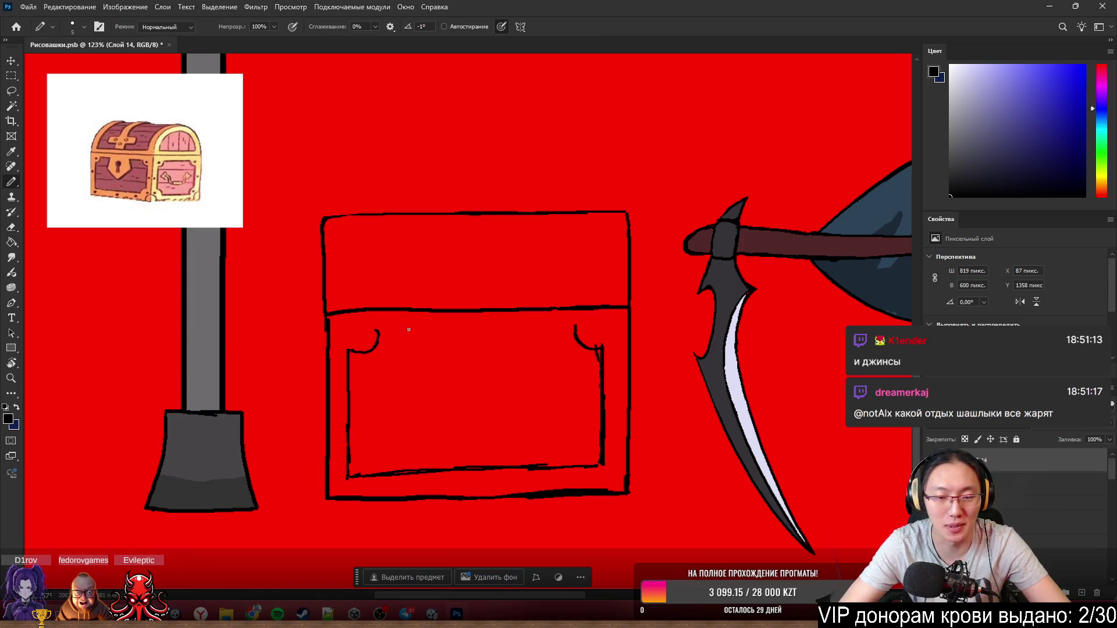
- Draw the panel's thickened top edge and close the keyhole plate's right side
drag(377, 332, 494, 333)
shift+click(555, 330)
drag(420, 329, 493, 330)
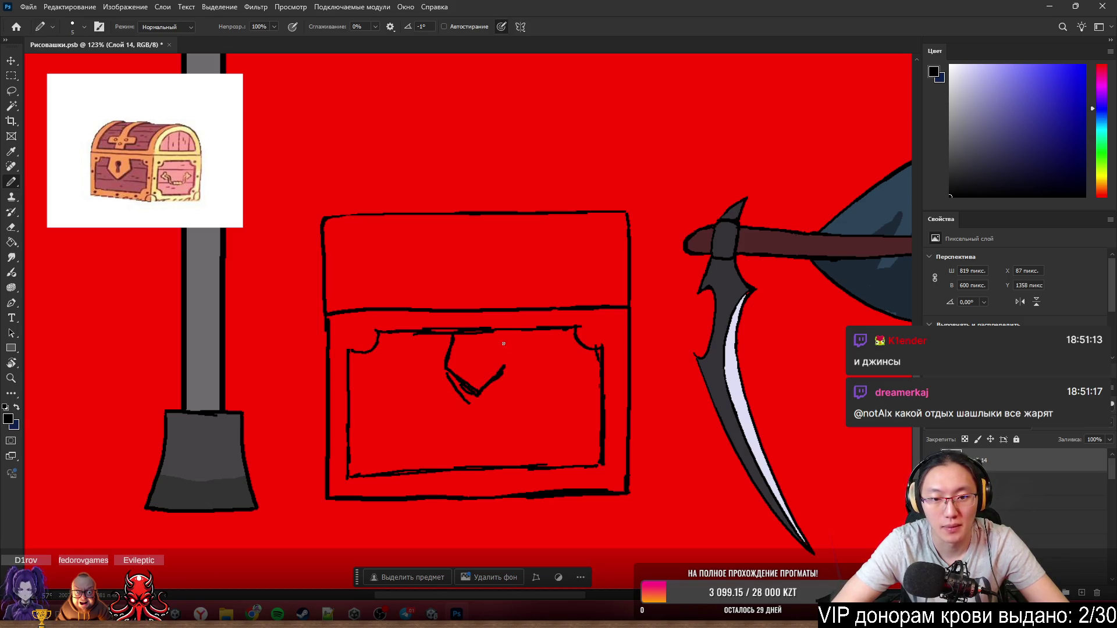
drag(496, 333, 511, 366)
key(e)
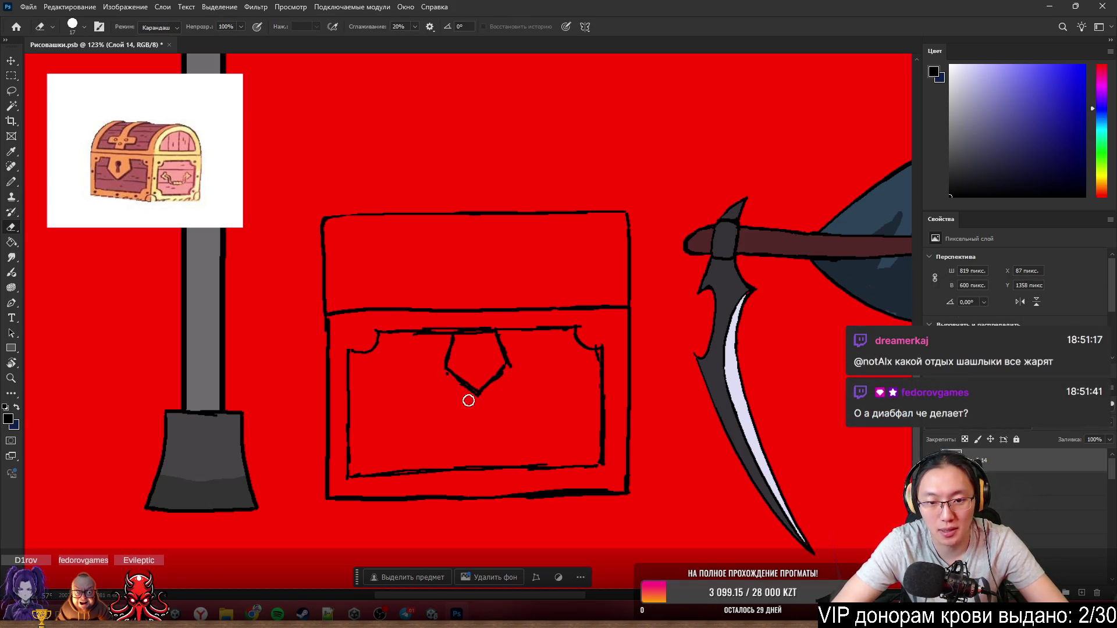
key(b)
scroll(443, 270, up, 3)
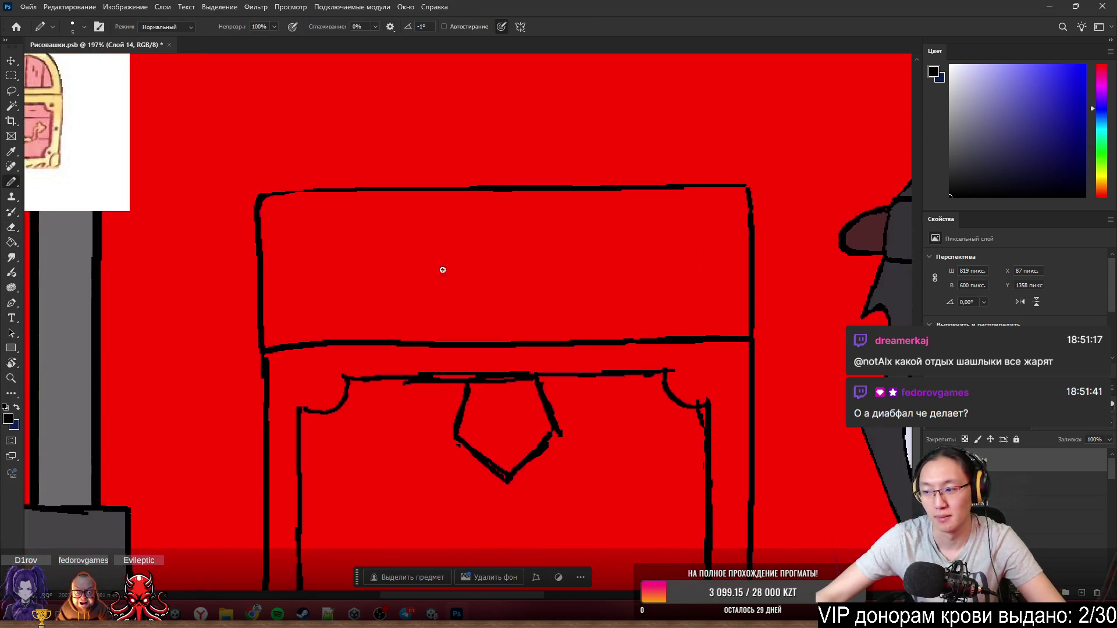
scroll(443, 270, down, 3)
scroll(699, 270, up, 1)
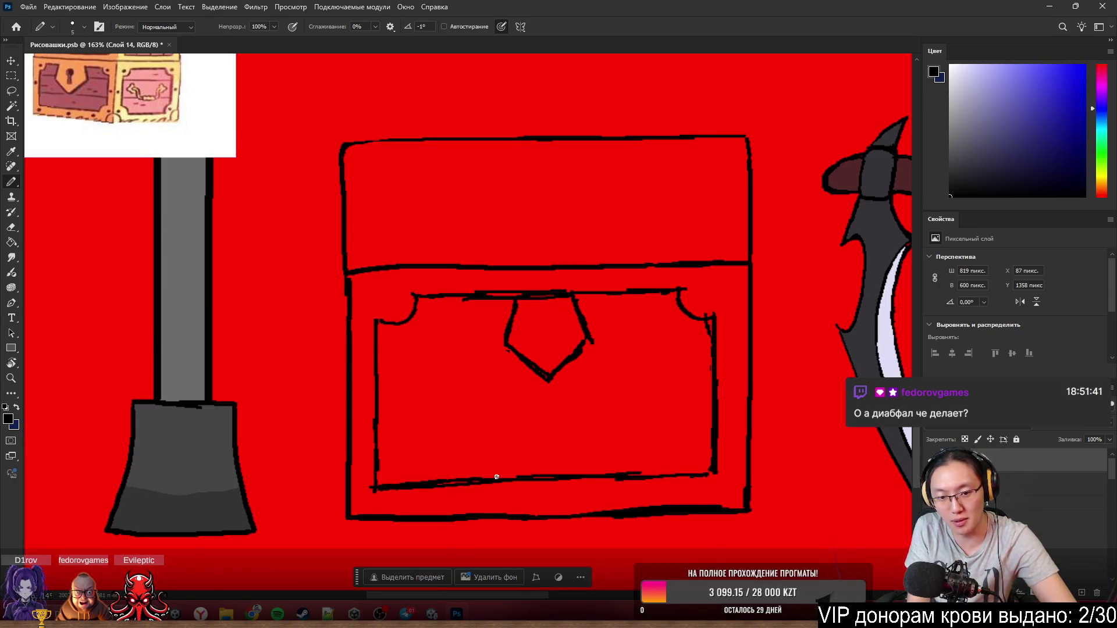
- Redraw and trim the panel's bottom edge, then erase the line above the keyhole plate
drag(496, 477, 606, 478)
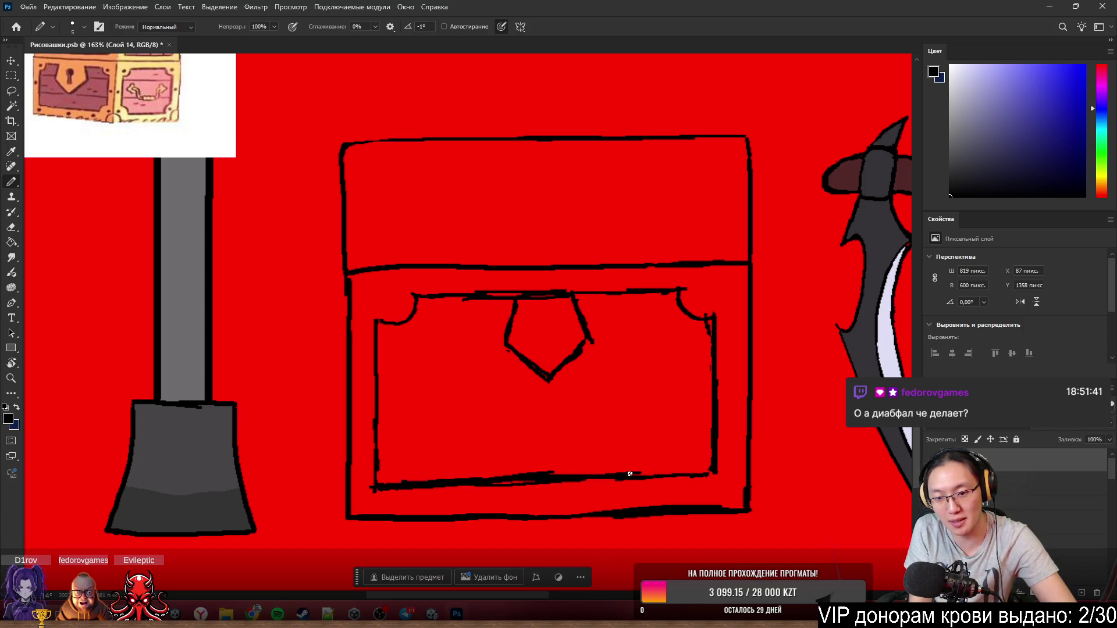
key(e)
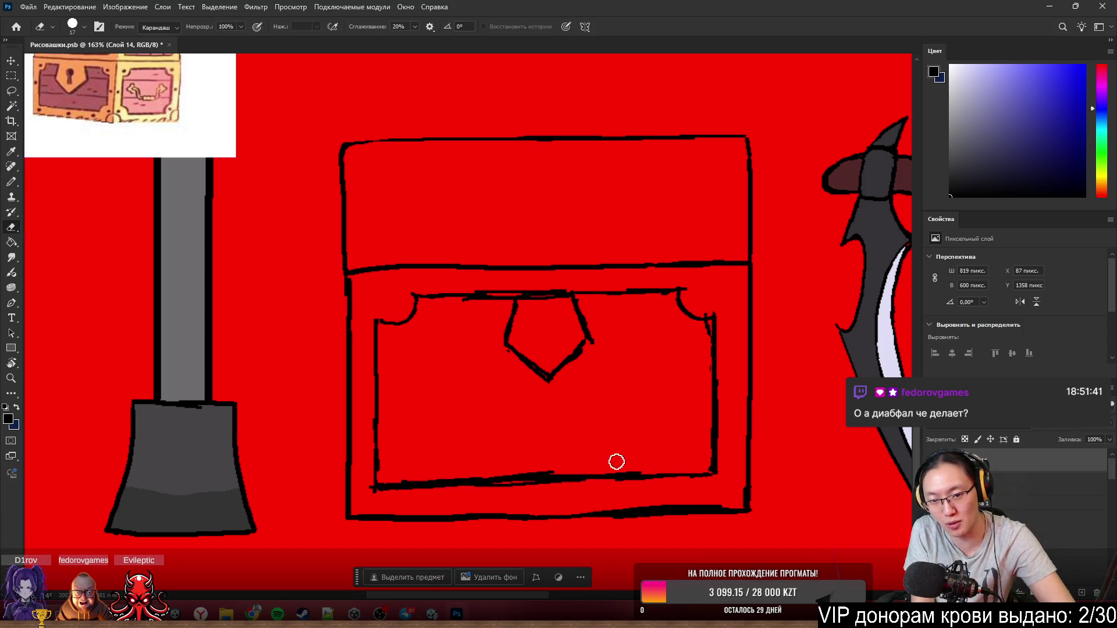
drag(555, 475, 503, 474)
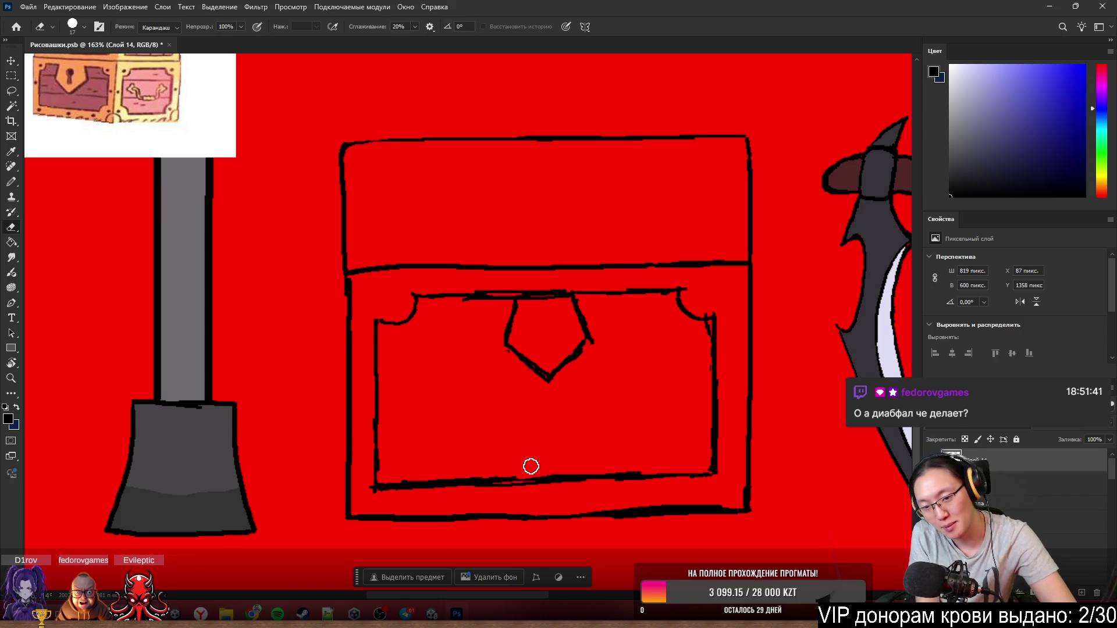
mouse_move(646, 462)
mouse_down()
mouse_move(501, 472)
mouse_move(586, 469)
mouse_up()
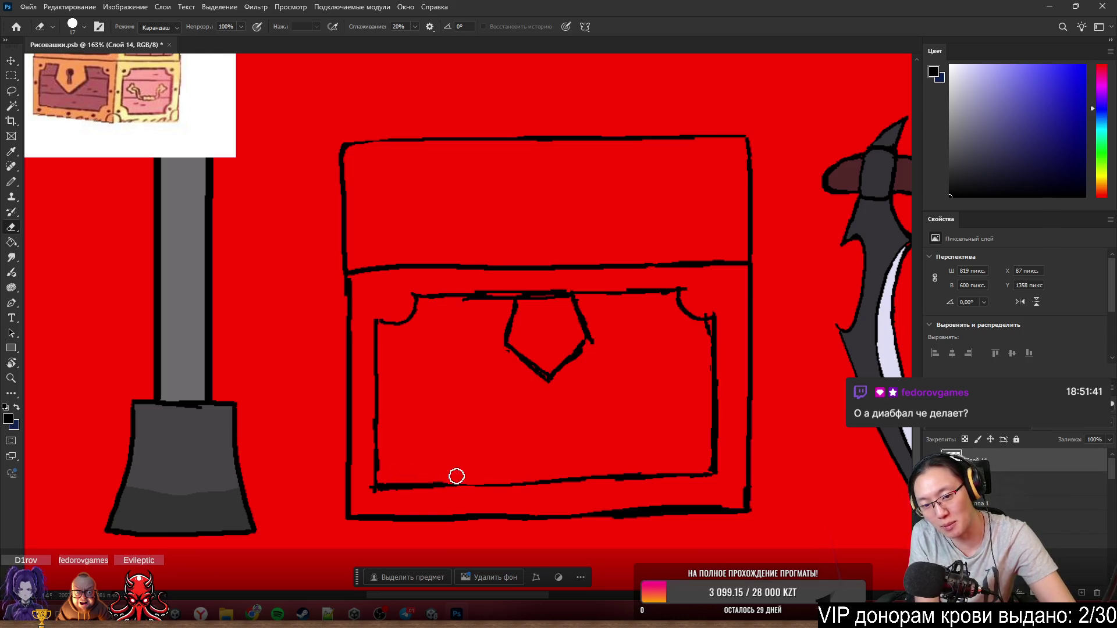
key(b)
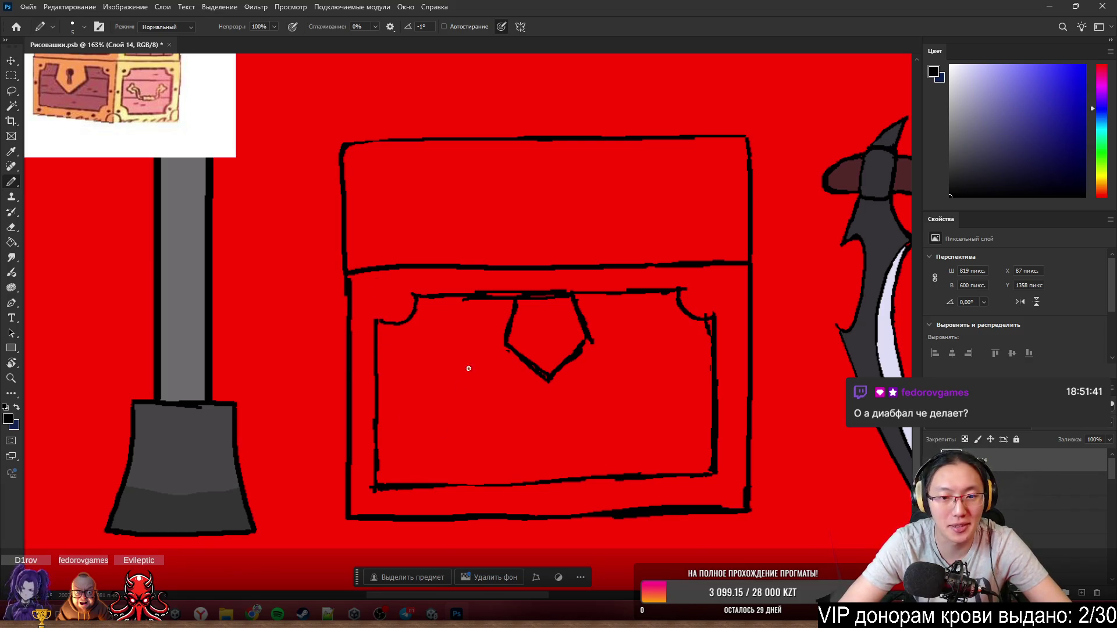
key(e)
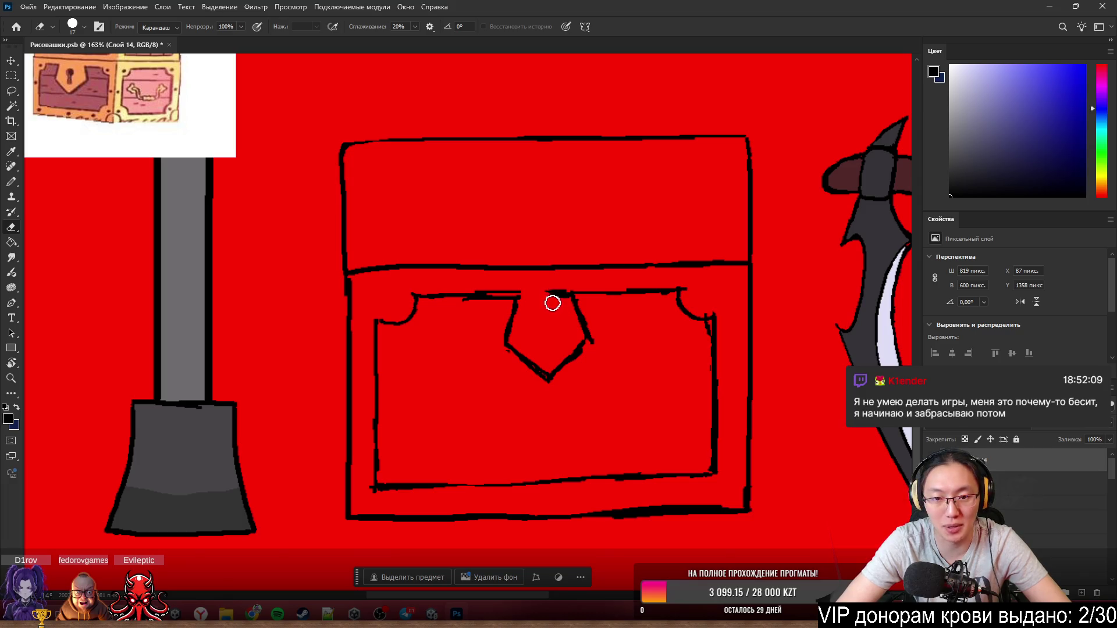
drag(553, 303, 558, 303)
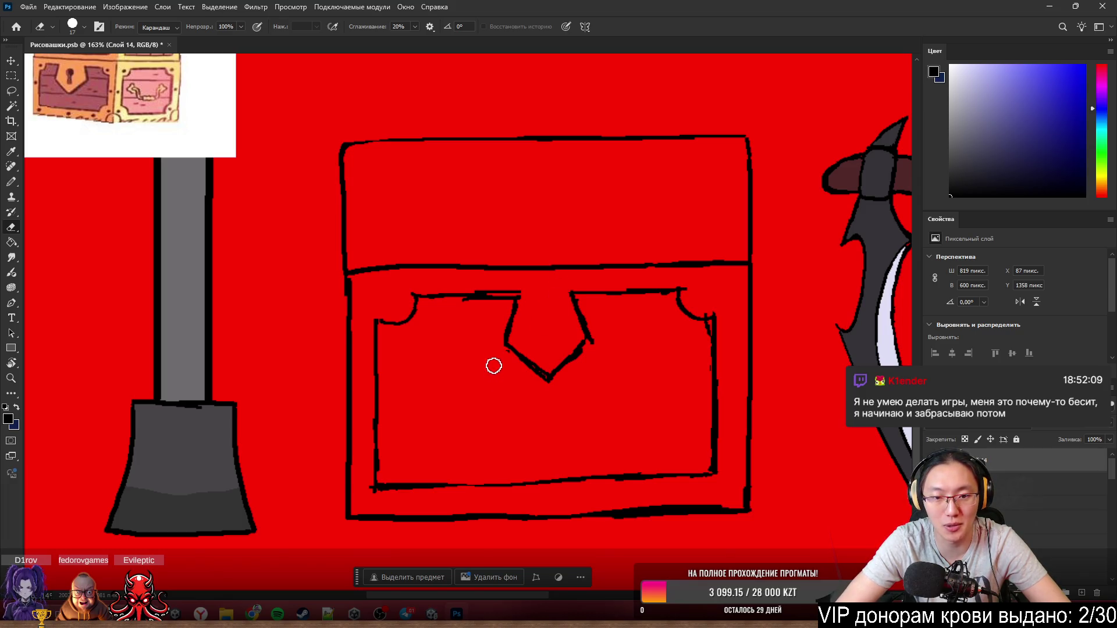
- Draw inner border lines down the lid's left side and along its right edge
key(b)
scroll(504, 365, down, 5)
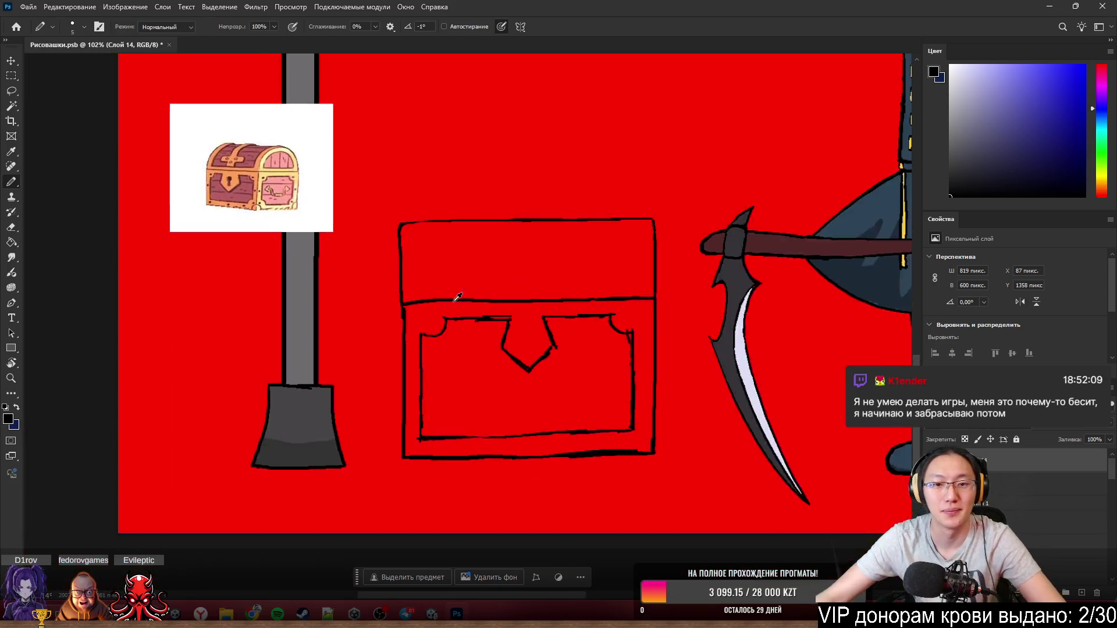
scroll(484, 261, up, 4)
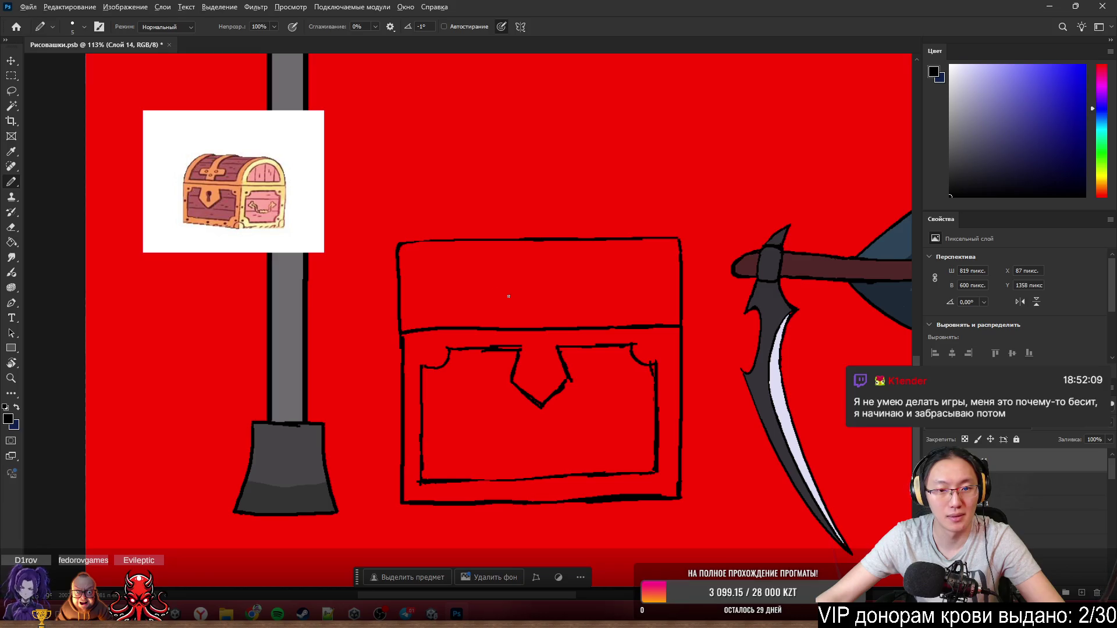
scroll(509, 296, up, 2)
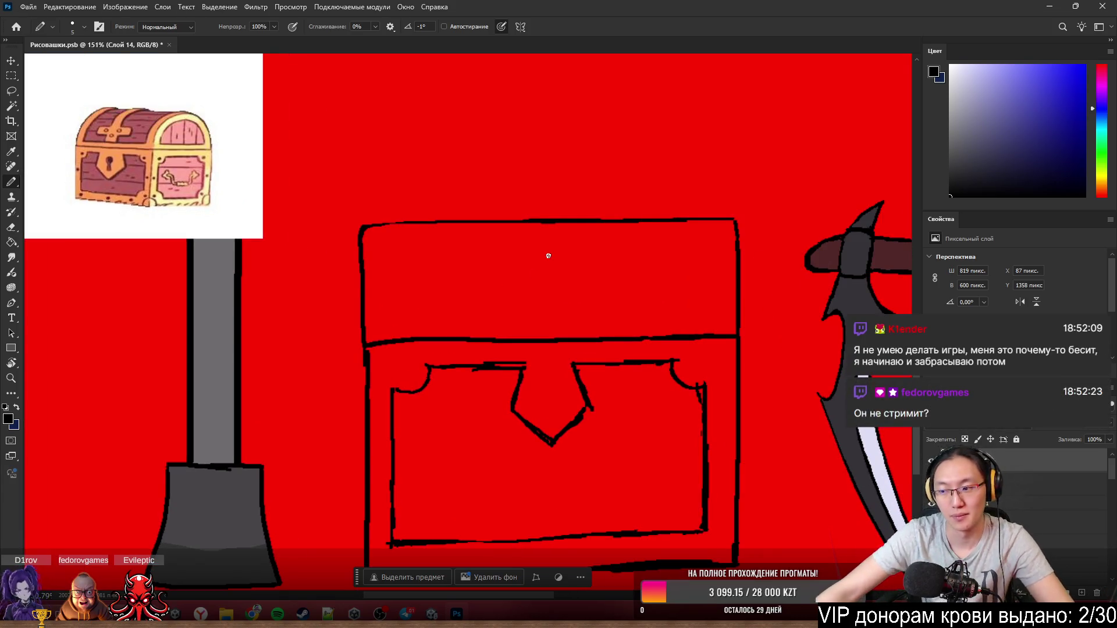
scroll(506, 273, down, 1)
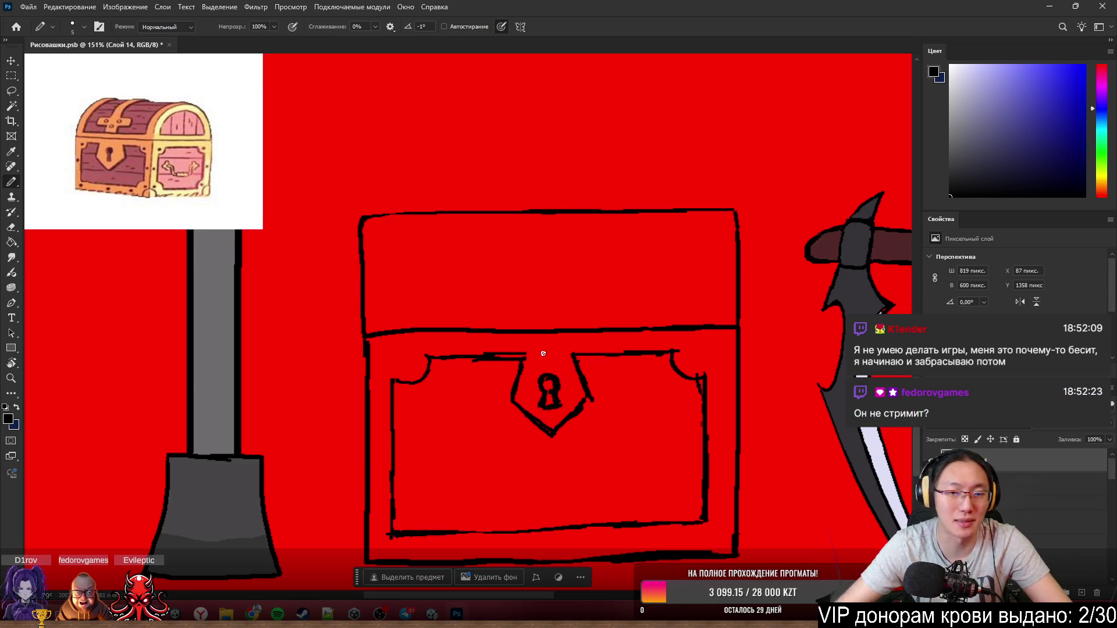
scroll(489, 199, down, 3)
scroll(533, 227, up, 3)
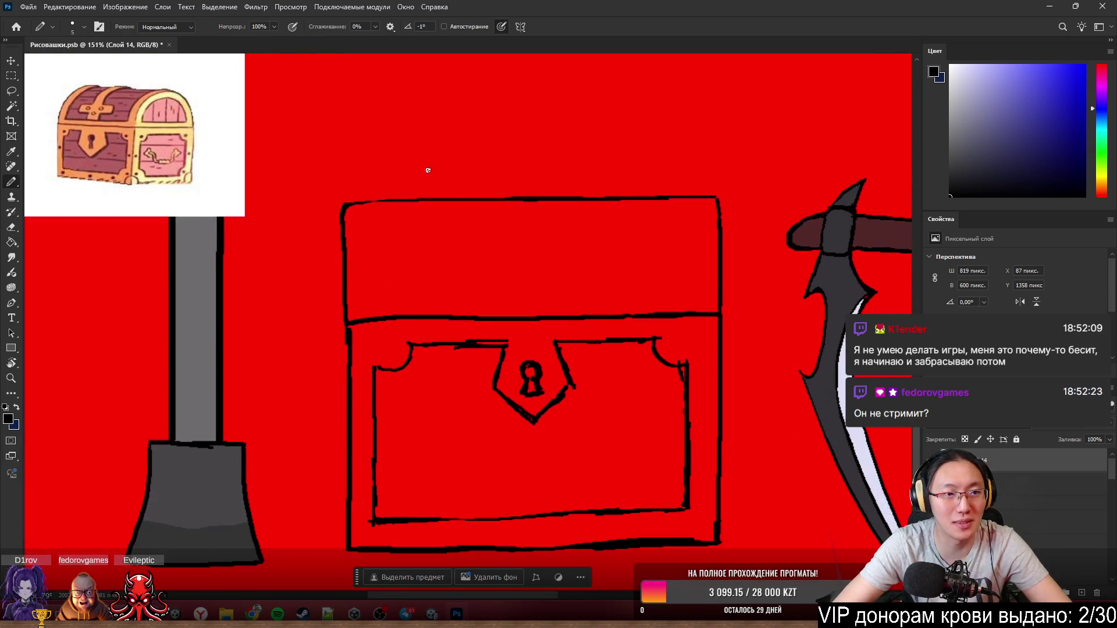
mouse_move(364, 205)
mouse_down()
mouse_move(365, 278)
mouse_move(439, 295)
mouse_move(656, 293)
mouse_up()
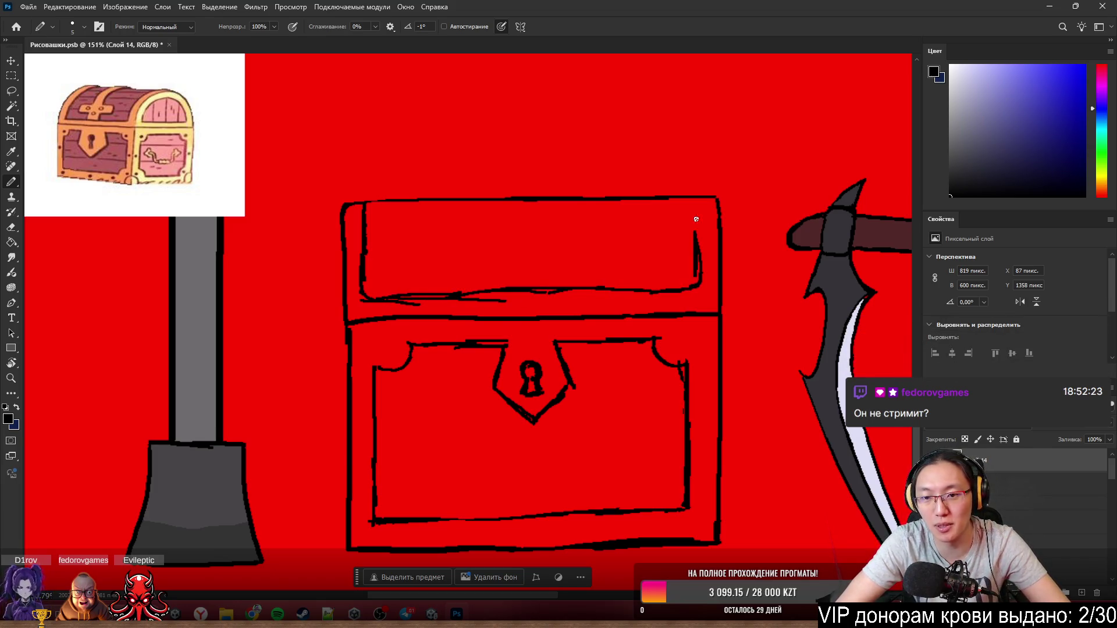
drag(697, 199, 700, 260)
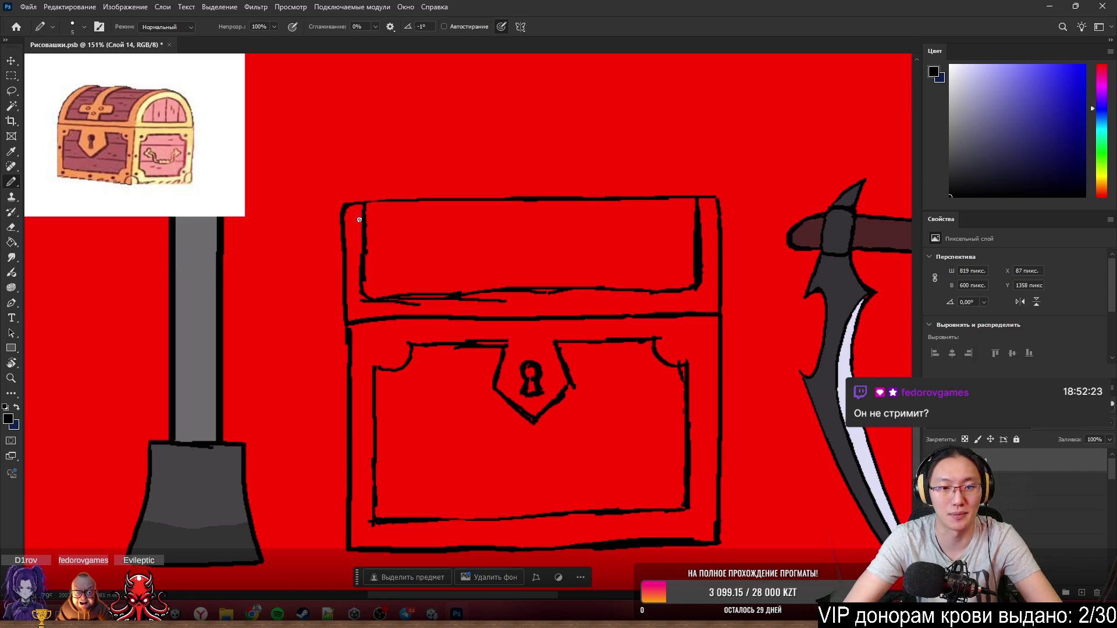
- Undo the crooked left inner stroke, erase part of the line under the lid, and draw the lid's bottom inner line
drag(364, 230, 372, 310)
key(ctrl+z)
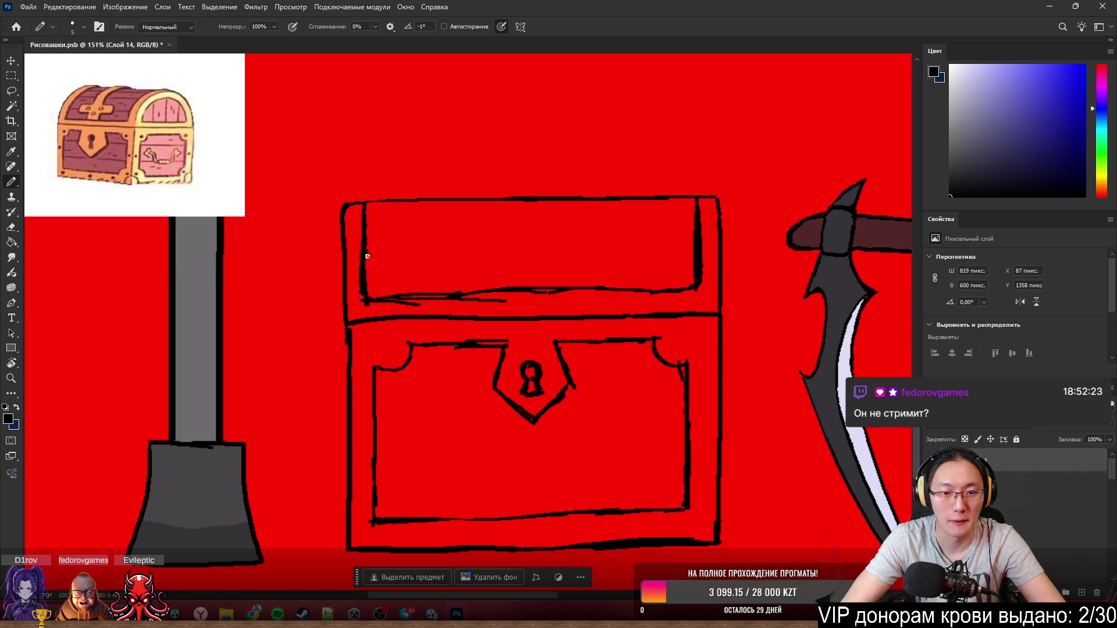
key(e)
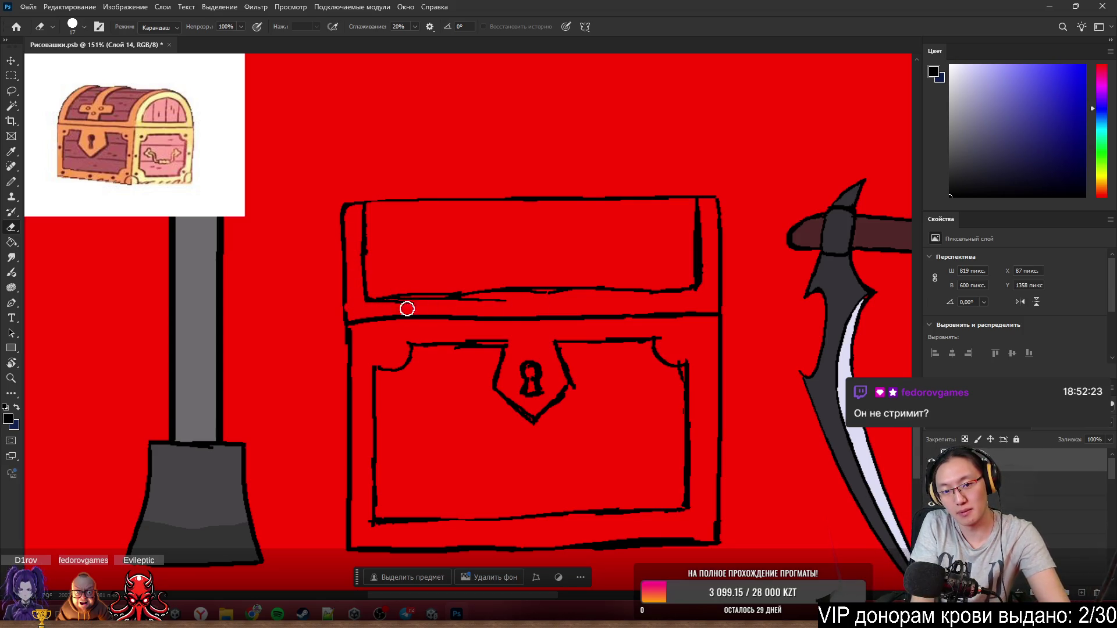
drag(407, 307, 491, 304)
key(b)
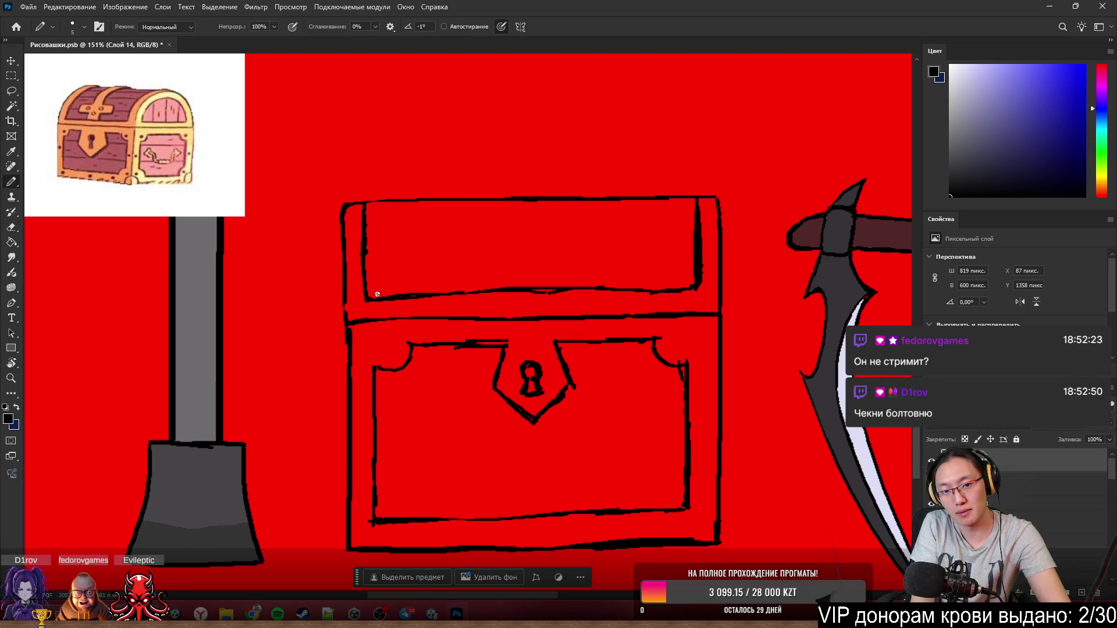
drag(378, 295, 678, 286)
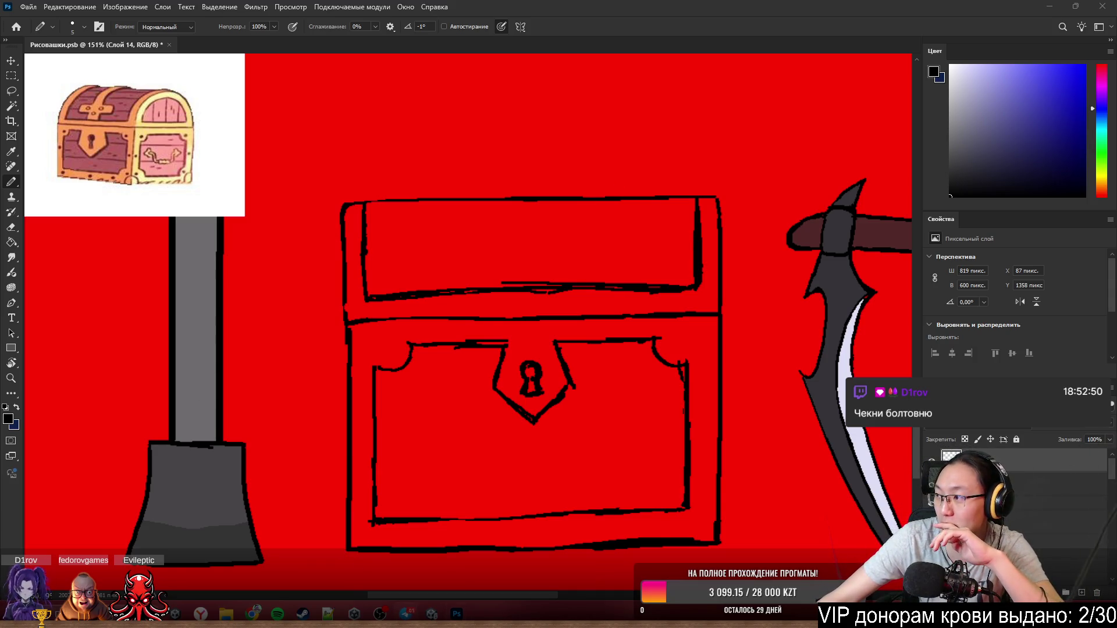
click(406, 614)
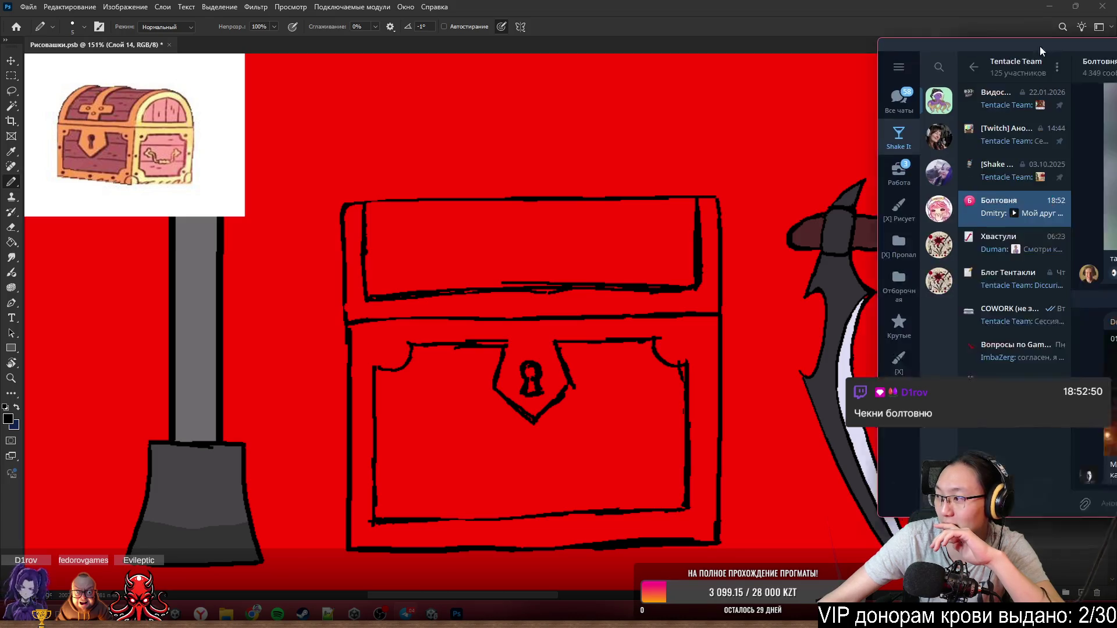
click(751, 375)
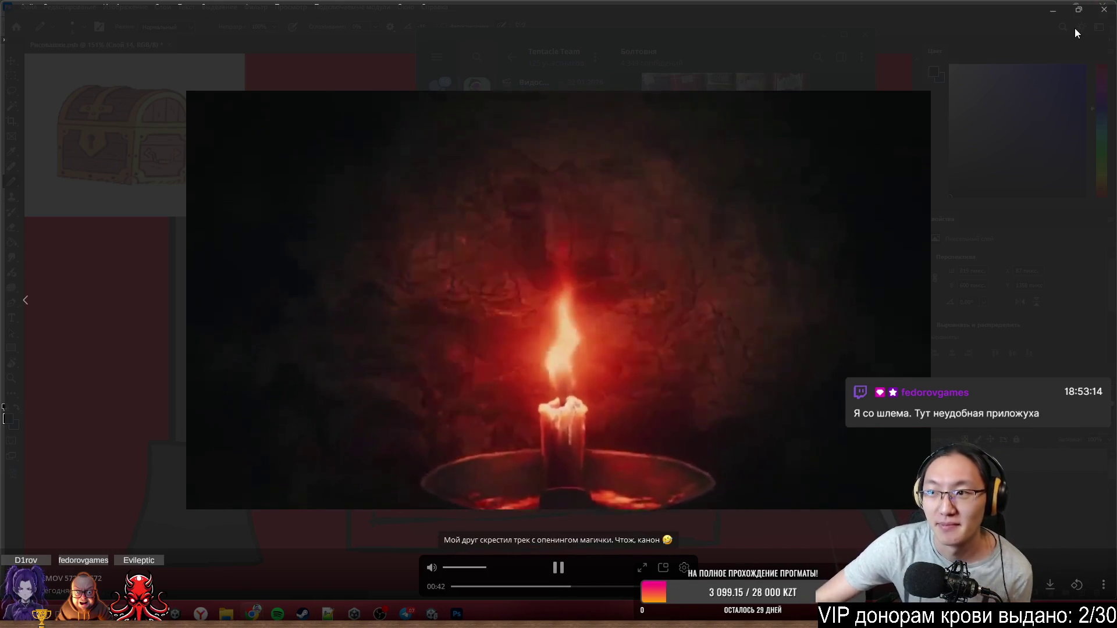
key(Escape)
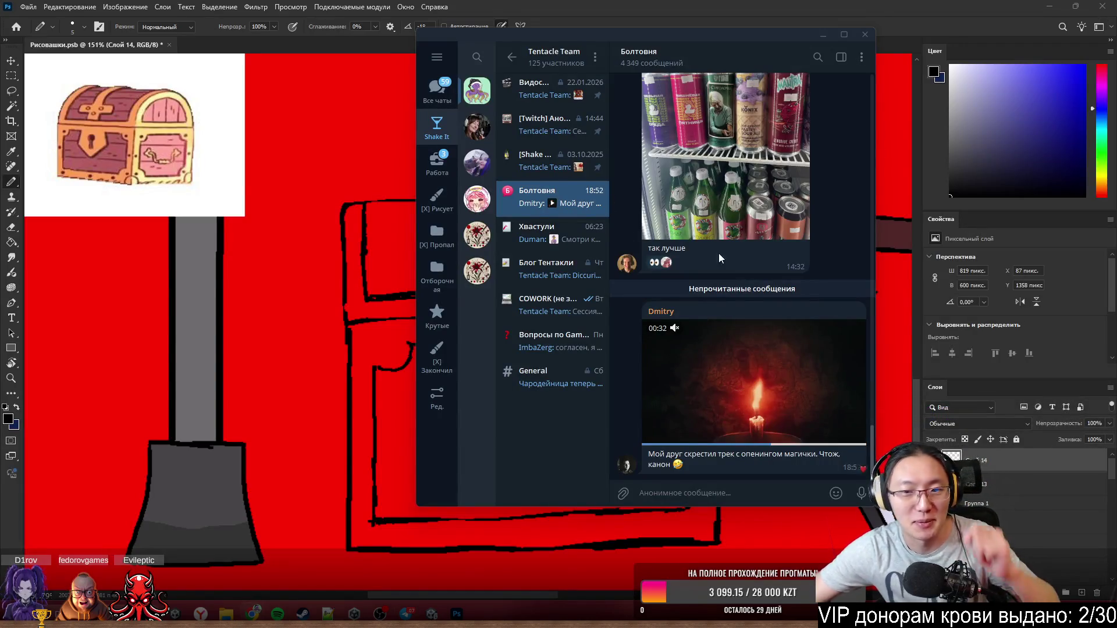
click(866, 35)
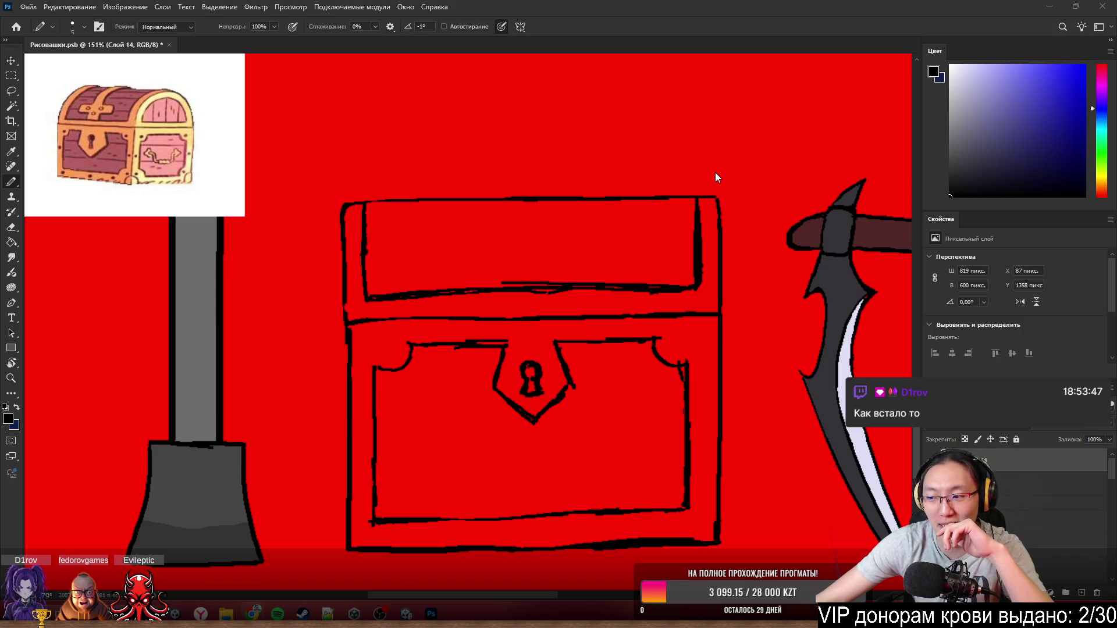
- Add a rivet dot at the chest's lower-right corner and draw the clasp outline on the lid
scroll(595, 345, down, 1)
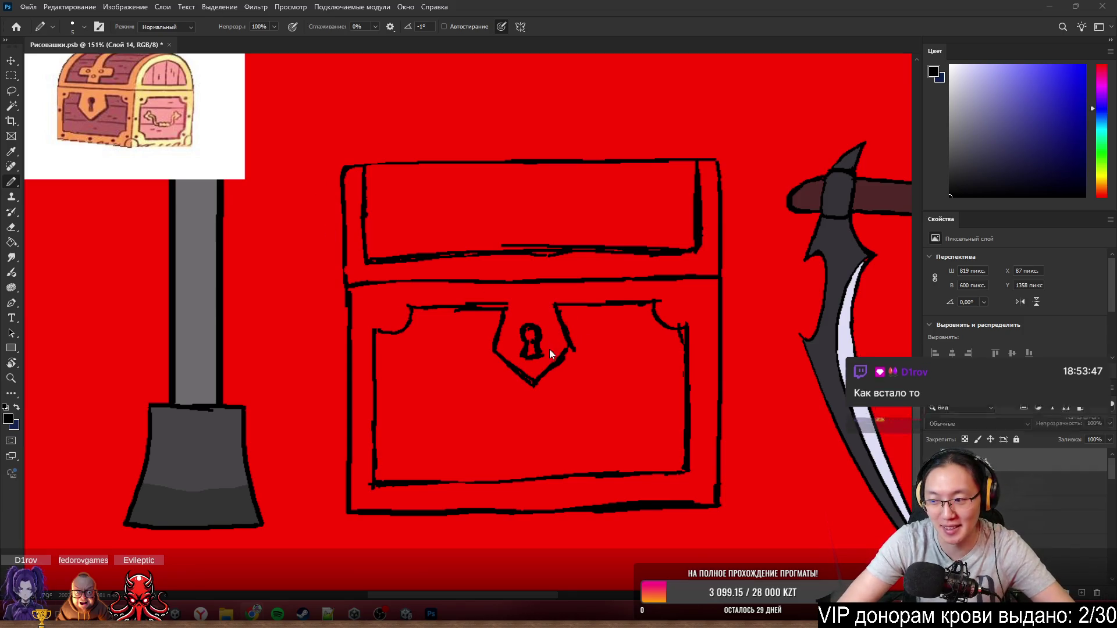
click(385, 304)
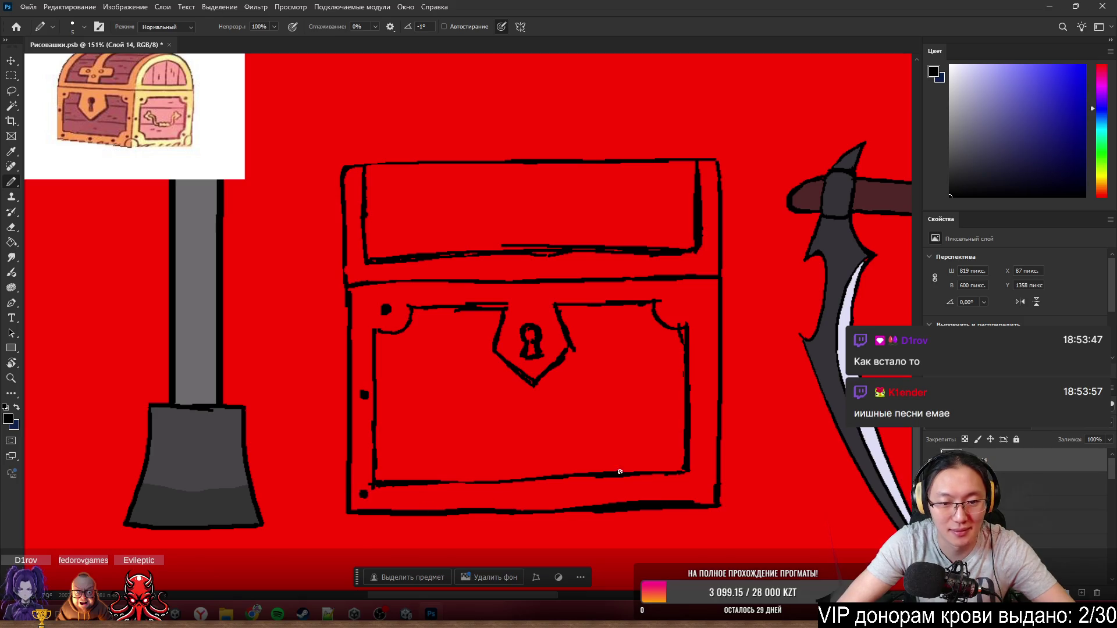
click(698, 483)
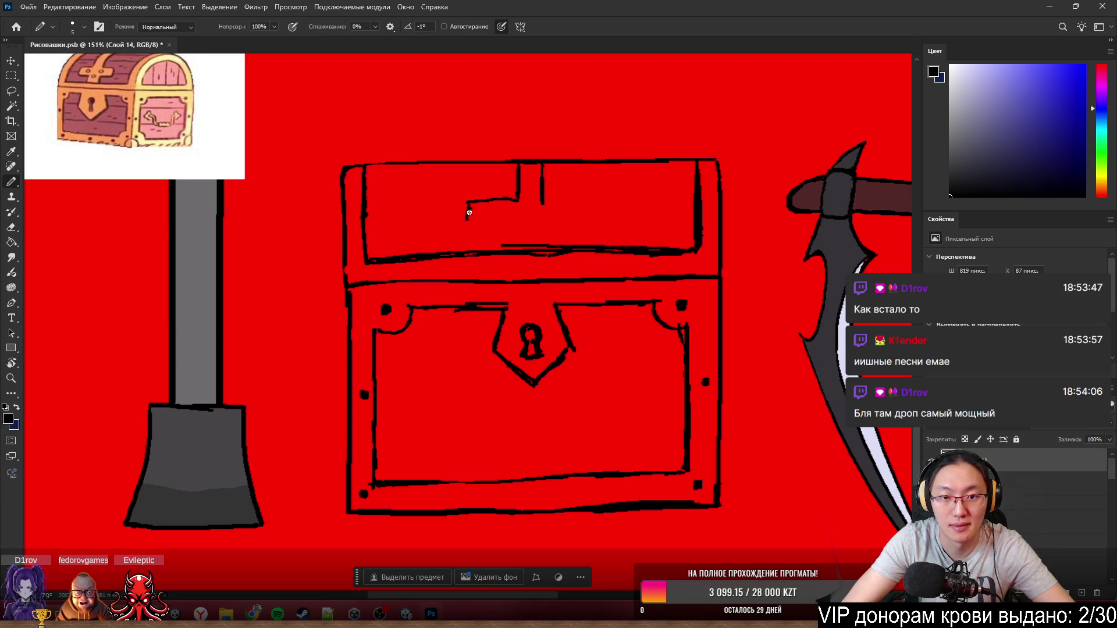
drag(509, 223, 587, 211)
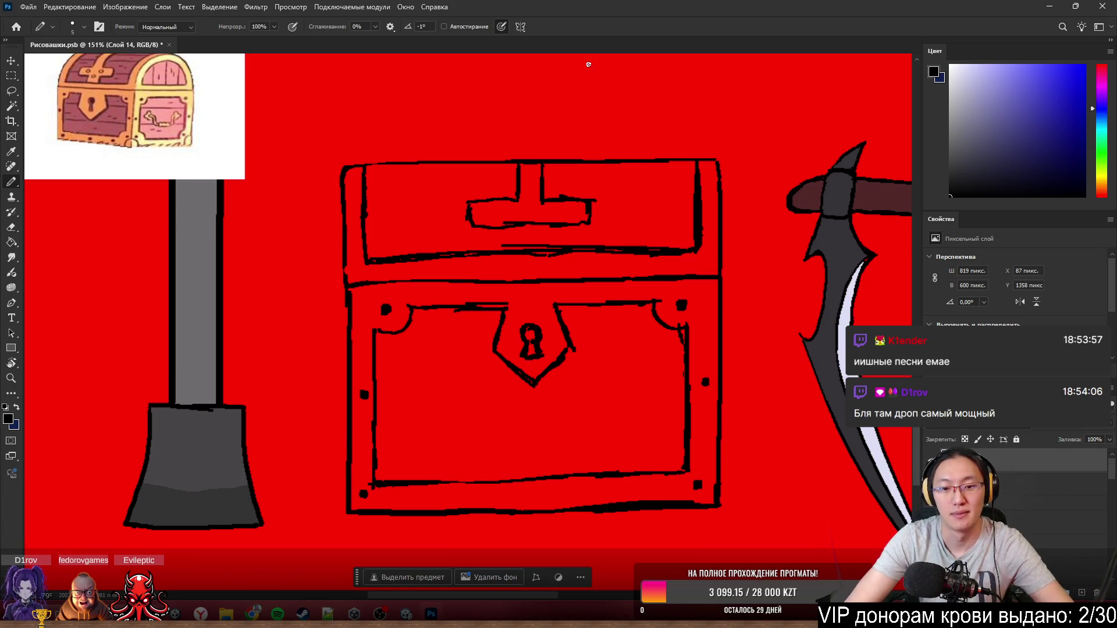
scroll(521, 424, down, 5)
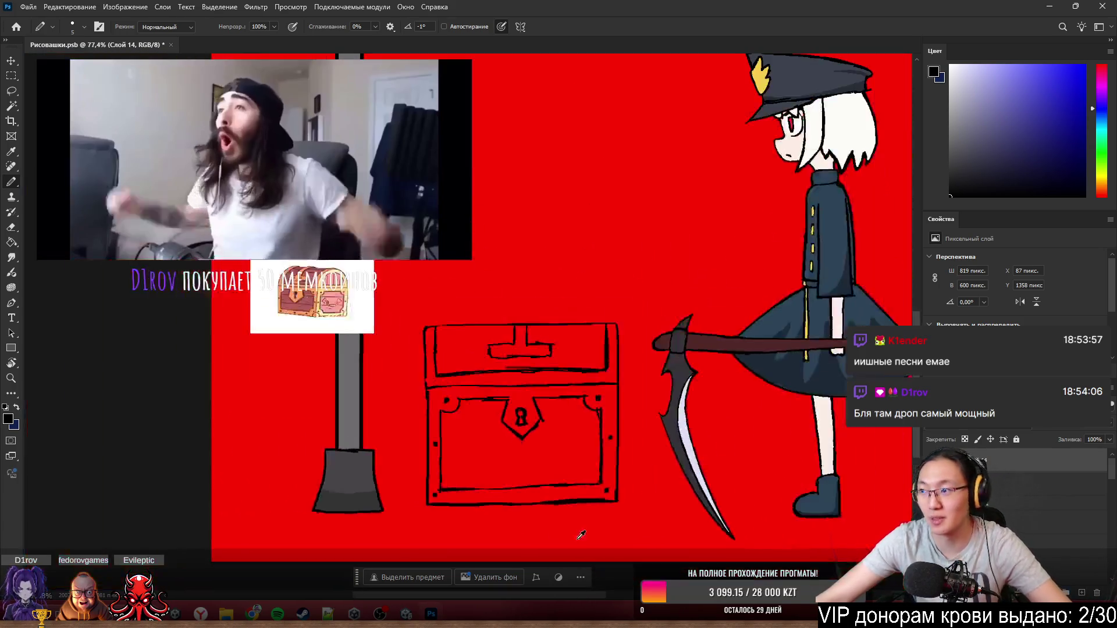
scroll(521, 424, up, 3)
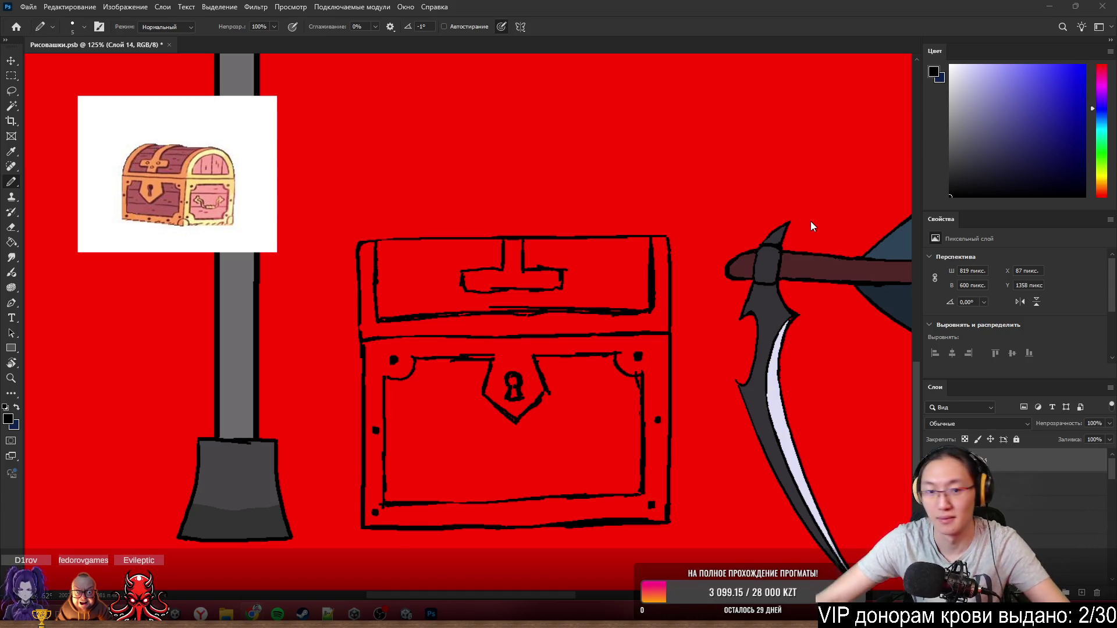
scroll(403, 287, up, 5)
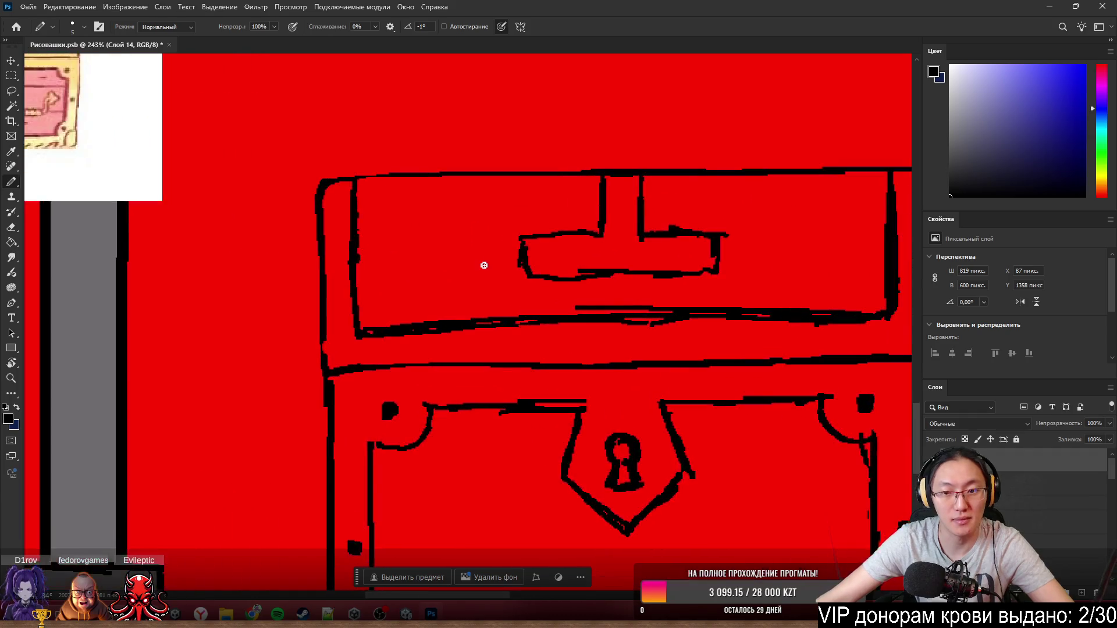
- Thicken the lid's bottom edge line with the Pencil
key(e)
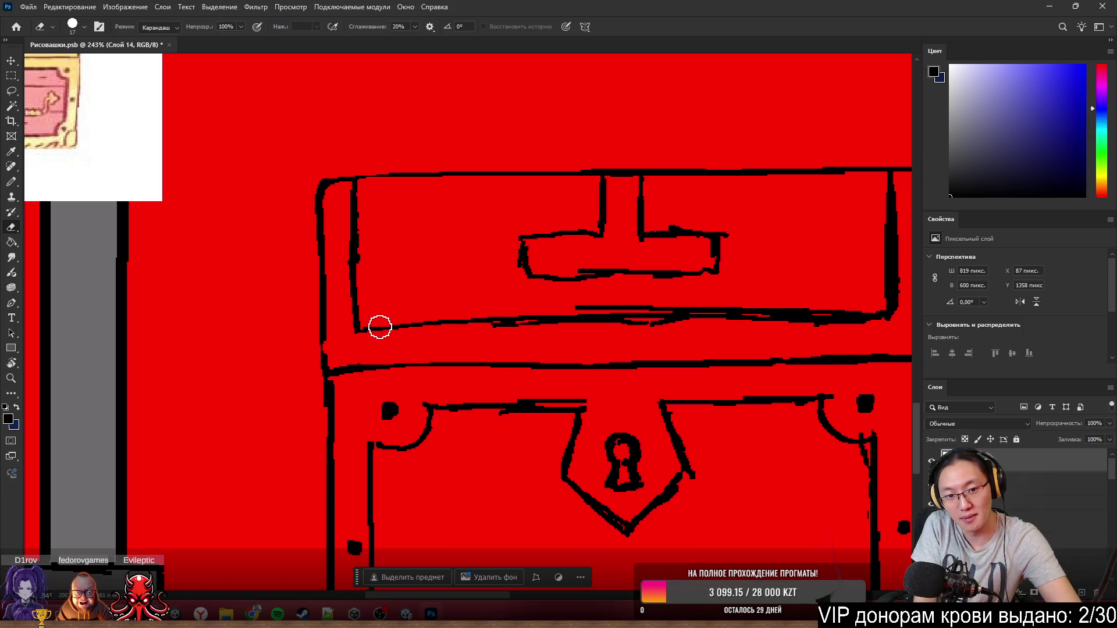
key(b)
drag(360, 326, 605, 309)
key(e)
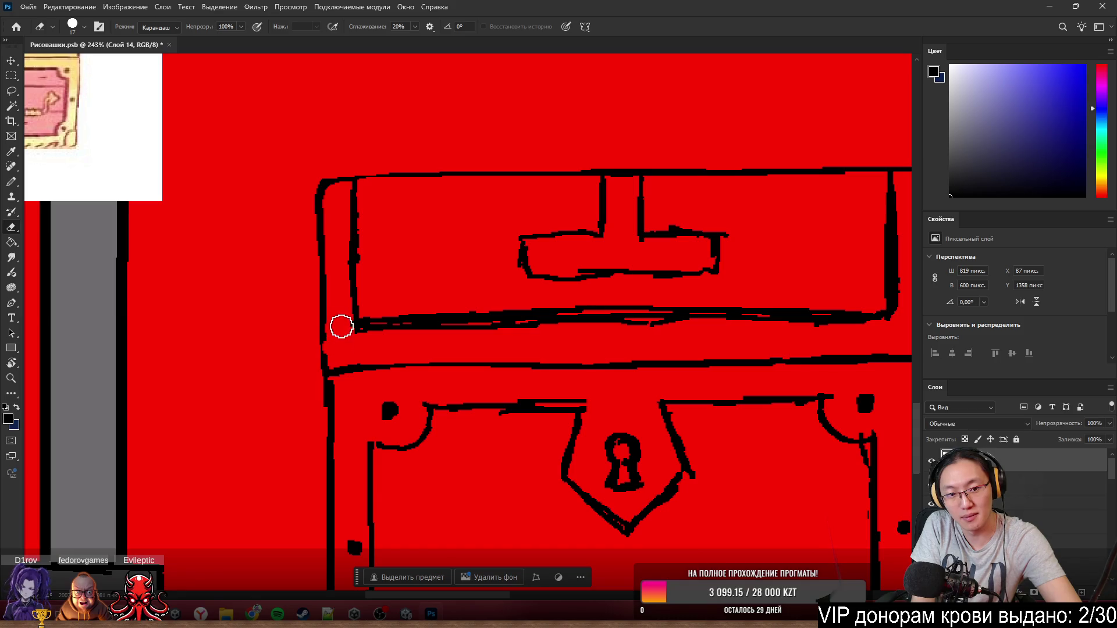
key(b)
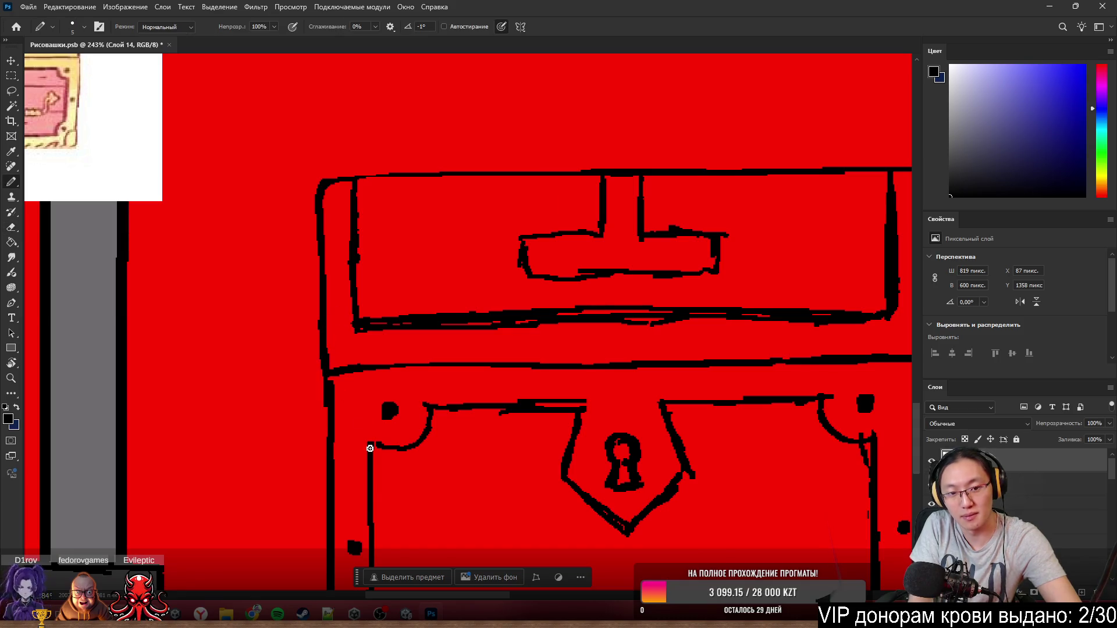
scroll(370, 448, down, 5)
scroll(616, 323, up, 3)
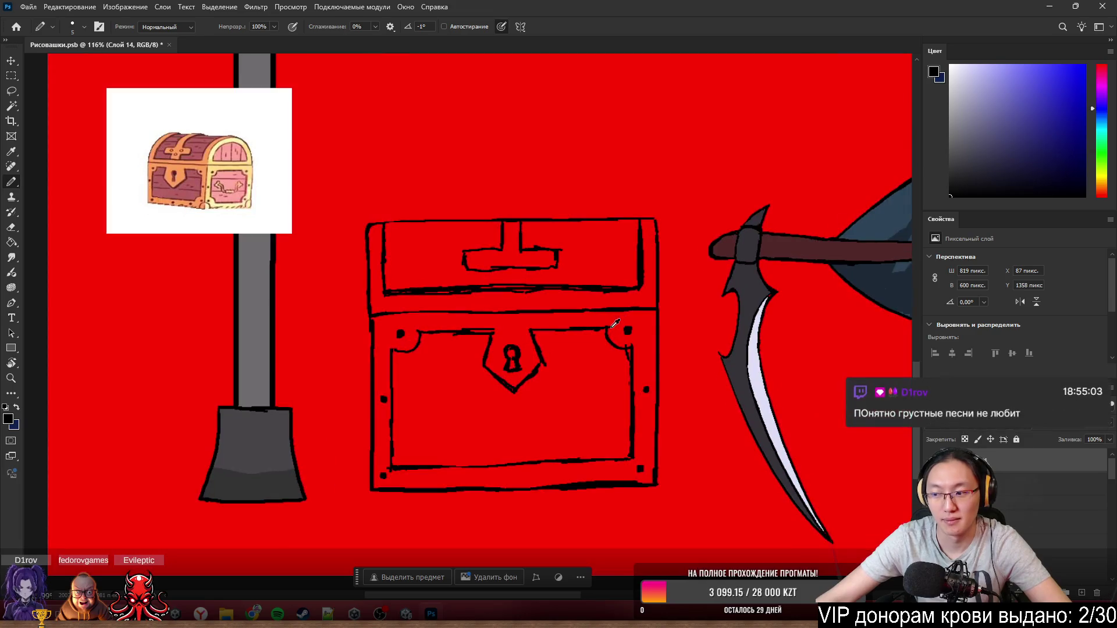
scroll(595, 370, up, 4)
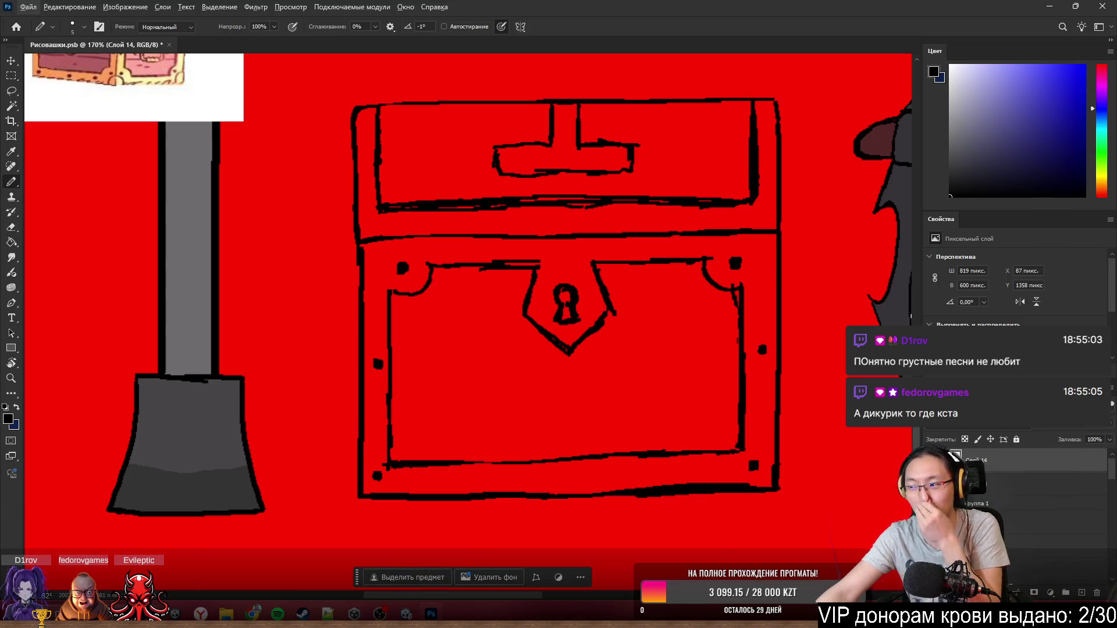
scroll(303, 541, down, 3)
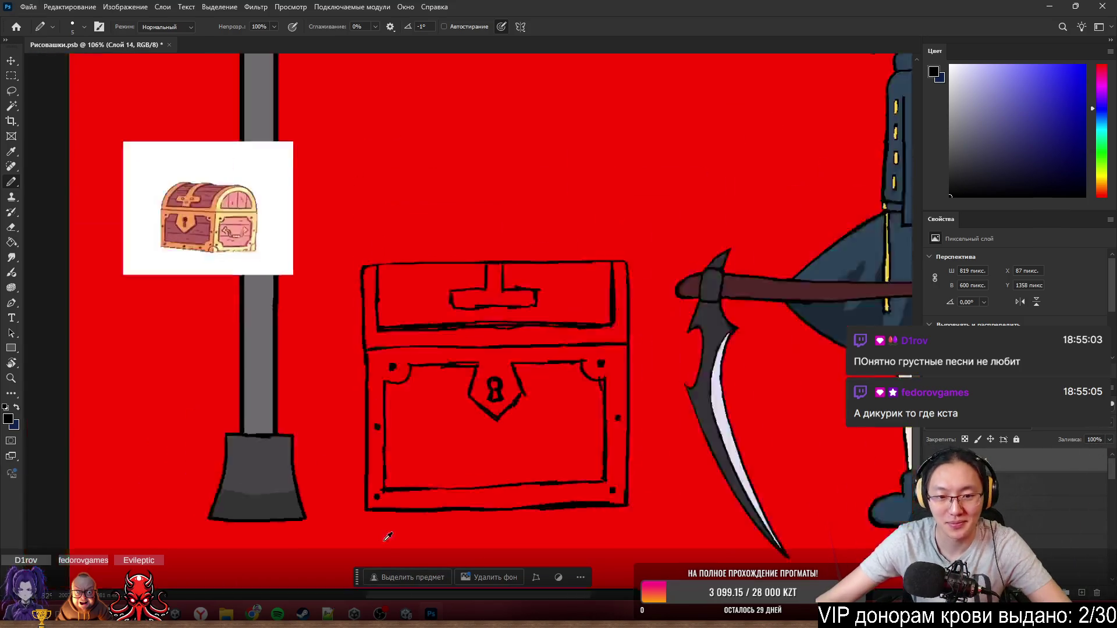
scroll(465, 478, up, 5)
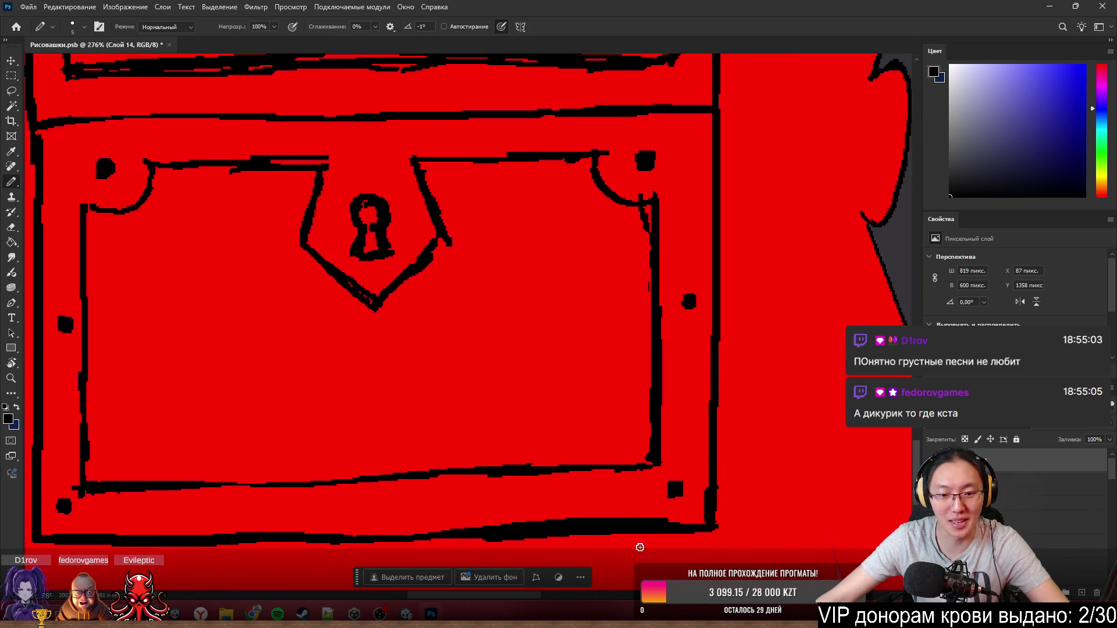
- Thicken the panel's bottom outline and thin its bumpy right part
drag(688, 500, 760, 491)
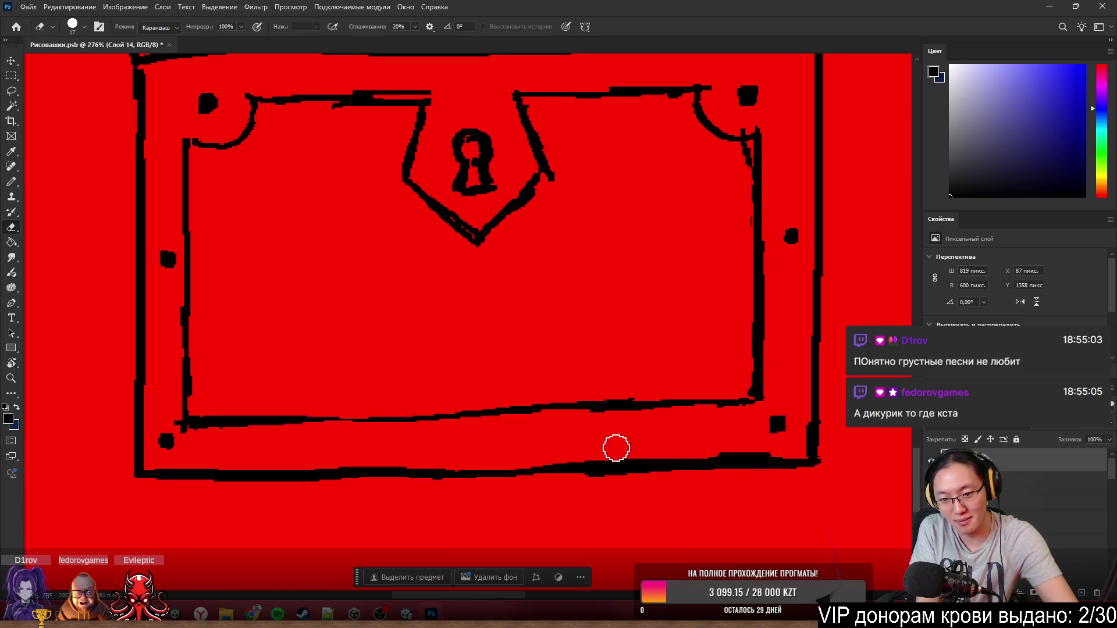
drag(309, 424, 726, 412)
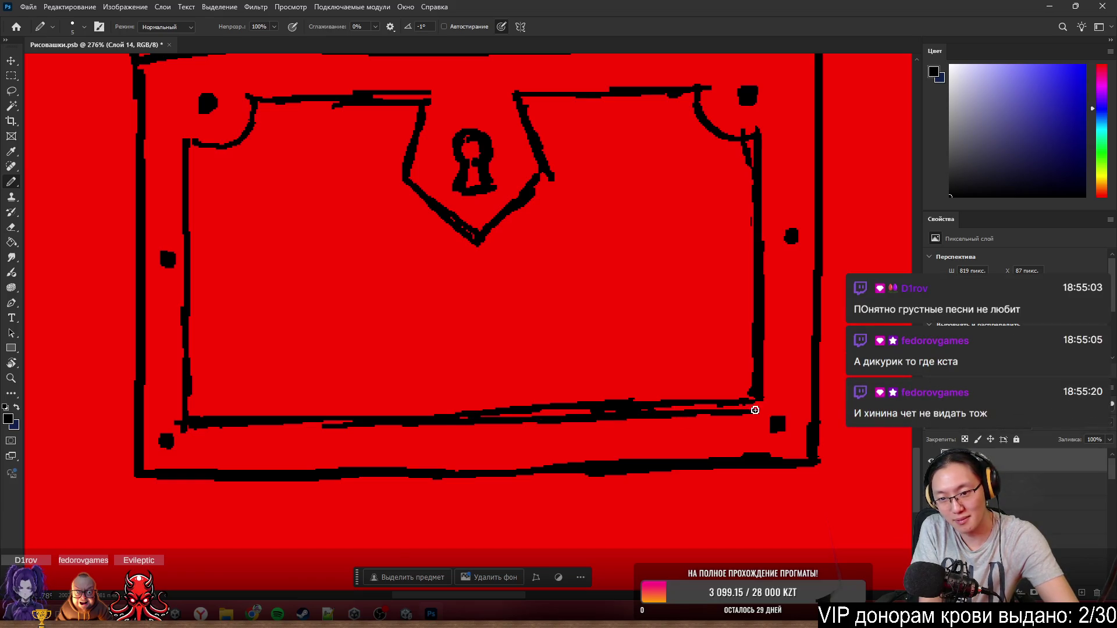
key(e)
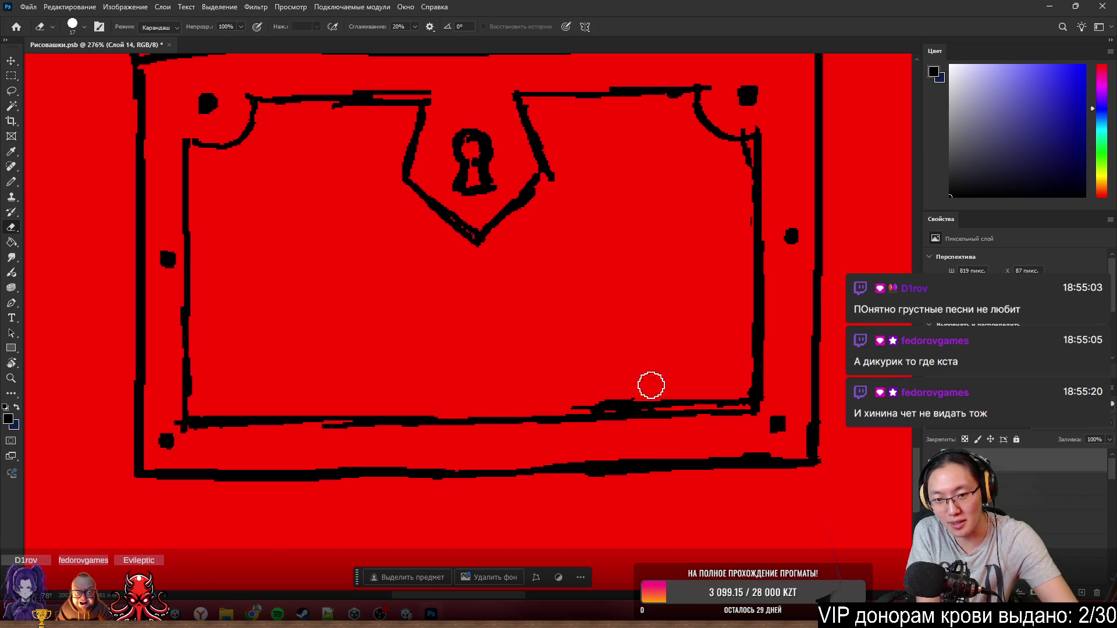
mouse_move(651, 387)
mouse_down()
mouse_move(556, 399)
mouse_move(744, 394)
mouse_up()
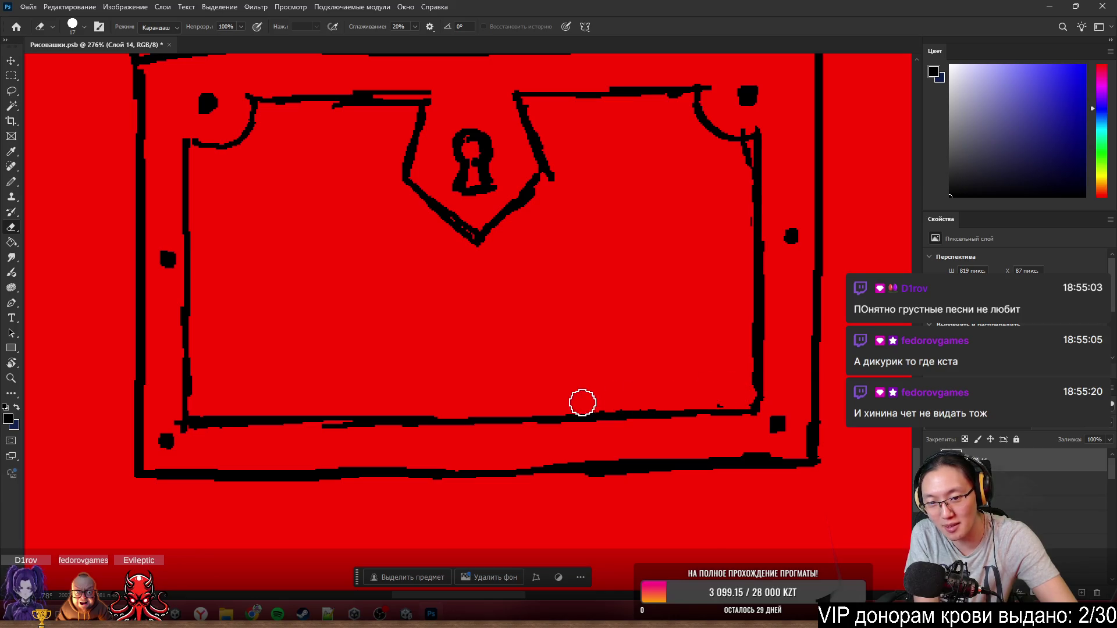
key(b)
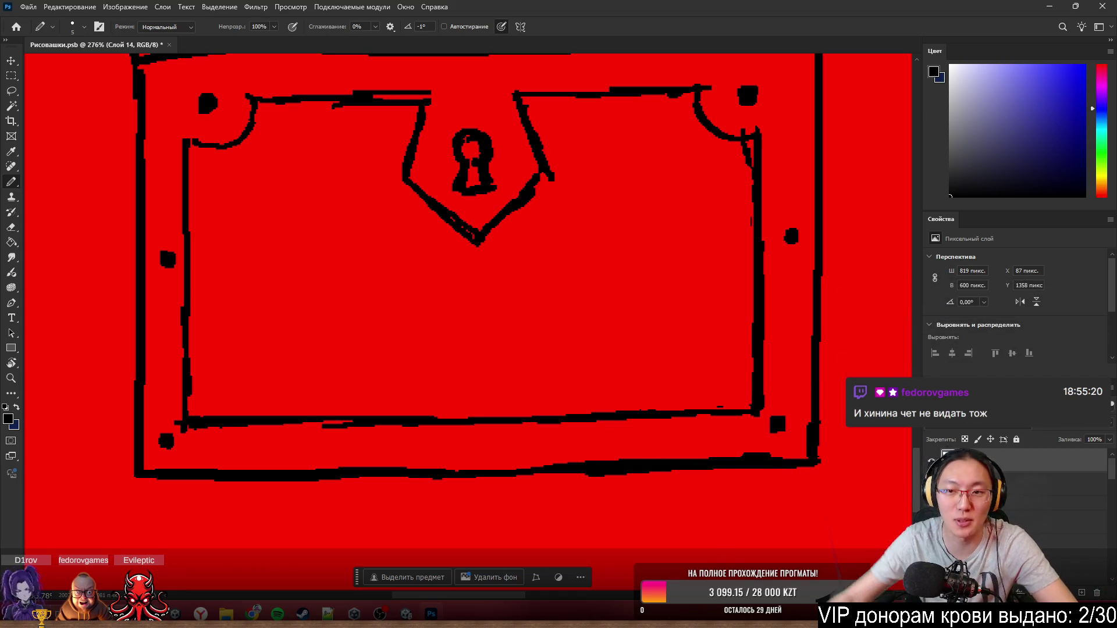
scroll(574, 358, down, 5)
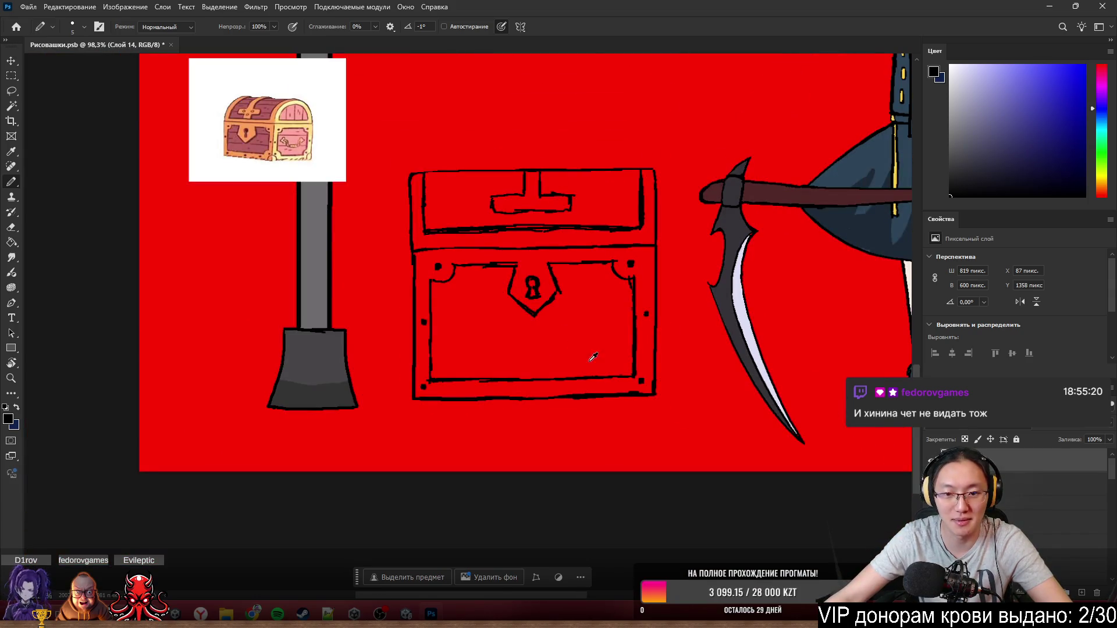
scroll(574, 357, up, 2)
scroll(702, 315, up, 5)
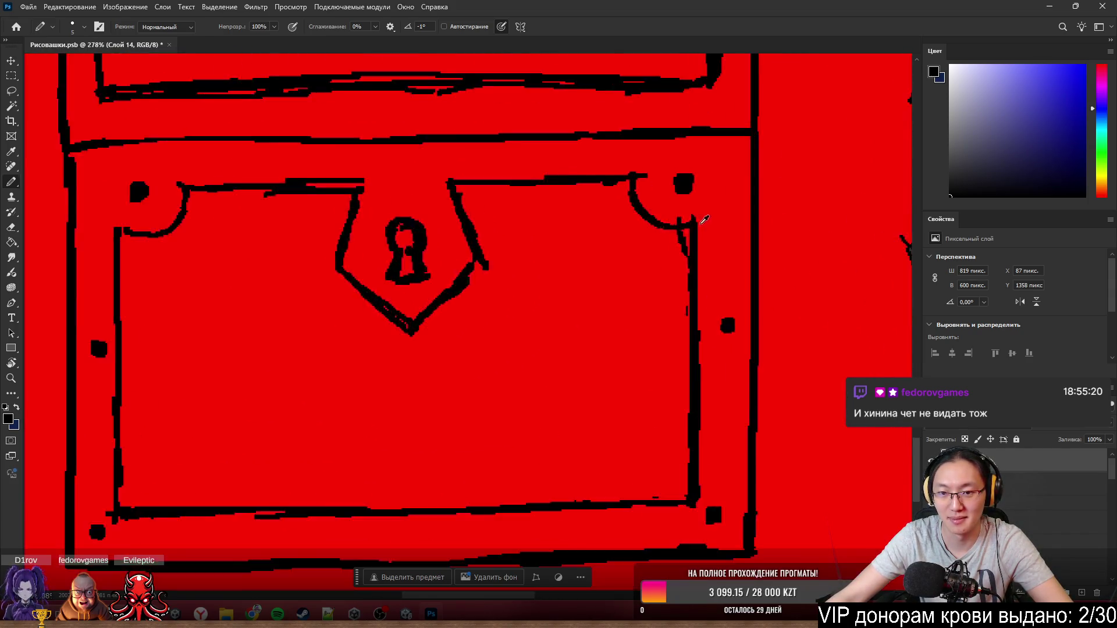
- Erase the stray mark near the right corner and join the corner curve to the side line
key(e)
mouse_move(664, 255)
mouse_down()
mouse_move(658, 390)
mouse_move(660, 201)
mouse_up()
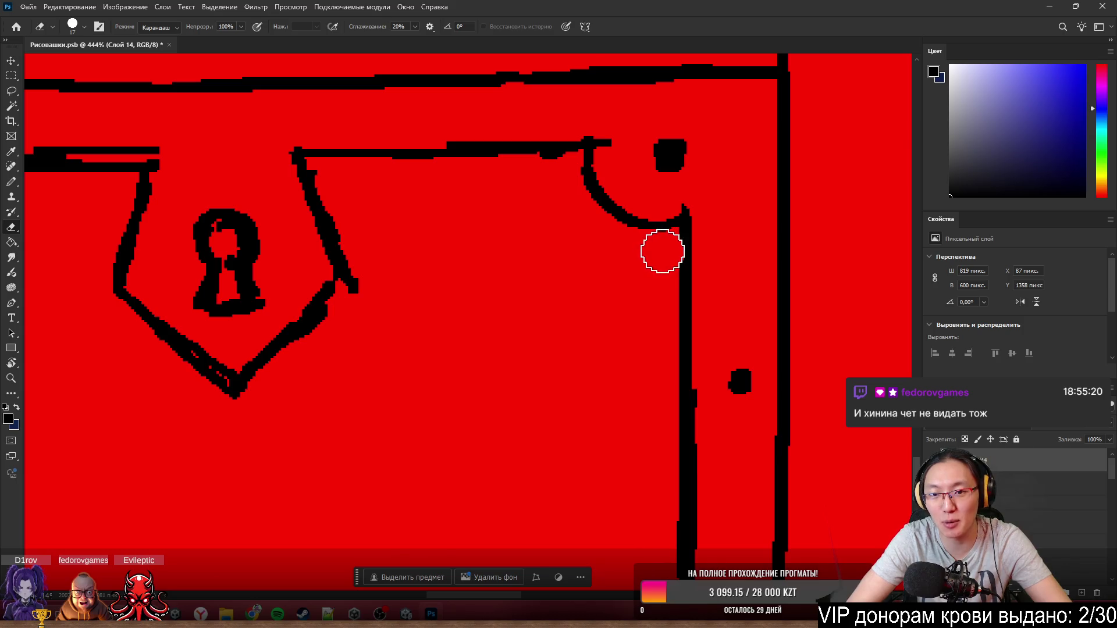
key(b)
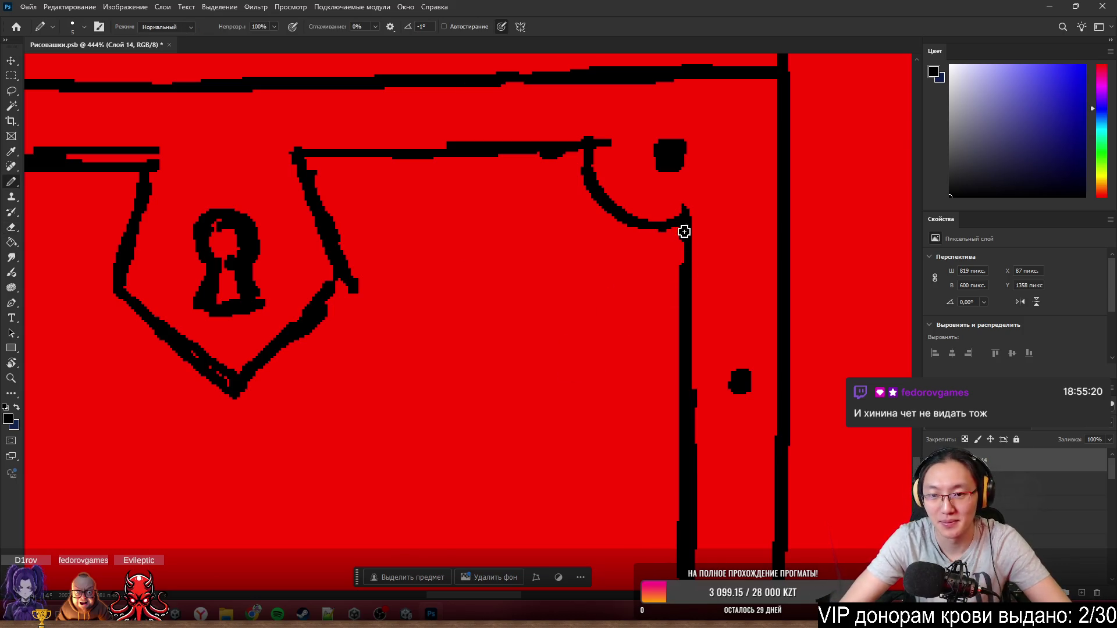
drag(684, 231, 694, 279)
key(e)
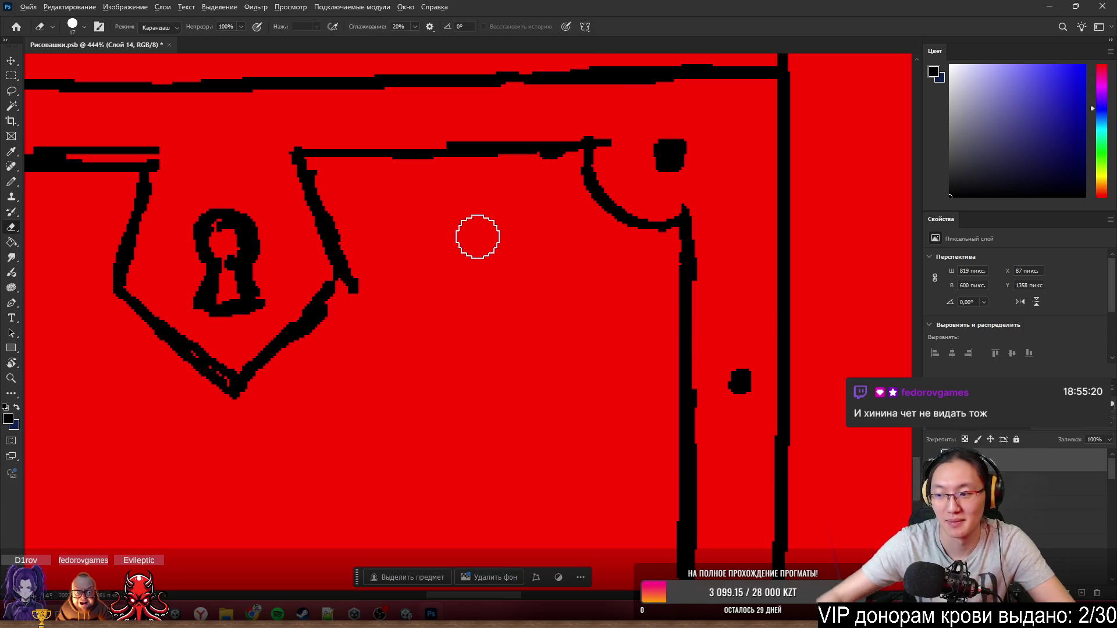
scroll(479, 236, down, 6)
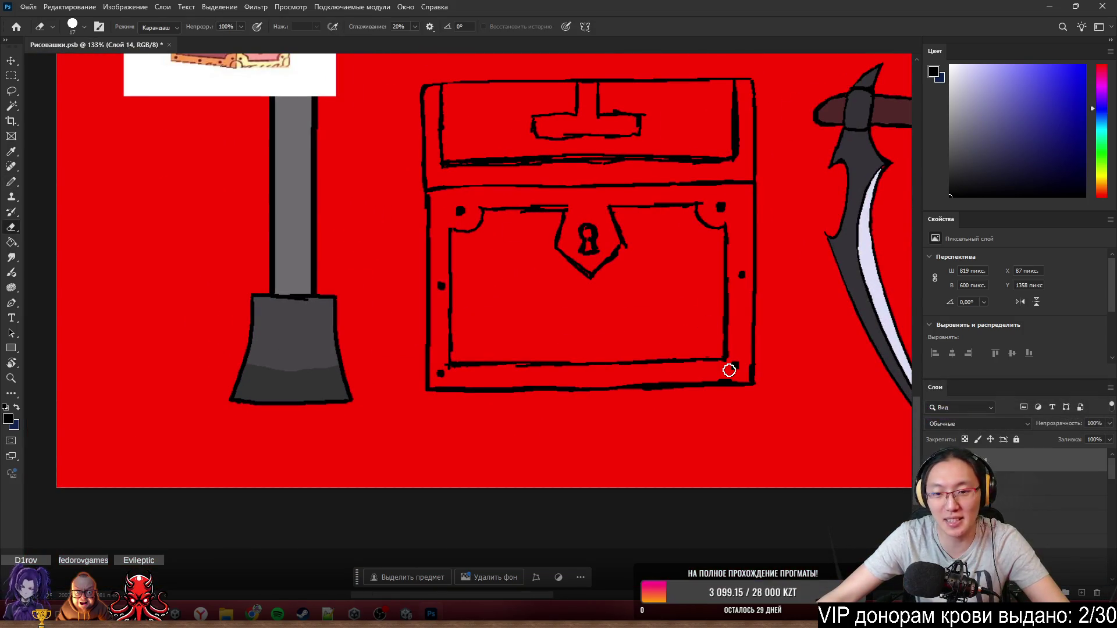
scroll(729, 370, up, 3)
key(b)
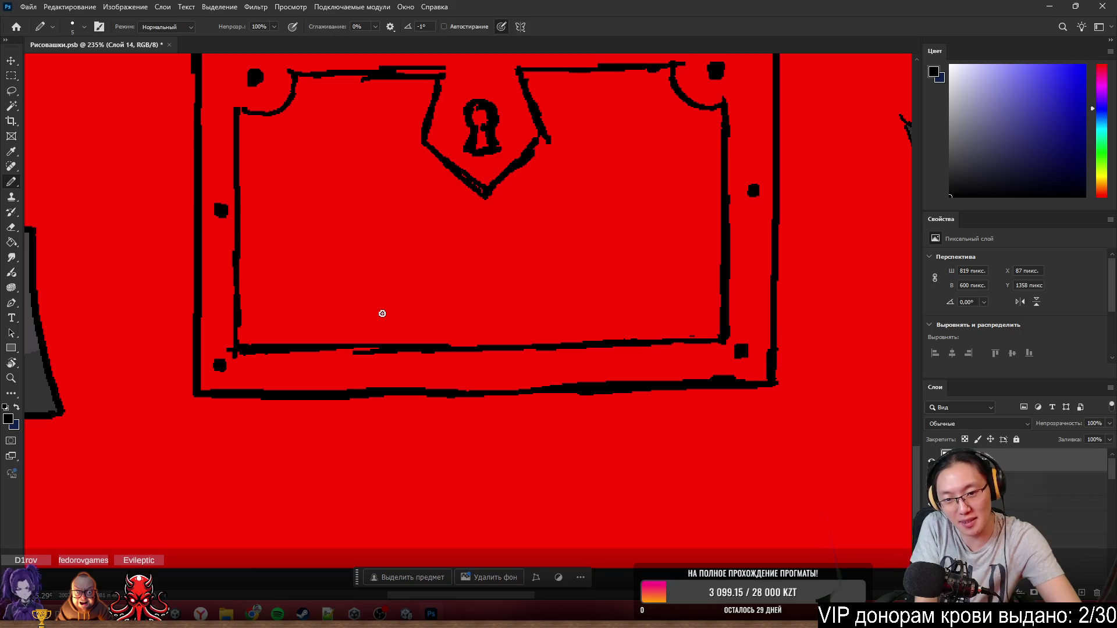
key(e)
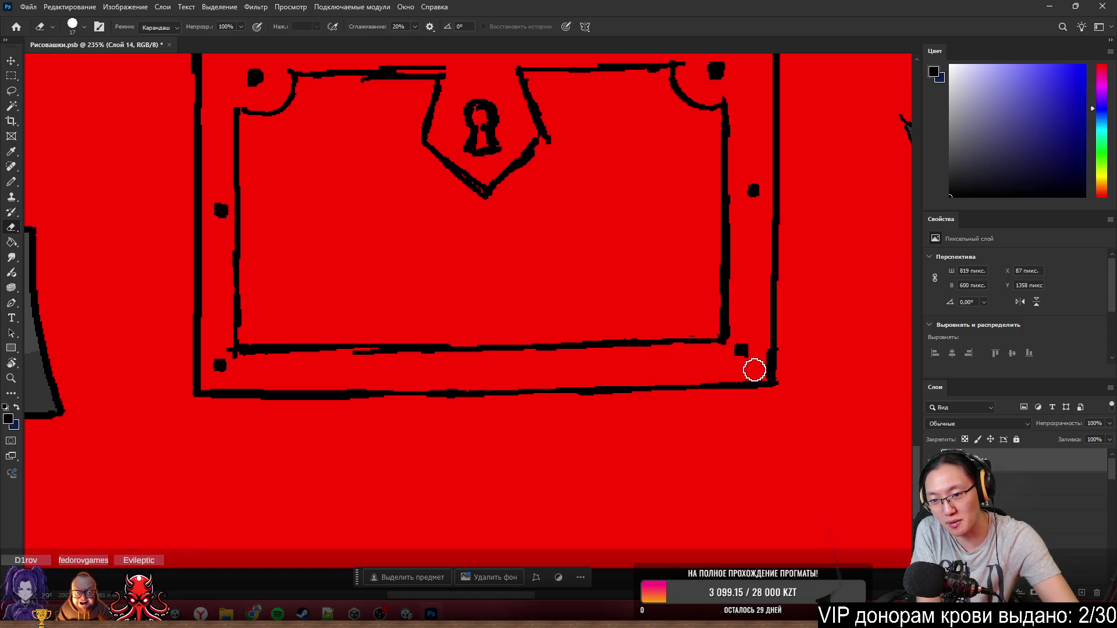
key(b)
- Thicken the frame's bottom outline
scroll(721, 361, down, 2)
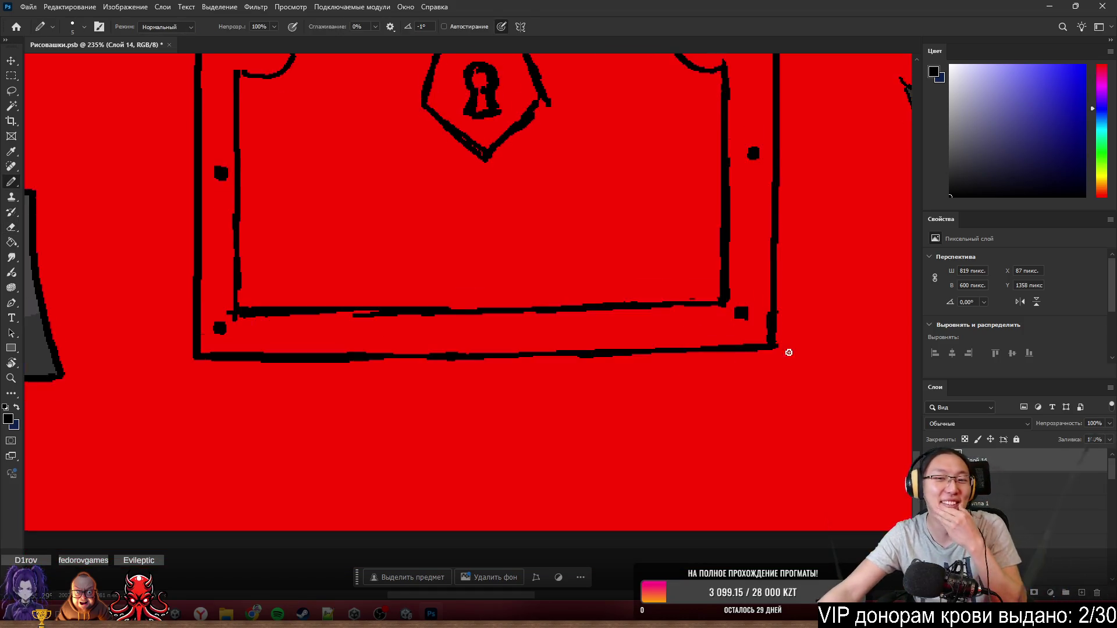
scroll(457, 242, down, 3)
scroll(532, 247, down, 3)
scroll(485, 268, up, 3)
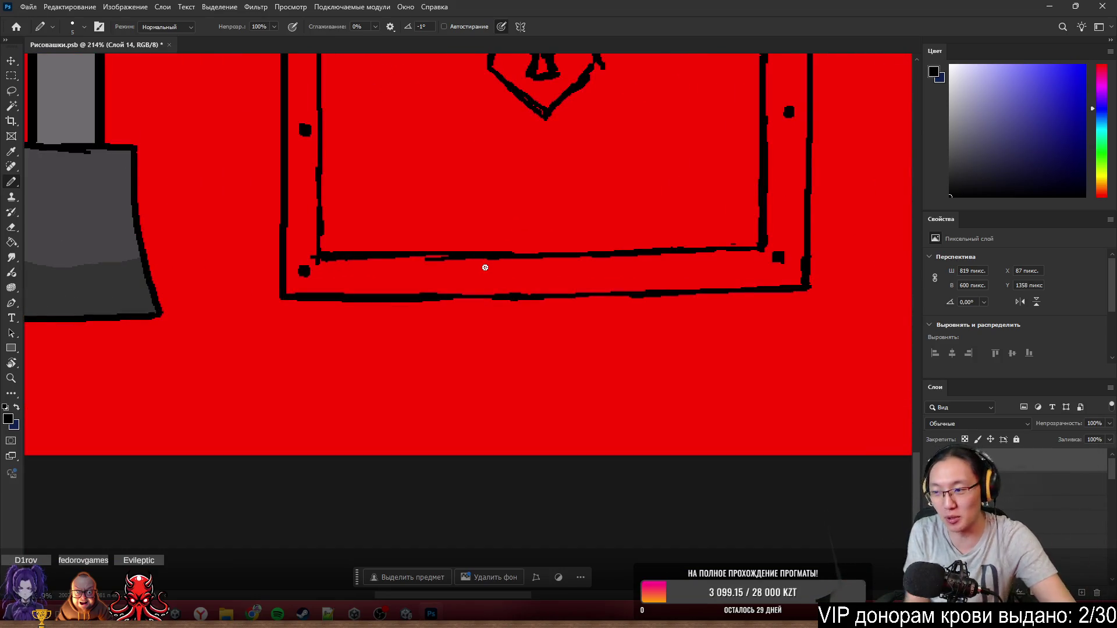
key(e)
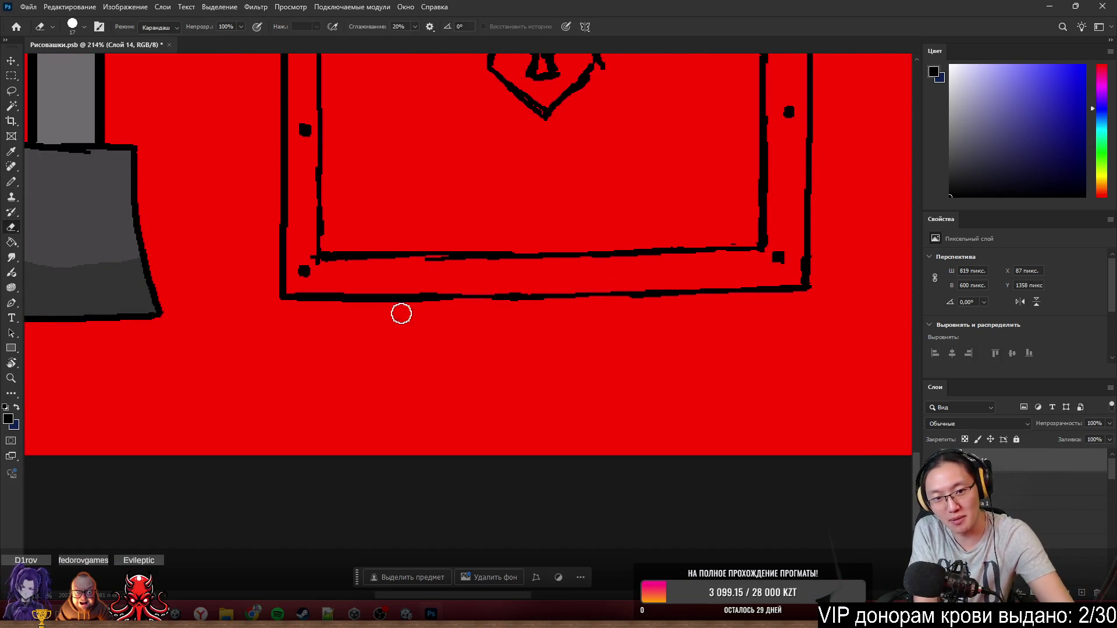
key(b)
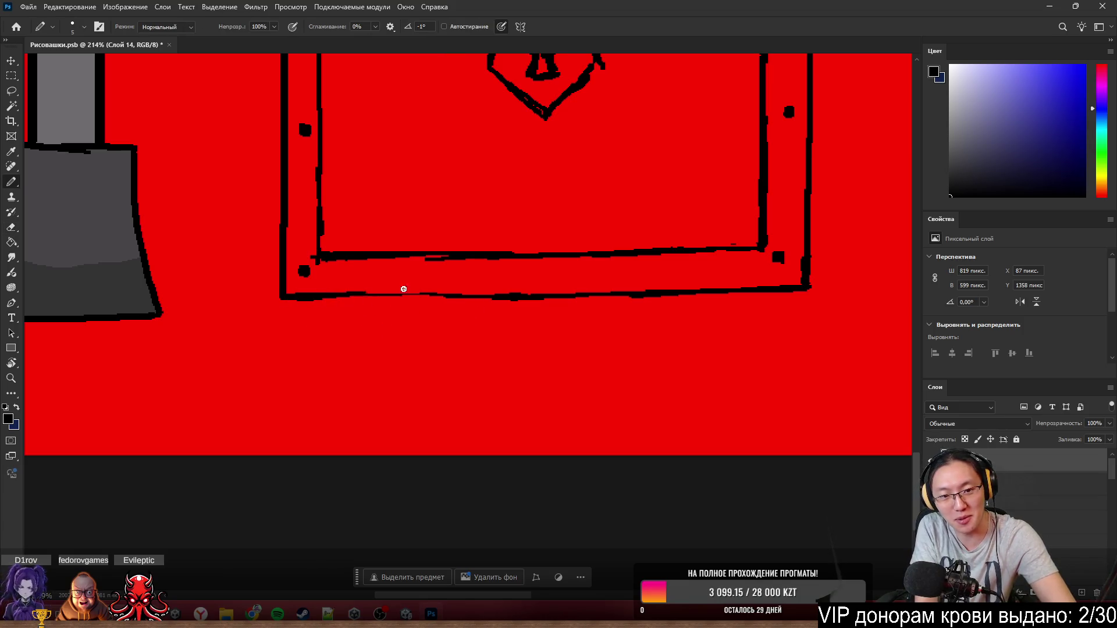
drag(404, 289, 499, 294)
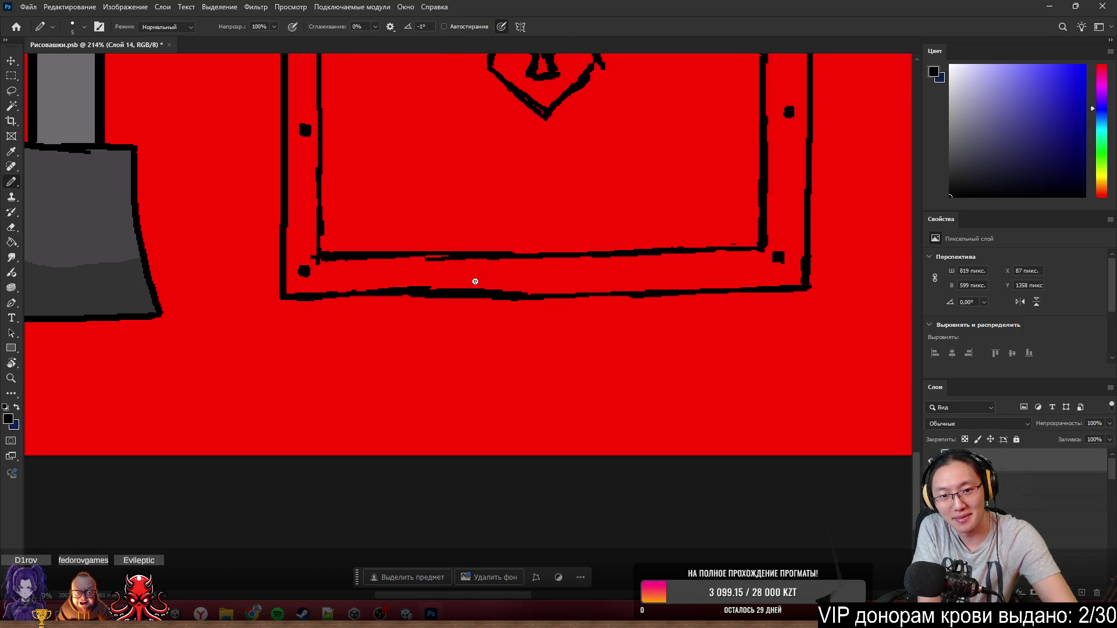
- Thin the frame's bottom outline and rework a straight segment along it
key(e)
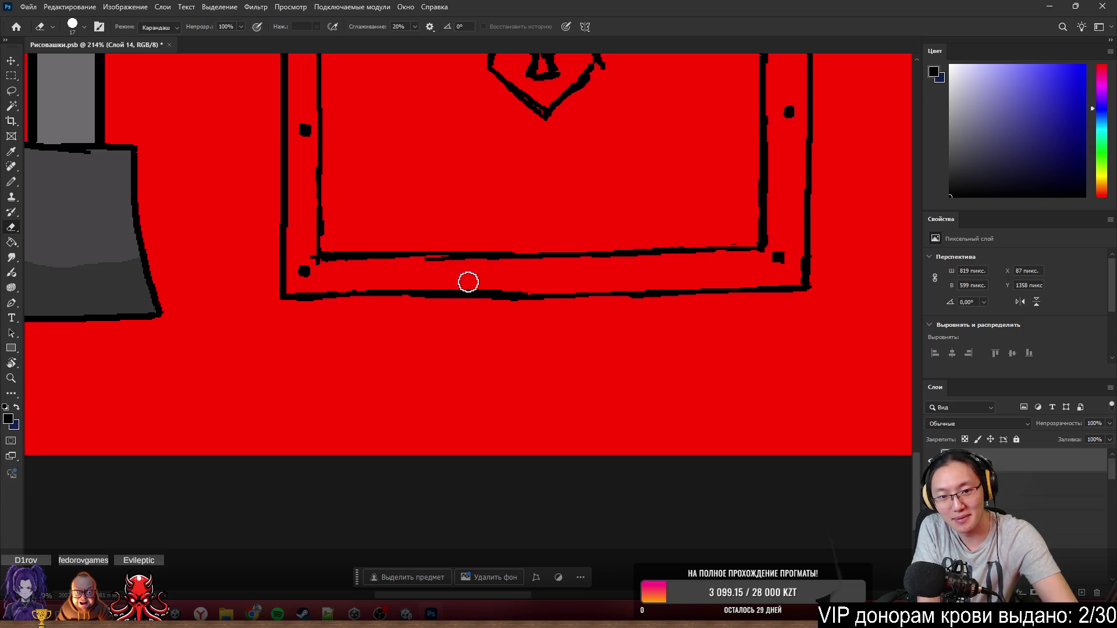
drag(372, 279, 518, 280)
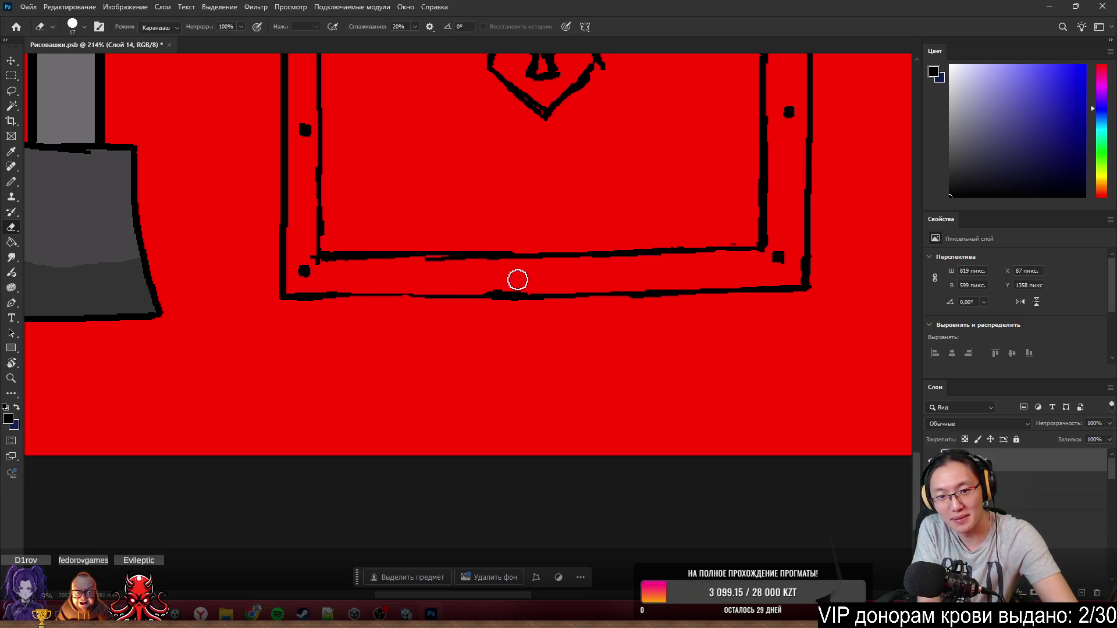
key(b)
shift+click(343, 294)
key(e)
mouse_move(344, 295)
mouse_down()
mouse_move(400, 302)
mouse_move(362, 306)
mouse_move(354, 296)
mouse_move(508, 292)
mouse_up()
key(b)
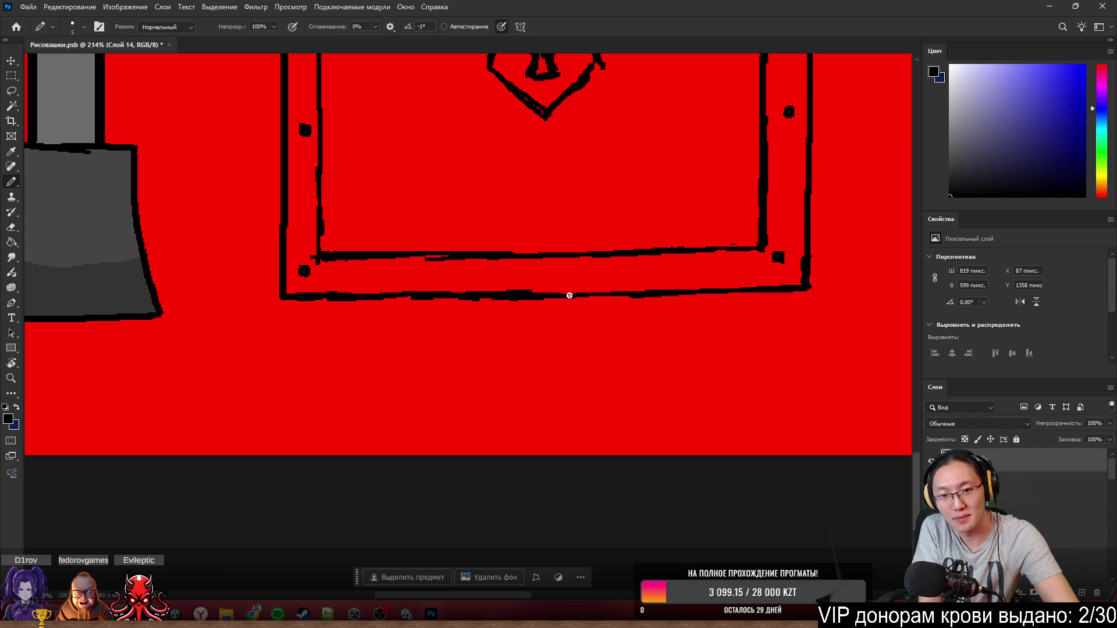
- Draw a thick black line along the lid's lower edge, thinning and re-thickening its right end
scroll(606, 292, down, 5)
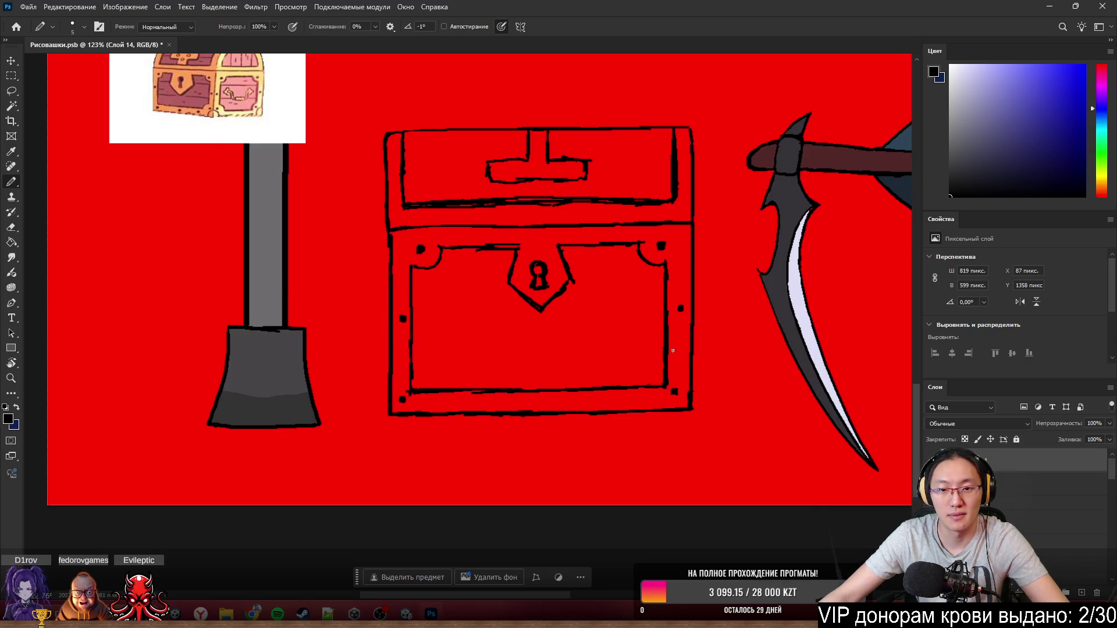
scroll(670, 344, down, 4)
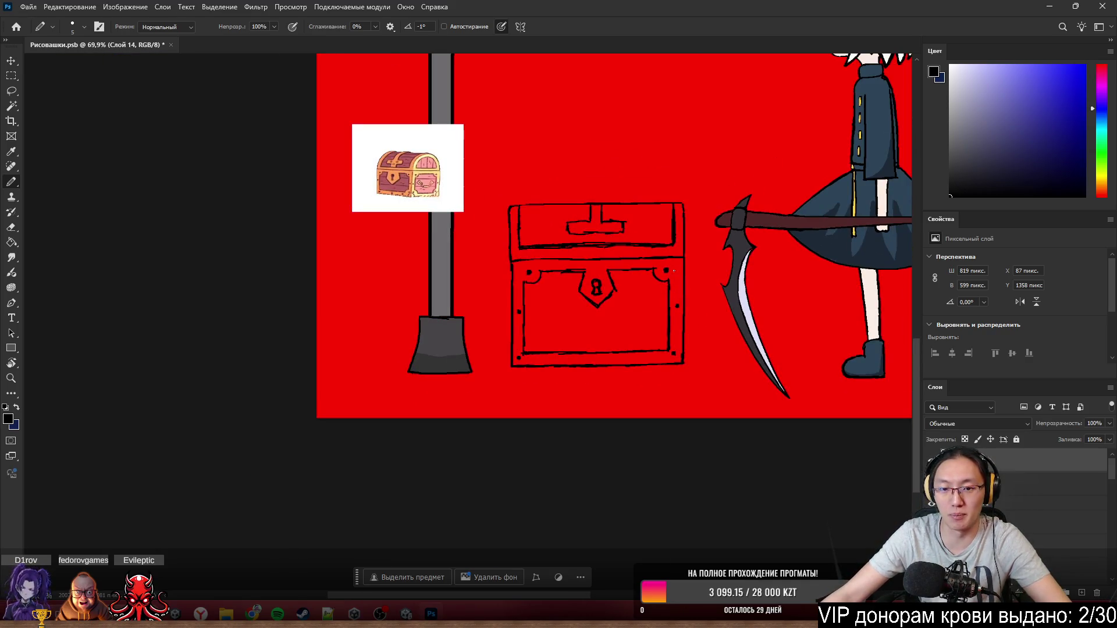
scroll(673, 271, up, 1)
scroll(615, 266, up, 6)
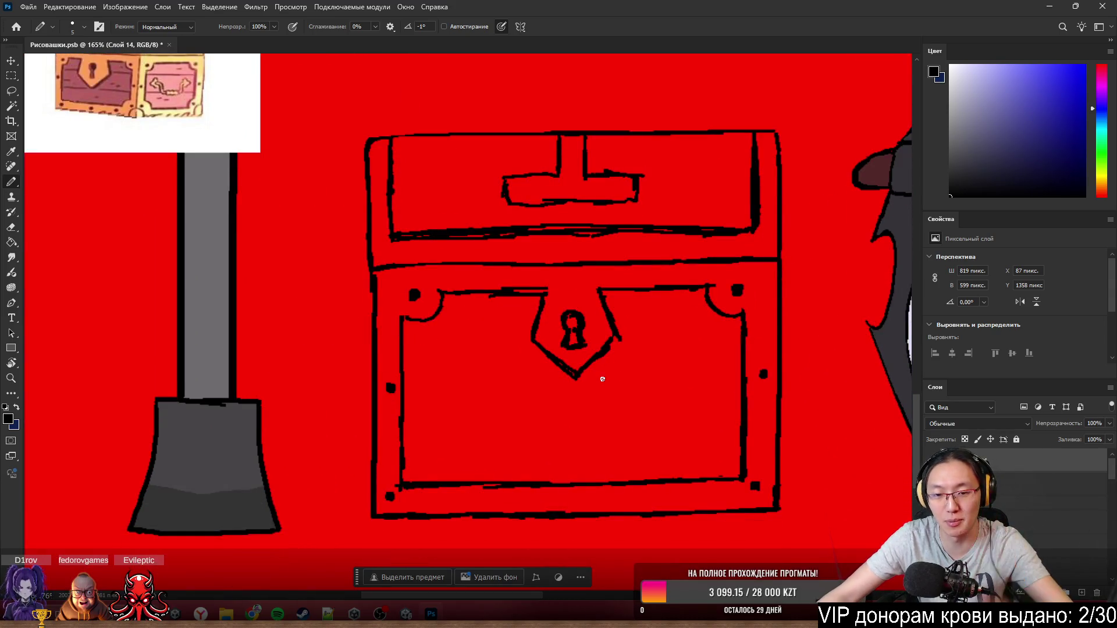
scroll(599, 376, down, 2)
scroll(679, 399, up, 3)
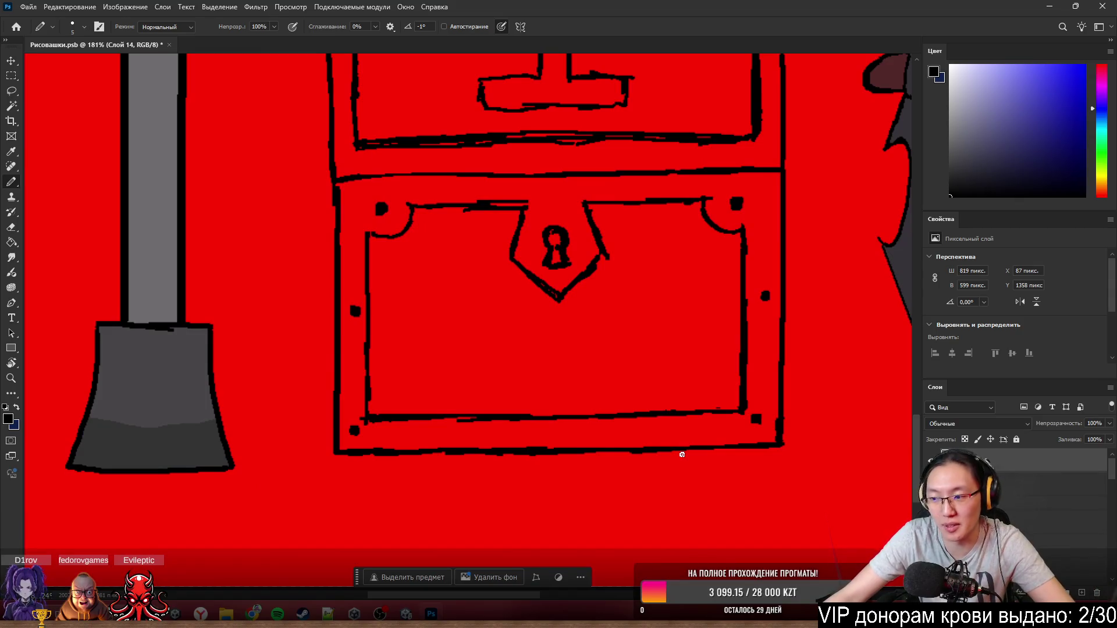
scroll(682, 454, down, 3)
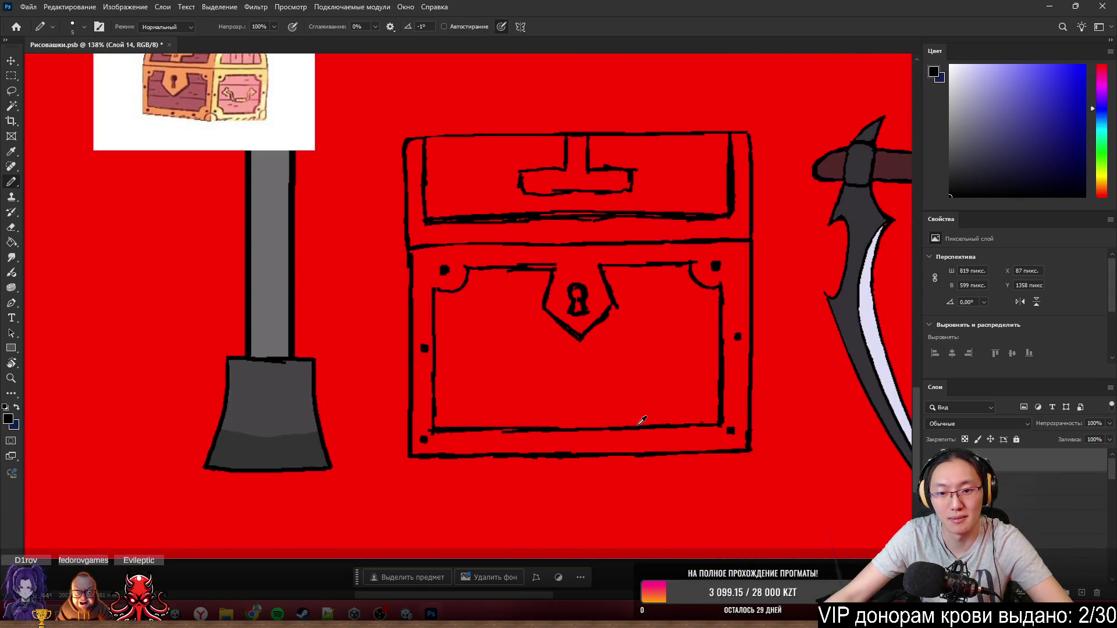
scroll(642, 420, down, 1)
scroll(642, 420, up, 3)
scroll(487, 169, up, 2)
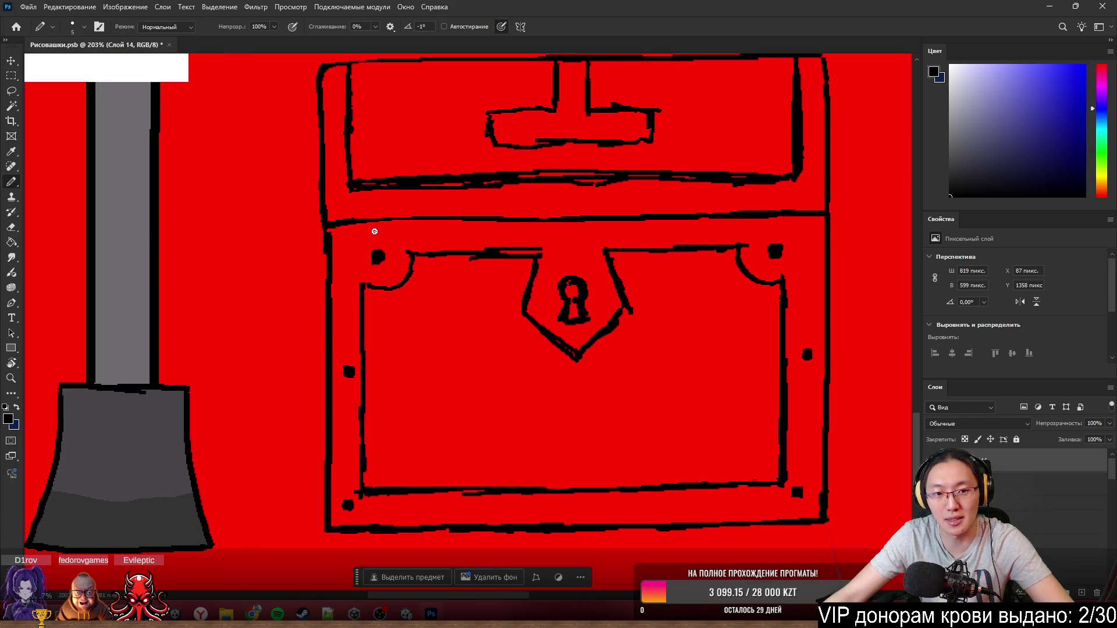
drag(374, 232, 799, 263)
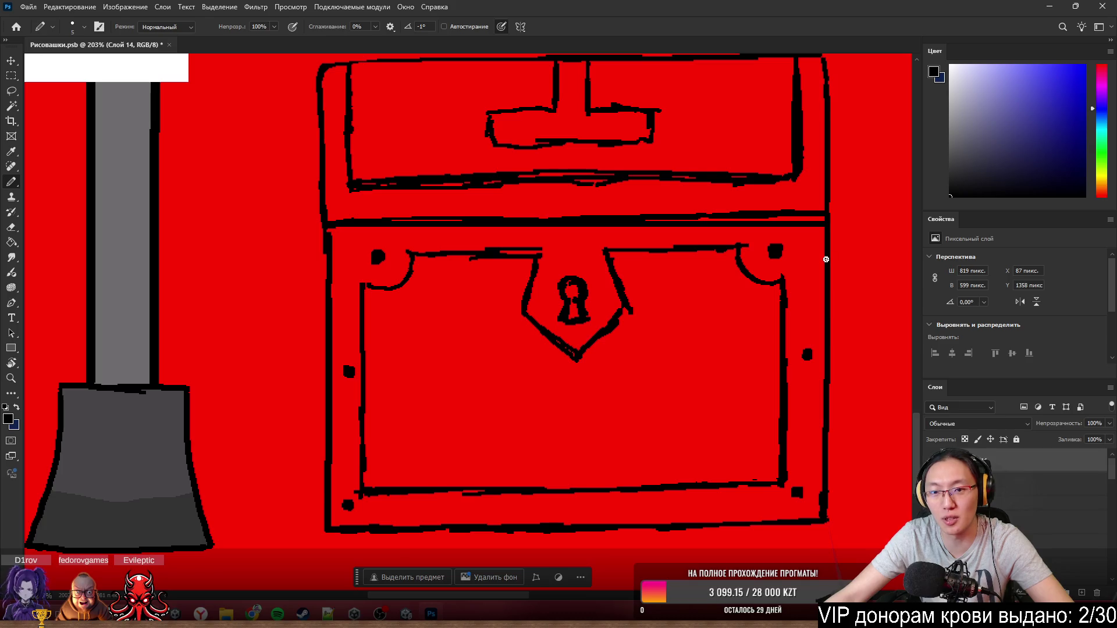
key(e)
mouse_move(776, 214)
mouse_down()
mouse_move(803, 212)
mouse_move(648, 204)
mouse_move(768, 209)
mouse_move(519, 222)
mouse_up()
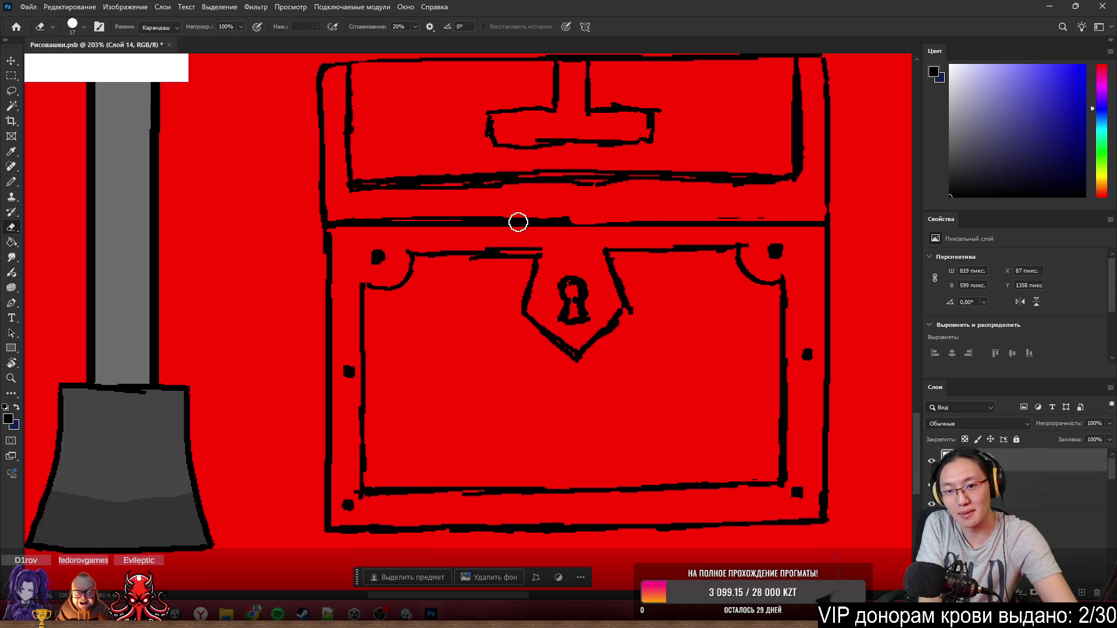
key(b)
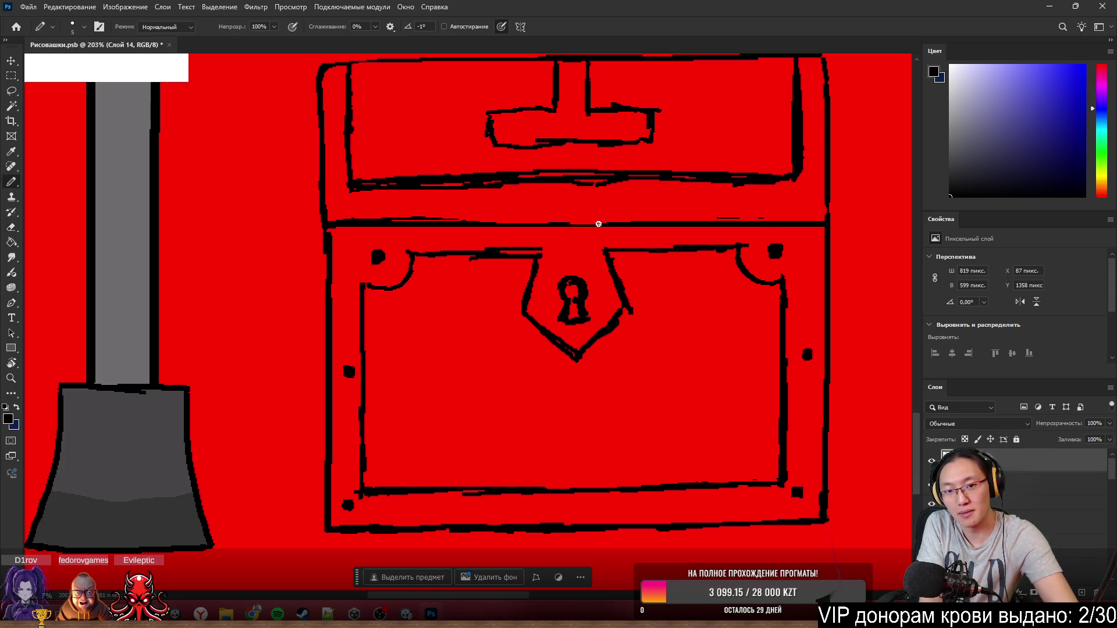
drag(667, 224, 821, 223)
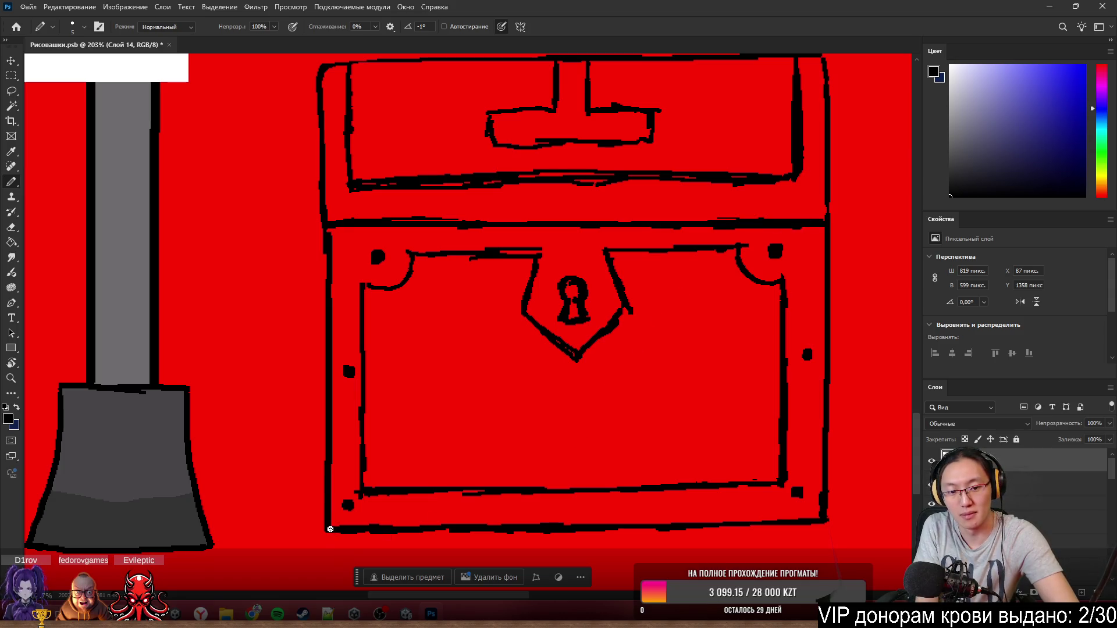
- Redraw the chest's outer bottom edge and inner bottom edge as thick black lines
drag(328, 531, 795, 534)
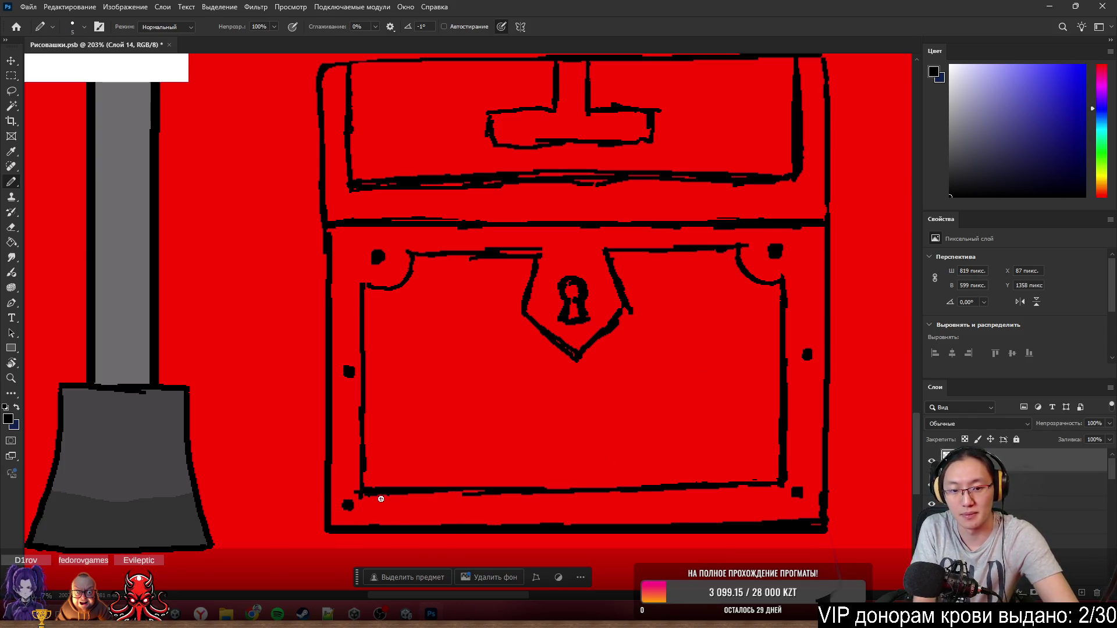
drag(419, 501, 779, 498)
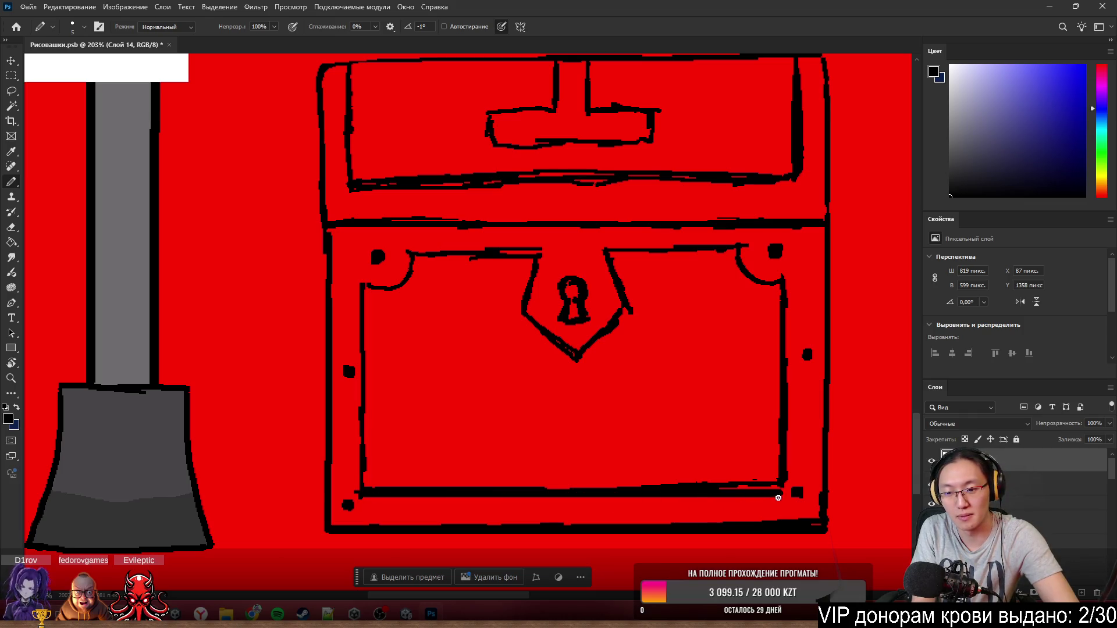
key(e)
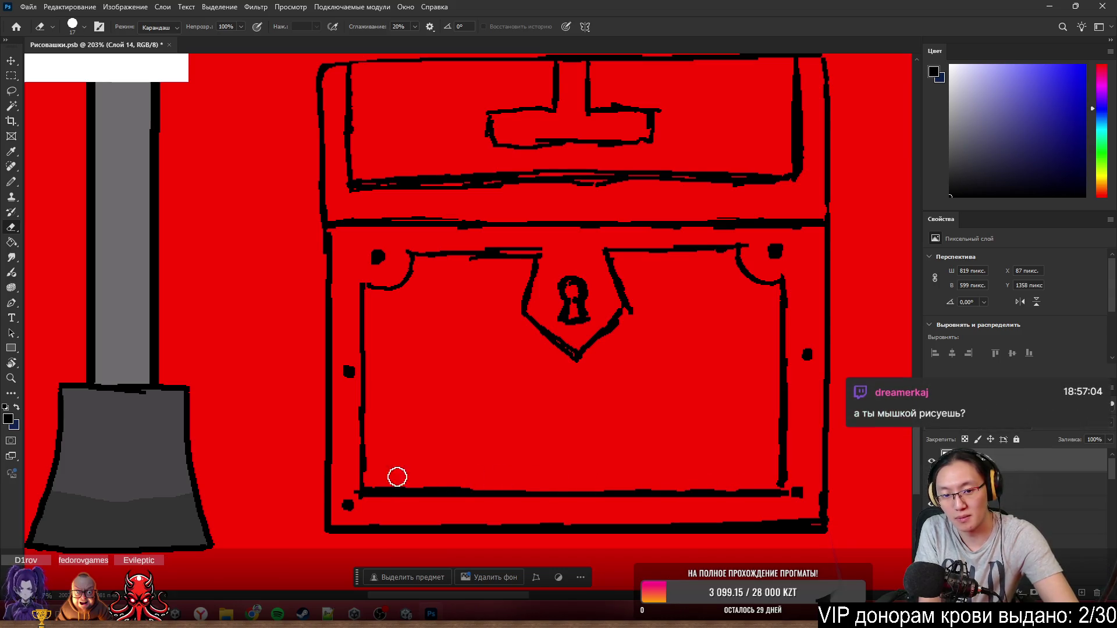
key(b)
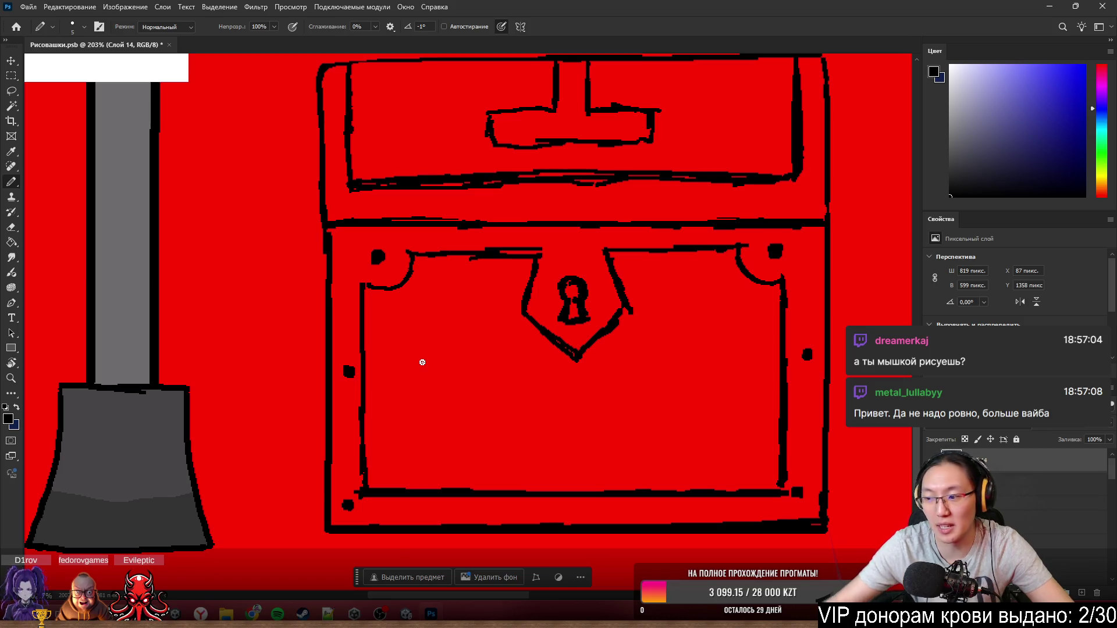
- Draw a straight black pencil line along the lid's top edge, undoing a stray left-edge stroke
scroll(423, 362, down, 5)
scroll(580, 459, up, 5)
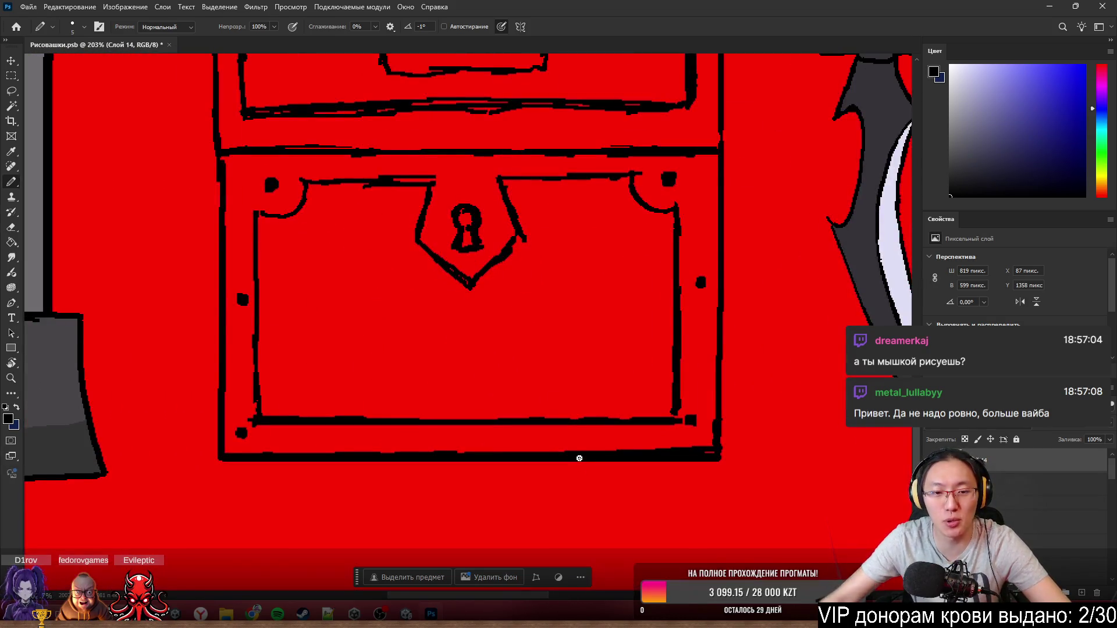
scroll(595, 457, down, 1)
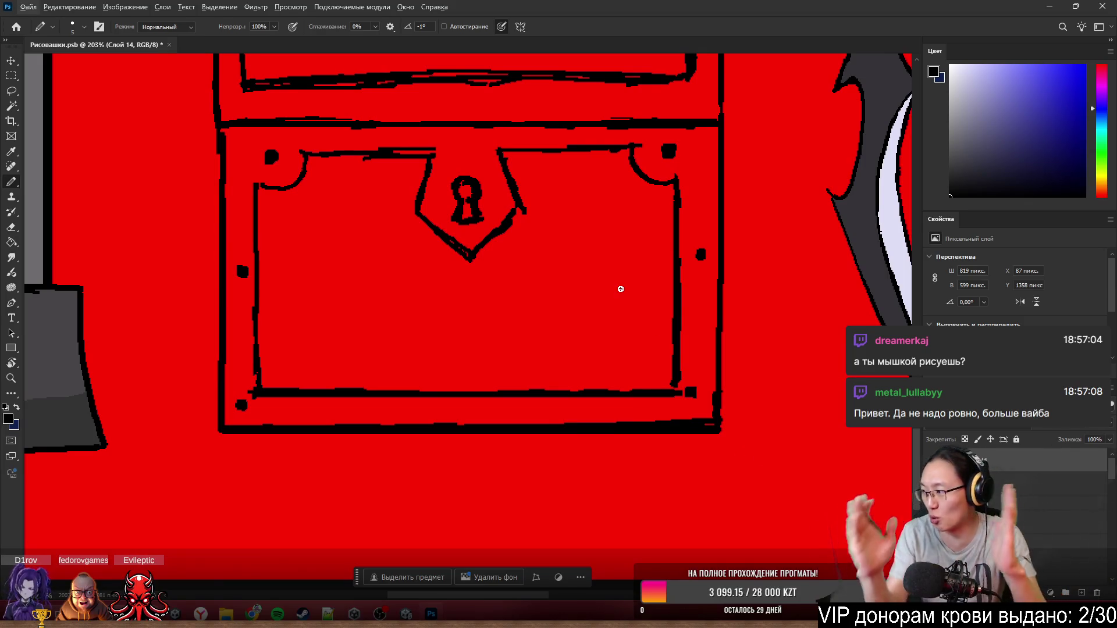
scroll(419, 361, down, 3)
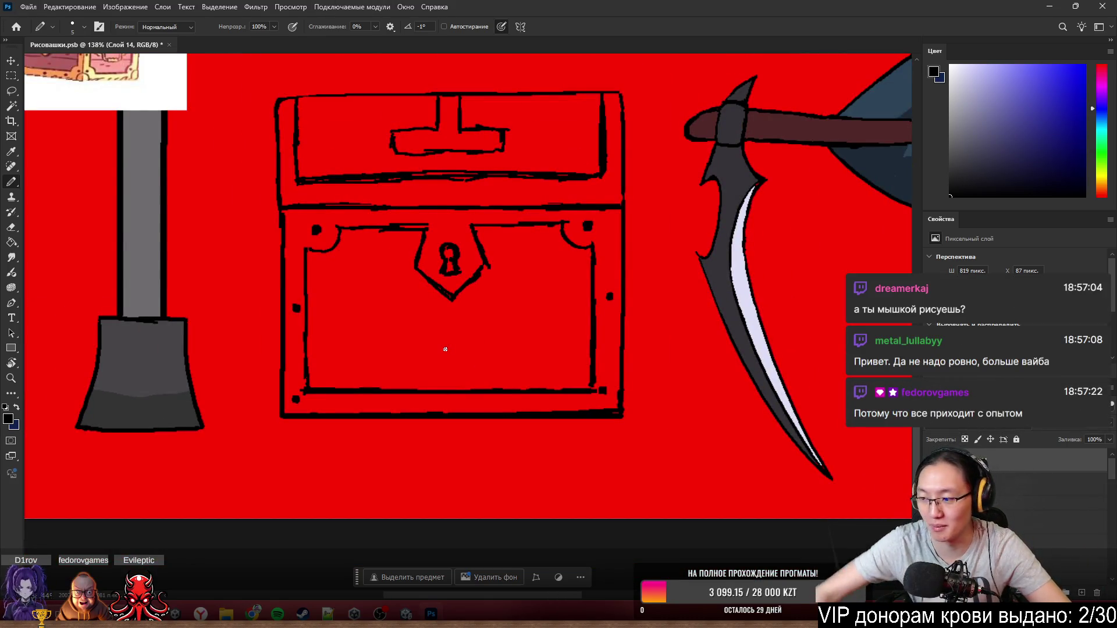
scroll(407, 349, down, 2)
scroll(376, 348, up, 3)
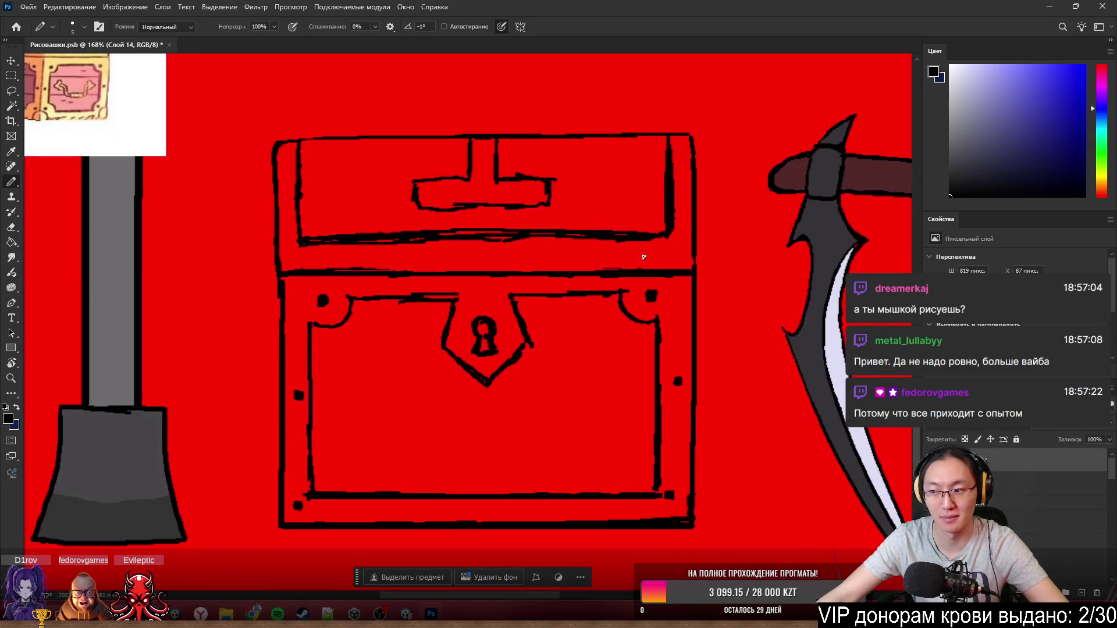
scroll(644, 257, right, 3)
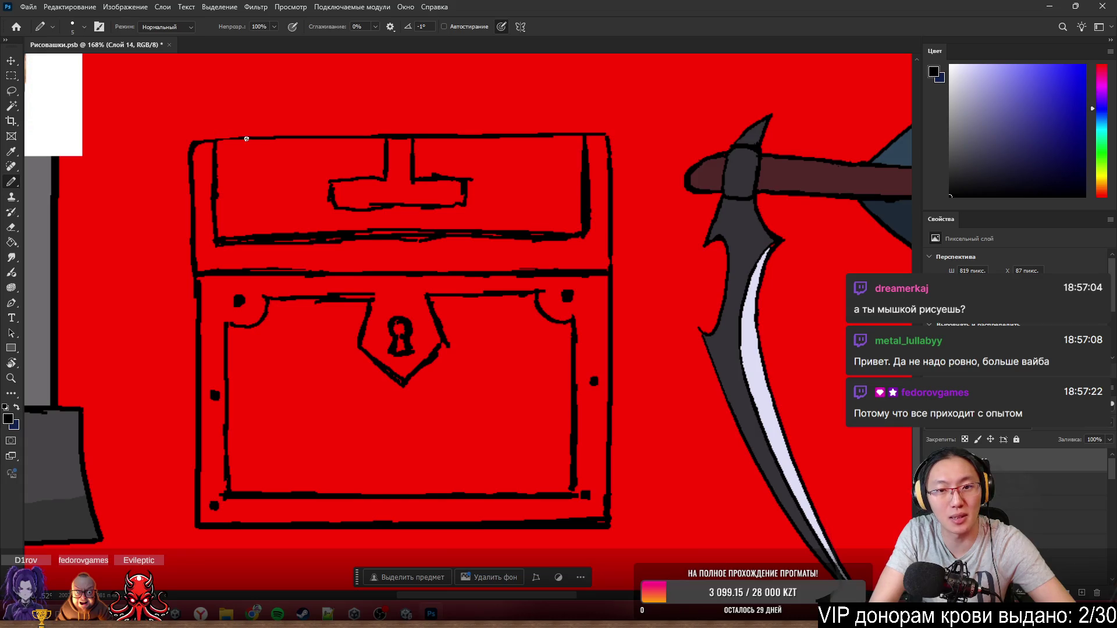
drag(198, 142, 224, 460)
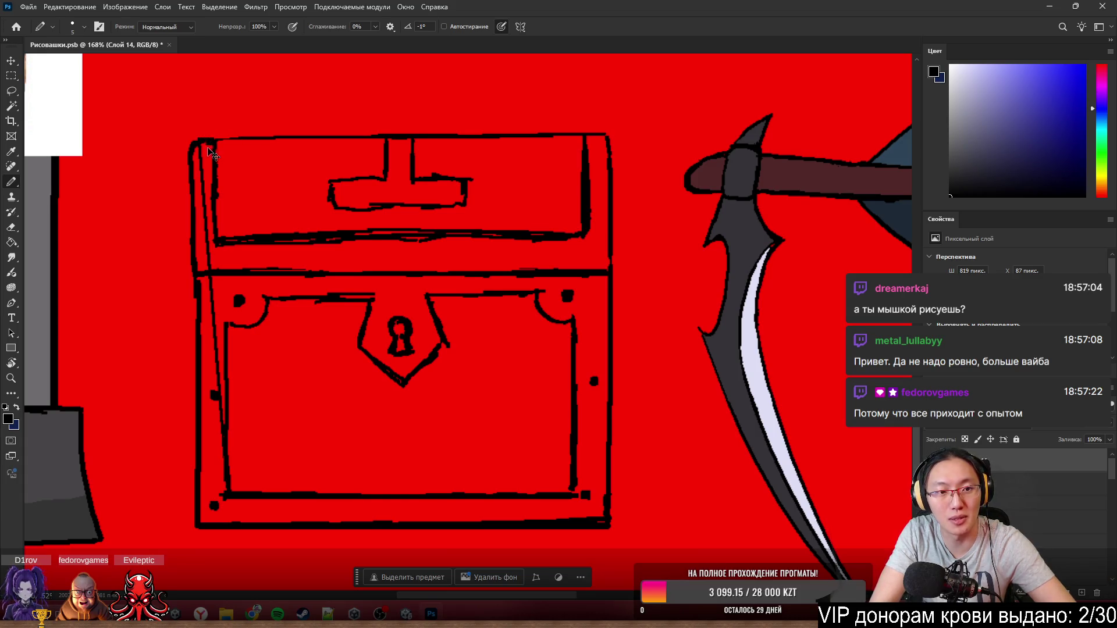
key(ctrl+z)
mouse_move(197, 141)
mouse_down()
mouse_move(314, 170)
mouse_move(583, 194)
mouse_up()
- Clean up the lid's top edge by erasing excess at the top-left and darkening it with pencil
key(e)
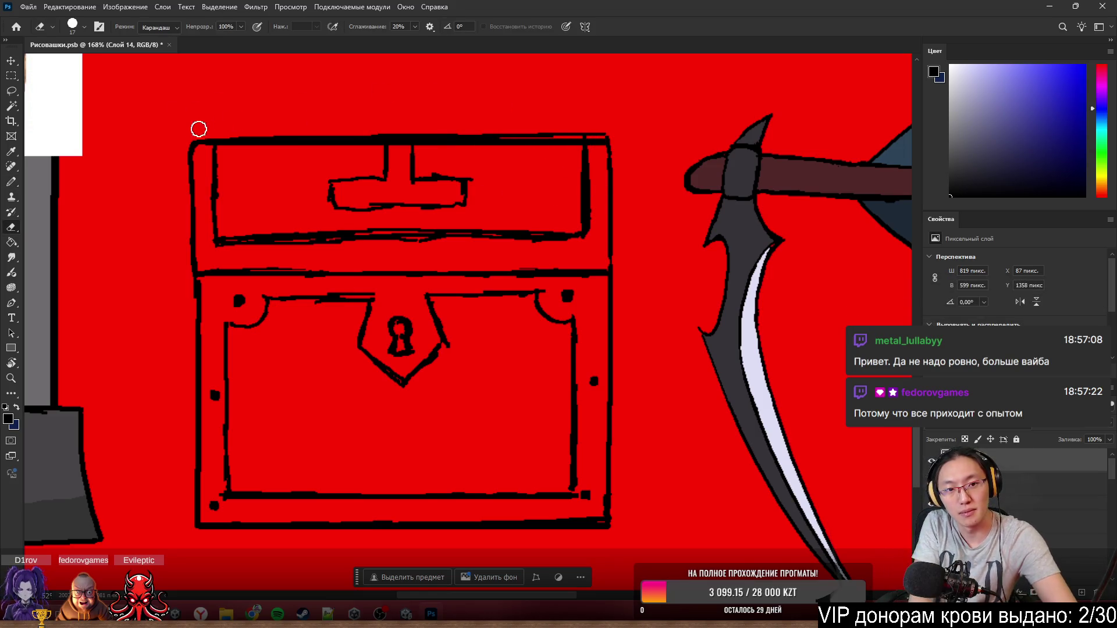
mouse_move(364, 132)
mouse_down()
mouse_move(220, 133)
mouse_move(526, 123)
mouse_move(466, 124)
mouse_move(613, 131)
mouse_up()
key(b)
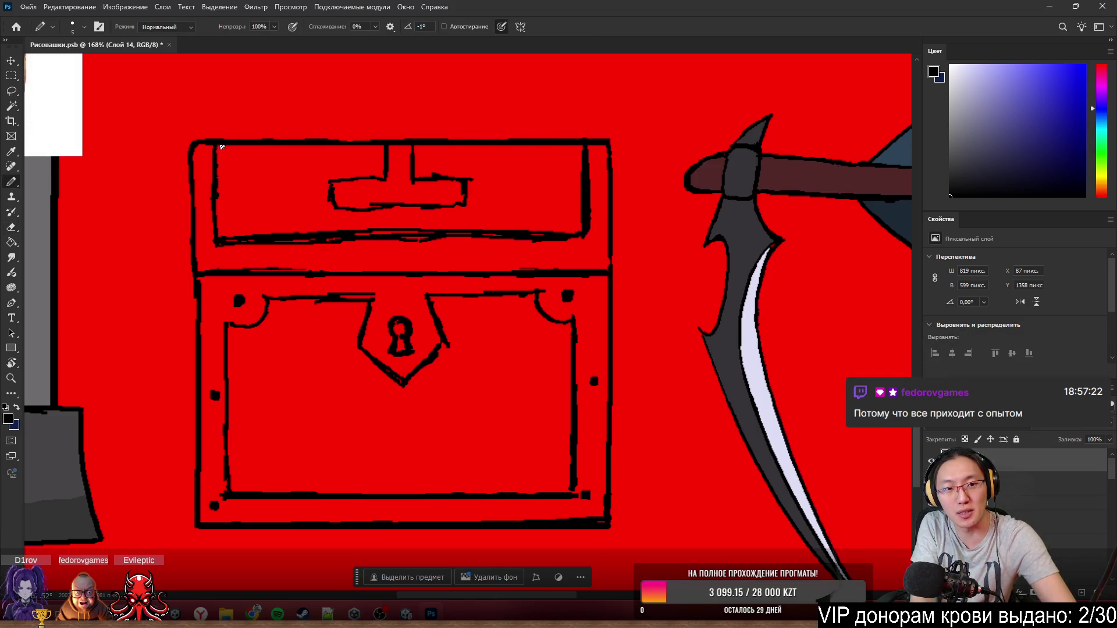
drag(219, 149, 381, 144)
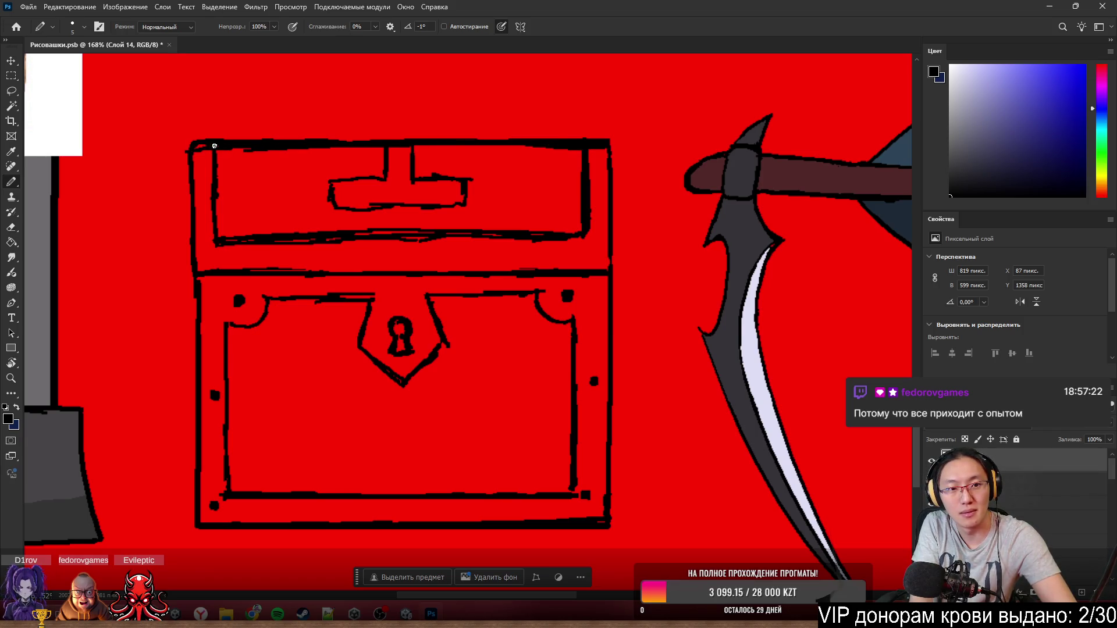
key(e)
drag(186, 138, 239, 132)
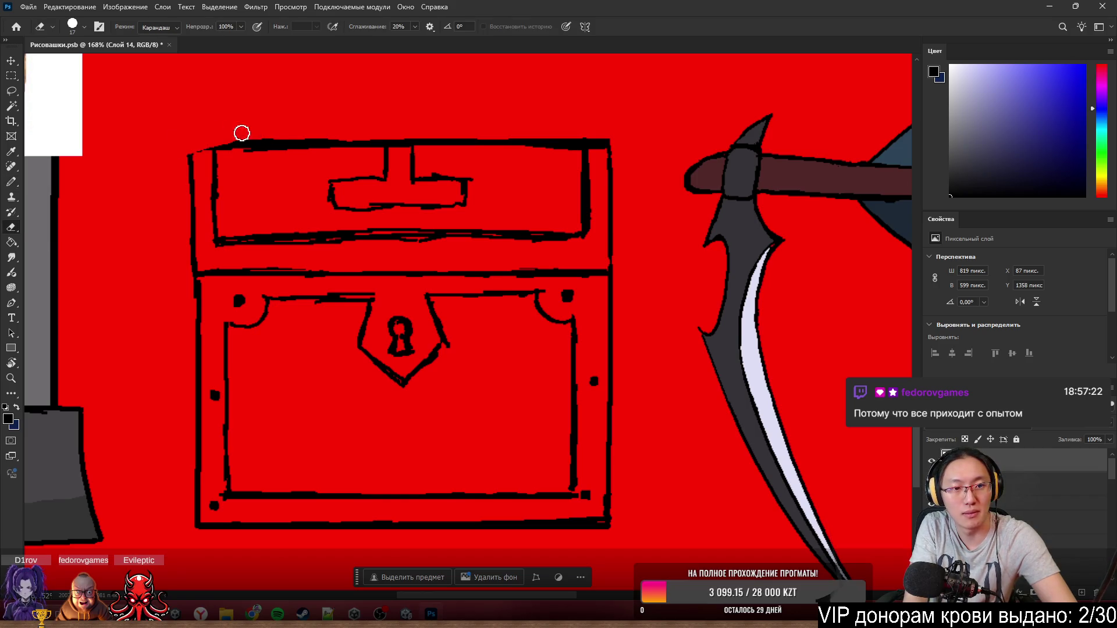
key(b)
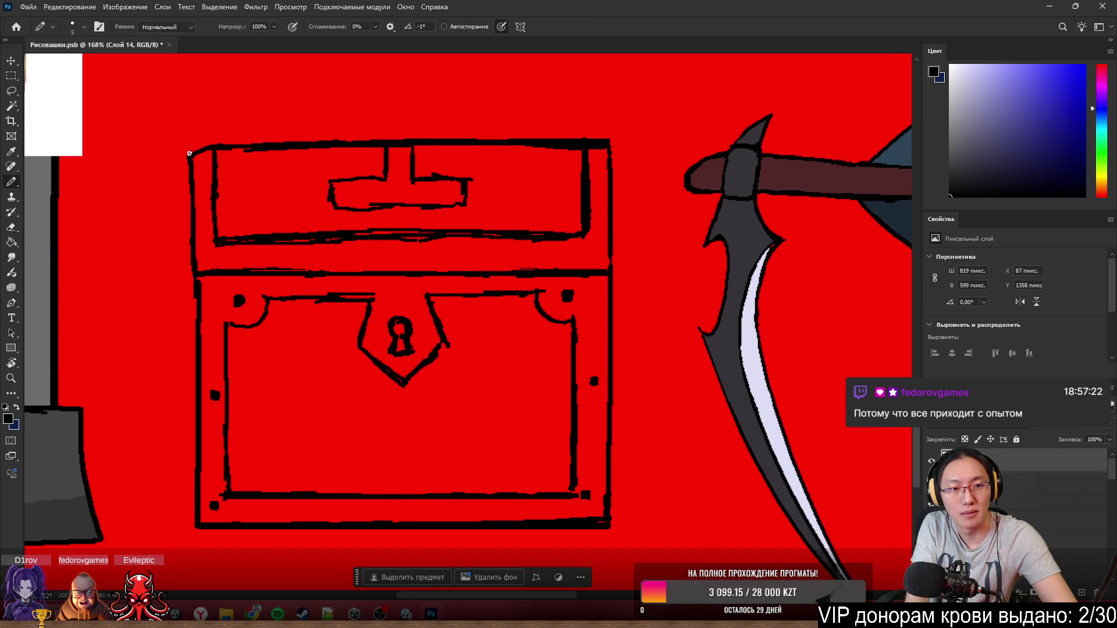
key(e)
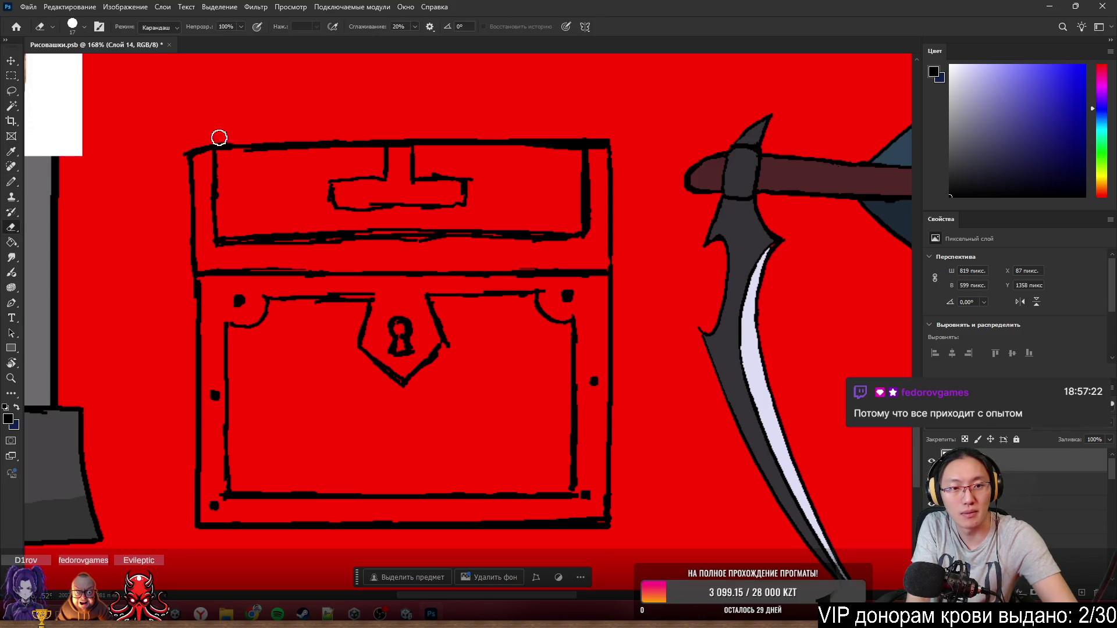
key(b)
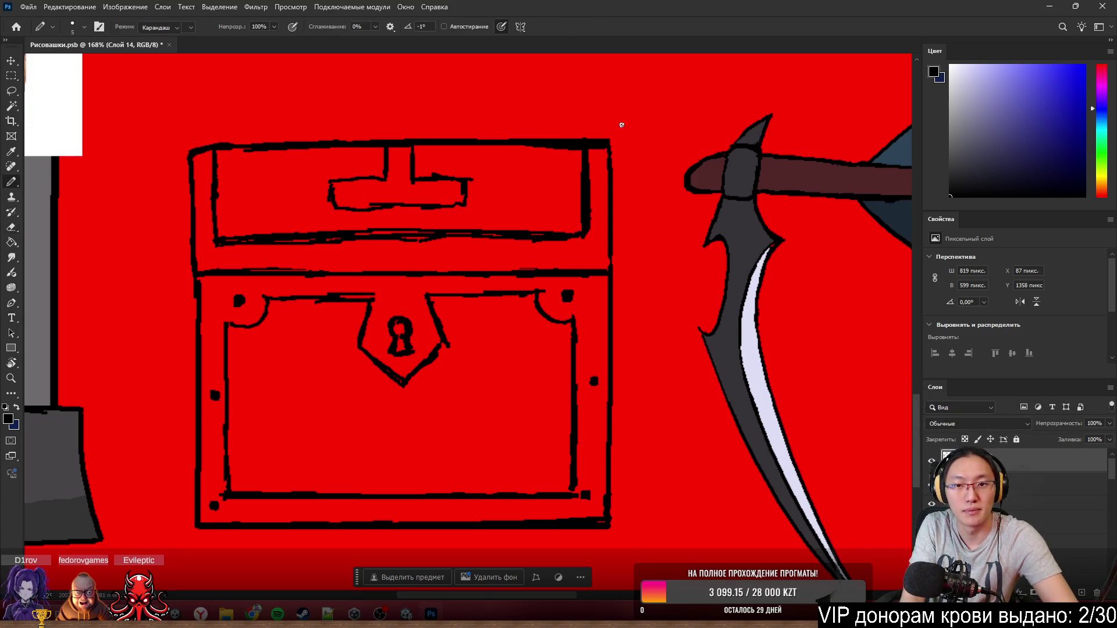
key(e)
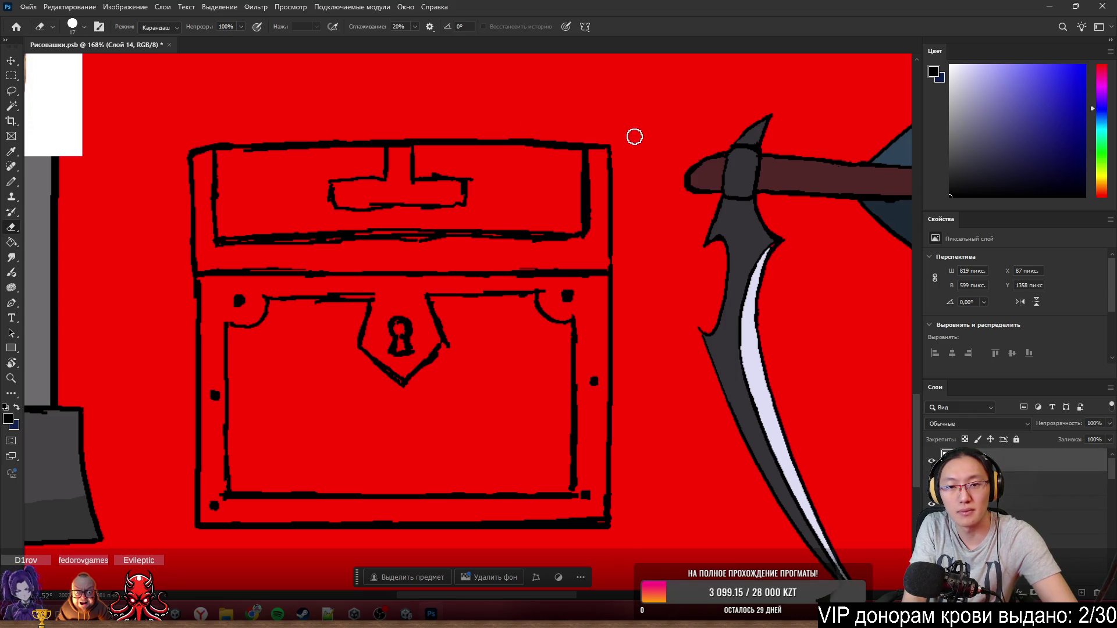
key(b)
- Erase the old under-lid line and draw a new straight one, thickening its left part
key(e)
mouse_move(271, 235)
mouse_down()
mouse_move(230, 231)
mouse_move(582, 237)
mouse_up()
key(b)
drag(216, 239, 554, 240)
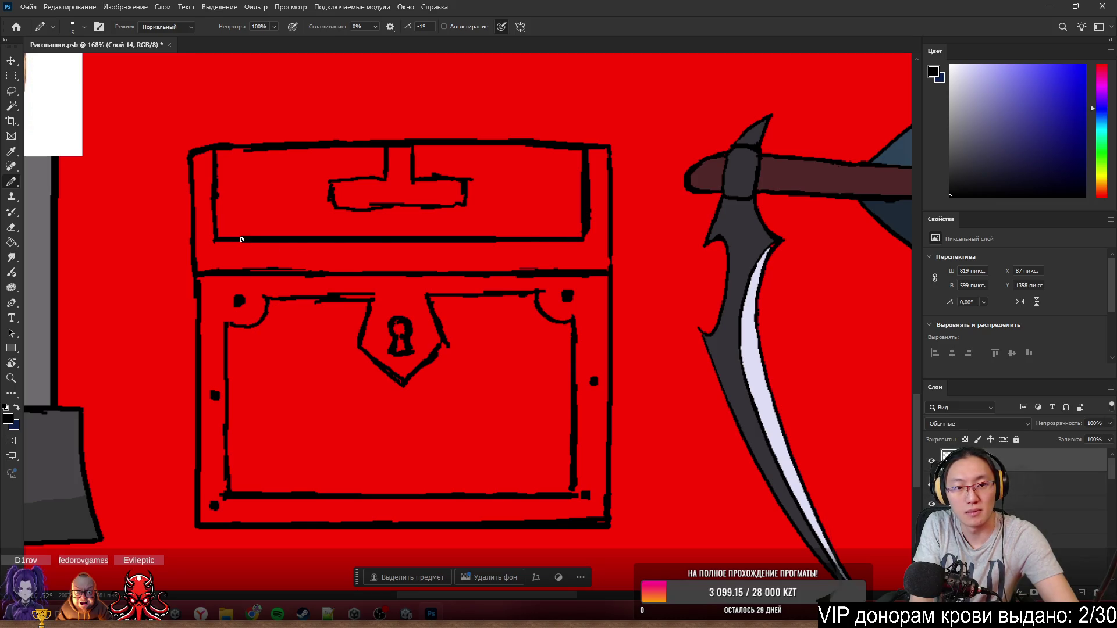
drag(216, 239, 543, 237)
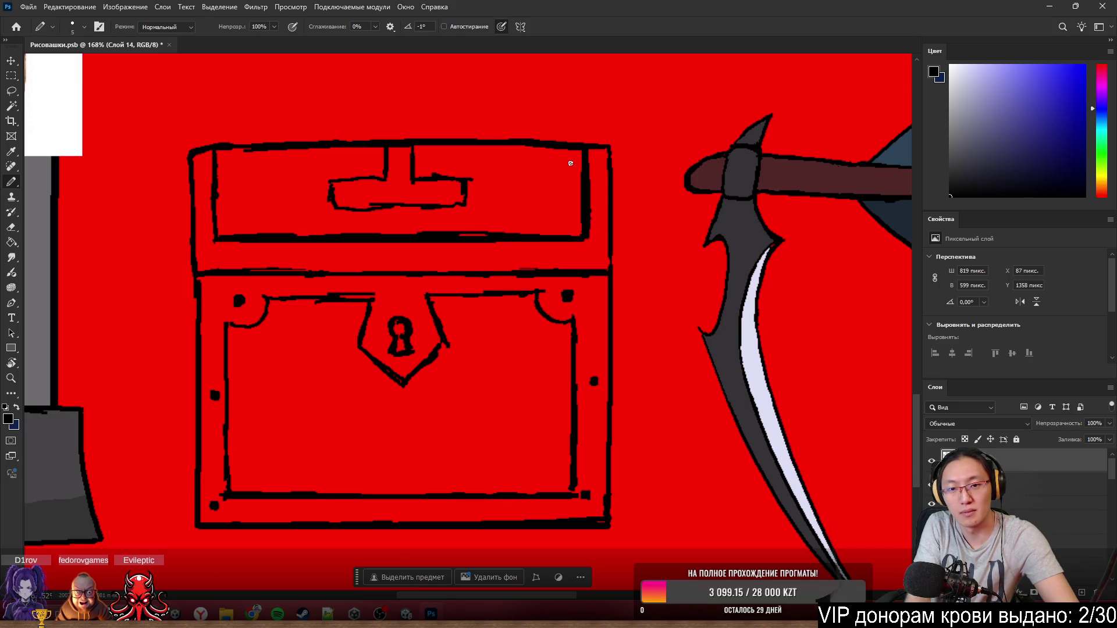
- Thin the line at the lid's right inner edge and erase the dark sliver above its bottom line
key(e)
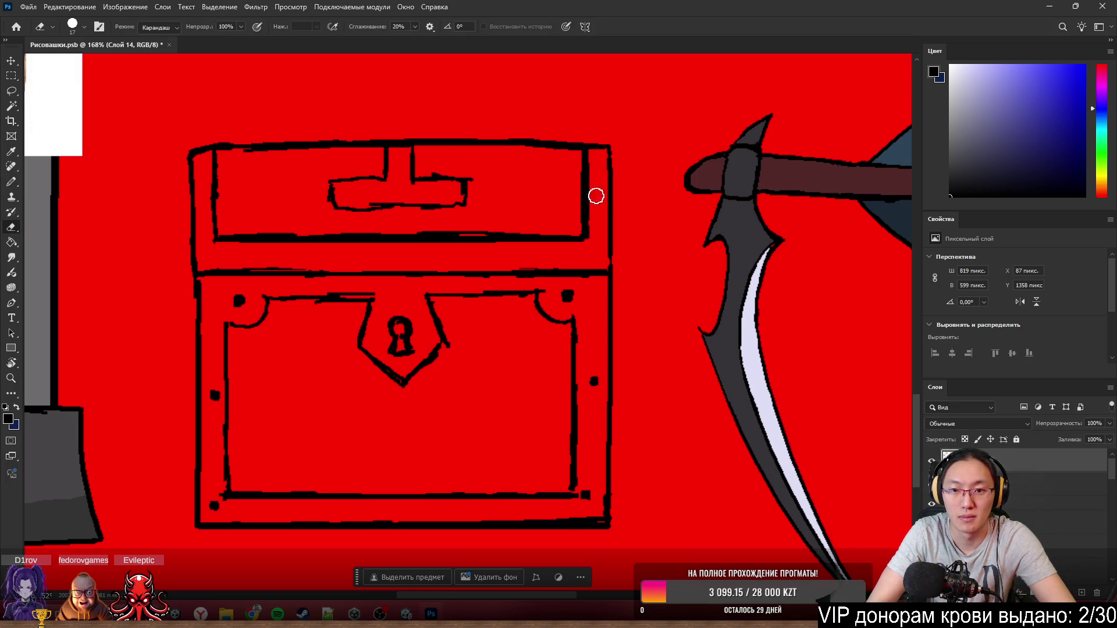
drag(593, 216, 591, 167)
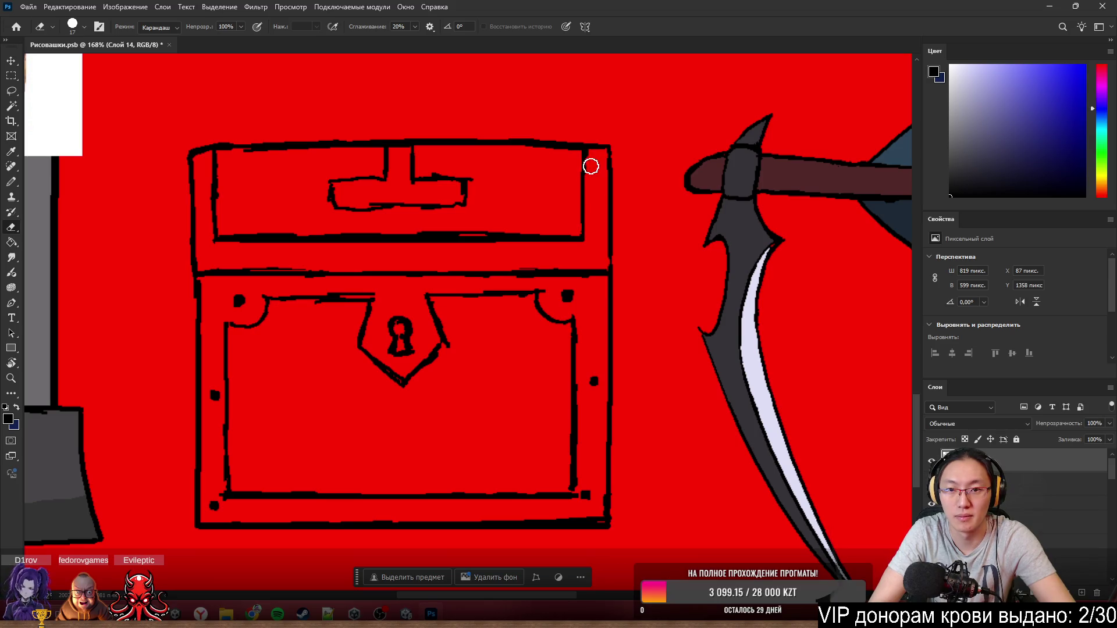
key(b)
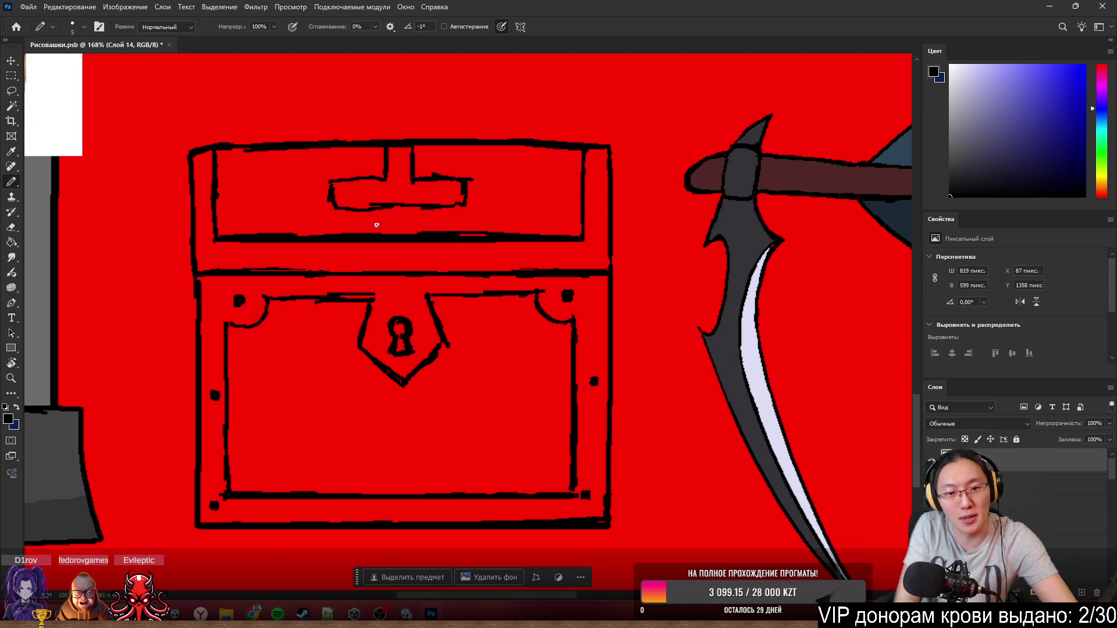
key(e)
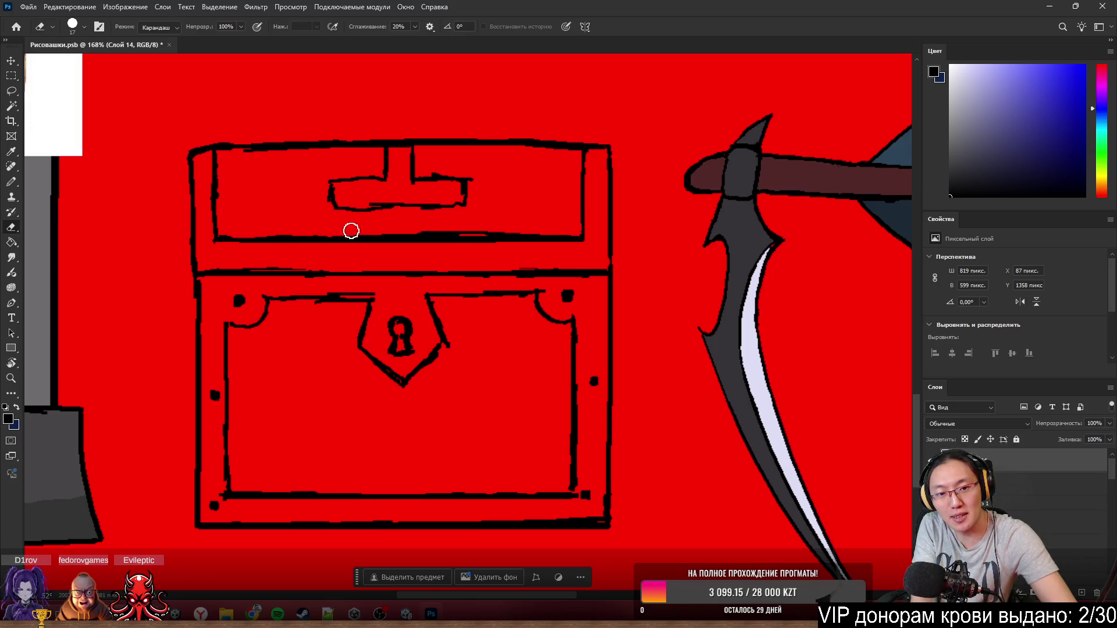
drag(499, 227, 477, 225)
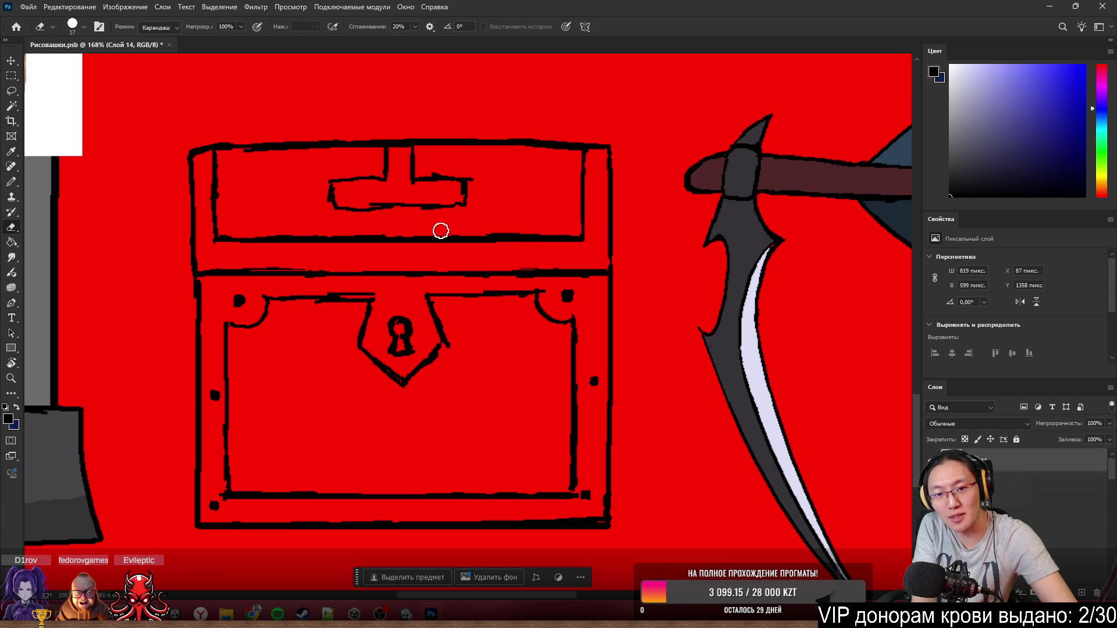
key(b)
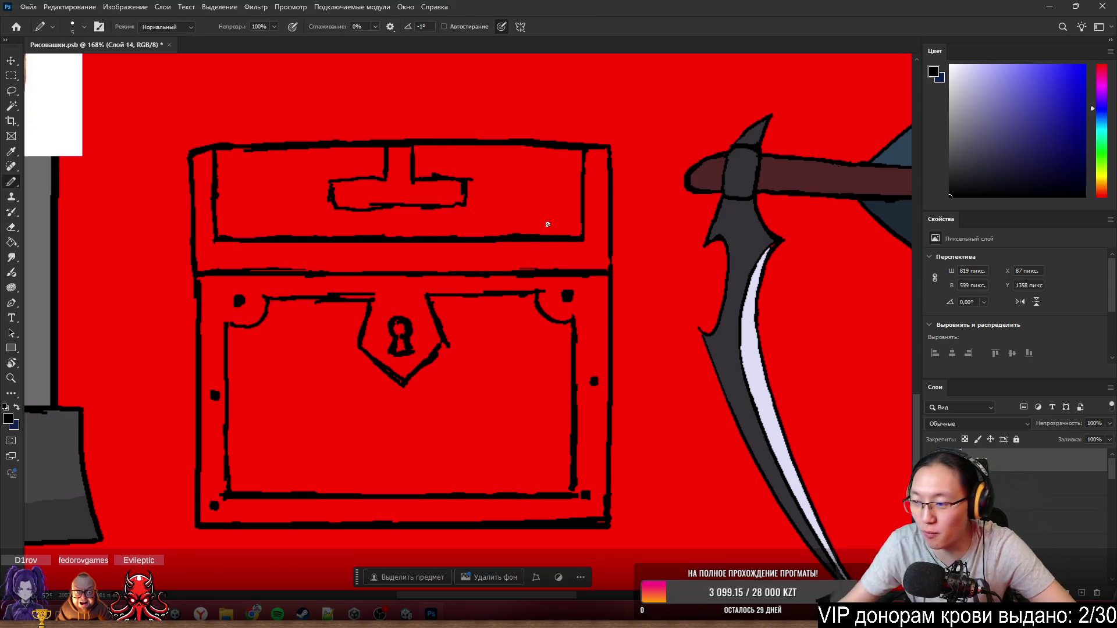
key(e)
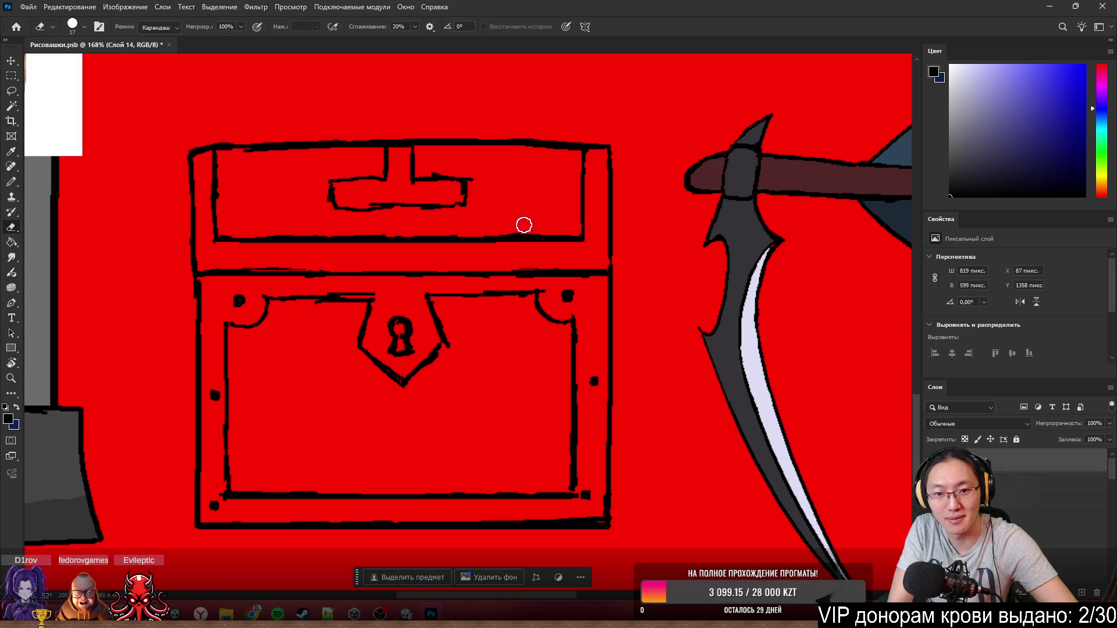
- Erase the lid-to-body seam and redraw it as a bold straight black line, thickening its left part
key(b)
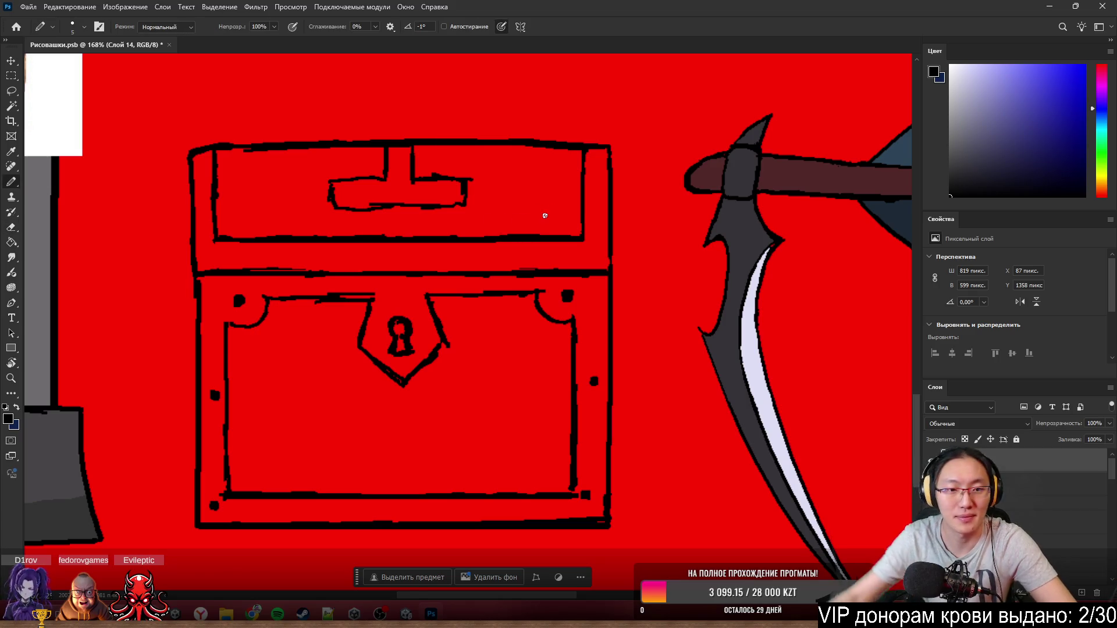
scroll(523, 262, down, 5)
scroll(577, 295, up, 4)
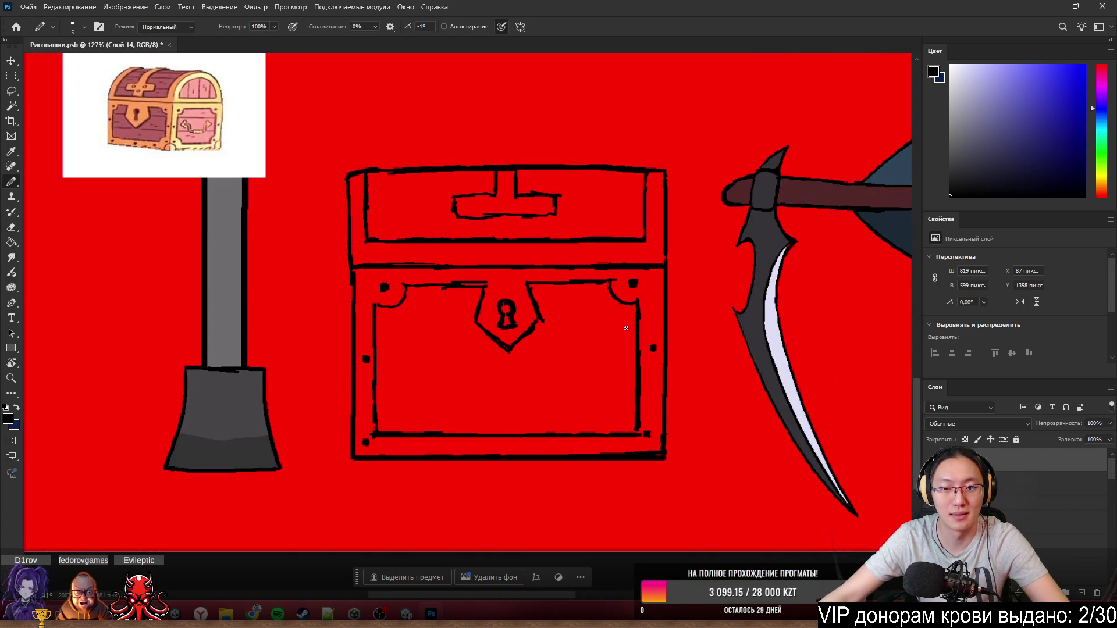
scroll(678, 324, down, 2)
scroll(594, 308, up, 2)
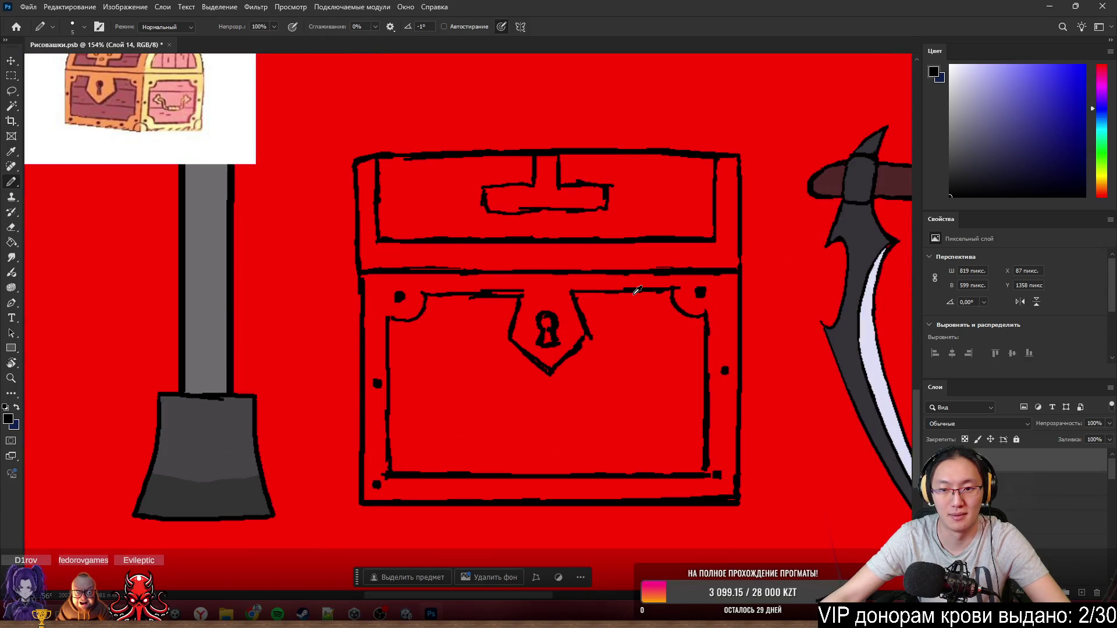
key(e)
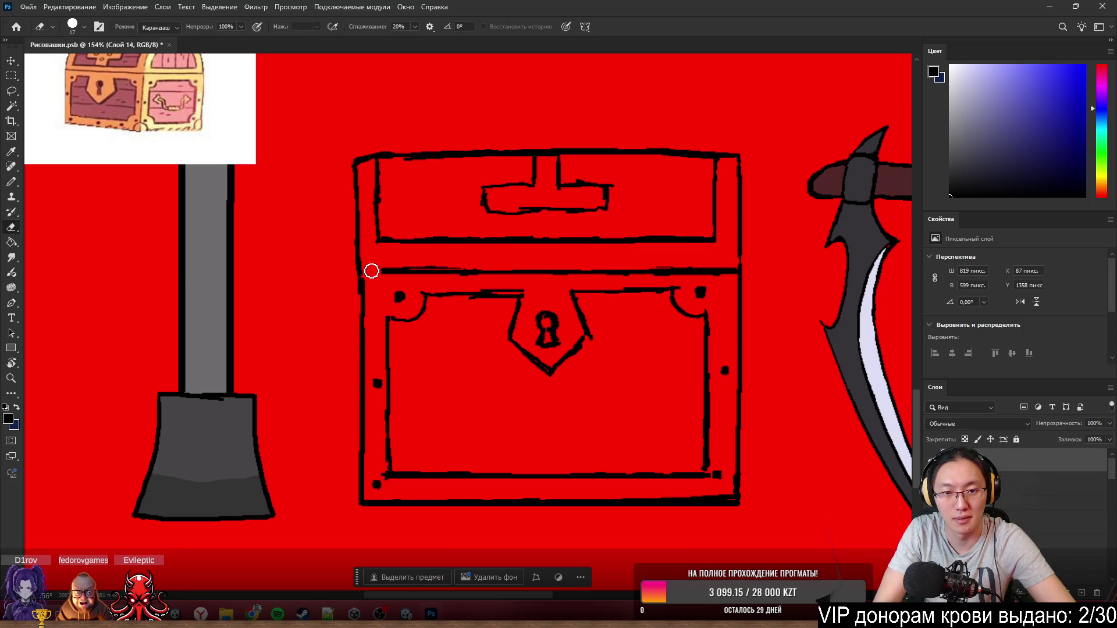
drag(372, 271, 706, 270)
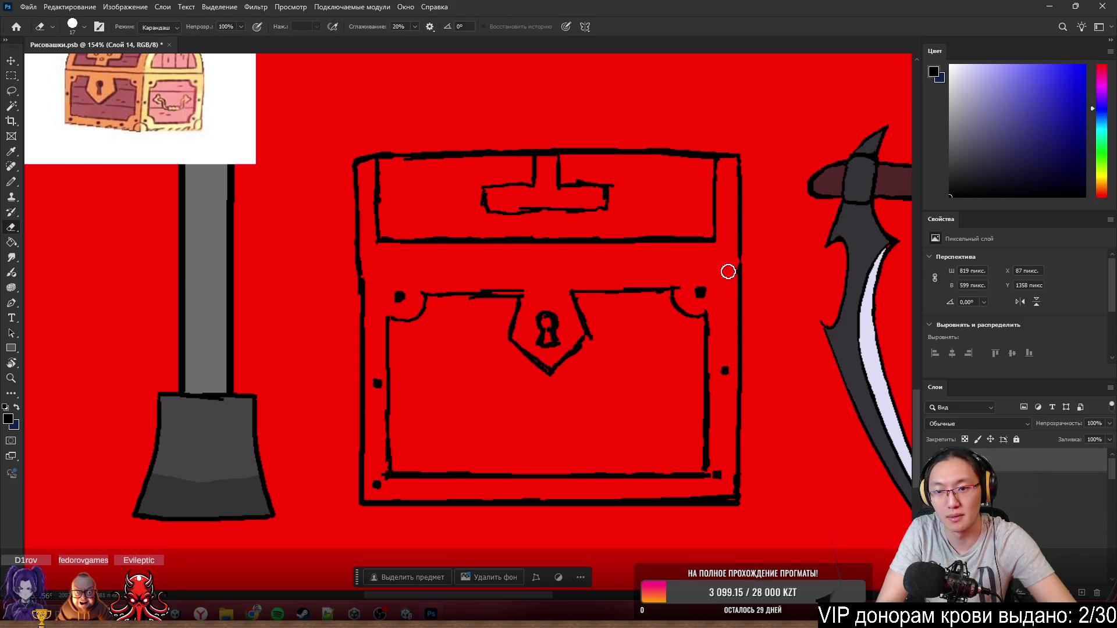
key(b)
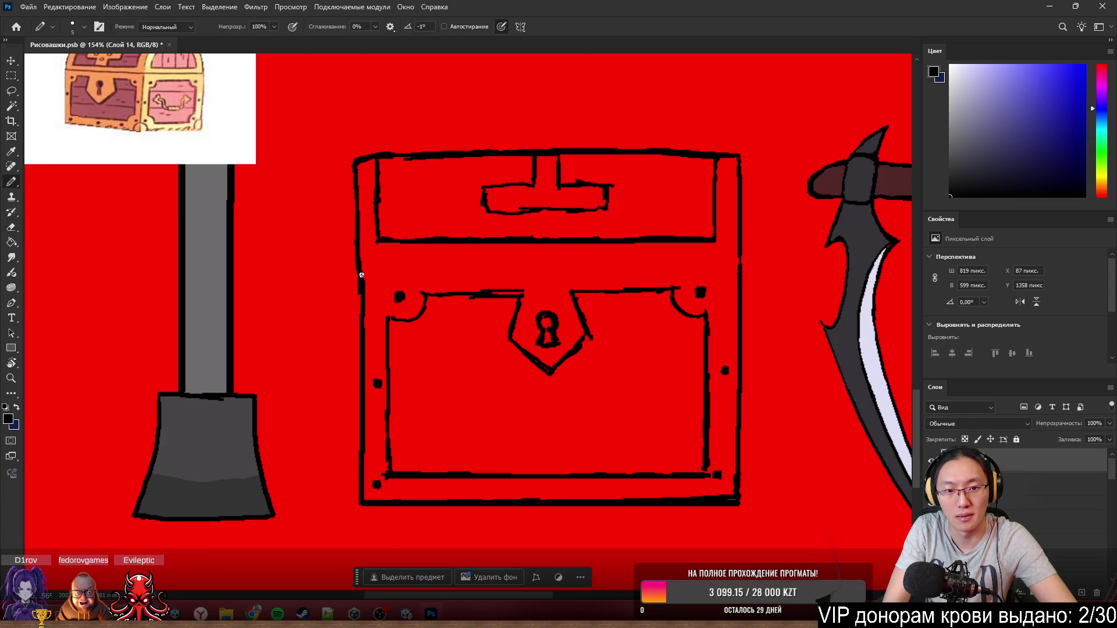
drag(378, 277, 681, 279)
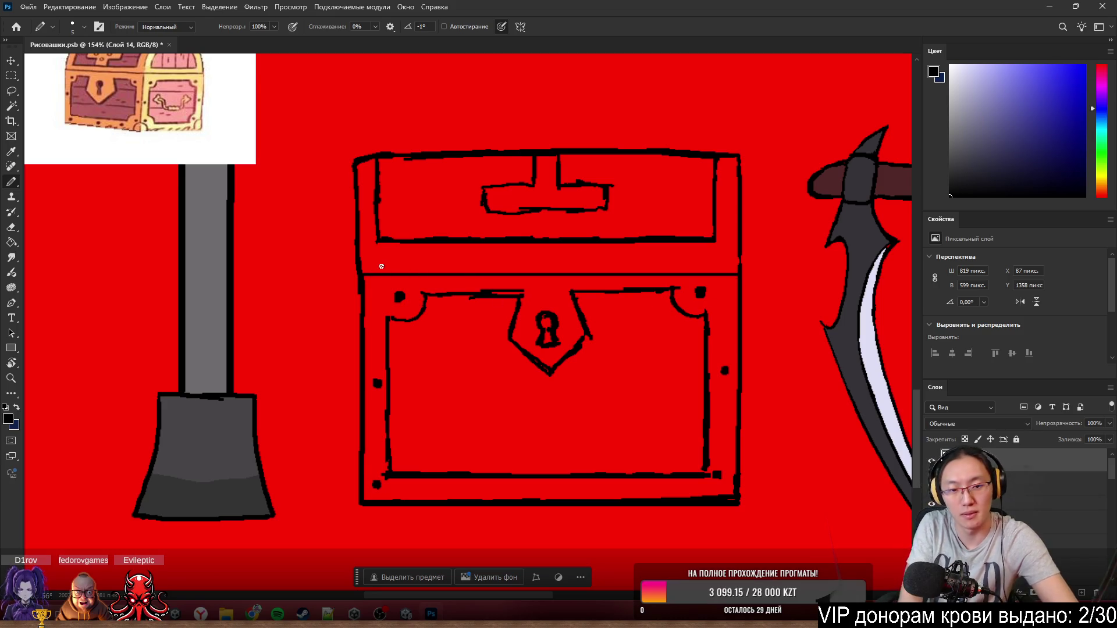
drag(438, 275, 507, 276)
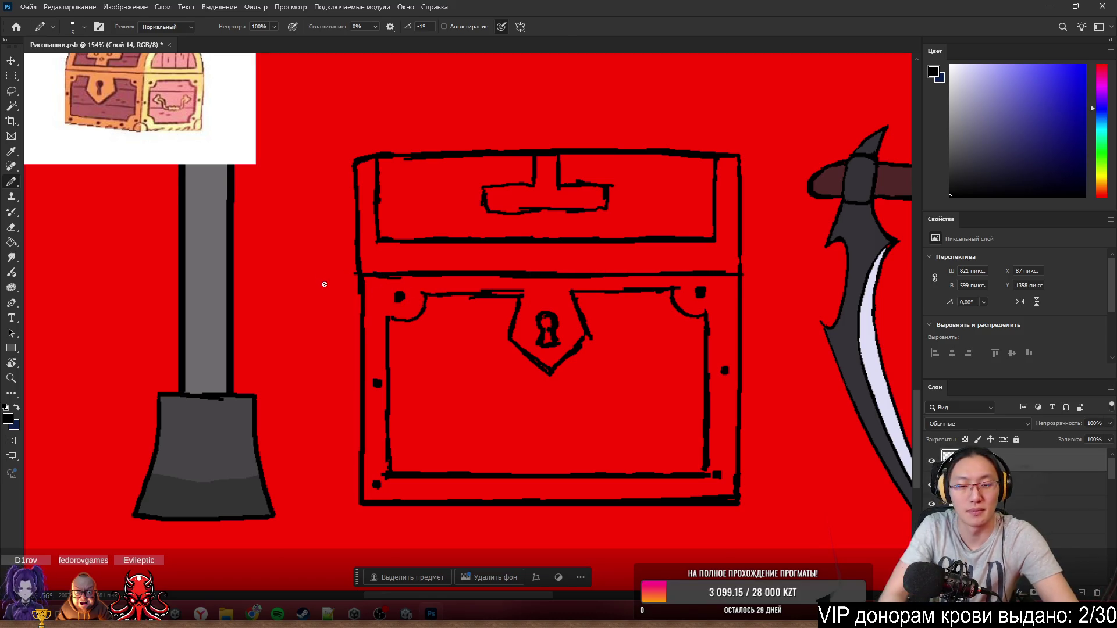
key(e)
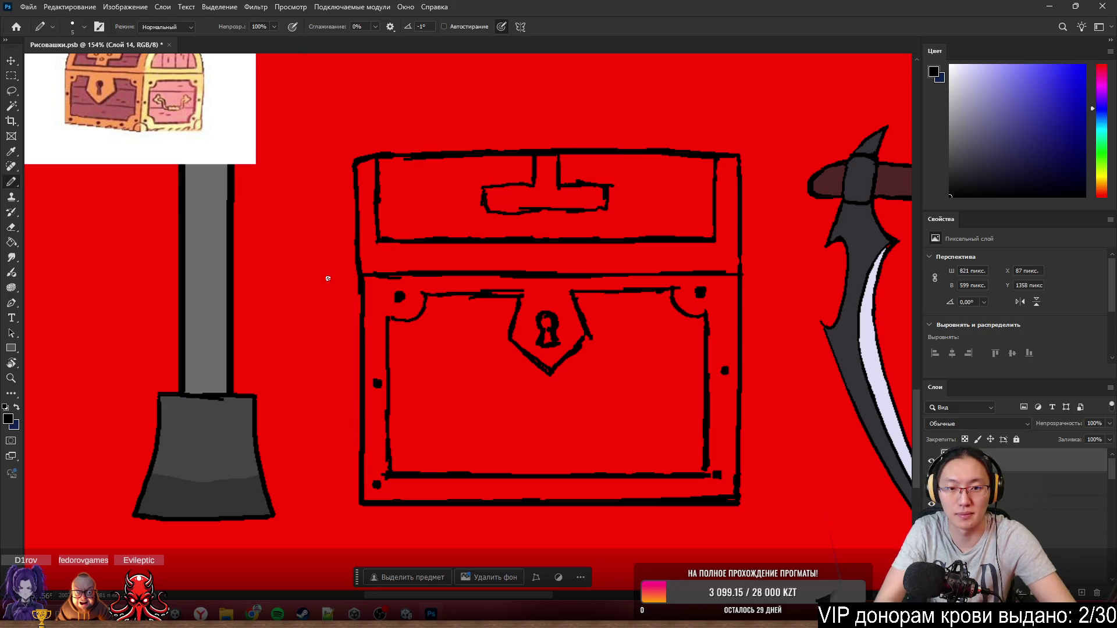
scroll(328, 278, down, 5)
scroll(404, 113, up, 2)
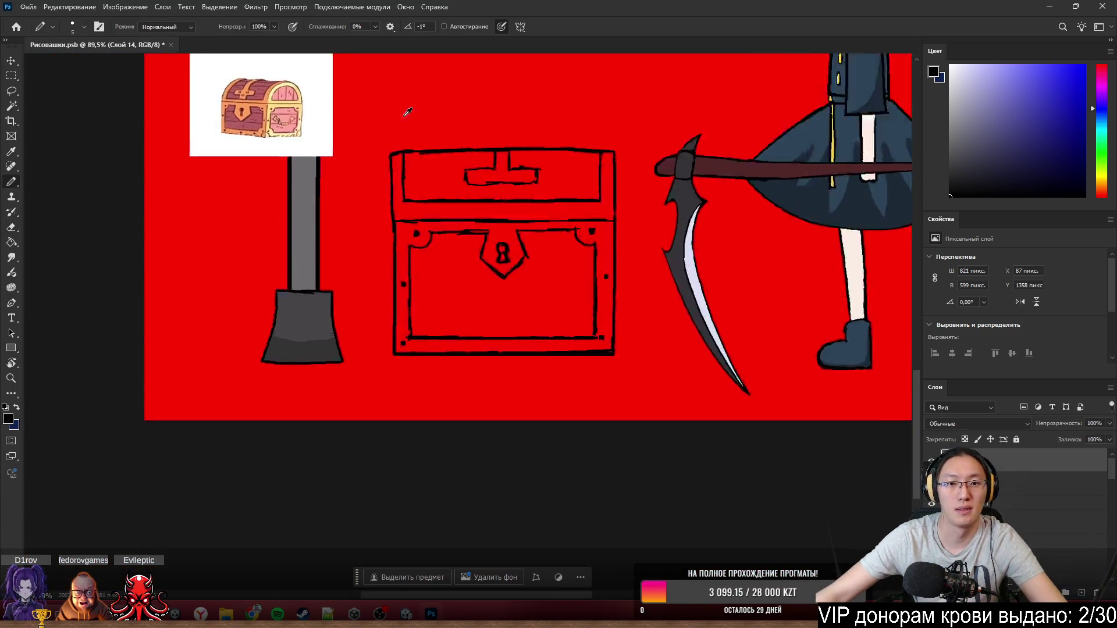
scroll(517, 137, down, 3)
scroll(584, 164, up, 3)
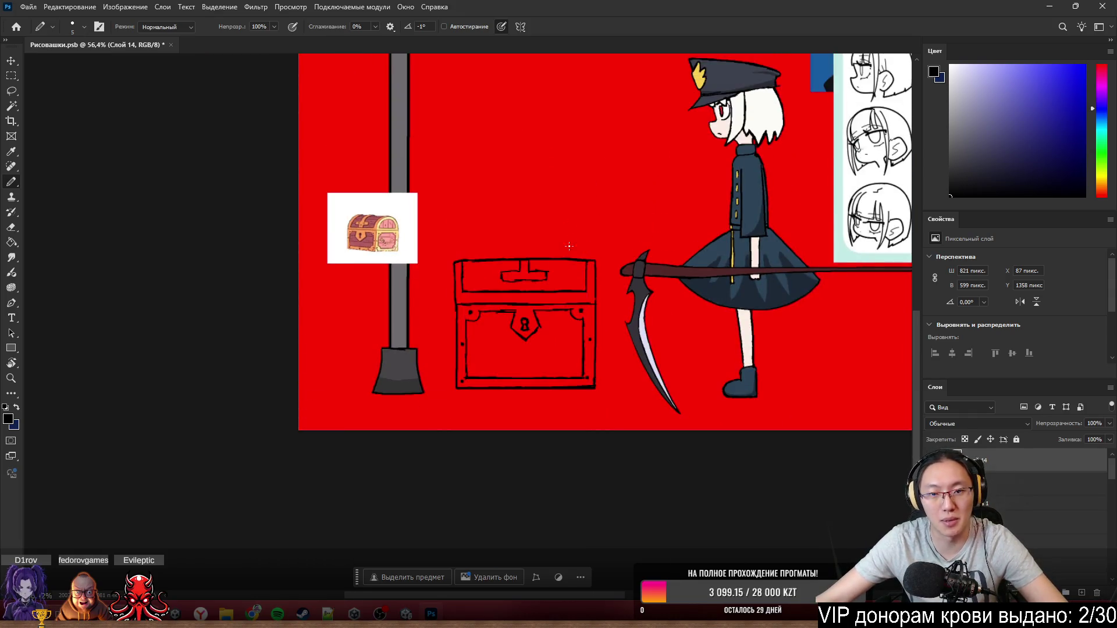
scroll(528, 283, up, 2)
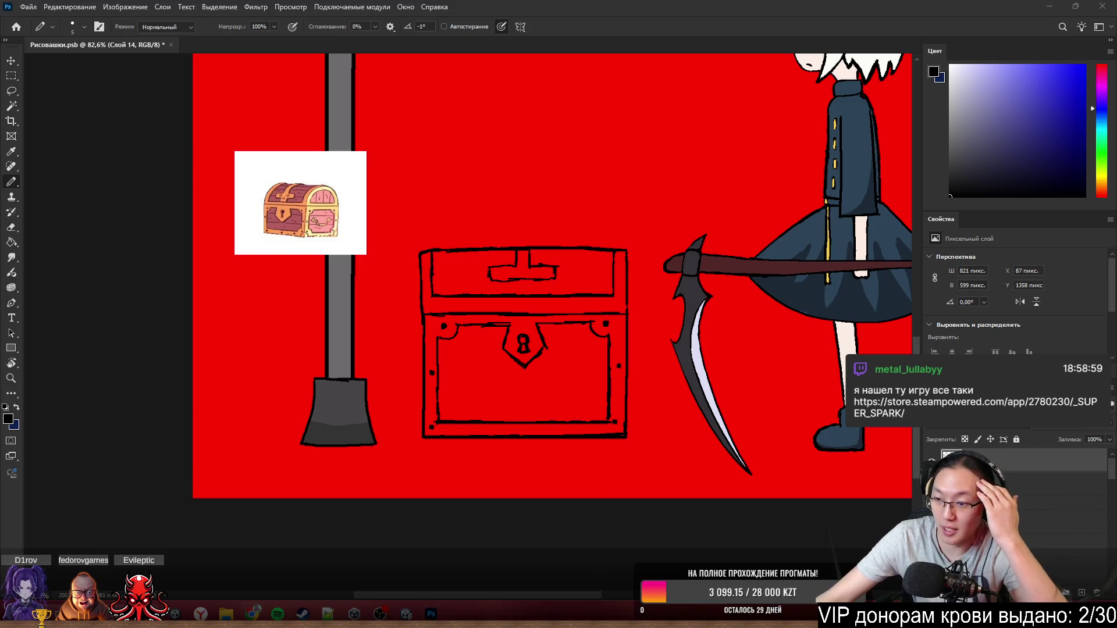
drag(640, 117, 636, 5)
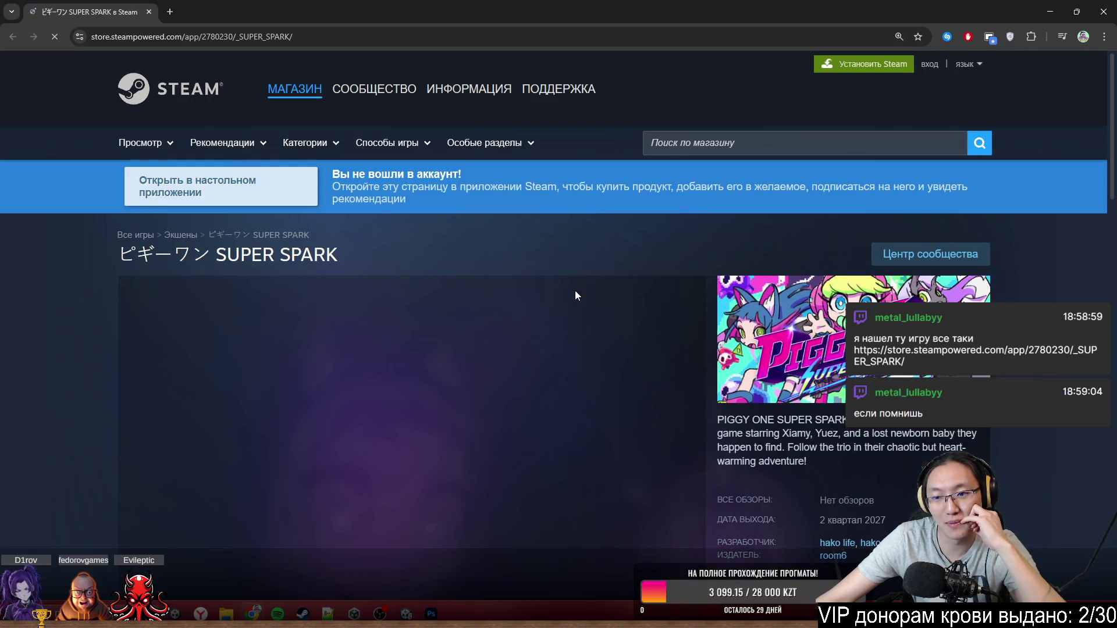
- Watch the game trailer fullscreen, try wishlisting the game, and dismiss the sign-in prompt
scroll(606, 358, down, 2)
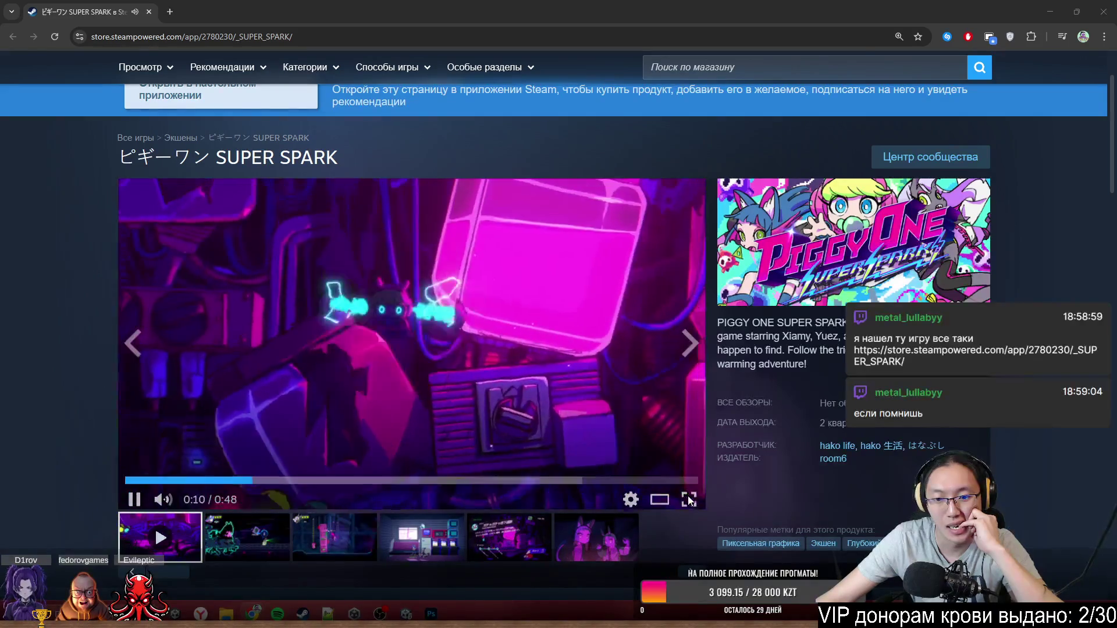
click(688, 498)
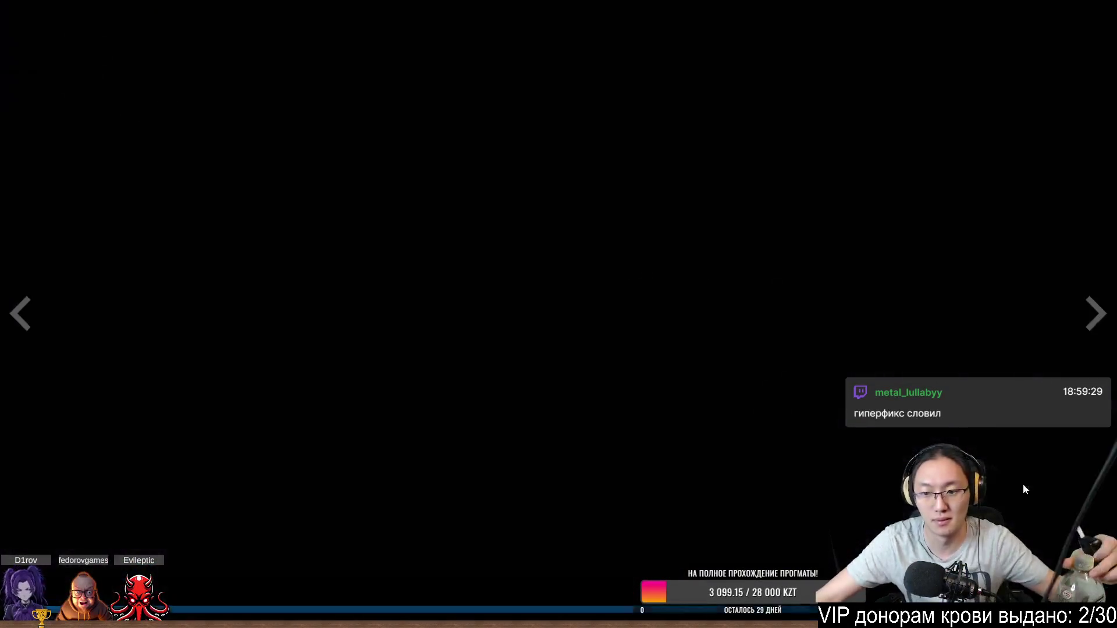
key(Escape)
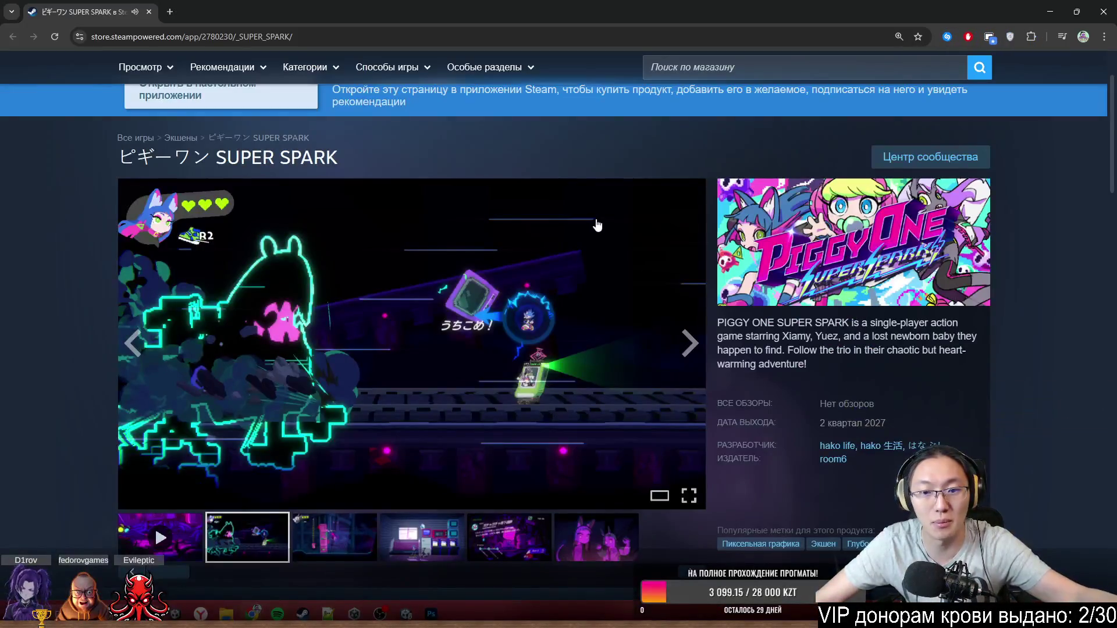
scroll(599, 225, down, 8)
click(578, 340)
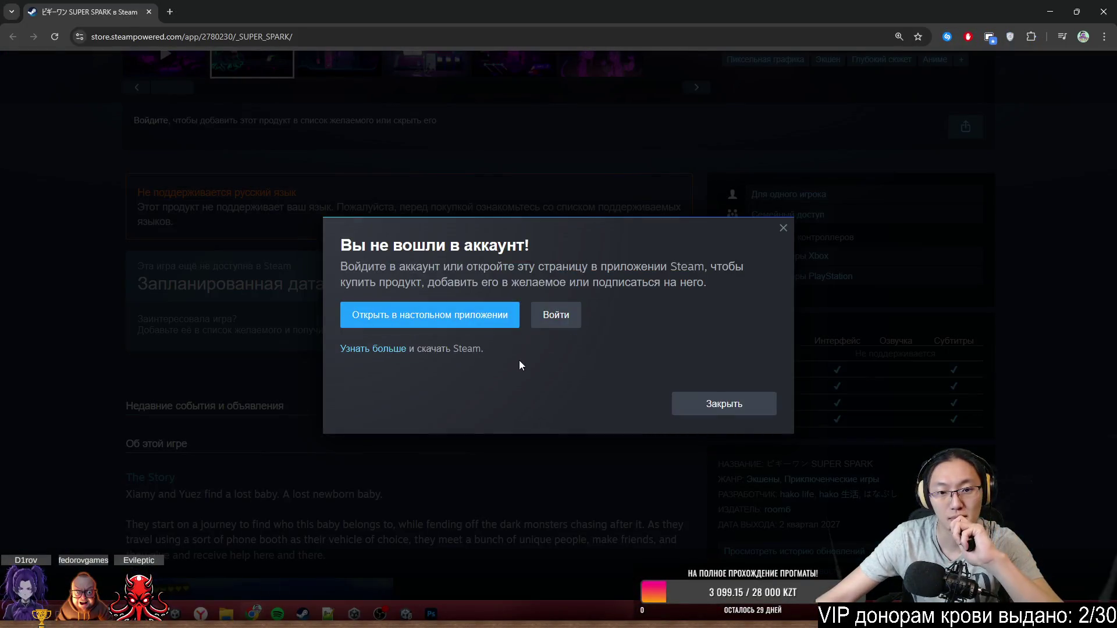
click(704, 411)
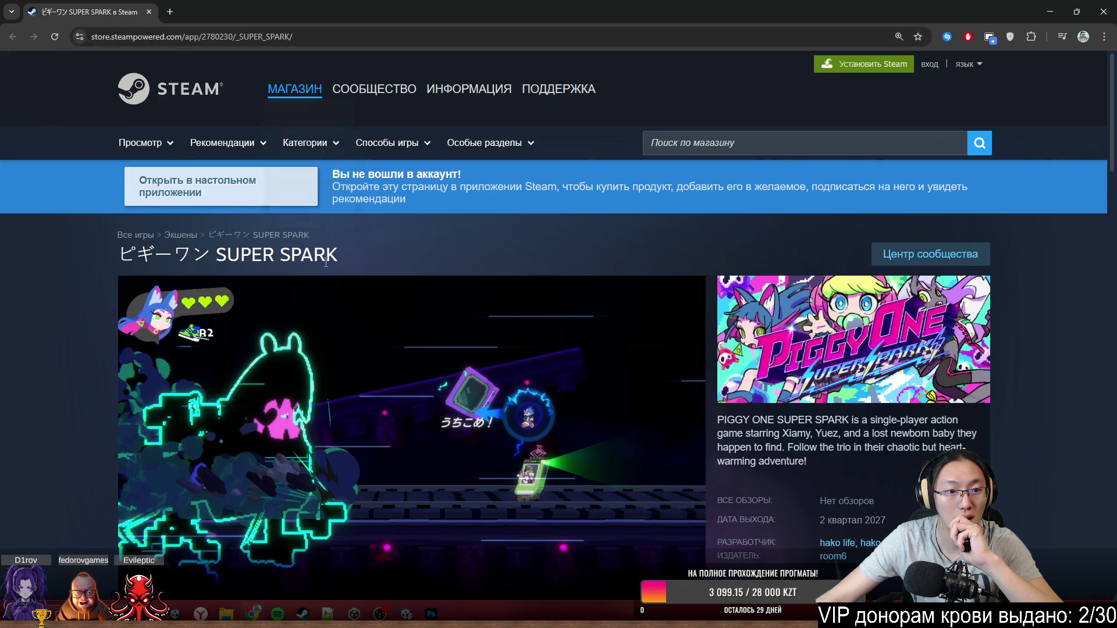
- Copy the SUPER SPARK title text via the right-click Копировать option and return to Photoshop
mouse_move(226, 256)
mouse_down()
mouse_move(352, 257)
mouse_move(216, 256)
mouse_up()
right_click(226, 256)
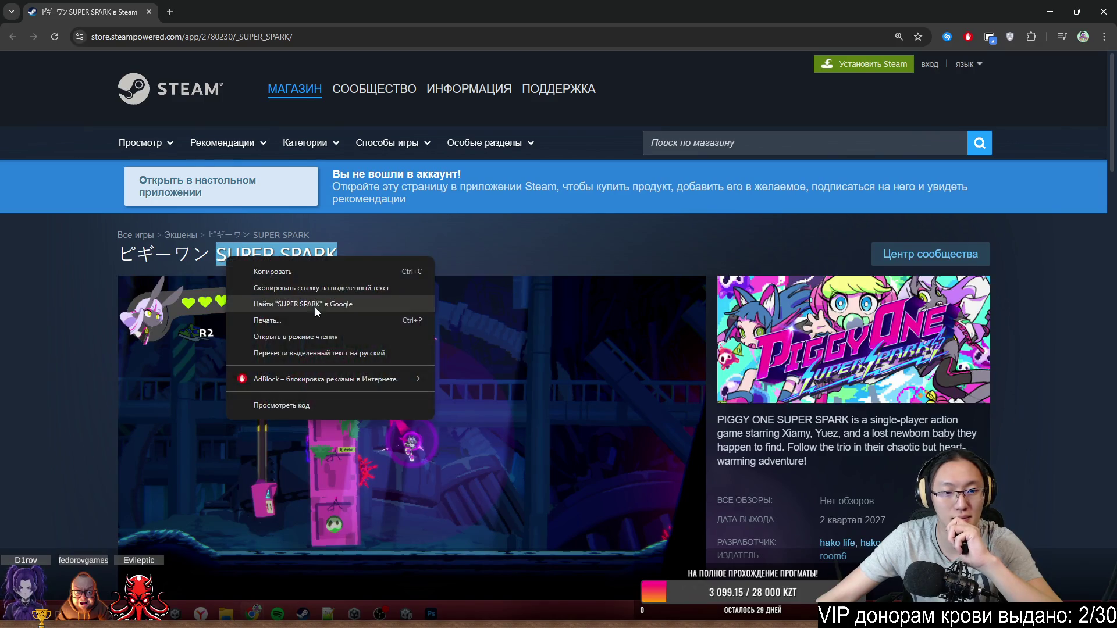
click(323, 271)
key(alt+Tab)
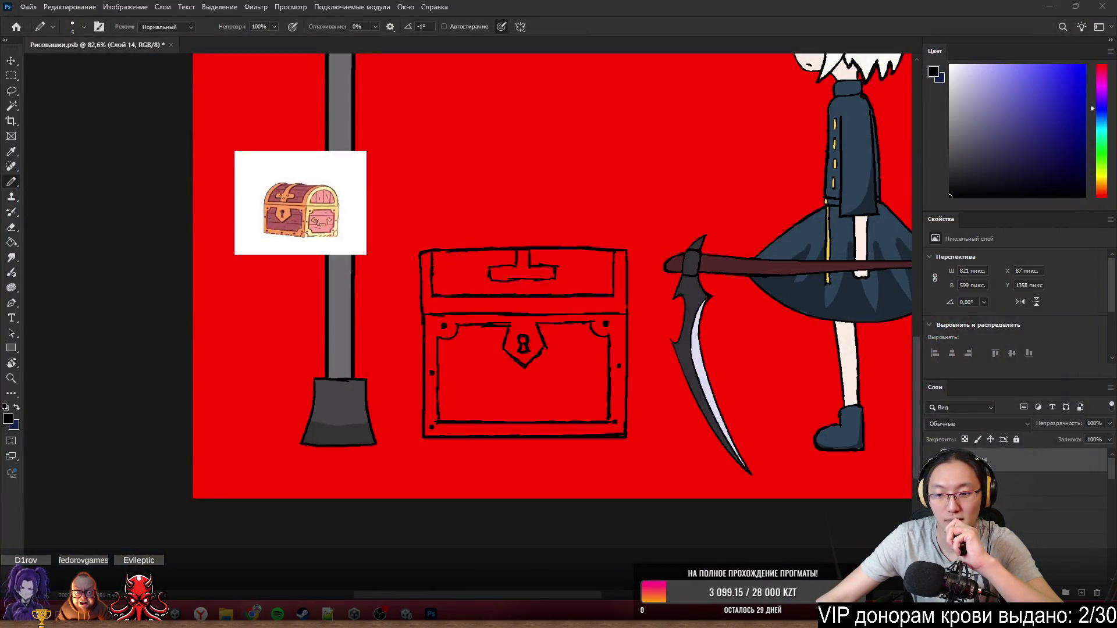
- Launch the Steam client from the Windows Start menu
key(super)
click(293, 283)
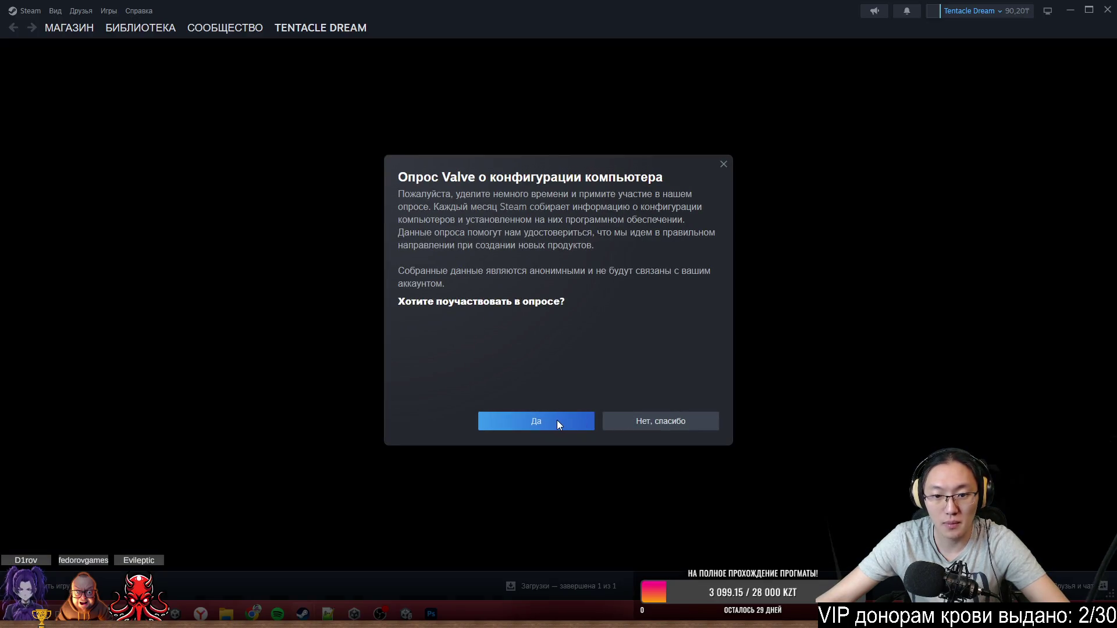
- Accept Valve's hardware survey and scroll through the PC configuration down to the 512G SSD
click(557, 423)
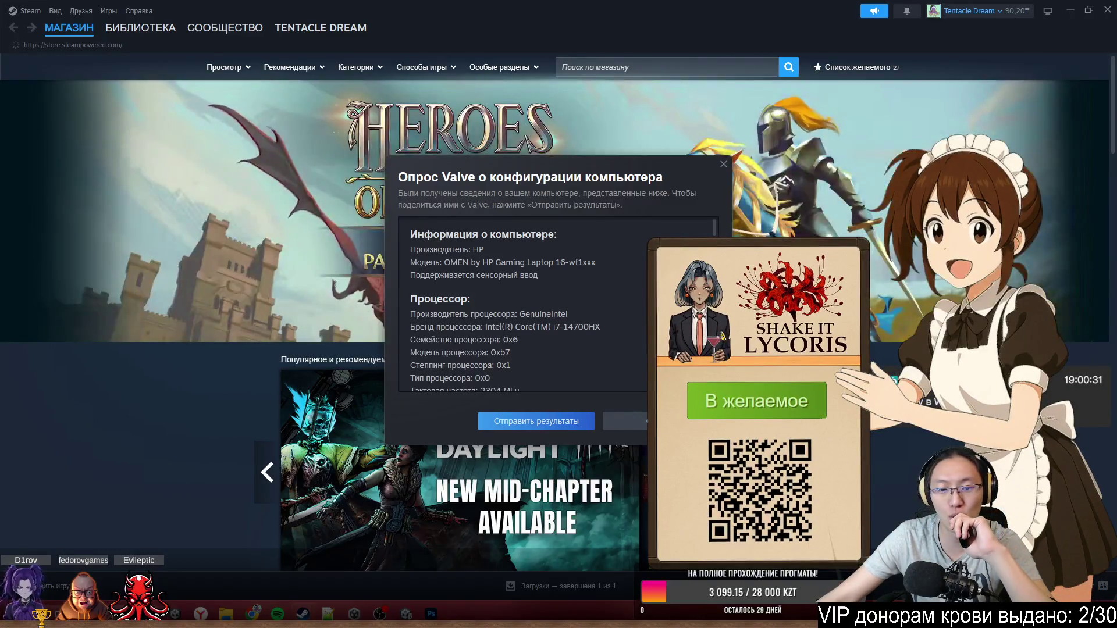
mouse_move(559, 182)
mouse_down()
mouse_move(873, 186)
mouse_move(890, 130)
mouse_move(557, 152)
mouse_up()
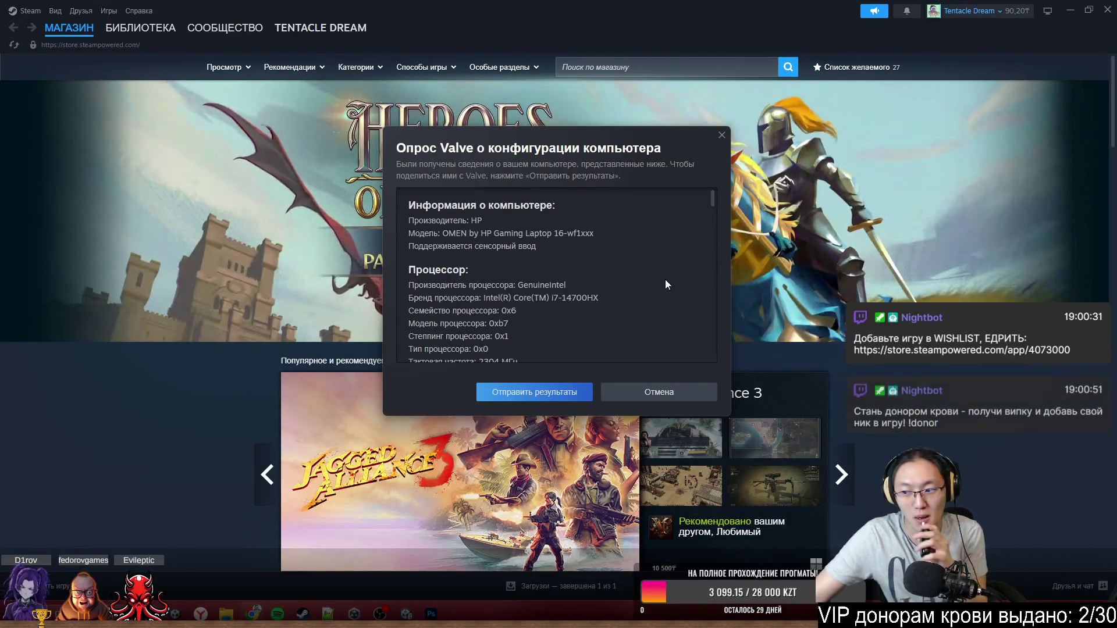
scroll(655, 261, down, 1)
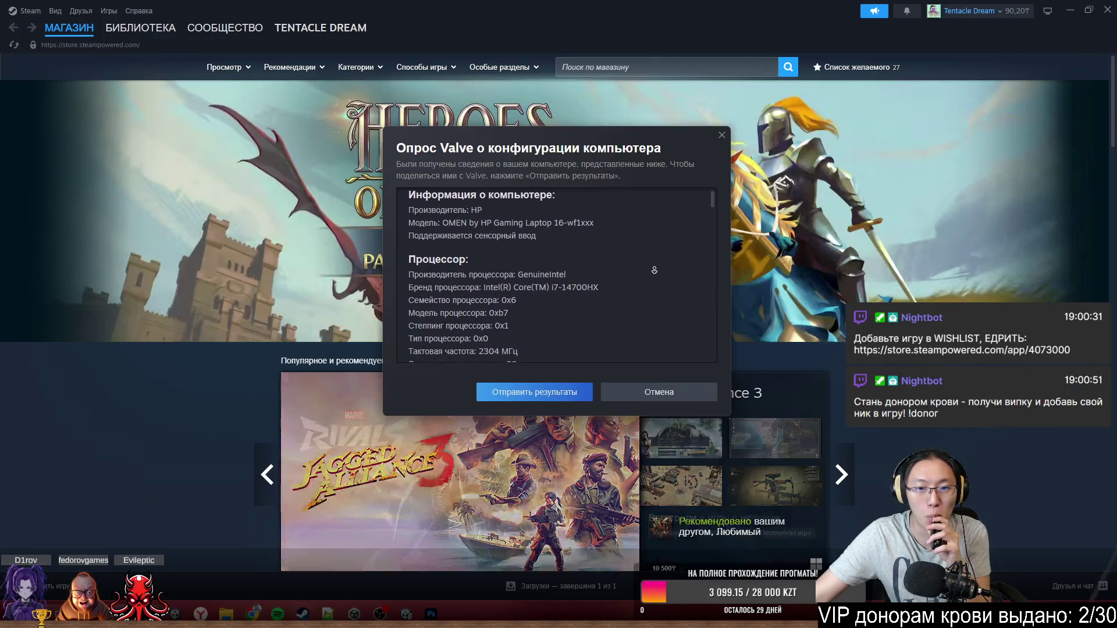
scroll(658, 259, down, 2)
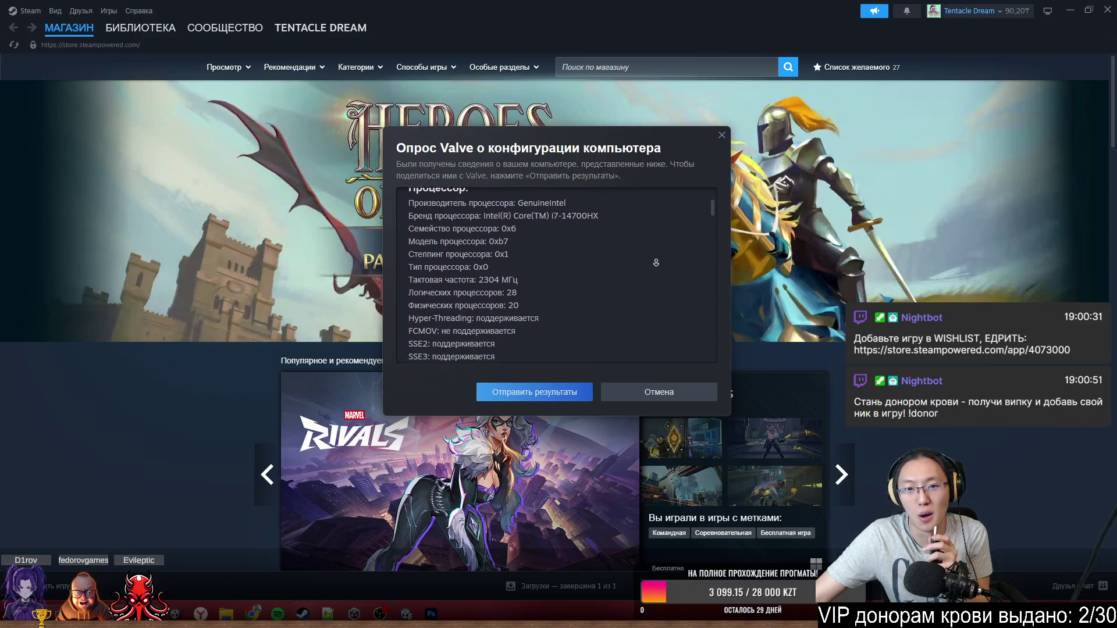
scroll(655, 263, down, 1)
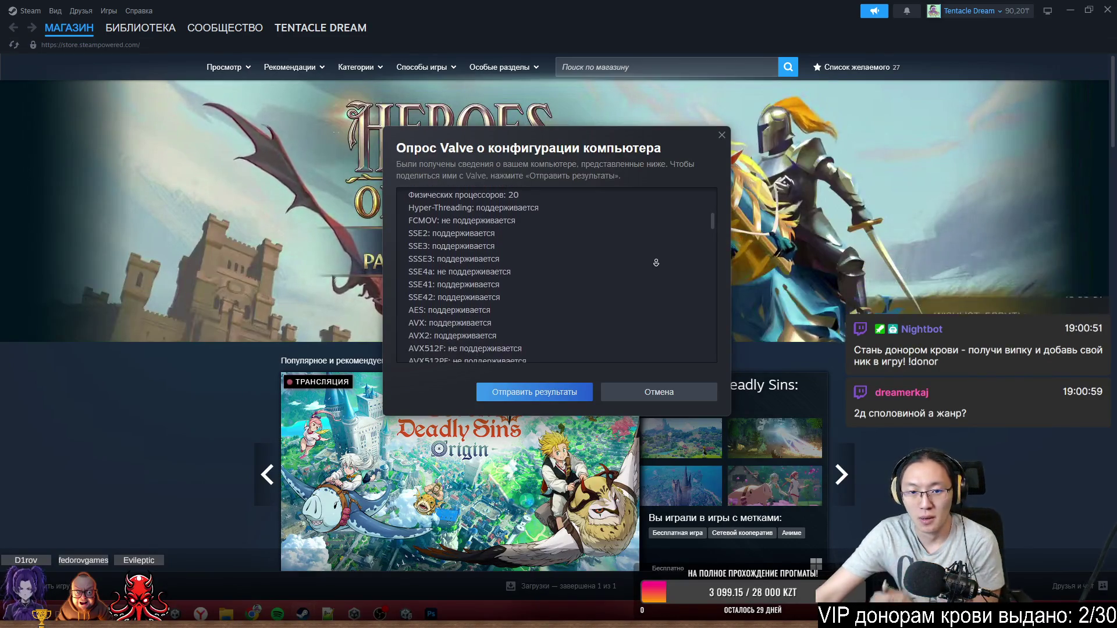
scroll(656, 263, down, 2)
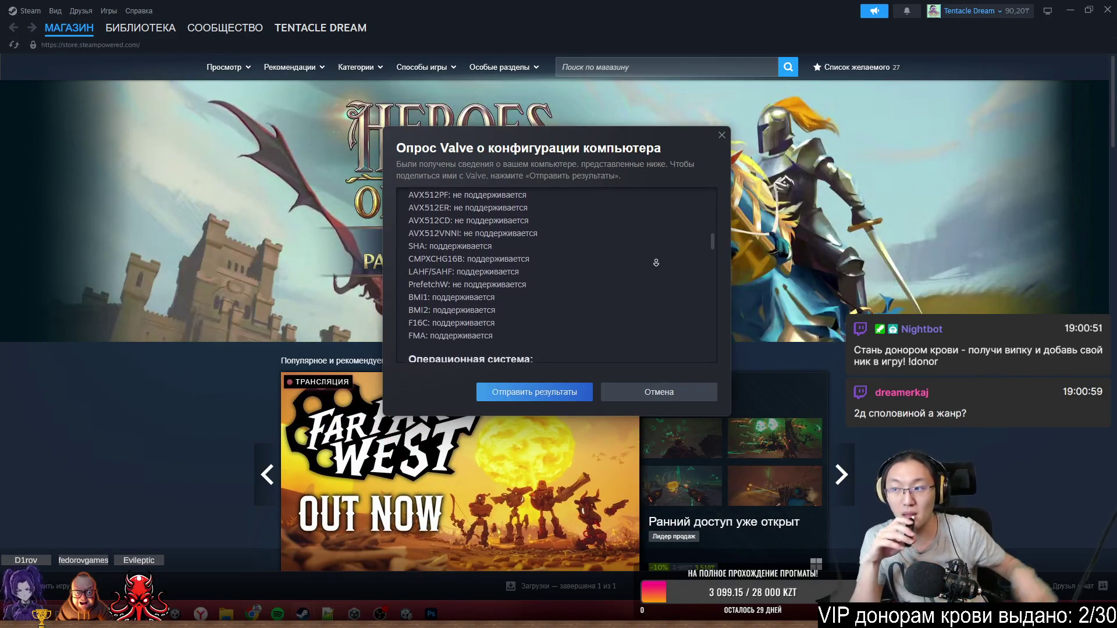
scroll(656, 263, down, 2)
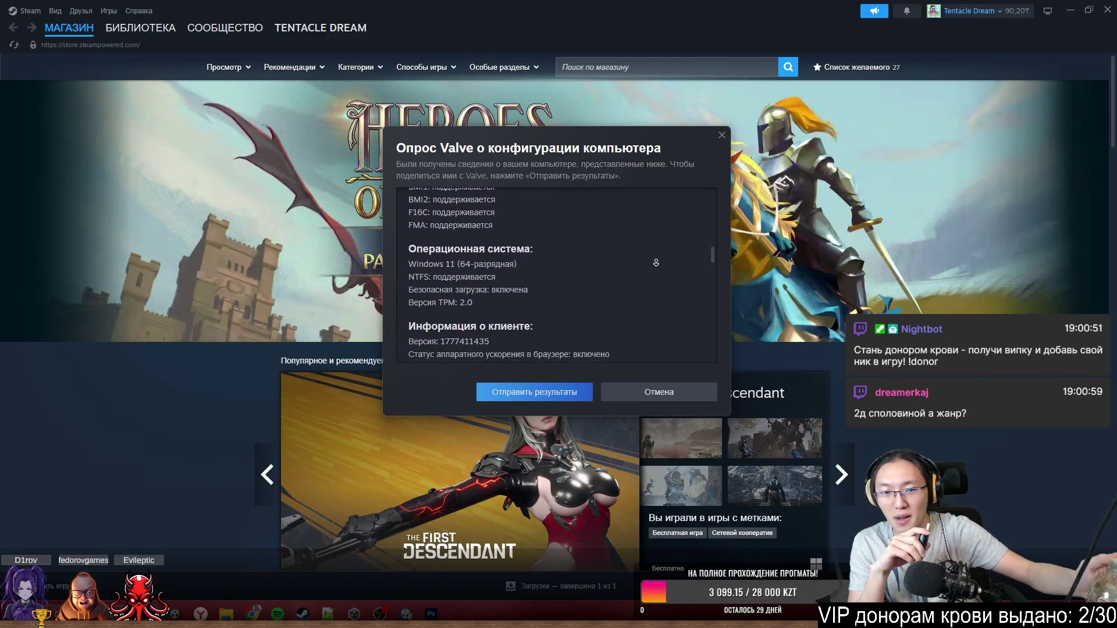
scroll(656, 263, down, 2)
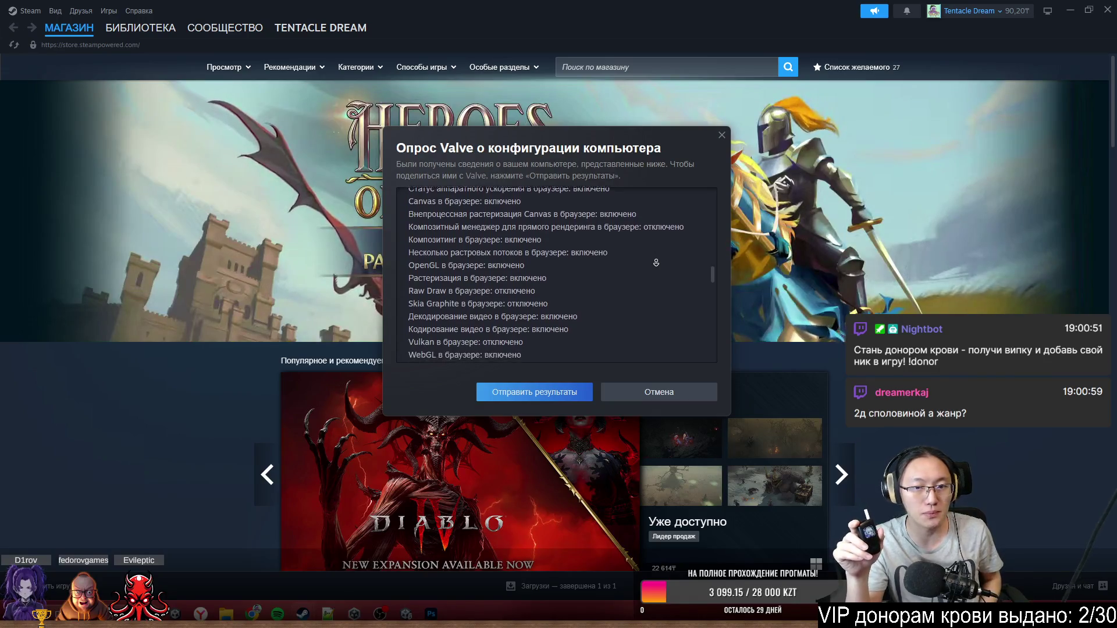
scroll(655, 262, down, 2)
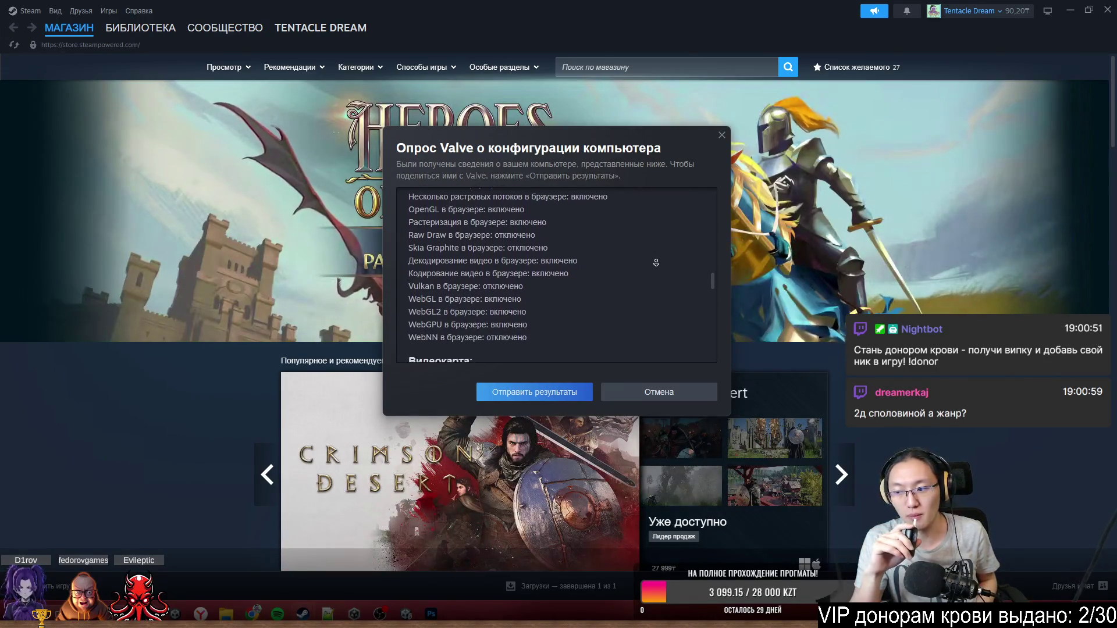
scroll(656, 262, down, 2)
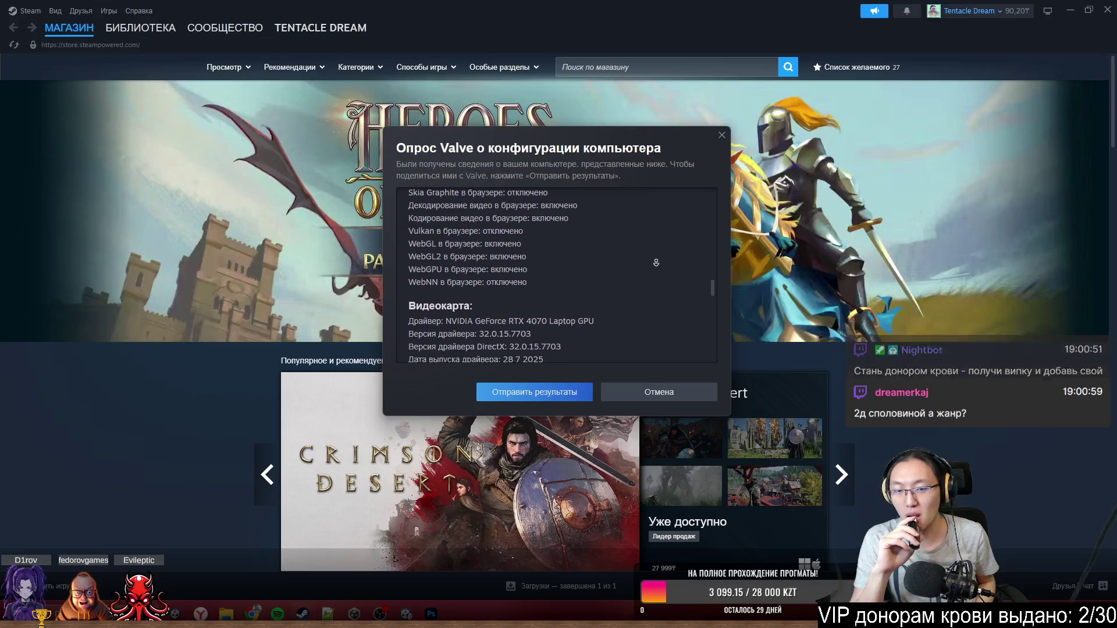
scroll(655, 263, down, 2)
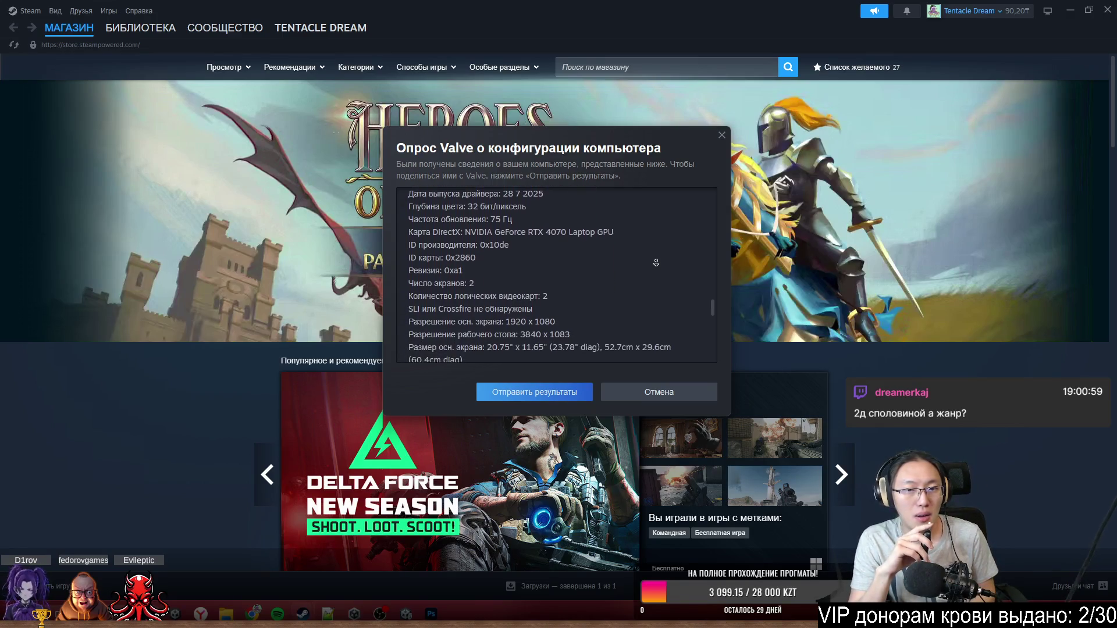
scroll(656, 262, down, 2)
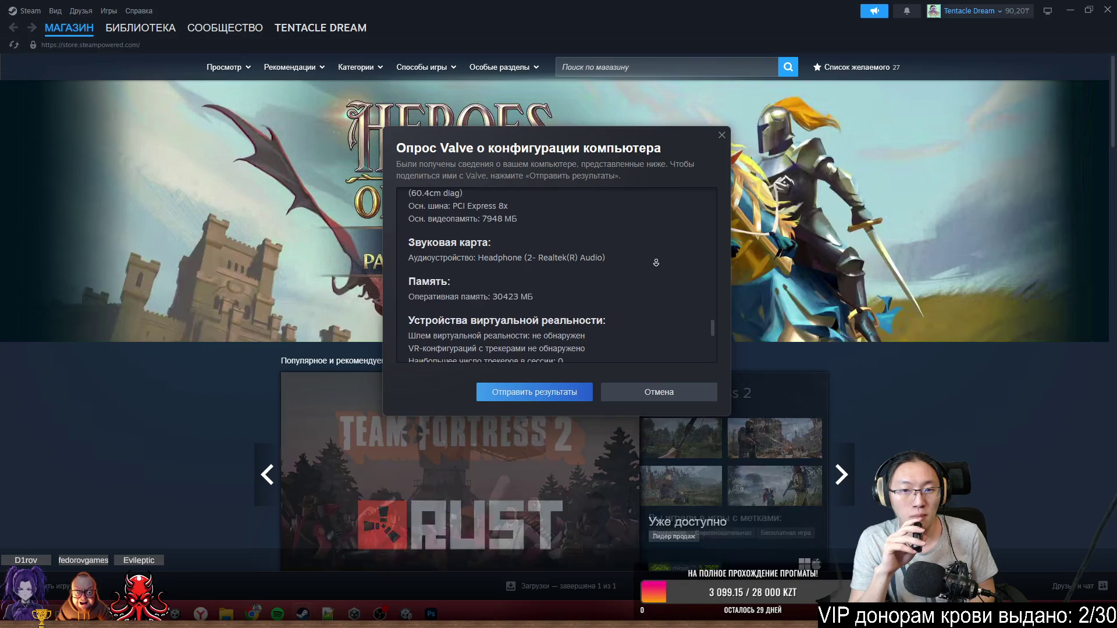
scroll(656, 262, down, 2)
scroll(656, 262, down, 2)
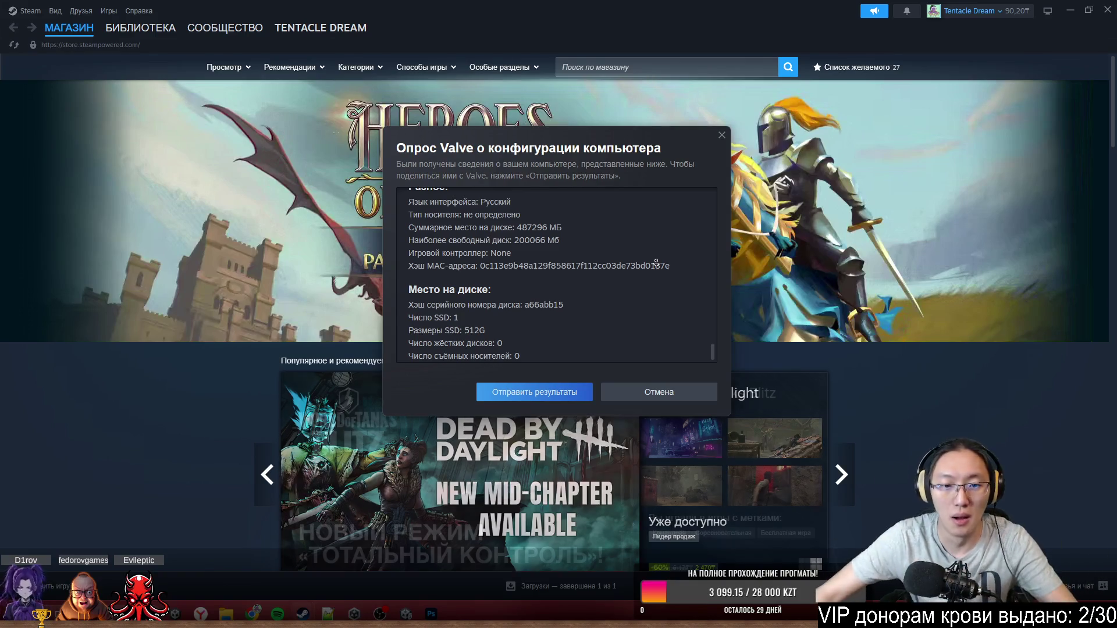
- Submit the survey with 'Отправить результаты', view the overall results, and go to the store front page
click(546, 395)
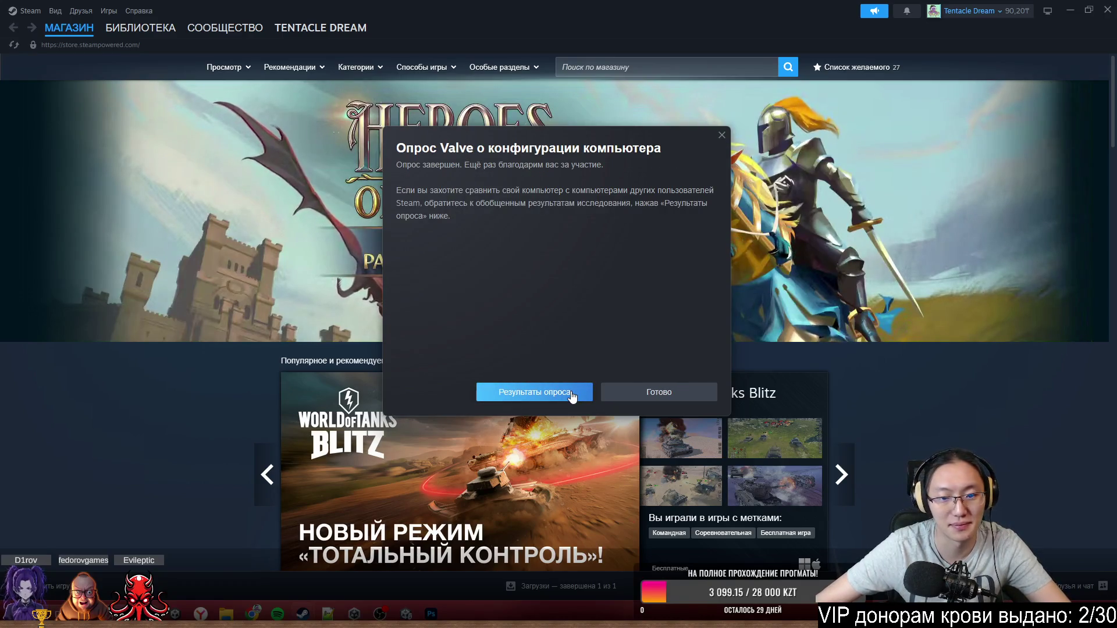
click(572, 392)
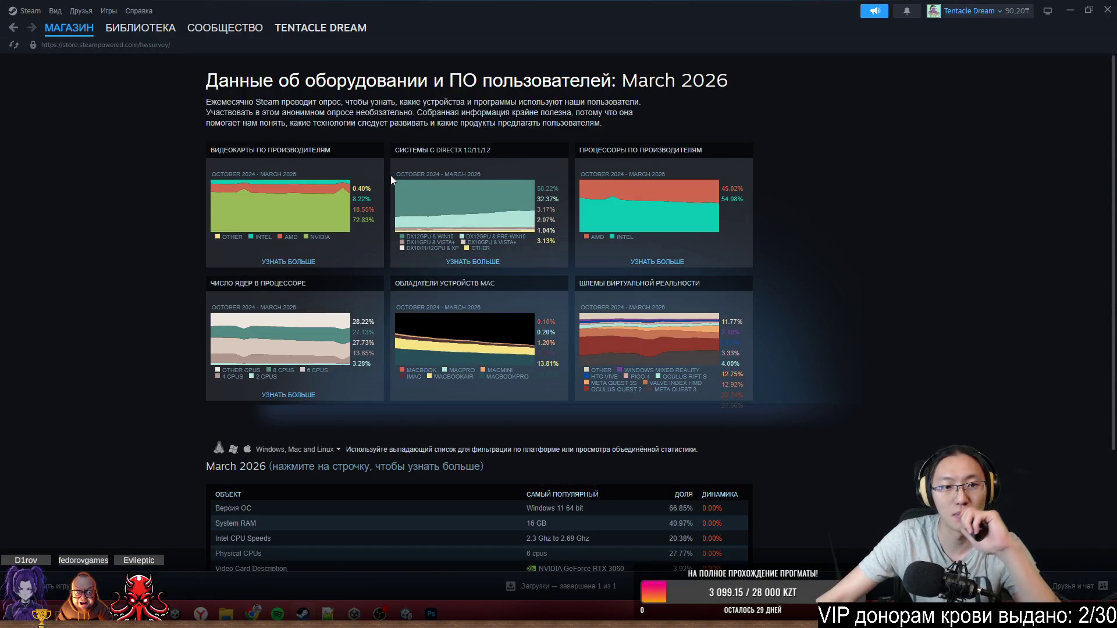
click(140, 28)
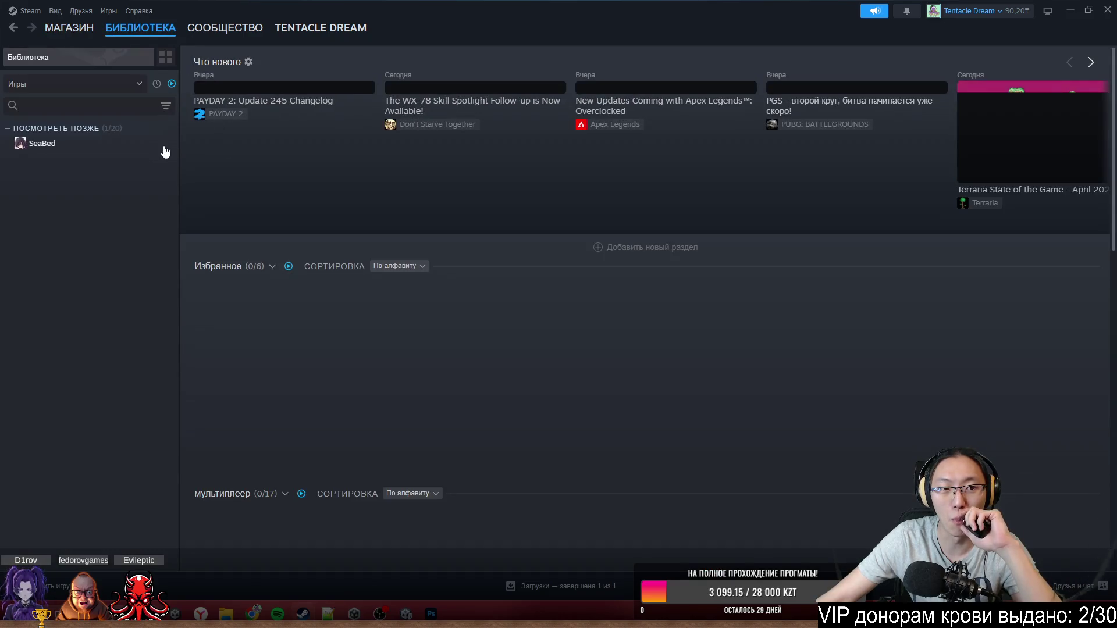
click(69, 28)
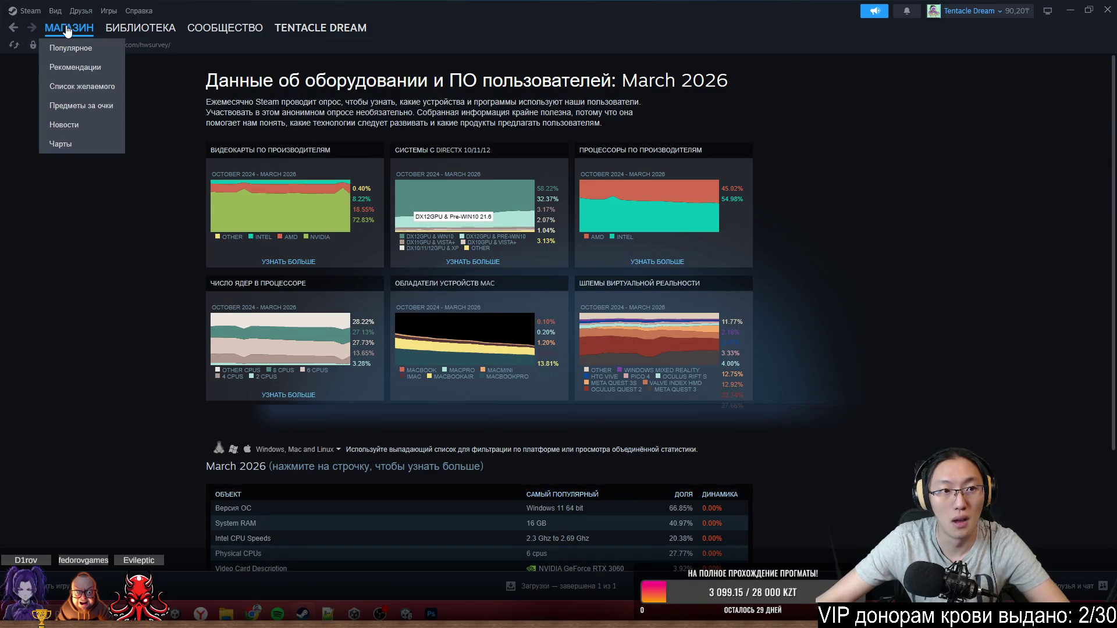
click(68, 29)
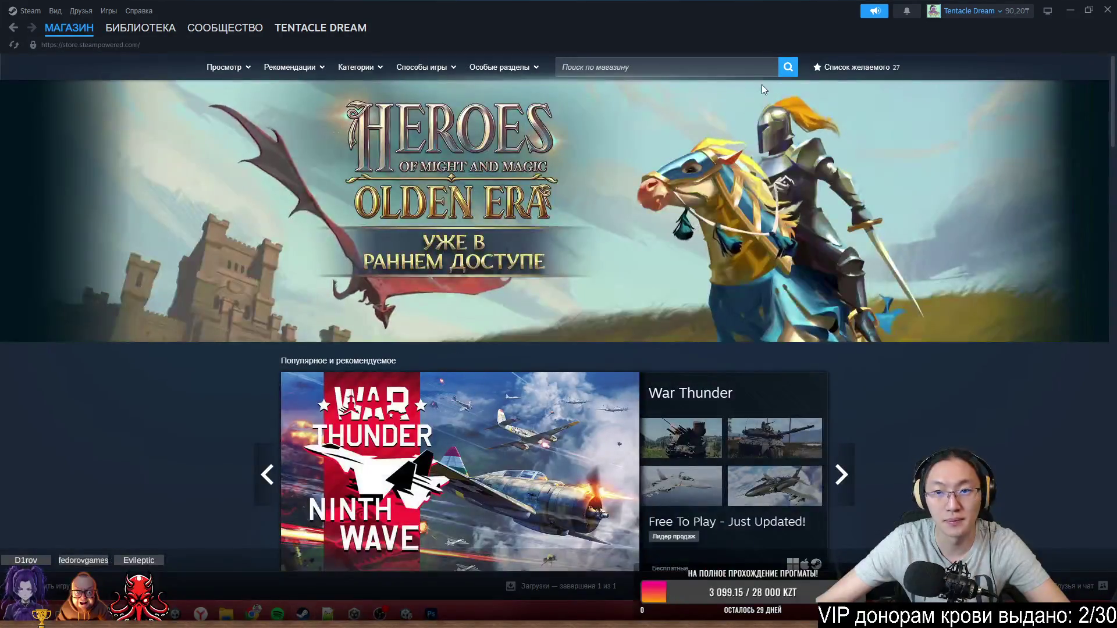
- Search the store for 'SUPER SPARK', open its store page, then return to Photoshop
click(741, 71)
text(SUPER SPARK)
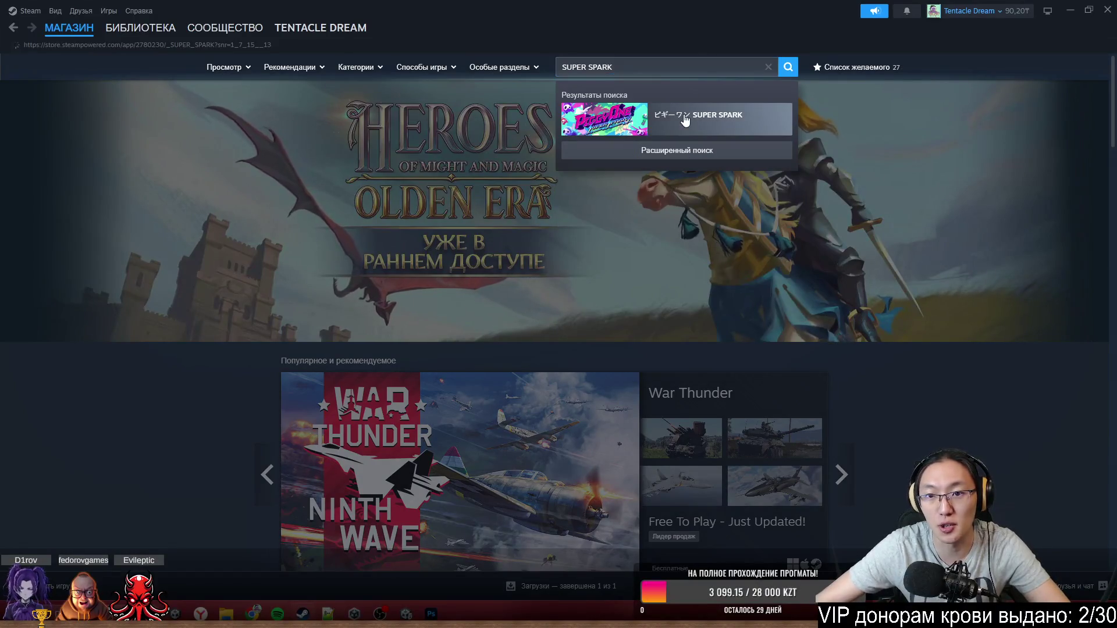
click(686, 122)
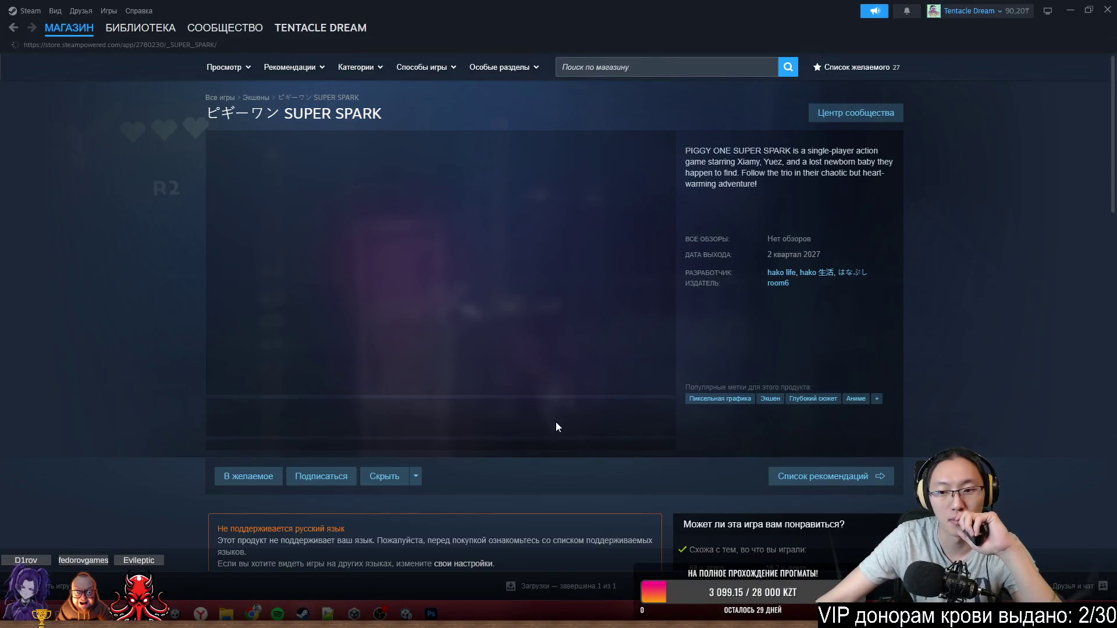
scroll(512, 451, down, 5)
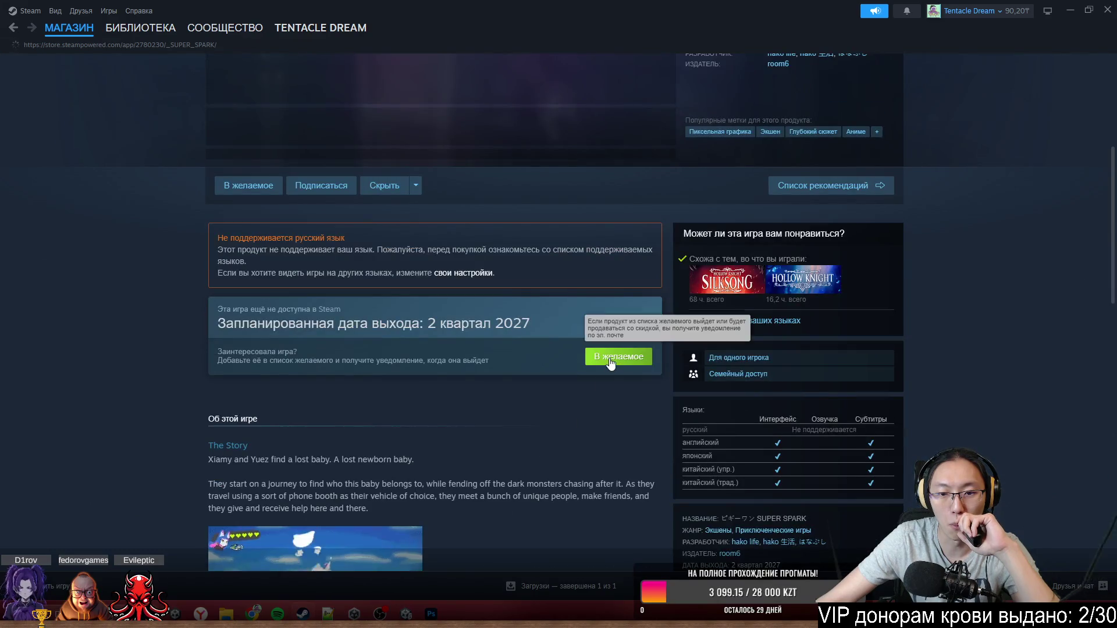
scroll(540, 474, down, 3)
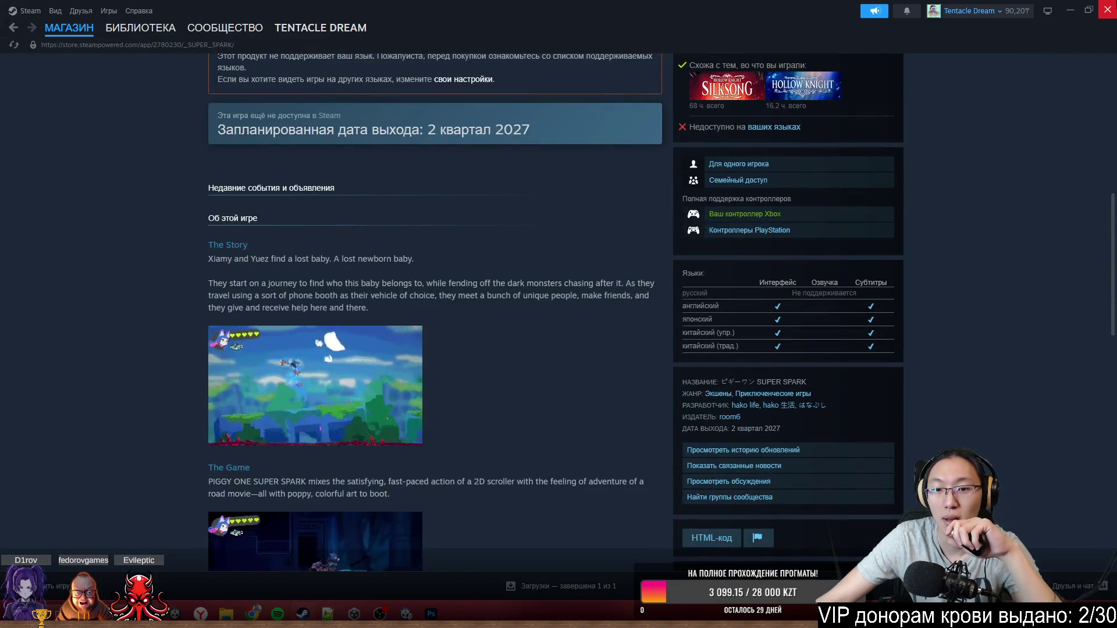
key(alt+Tab)
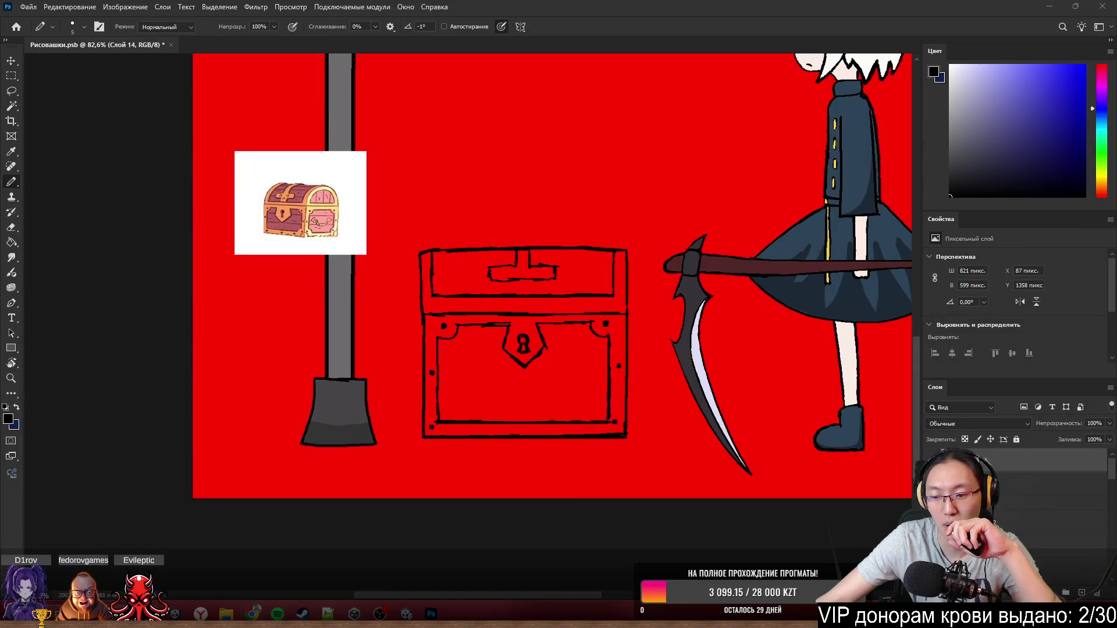
- Back on the chest canvas, toggle between Eraser and Pencil while zooming around the bottom band
key(alt+Tab)
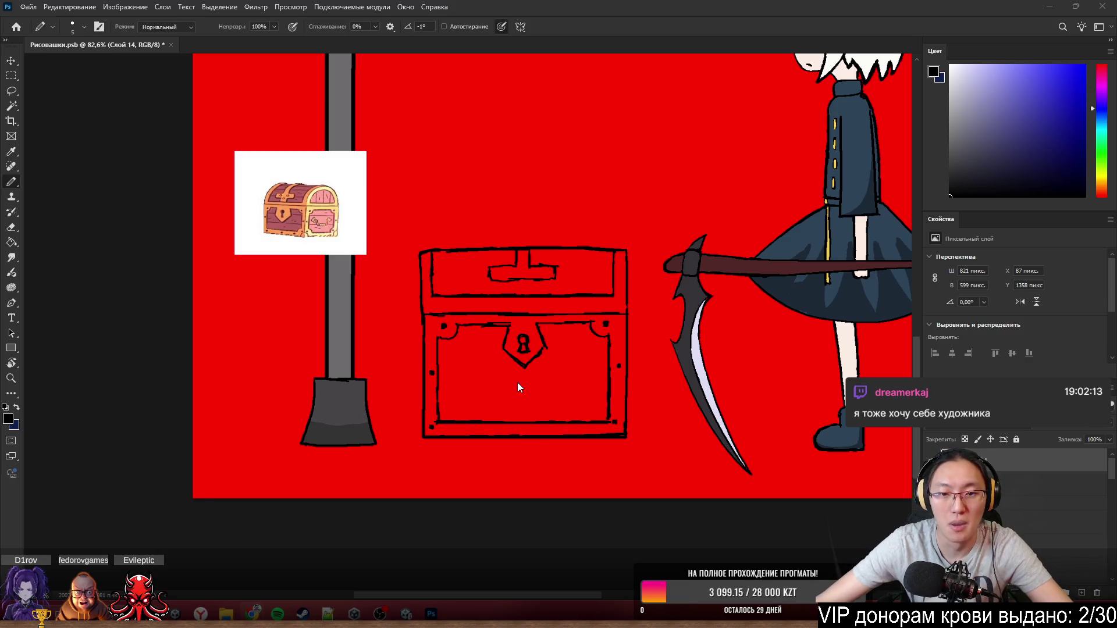
scroll(500, 358, up, 4)
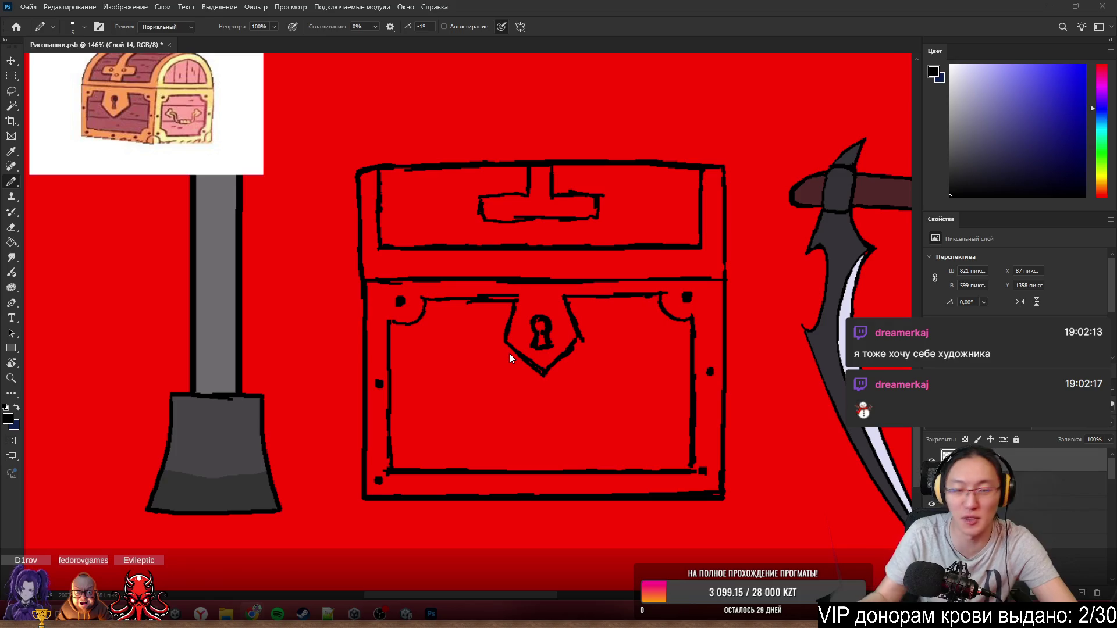
click(483, 484)
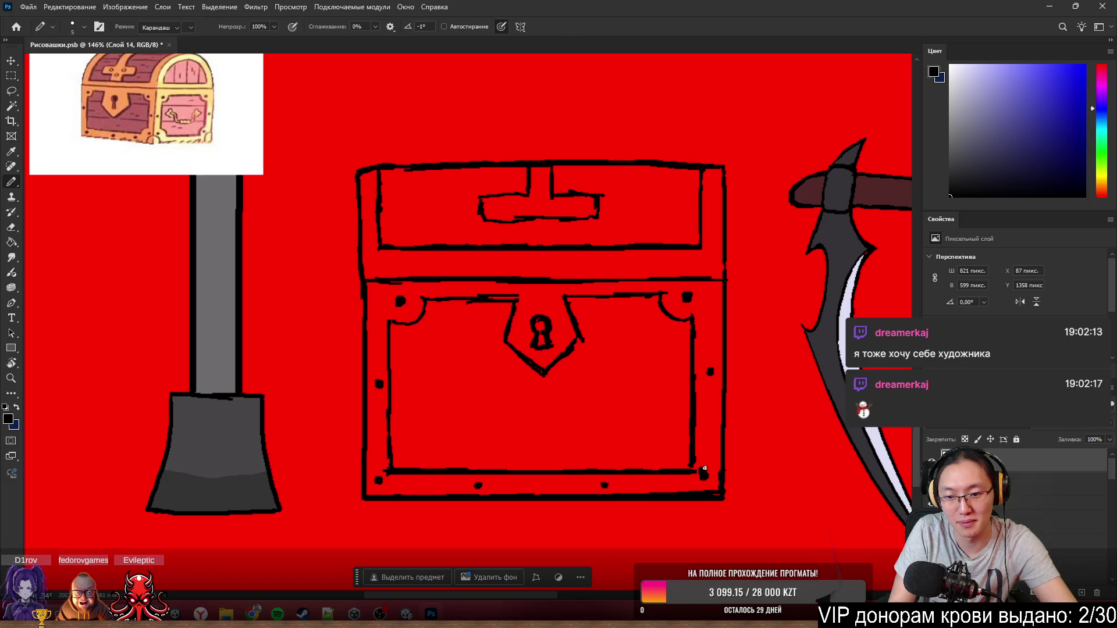
key(e)
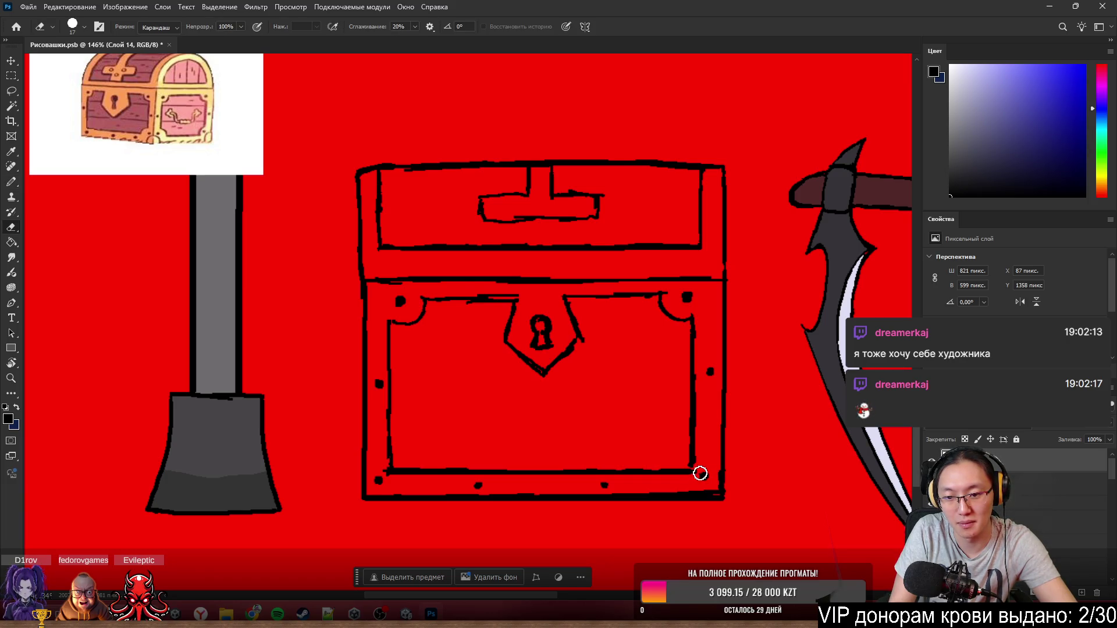
key(b)
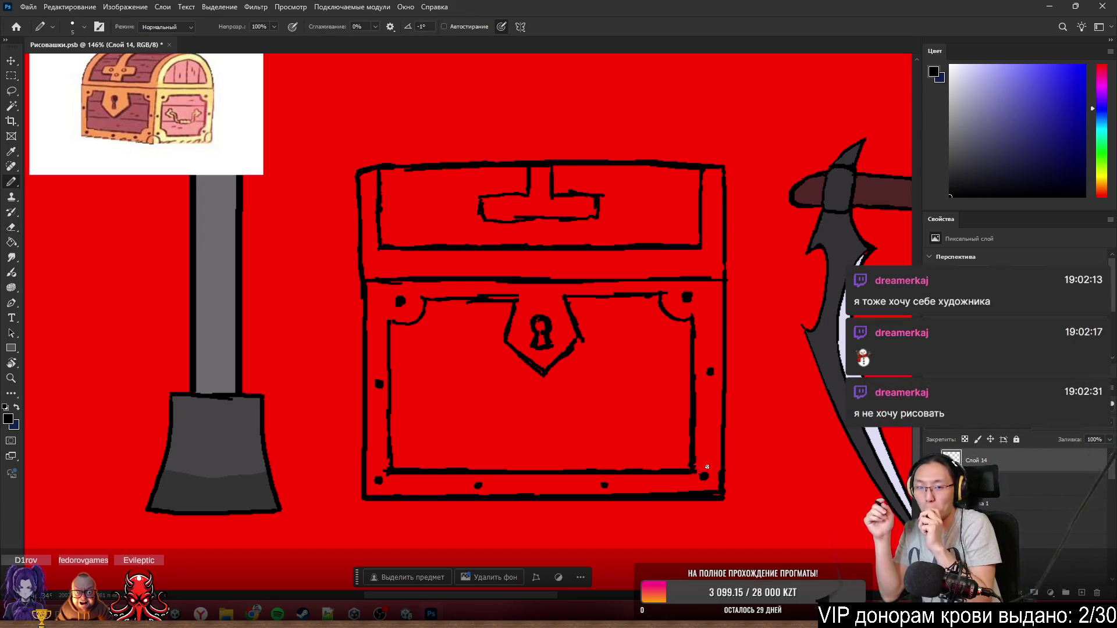
scroll(586, 259, down, 5)
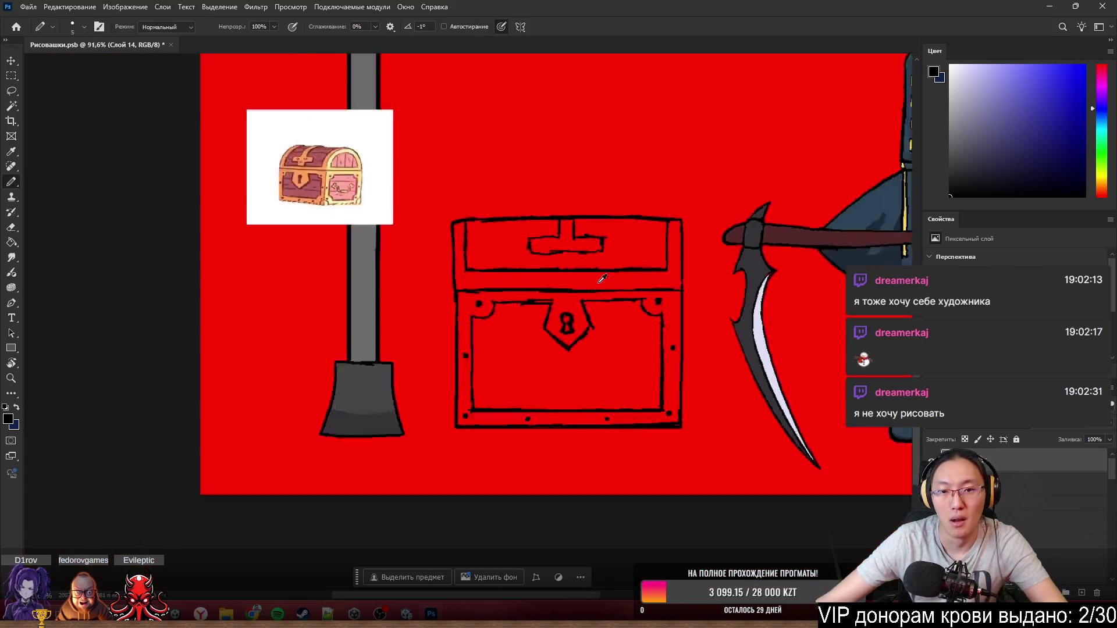
scroll(586, 259, down, 3)
scroll(552, 253, up, 4)
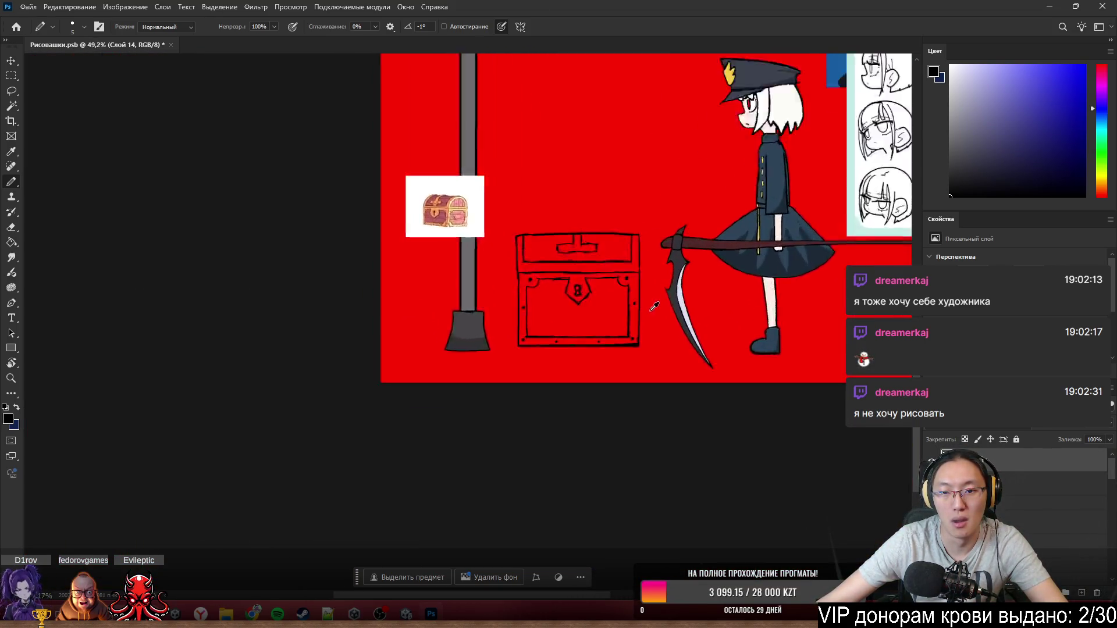
scroll(524, 247, up, 3)
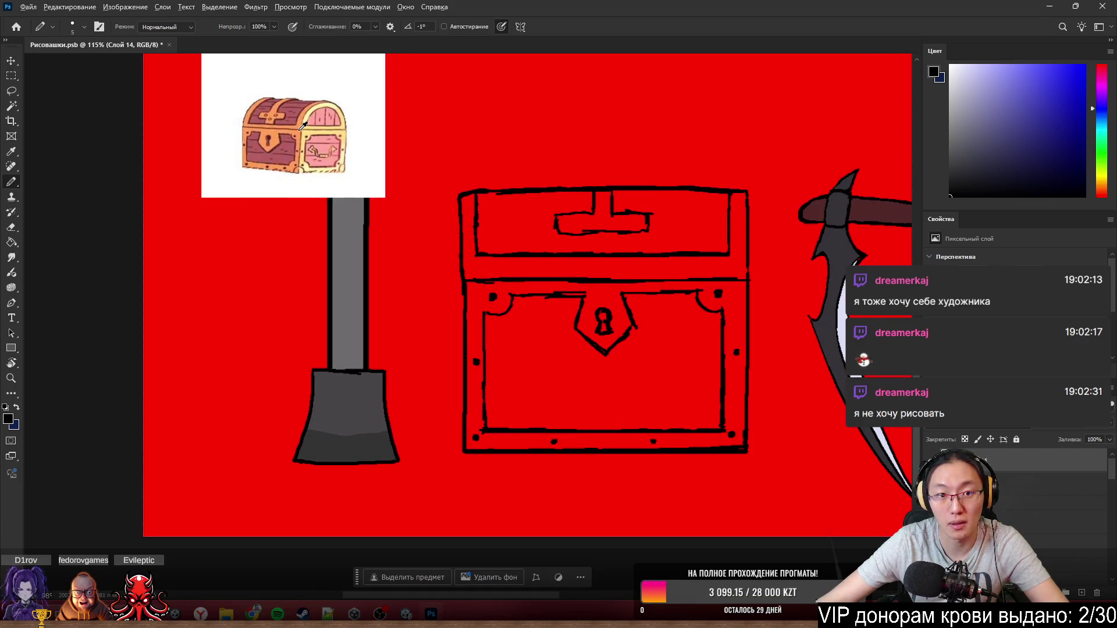
- Try filling the chest front's red interior with sampled orange via Magic Wand, then undo it
alt+click(302, 131)
key(w)
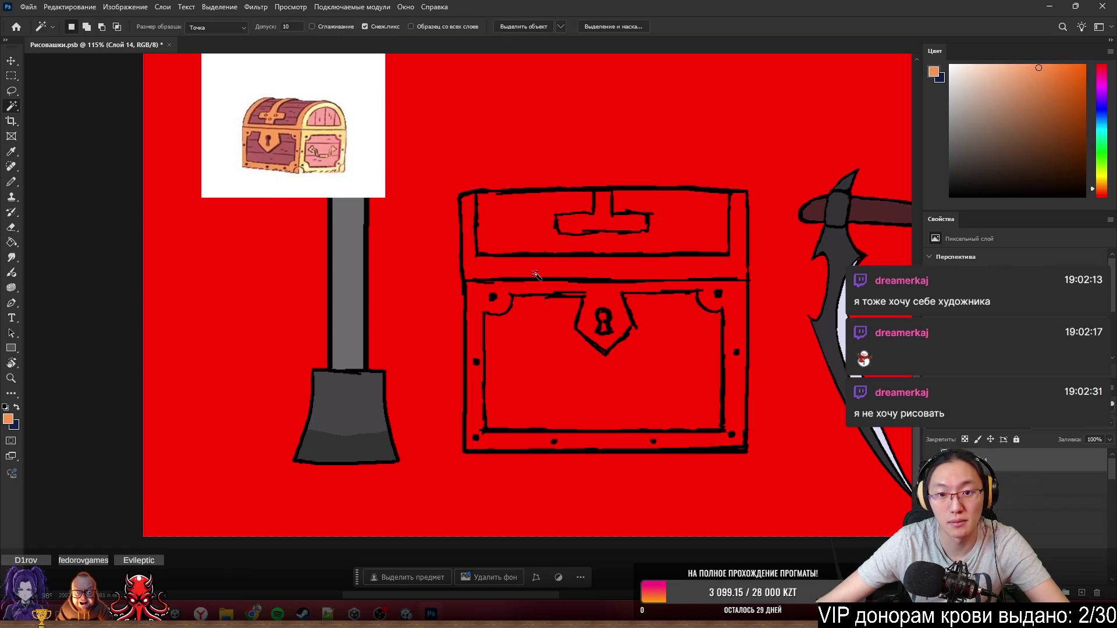
click(581, 289)
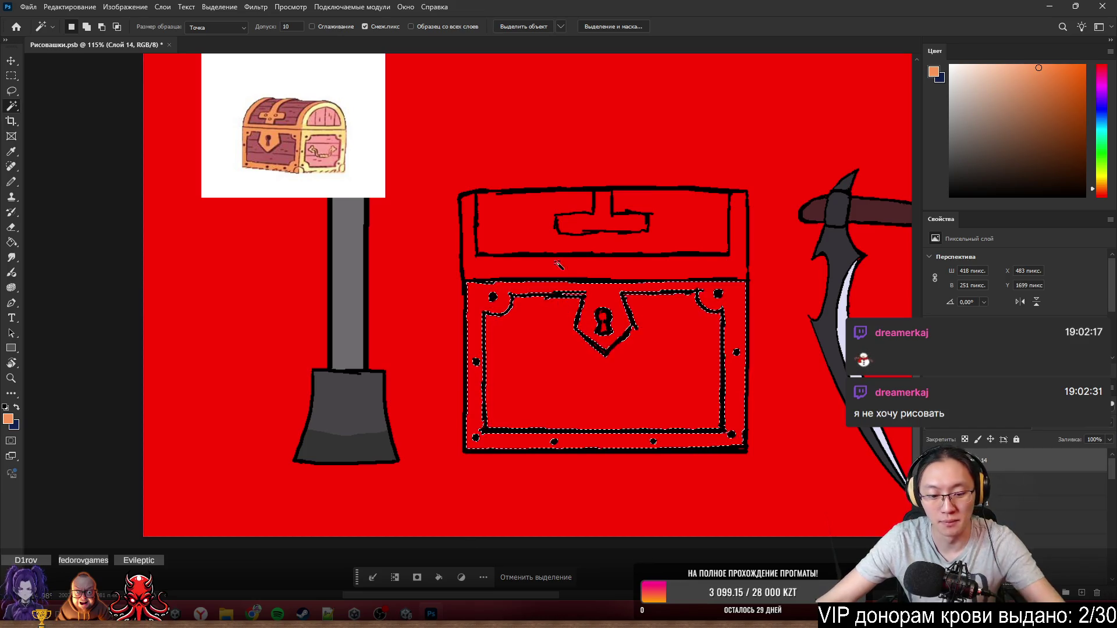
key(b)
mouse_move(590, 298)
mouse_down()
mouse_move(657, 321)
mouse_move(362, 361)
mouse_move(473, 499)
mouse_up()
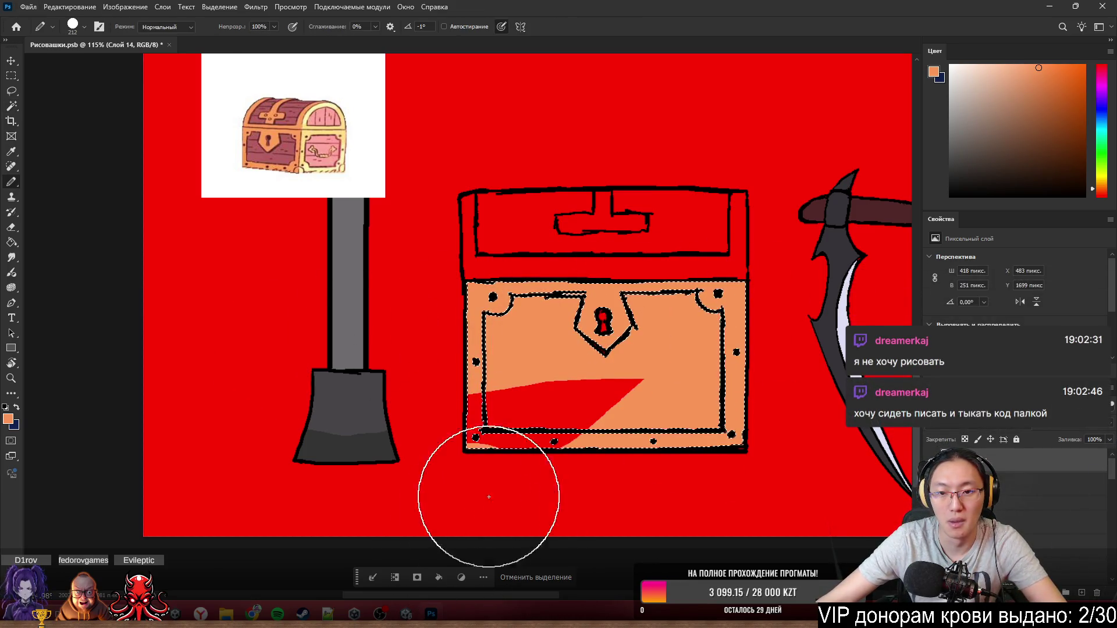
key(ctrl+z)
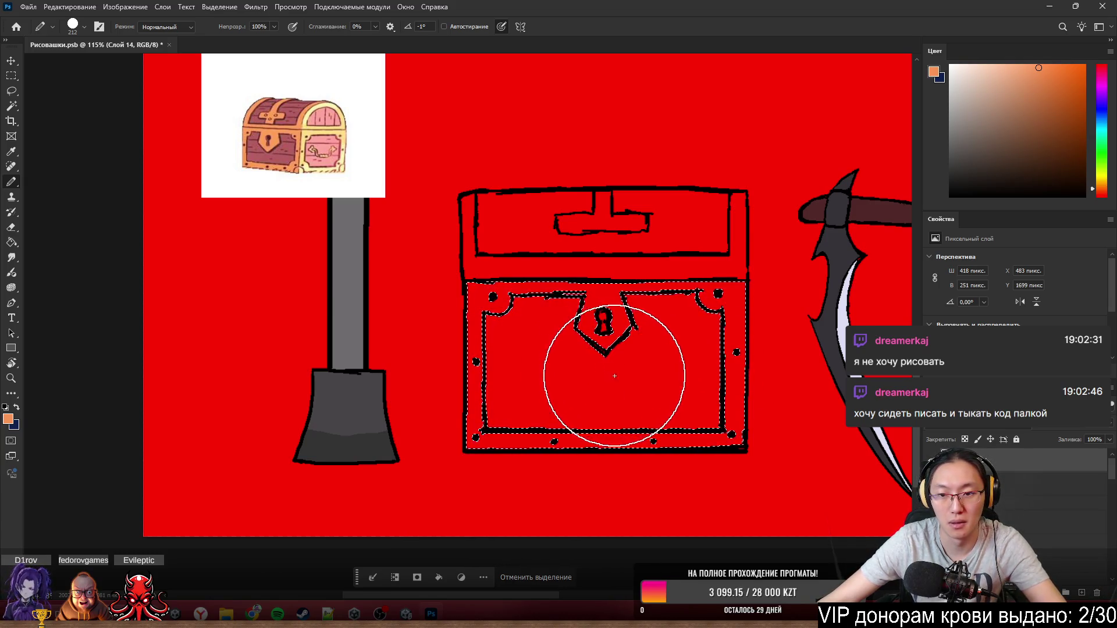
- Retry selecting the chest front's interior with the Magic Wand, dismissing the no-pixels warning
scroll(604, 323, up, 5)
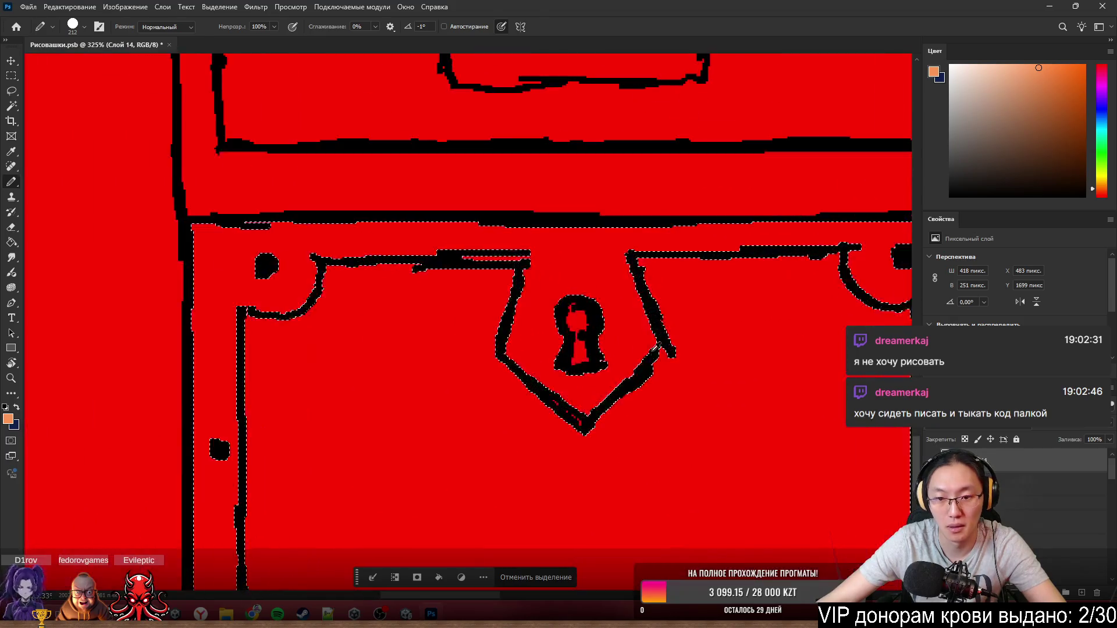
scroll(603, 337, down, 2)
key(w)
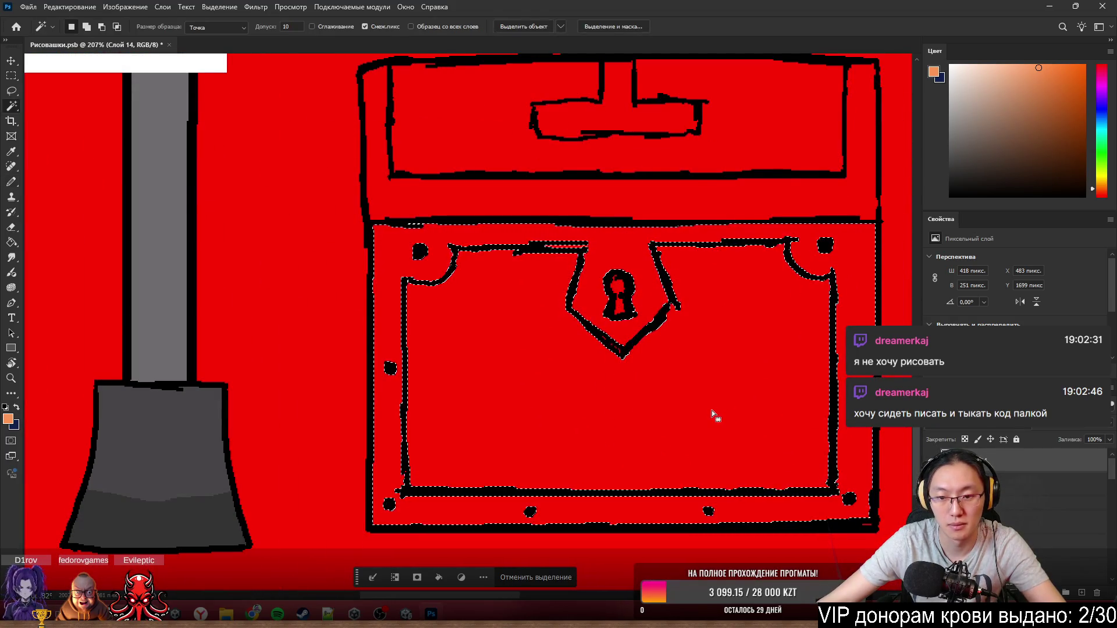
click(674, 429)
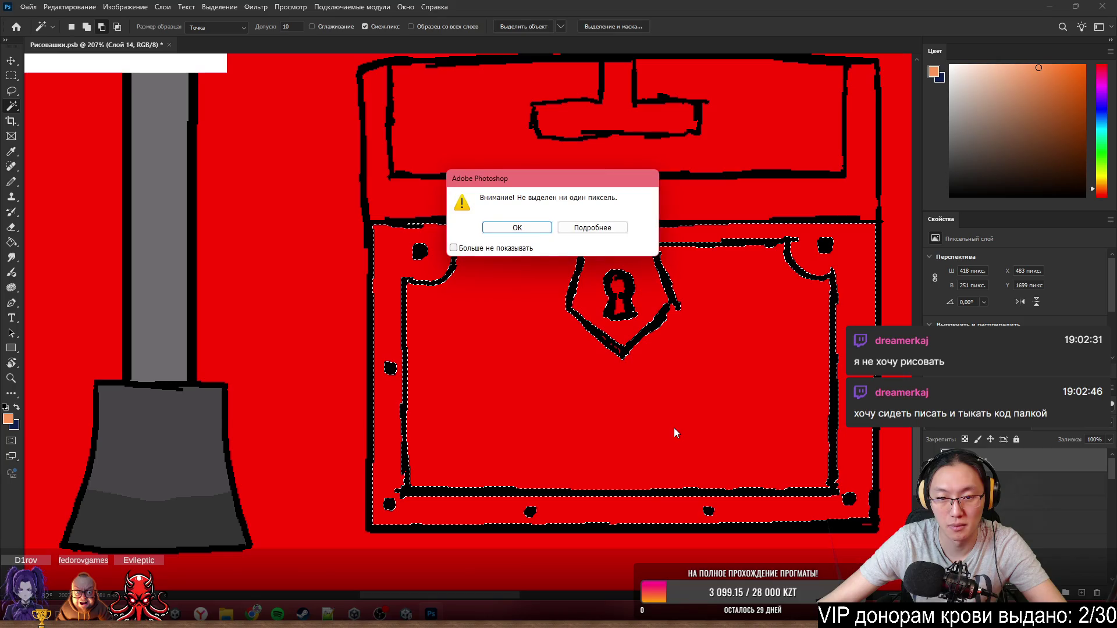
click(531, 228)
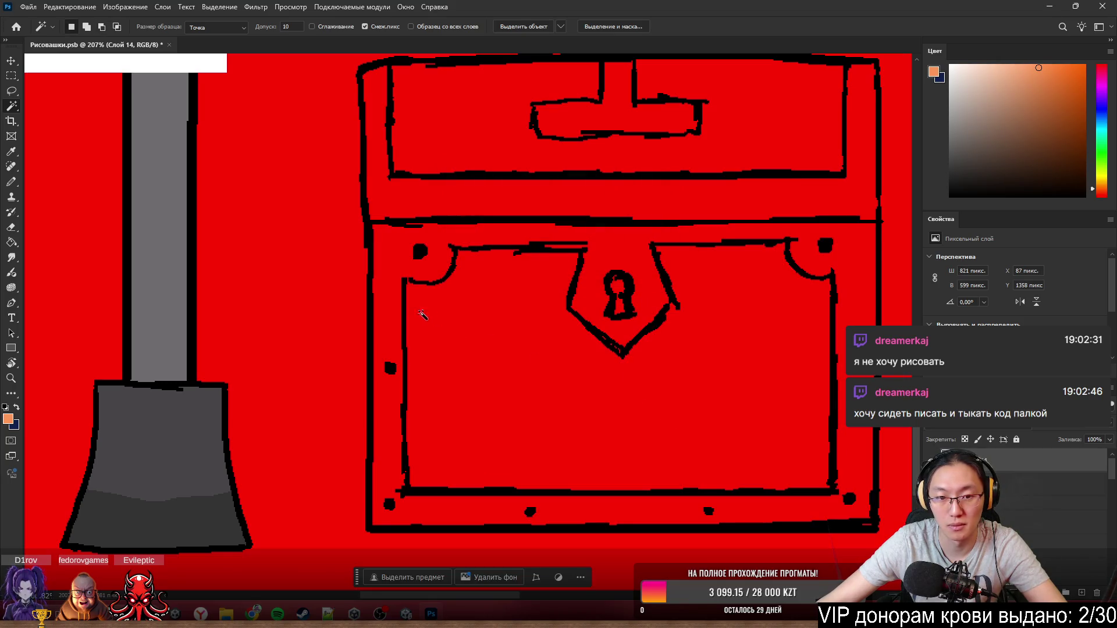
- Close the outline gap beside the upper-left bracket with a 2 px black pencil stroke, then select the inner red panel
key(b)
scroll(407, 288, up, 3)
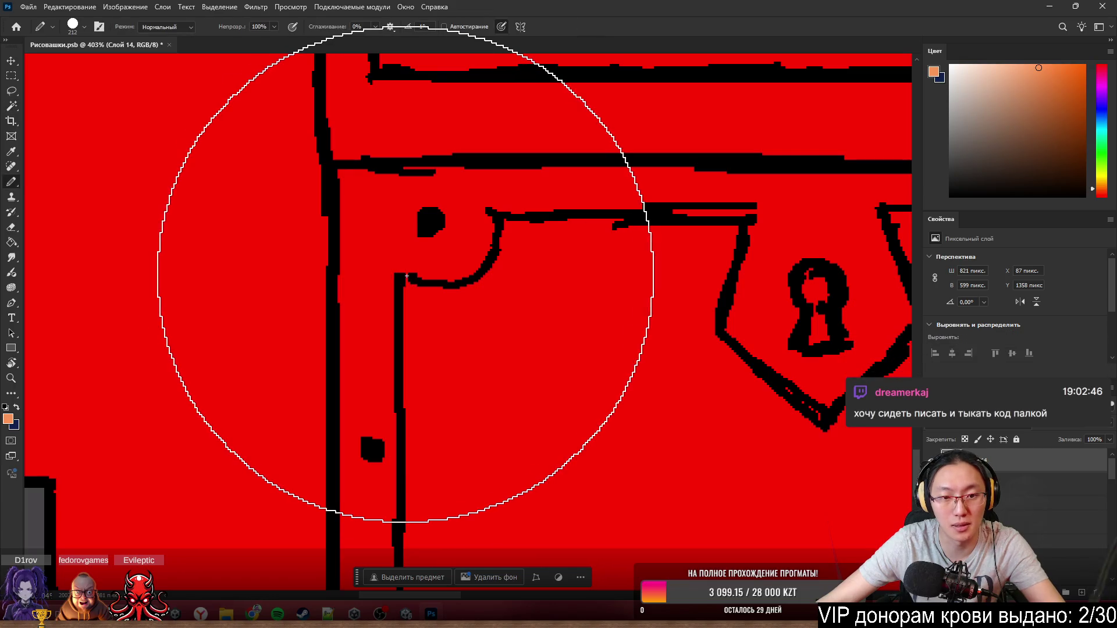
mouse_move(279, 284)
mouse_down()
mouse_move(148, 292)
mouse_move(300, 282)
mouse_up()
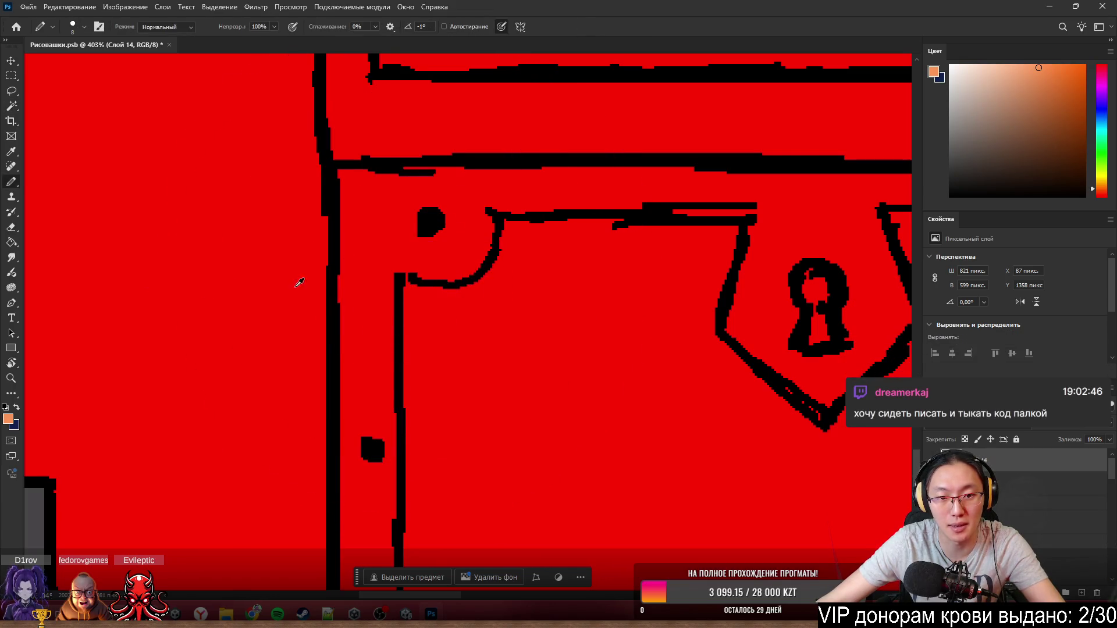
alt+click(414, 277)
drag(413, 278, 404, 274)
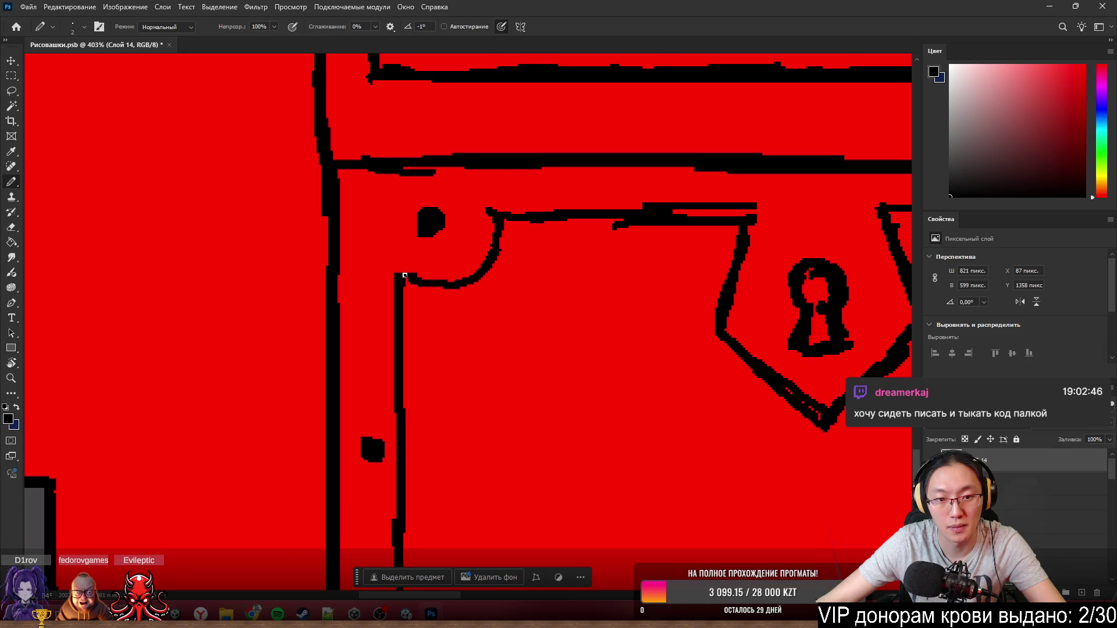
scroll(407, 281, down, 5)
scroll(665, 382, up, 1)
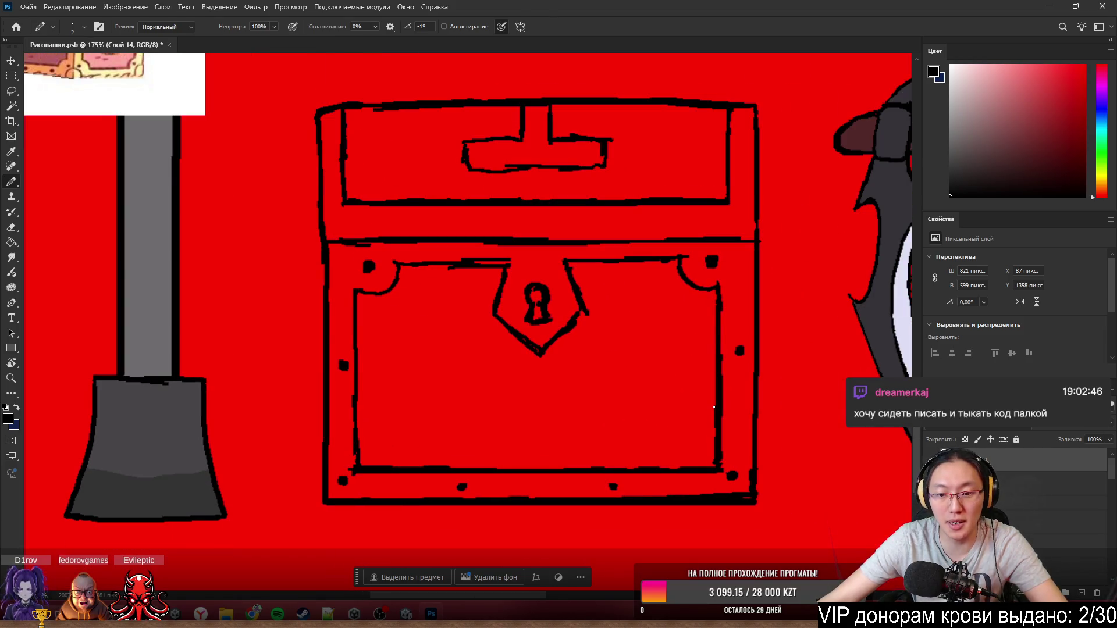
key(w)
click(666, 382)
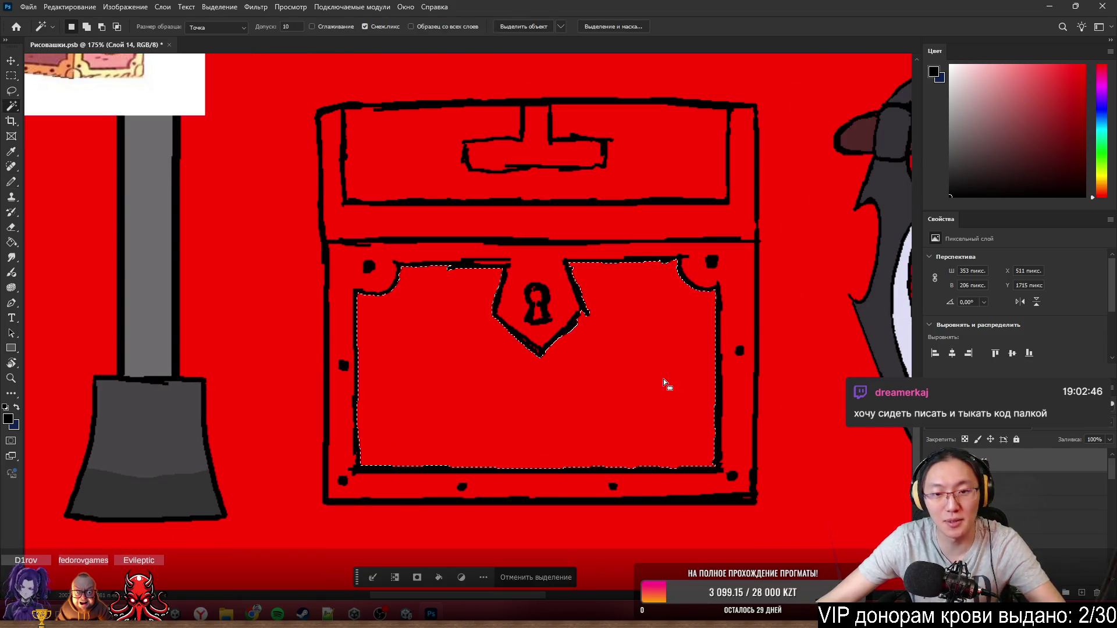
- Fill the chest's lower frame band and keyhole plate golden tan, sampled from the reference chest
click(736, 317)
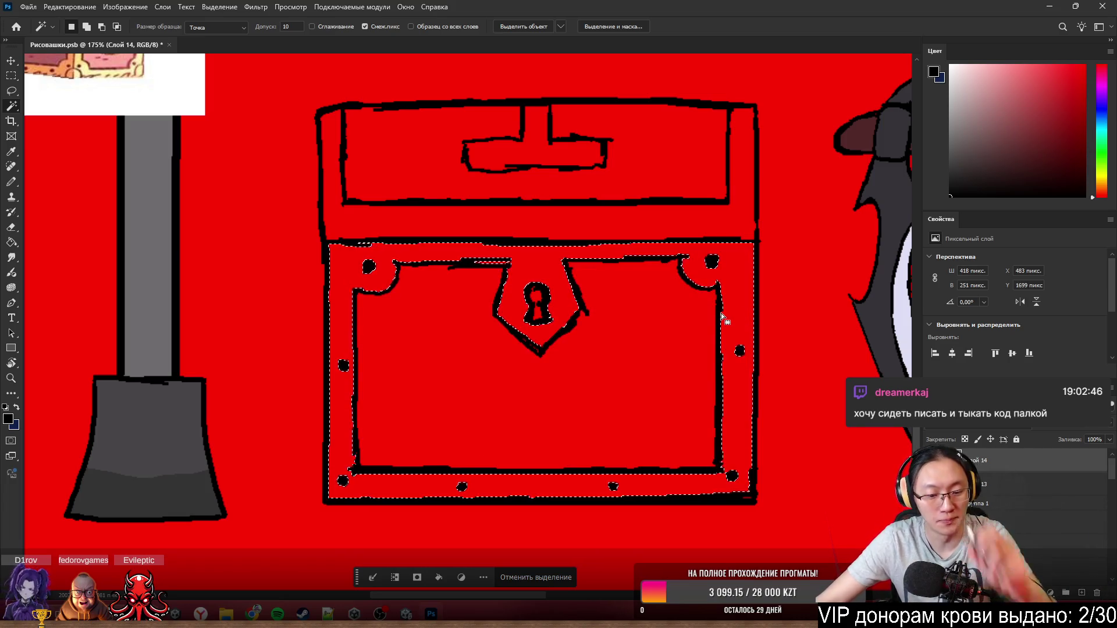
key(b)
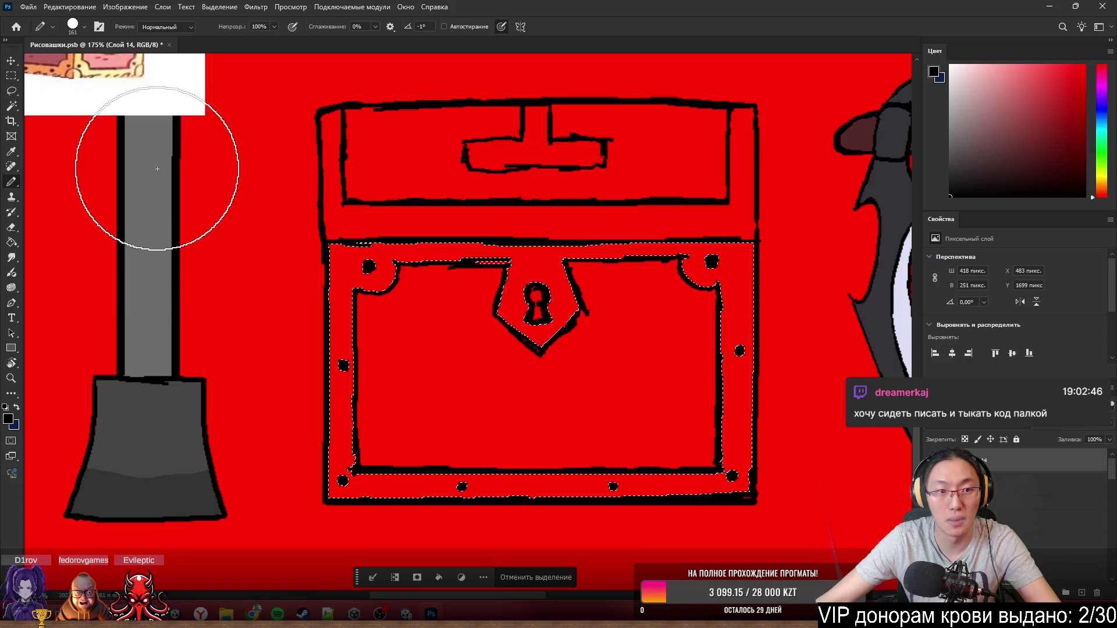
scroll(274, 200, down, 2)
scroll(273, 200, up, 2)
alt+click(240, 128)
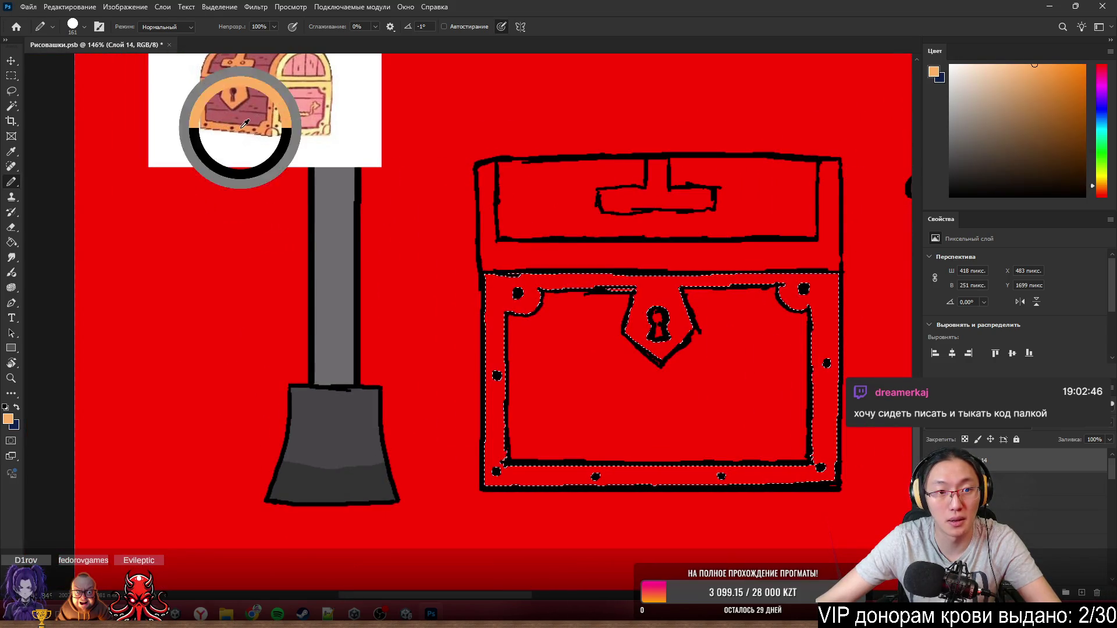
mouse_move(435, 241)
mouse_down()
mouse_move(474, 448)
mouse_move(885, 449)
mouse_up()
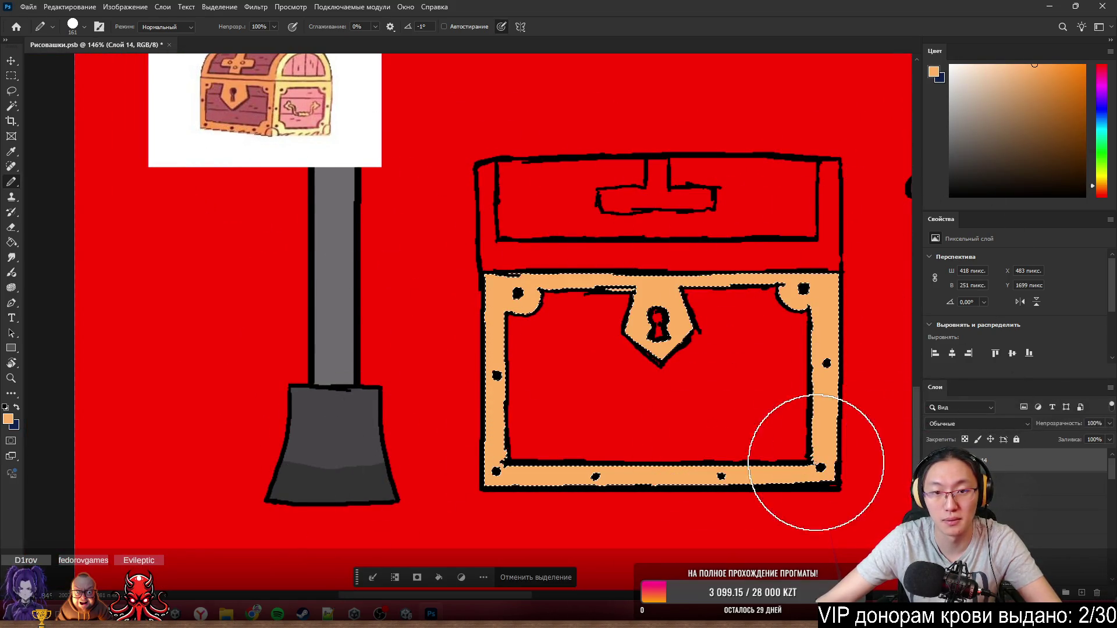
alt+click(282, 82)
drag(736, 237, 325, 469)
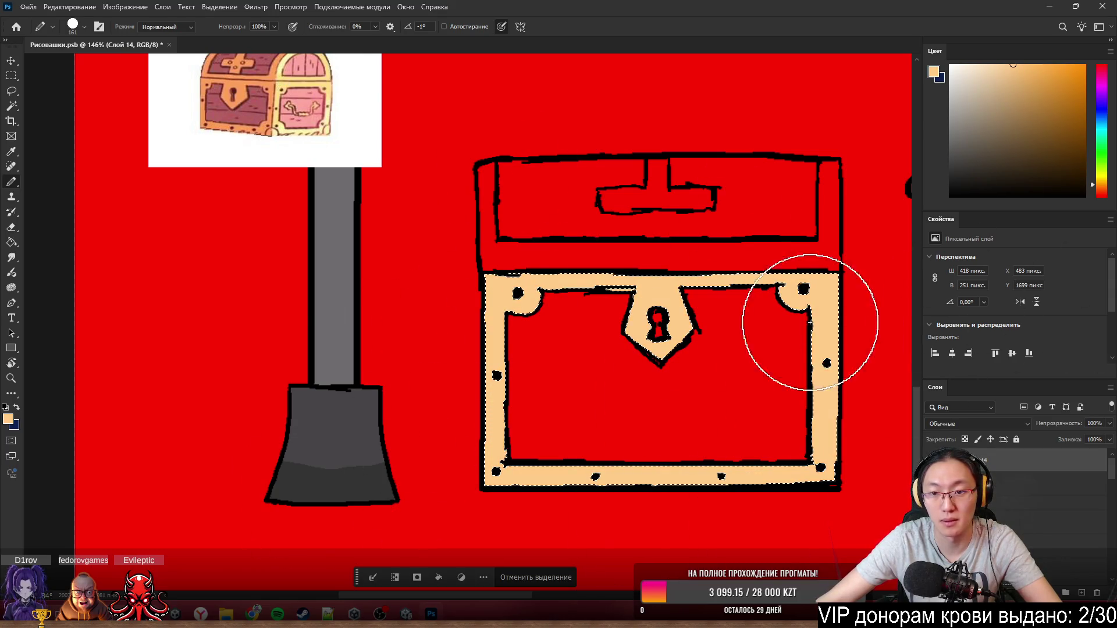
mouse_move(643, 232)
mouse_down()
mouse_move(748, 324)
mouse_move(412, 473)
mouse_move(641, 431)
mouse_move(542, 191)
mouse_up()
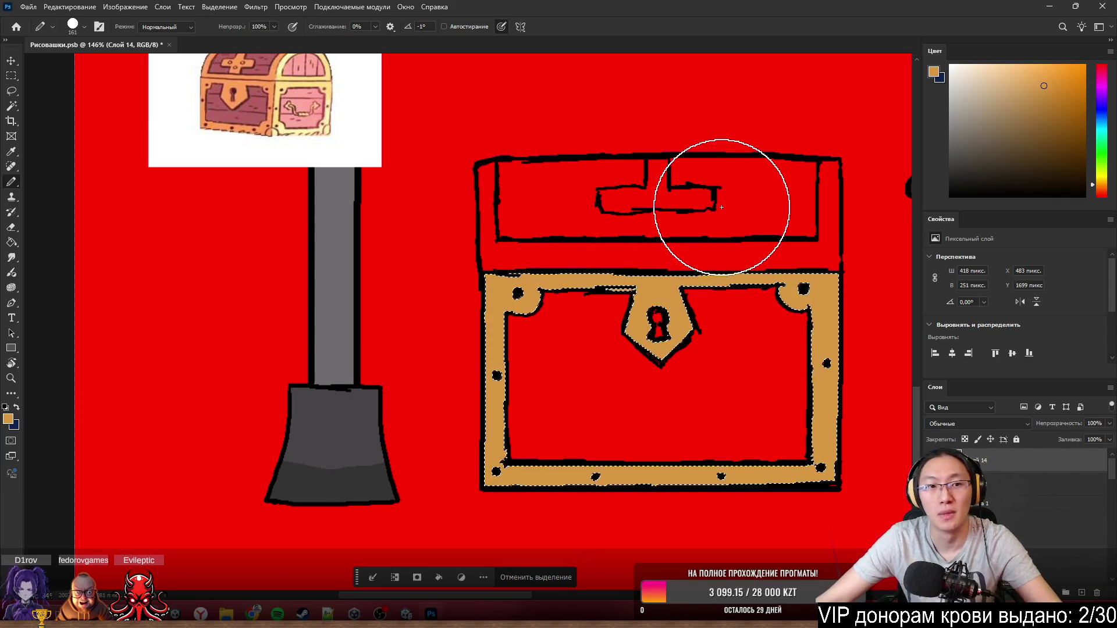
scroll(718, 214, up, 1)
scroll(668, 237, up, 2)
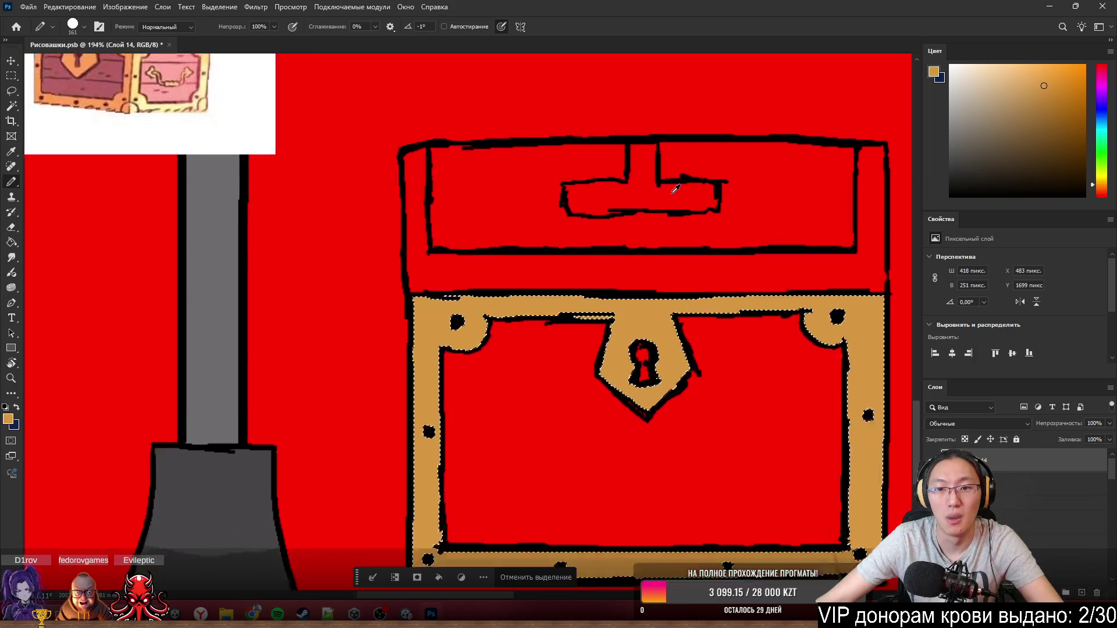
scroll(737, 167, up, 2)
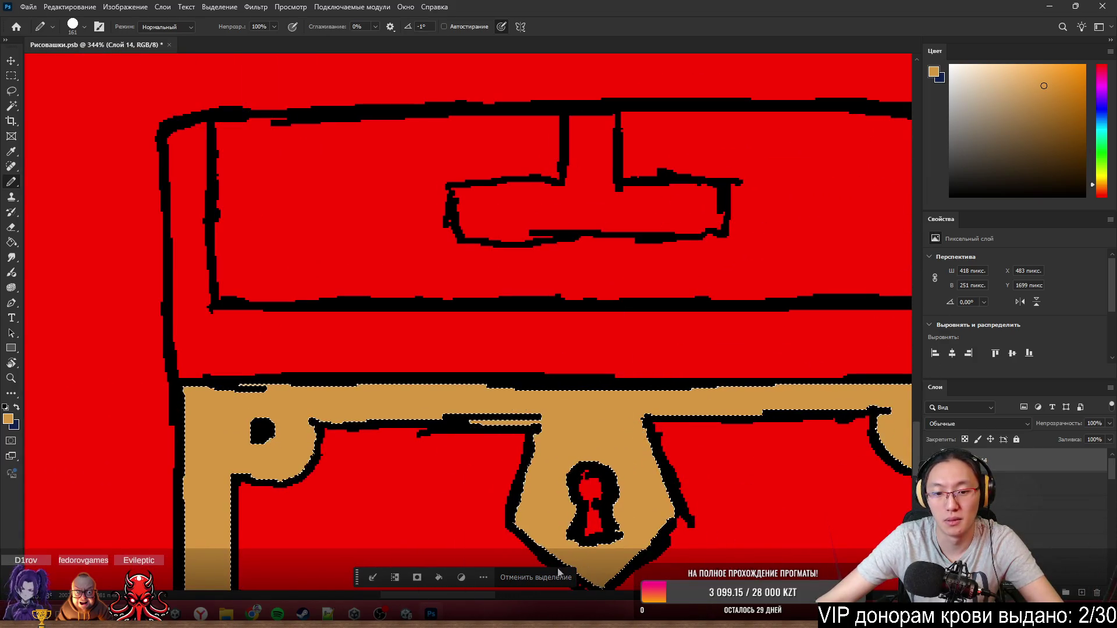
key(ctrl+d)
- With an 8 px pencil, draw the lid cross's lower vertical bar and erase the old latch line
drag(631, 250, 466, 277)
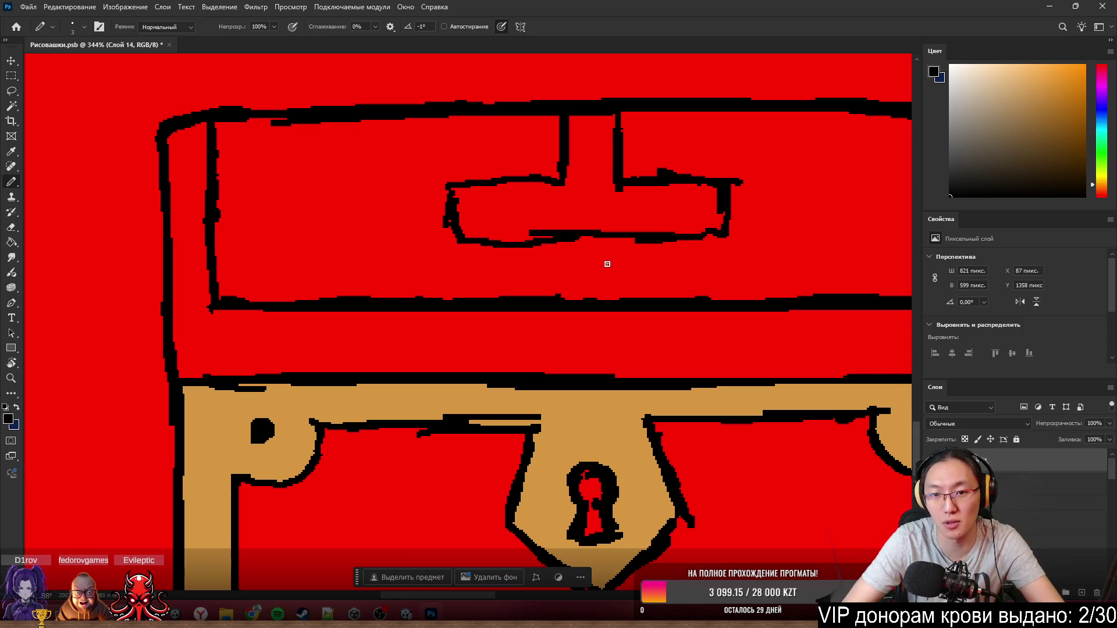
drag(562, 241, 561, 285)
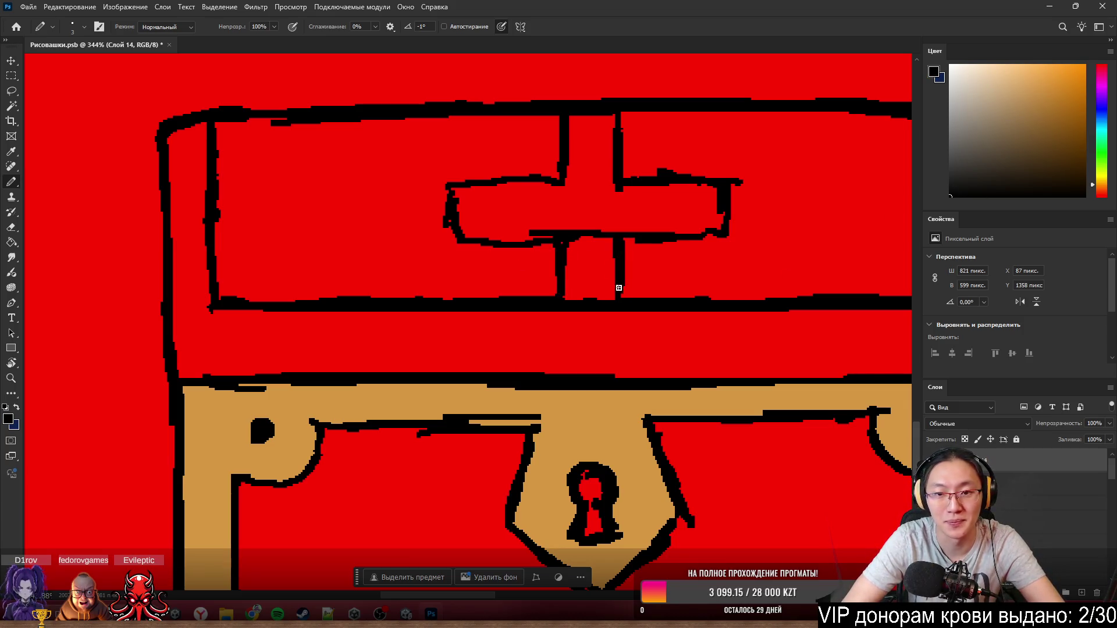
key(e)
drag(586, 217, 586, 249)
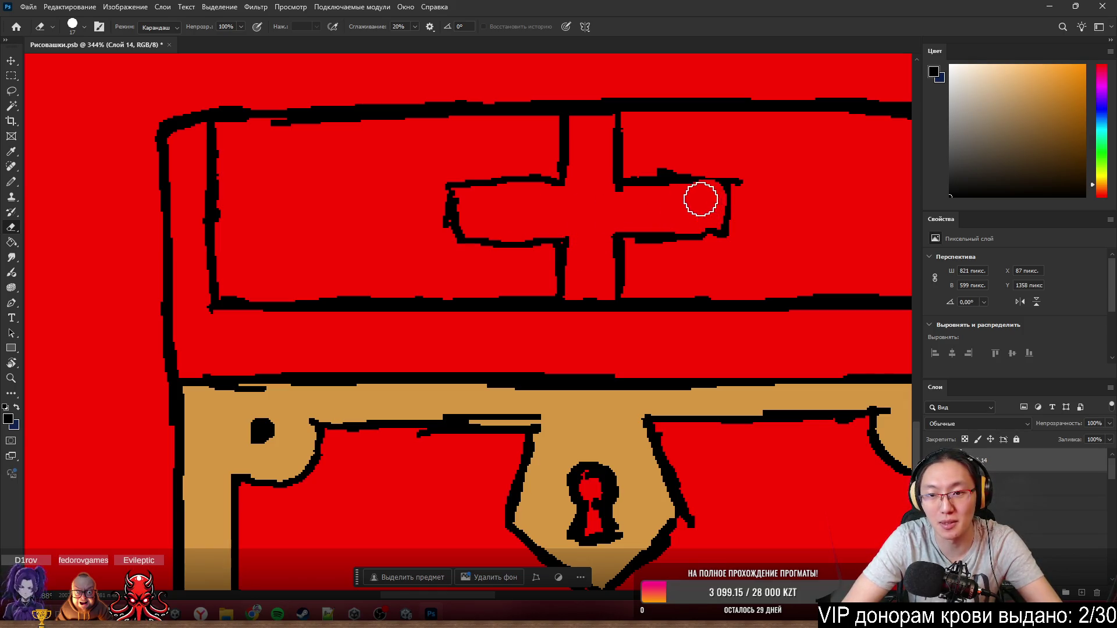
key(b)
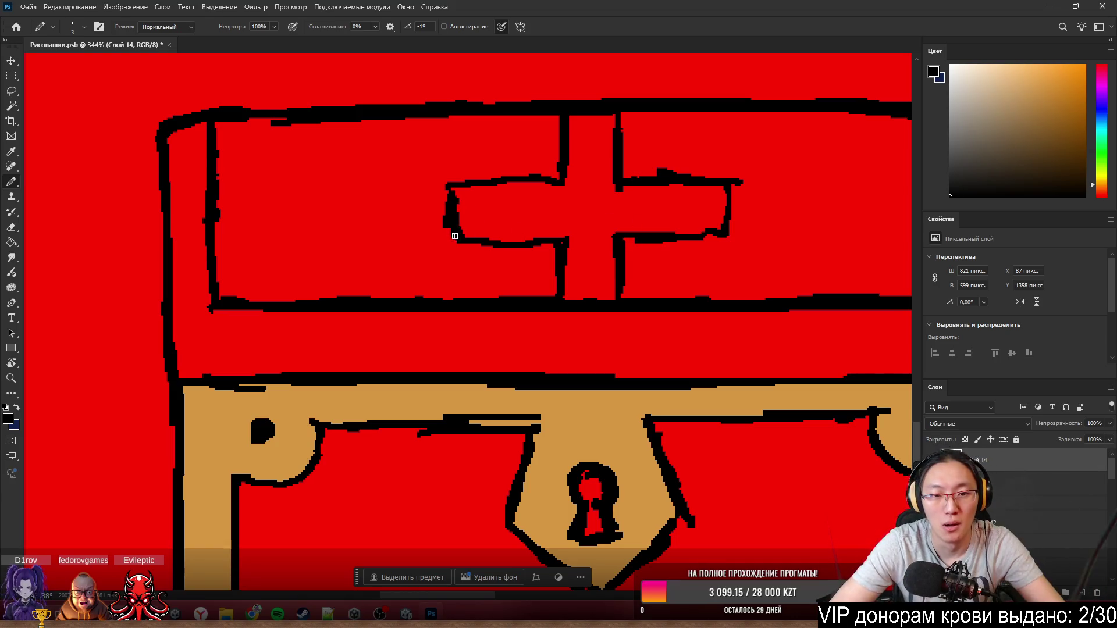
- Tidy the cross's arms by erasing the left end, the right arm's bottom edge and a stray tail
key(e)
mouse_move(429, 179)
mouse_down()
mouse_move(434, 259)
mouse_move(443, 198)
mouse_up()
key(b)
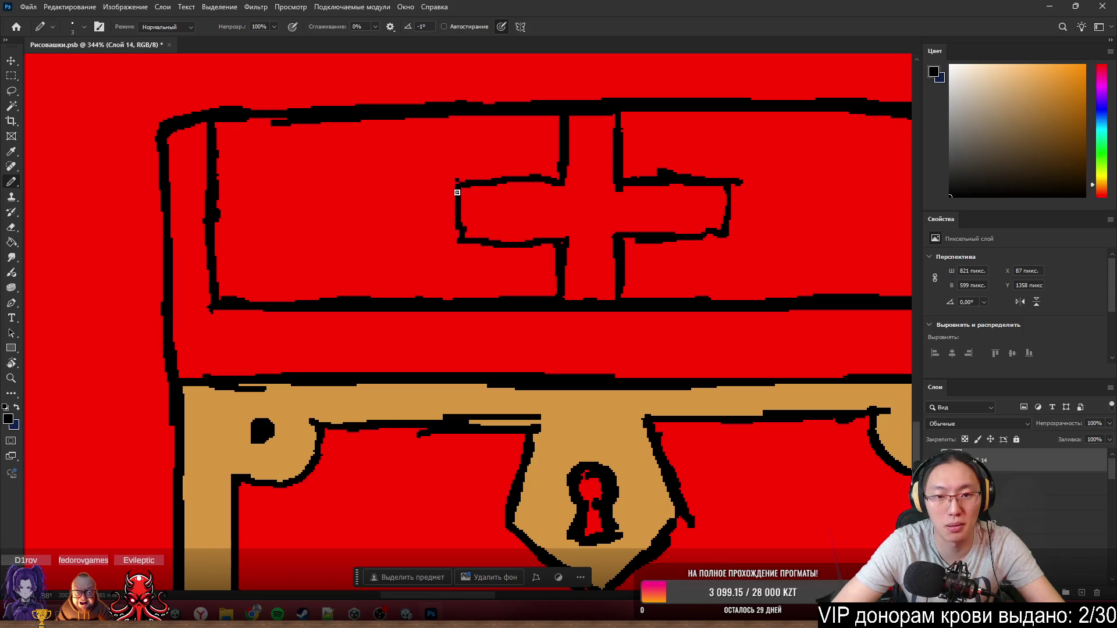
key(e)
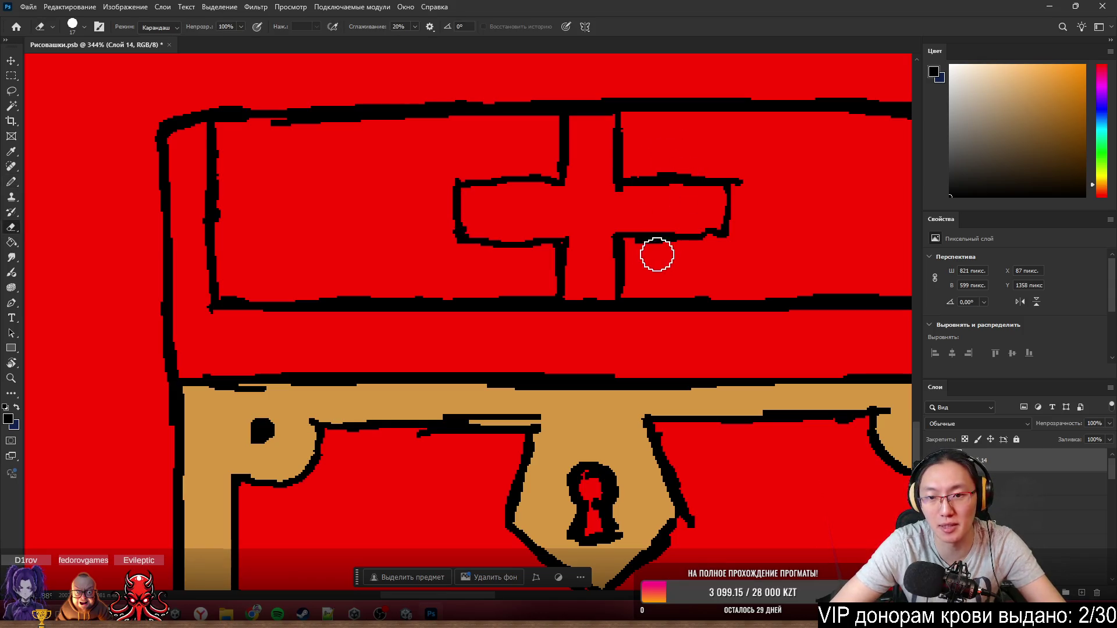
mouse_move(656, 252)
mouse_down()
mouse_move(646, 251)
mouse_move(705, 252)
mouse_up()
key(b)
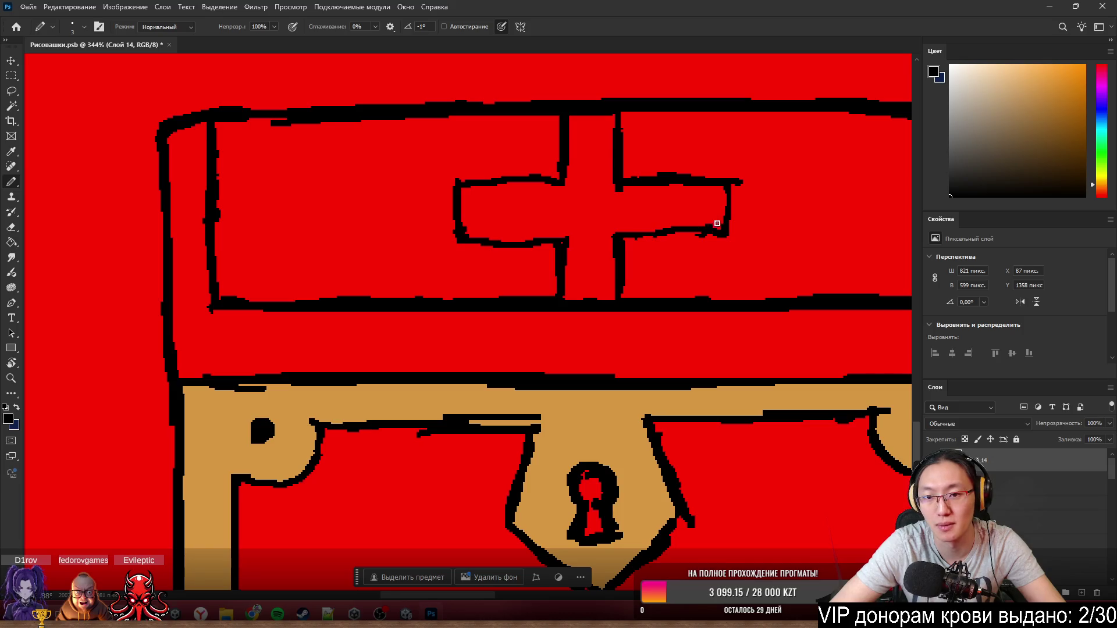
key(e)
drag(748, 187, 736, 180)
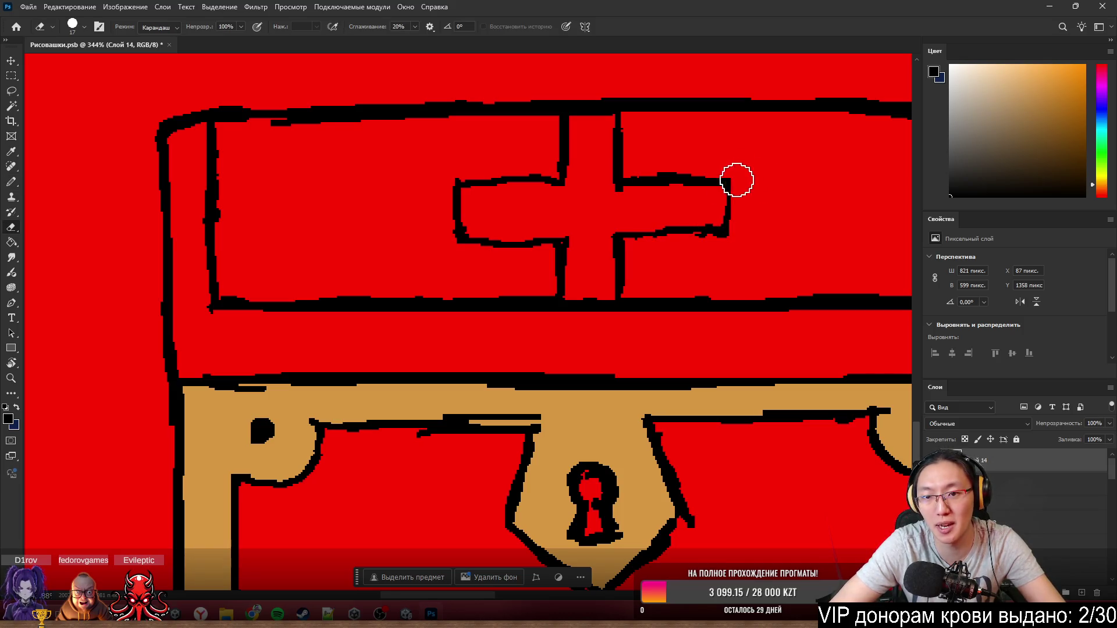
key(b)
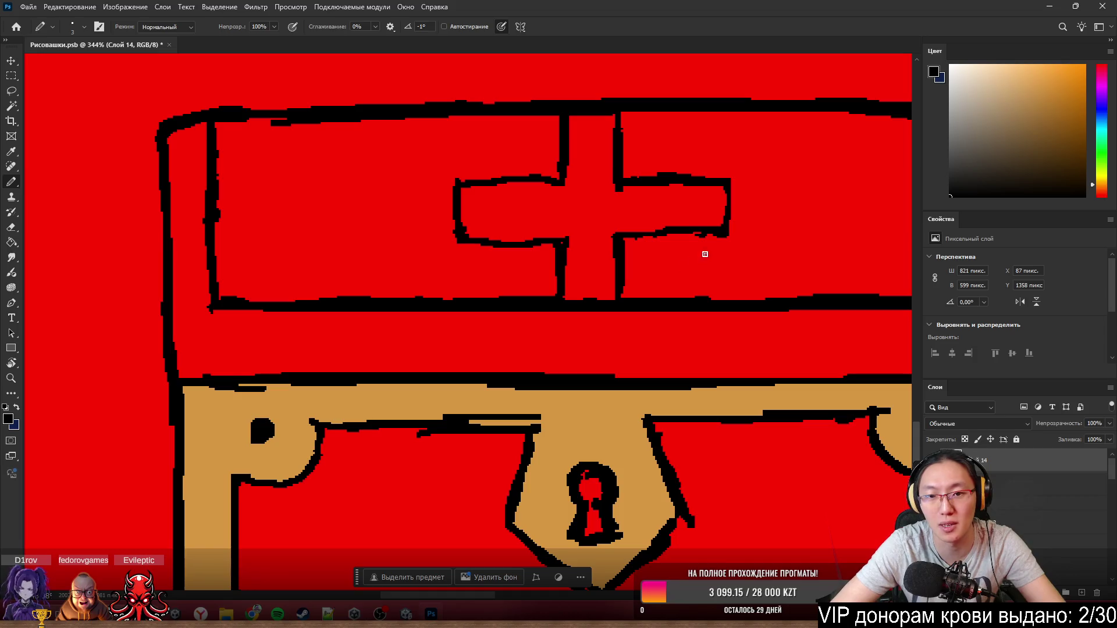
key(e)
key(b)
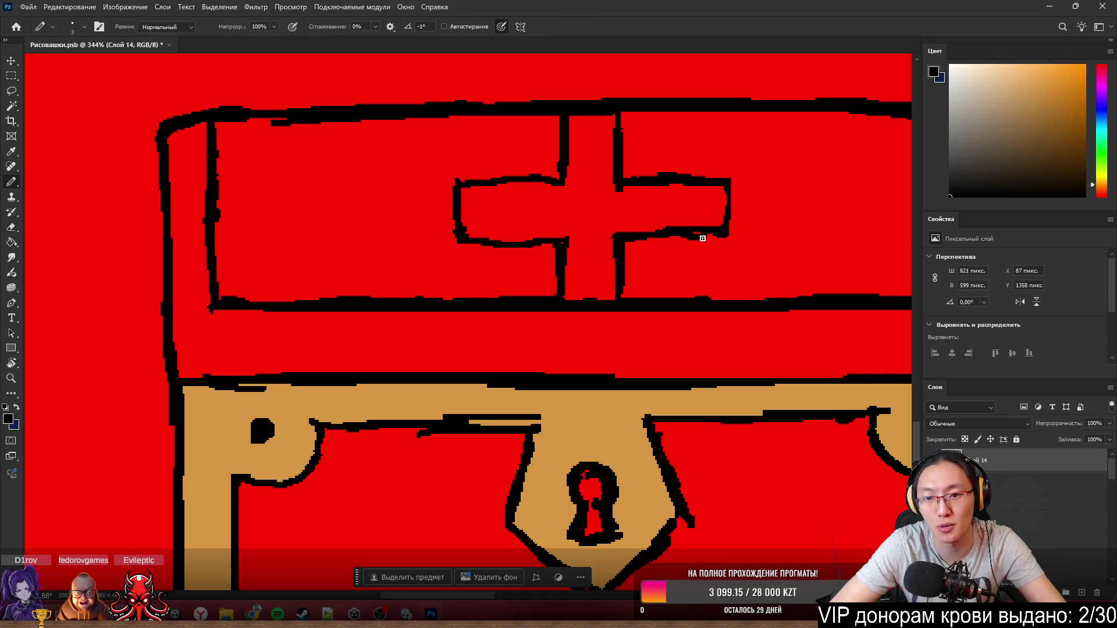
drag(643, 239, 704, 249)
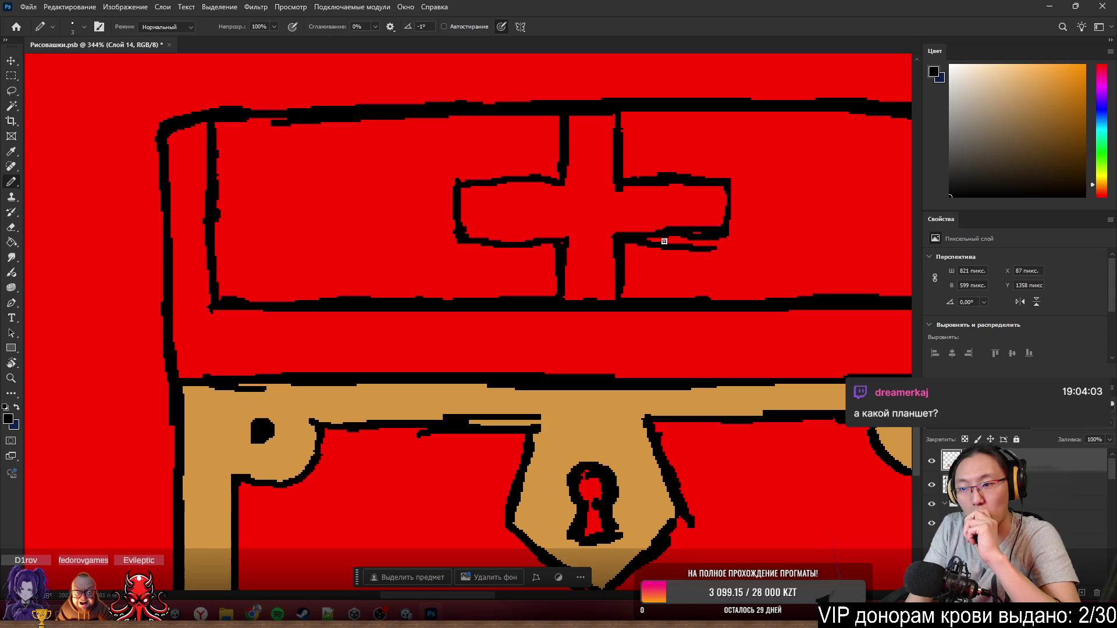
key(ctrl+z)
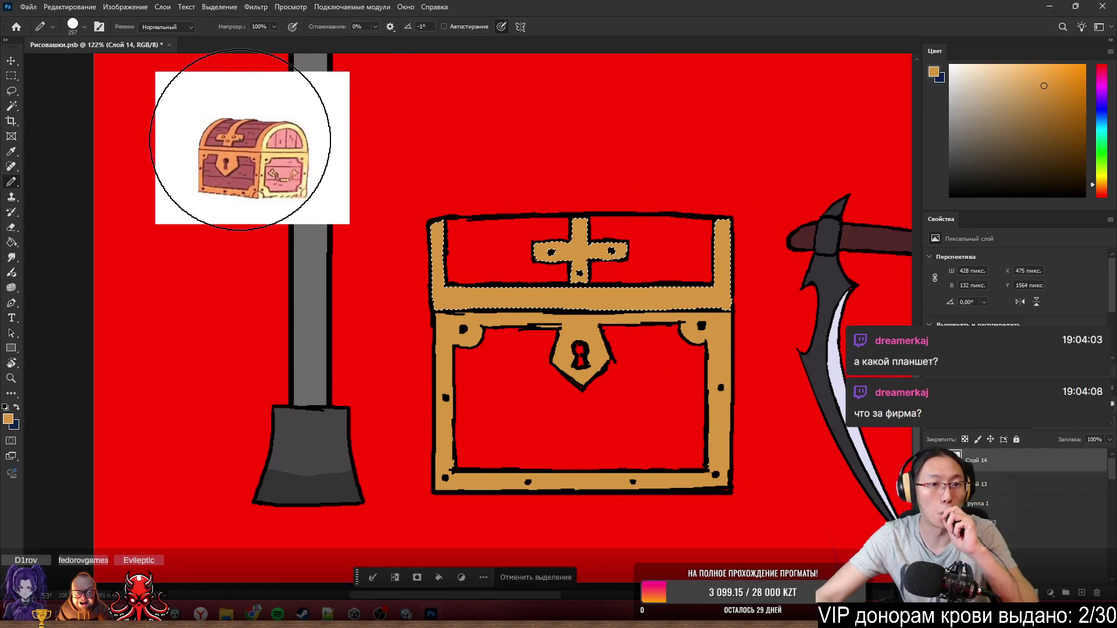
- Paint the chest's red lid and front panels dark maroon, sampled from the reference chest
alt+click(244, 169)
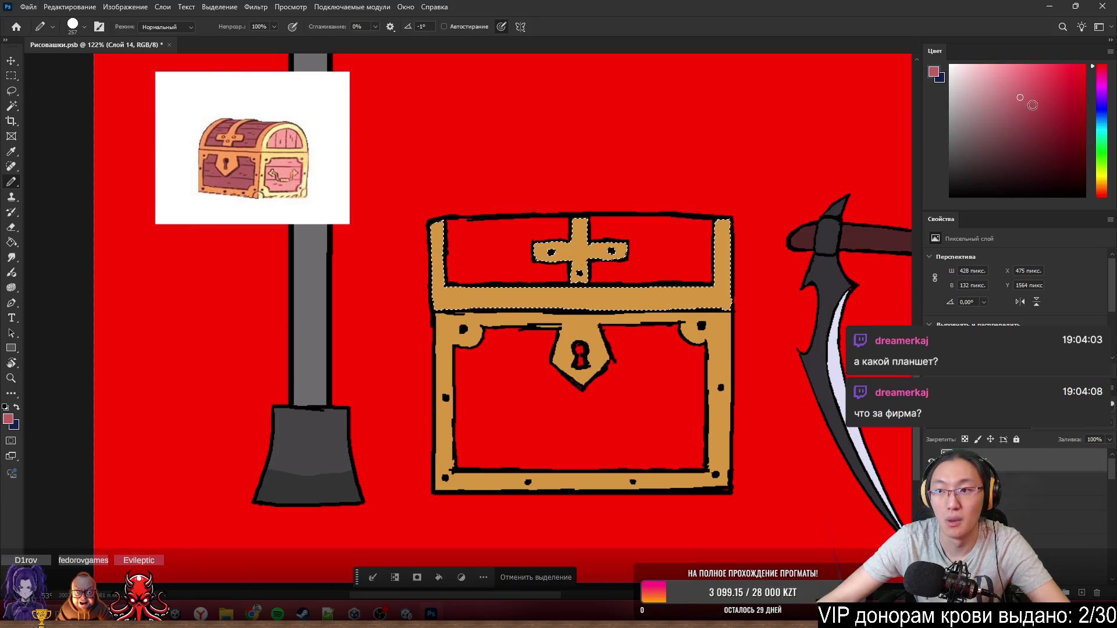
click(1024, 128)
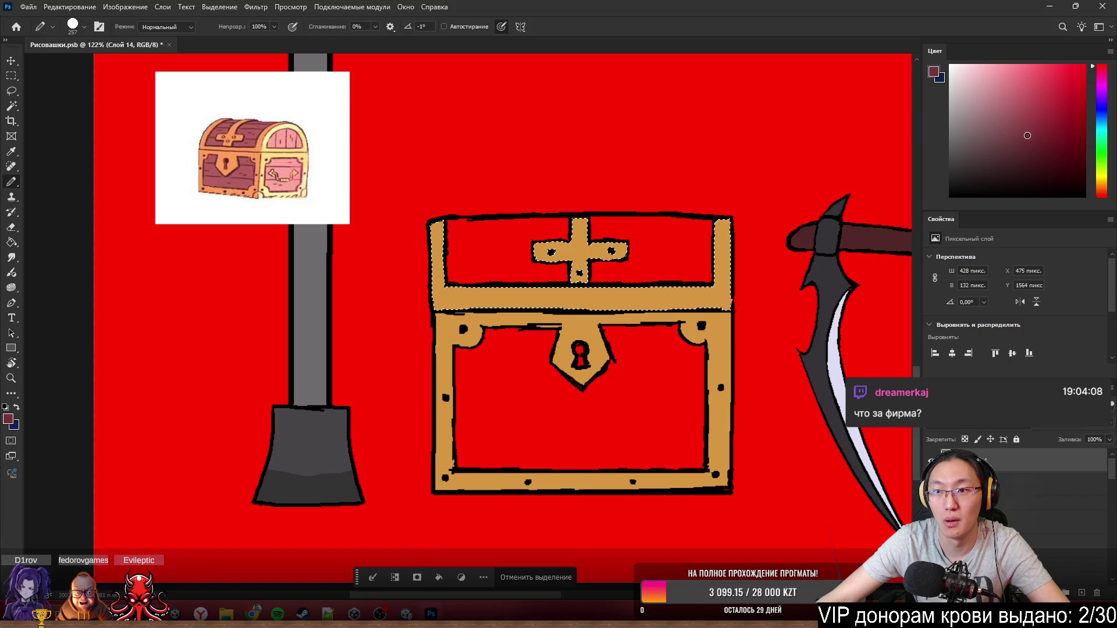
click(1102, 78)
click(1033, 120)
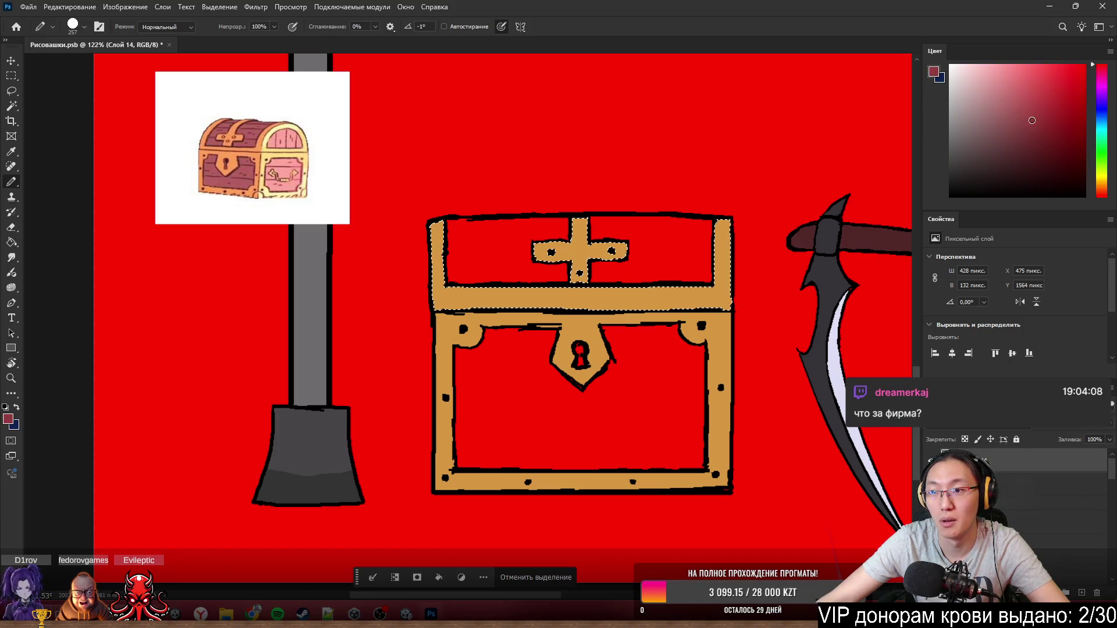
key(w)
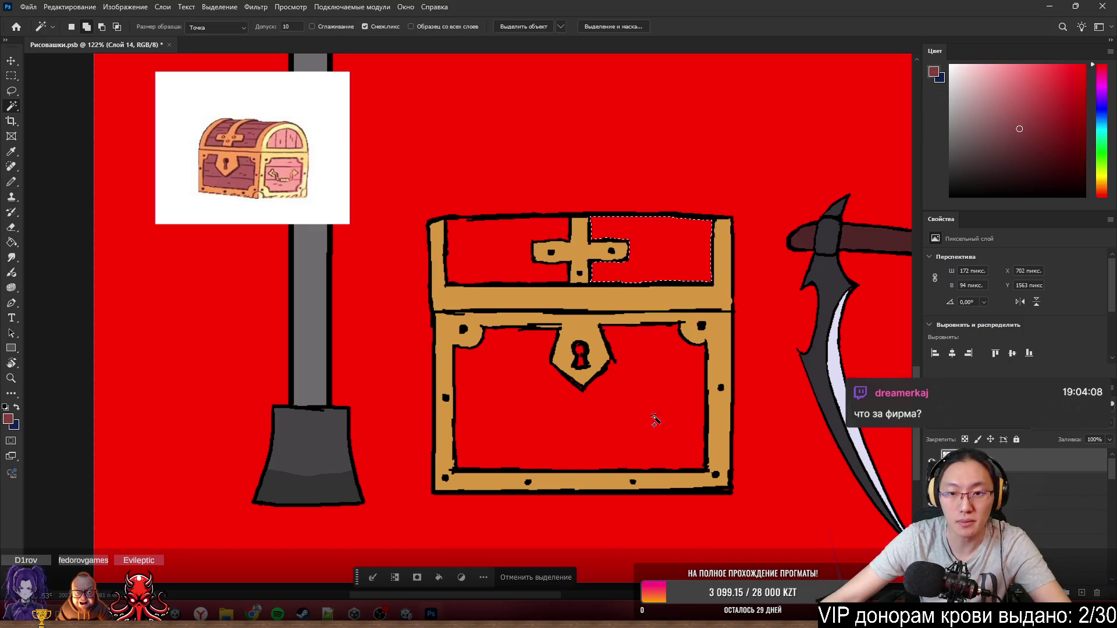
click(582, 419)
shift+click(627, 284)
key(b)
mouse_move(723, 225)
mouse_down()
mouse_move(698, 324)
mouse_move(793, 448)
mouse_up()
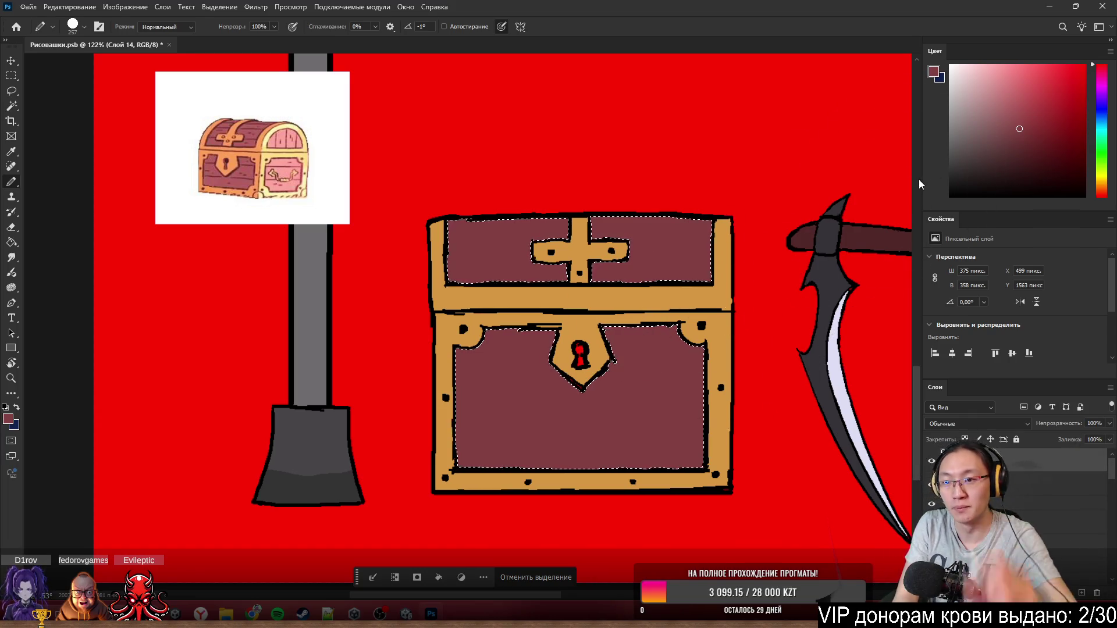
- Shrink the pencil tip down to 3 px
alt+right_click(698, 343)
drag(665, 348, 612, 336)
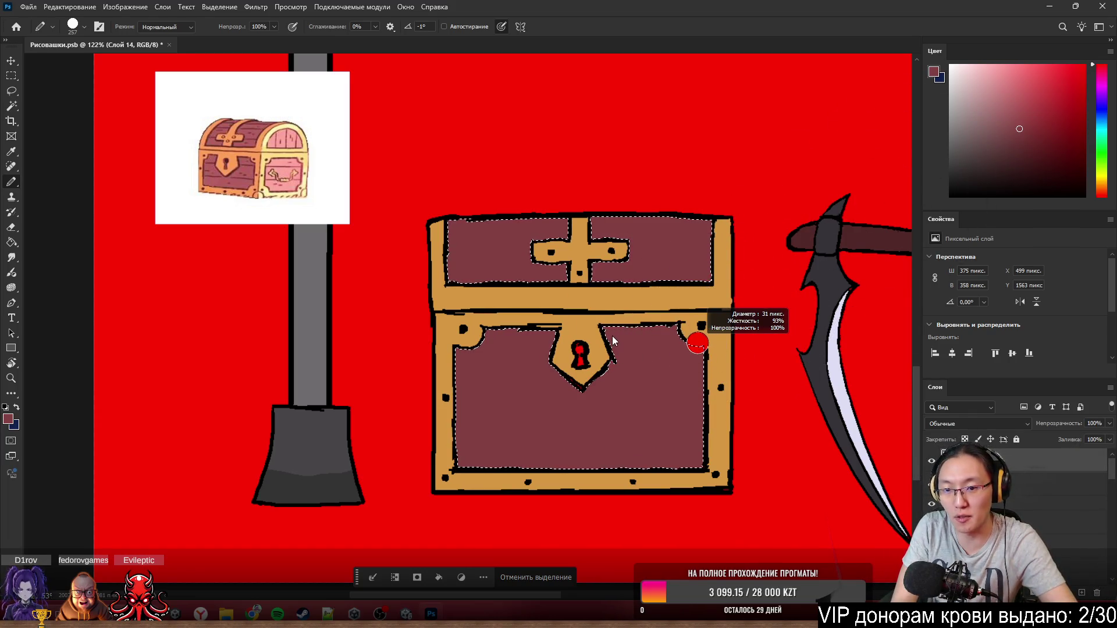
alt+right_click(605, 352)
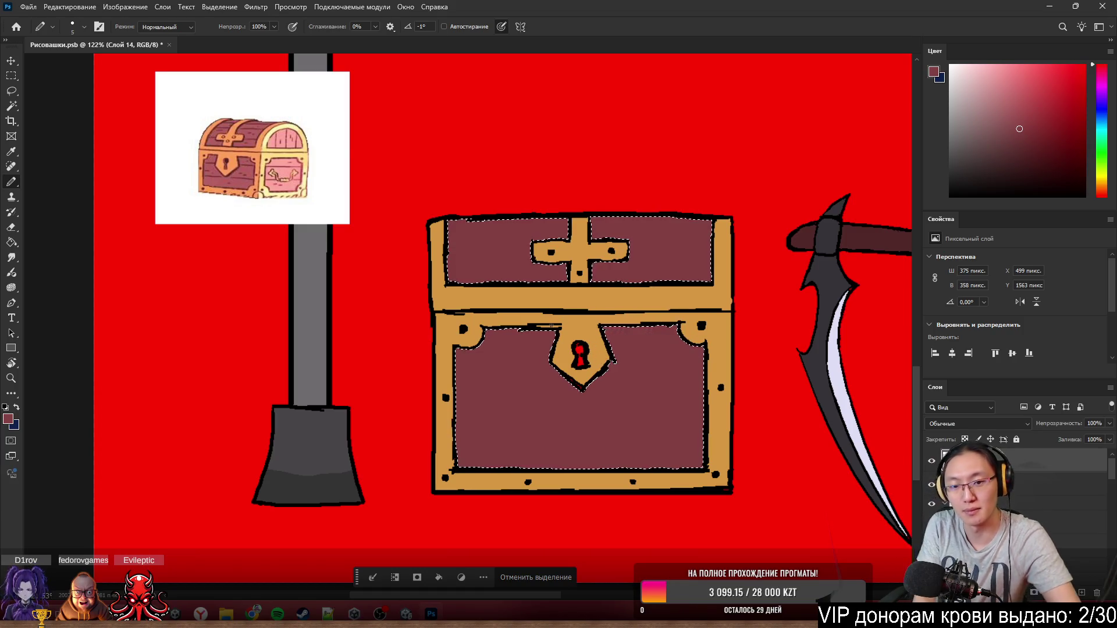
- Draw thin black plank lines across the chest's lower panel and lid, undoing one misplaced stroke
alt+click(584, 388)
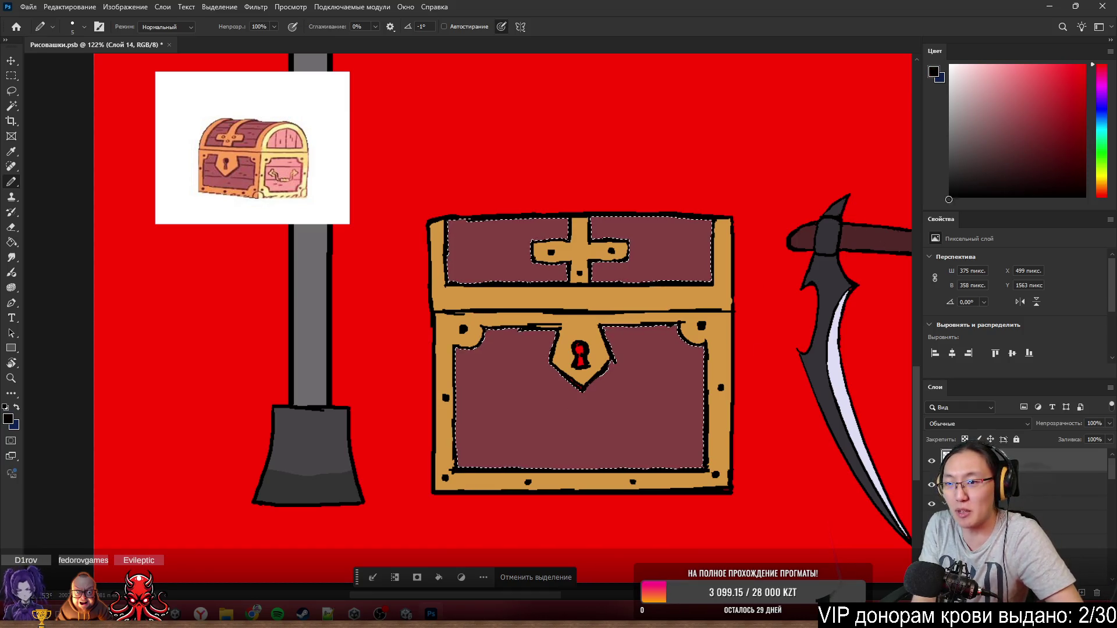
drag(457, 360, 468, 358)
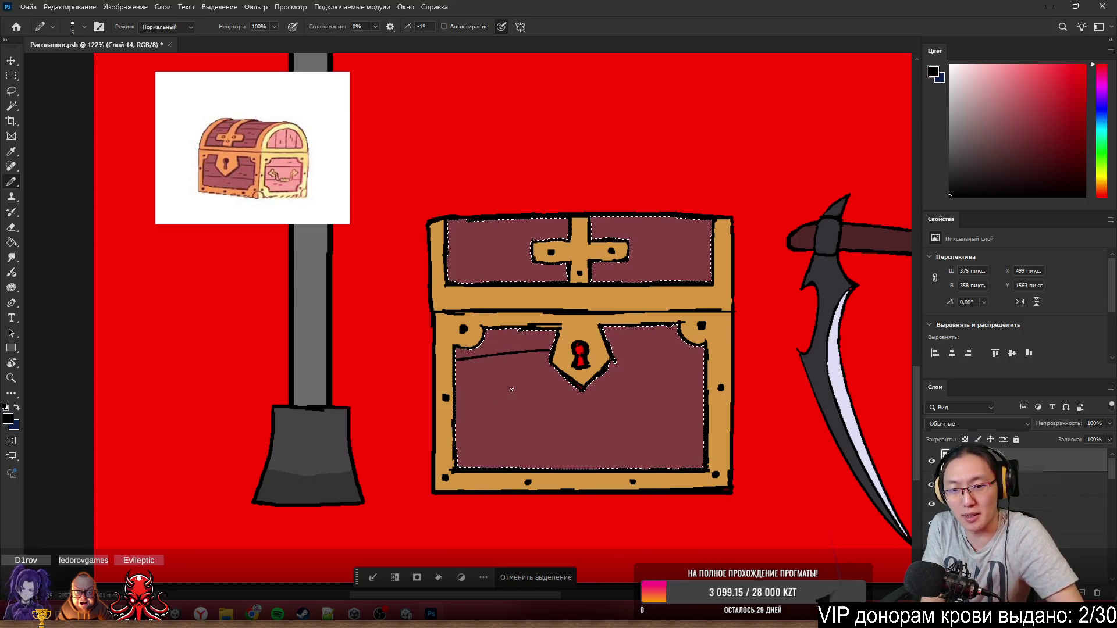
key(ctrl+z)
key(ctrl+z)
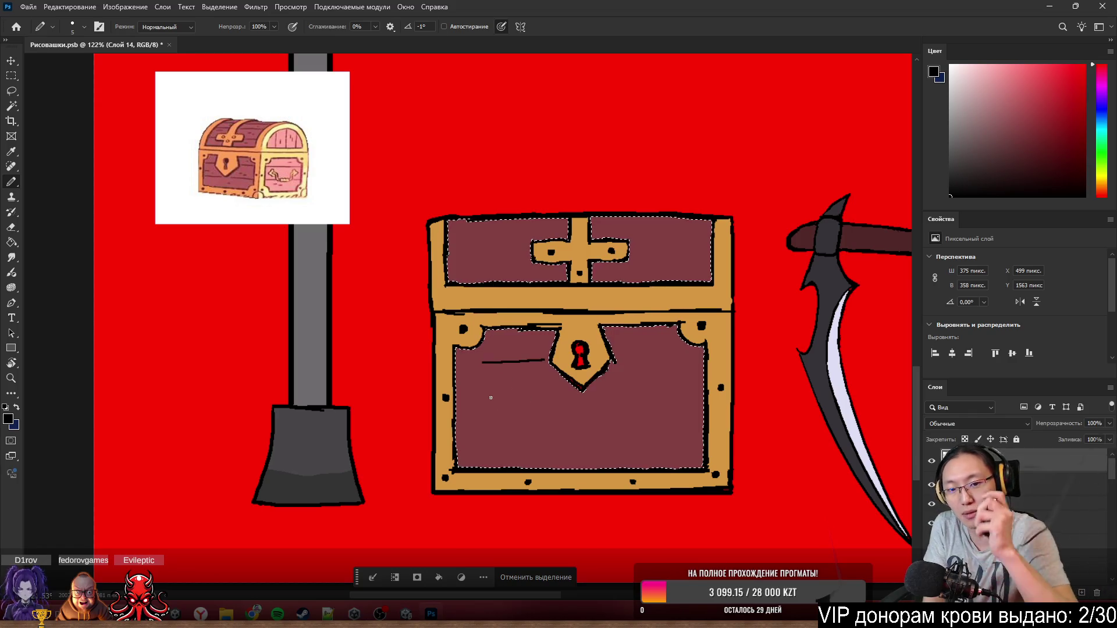
mouse_move(457, 430)
mouse_down()
mouse_move(636, 411)
mouse_move(687, 437)
mouse_up()
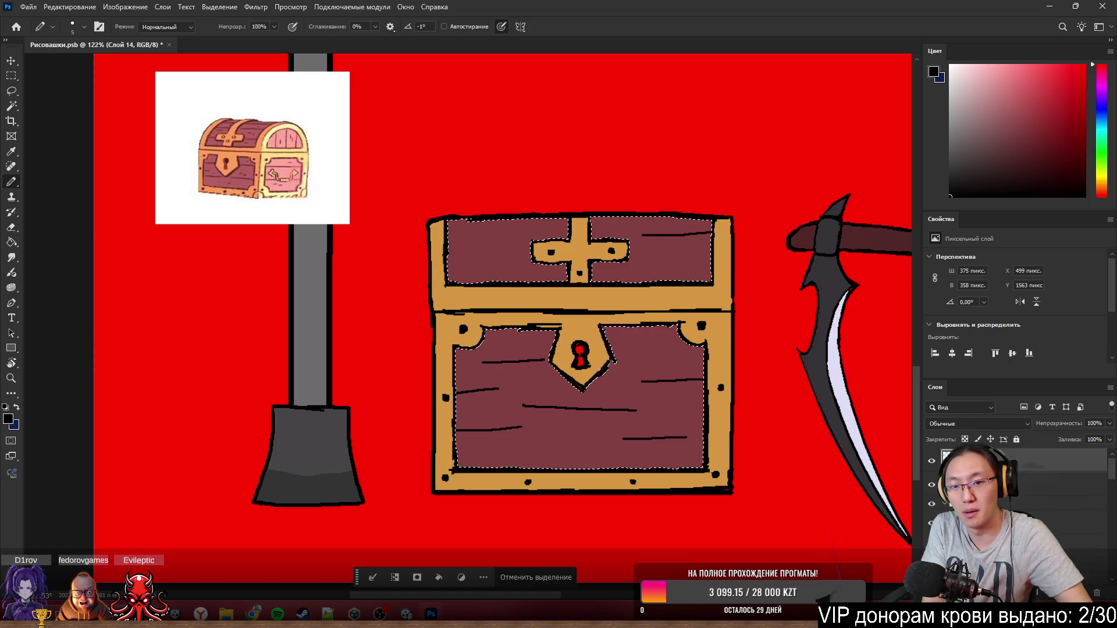
drag(500, 238, 542, 237)
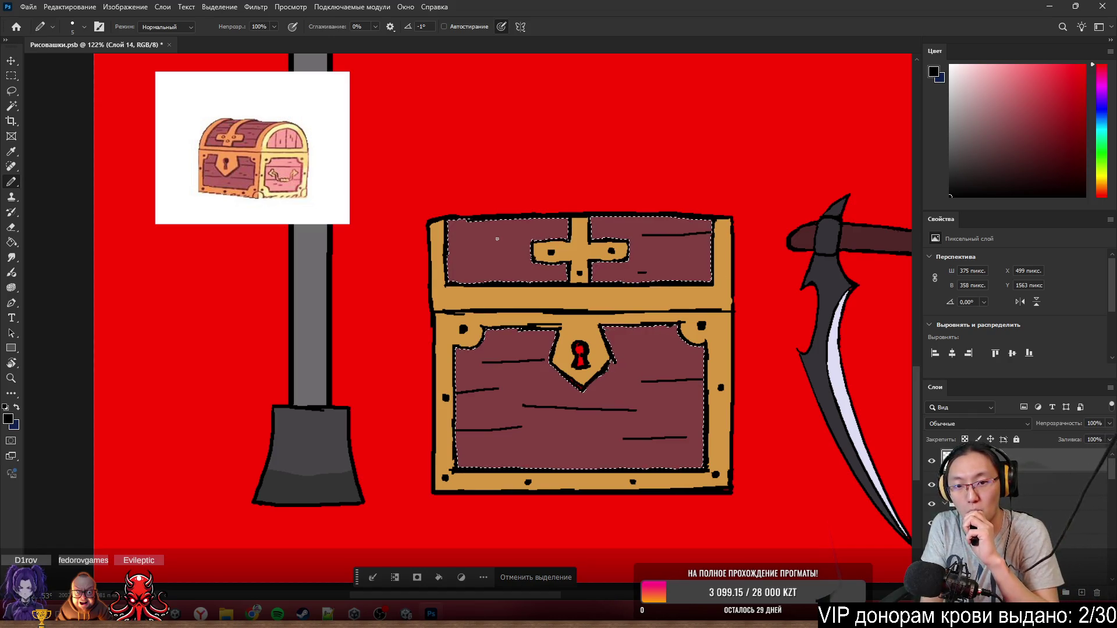
drag(450, 263, 506, 262)
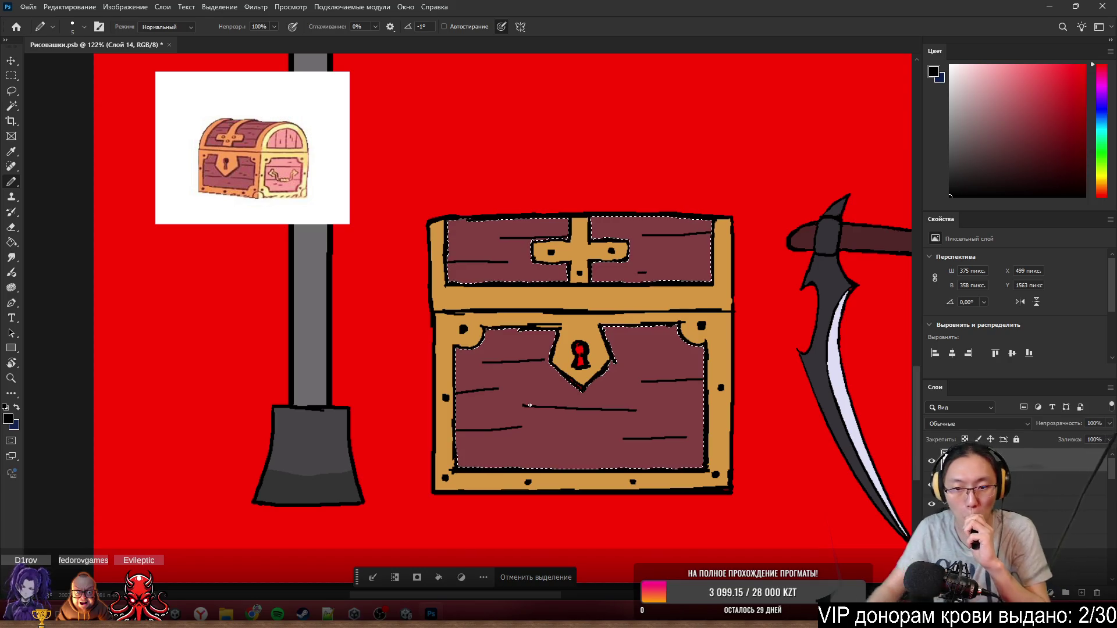
- Select the red keyhole with the Magic Wand, then clear the selection
scroll(584, 480, down, 2)
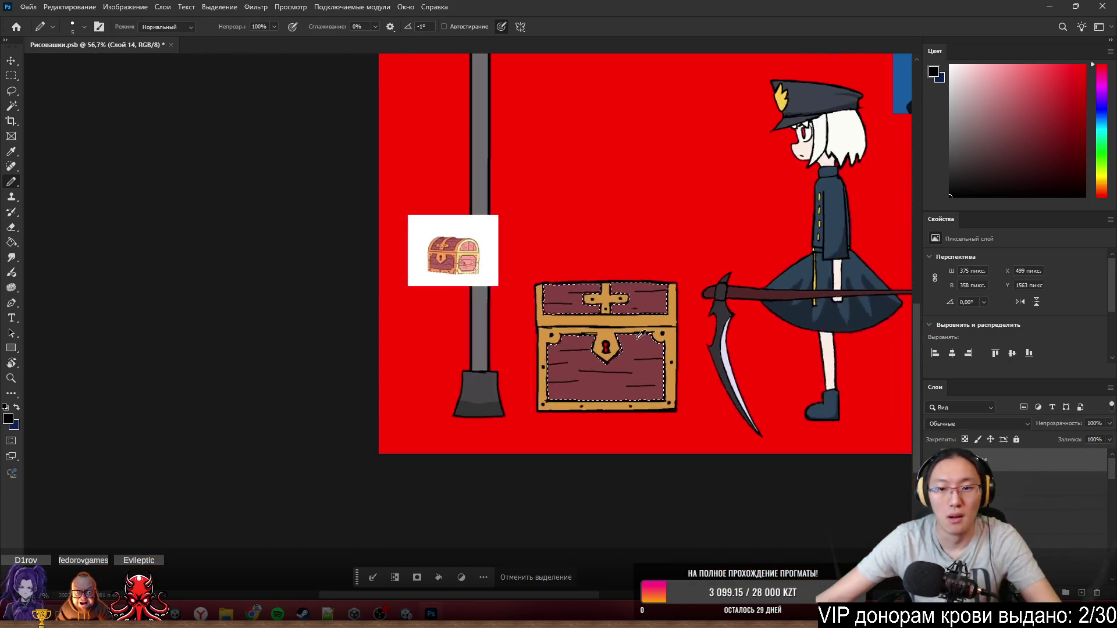
scroll(613, 353, up, 4)
scroll(608, 303, up, 3)
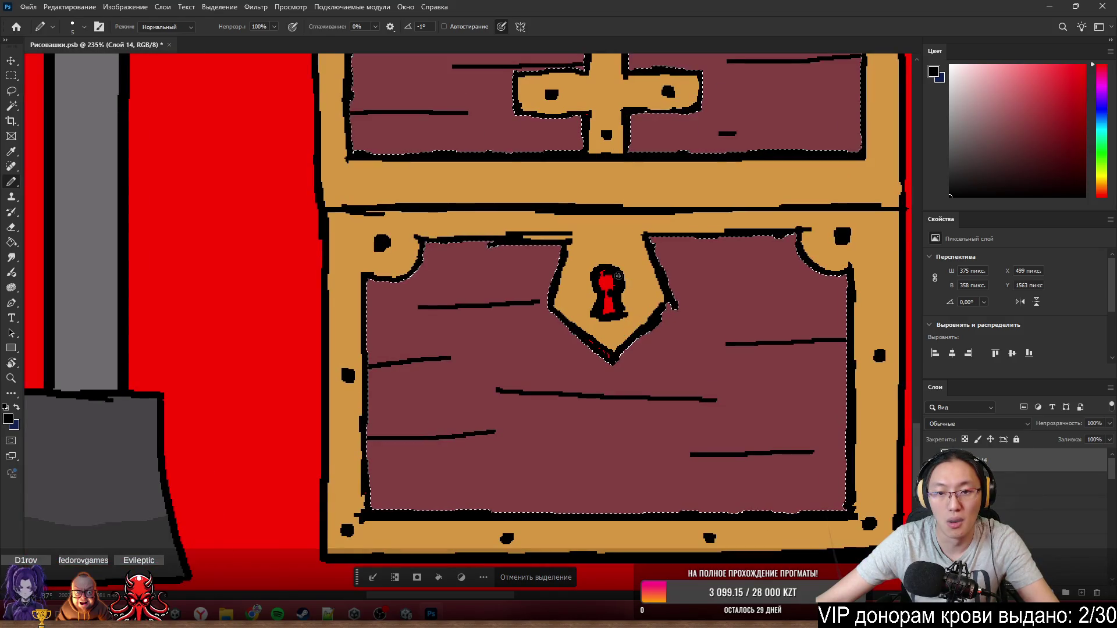
scroll(604, 285, down, 1)
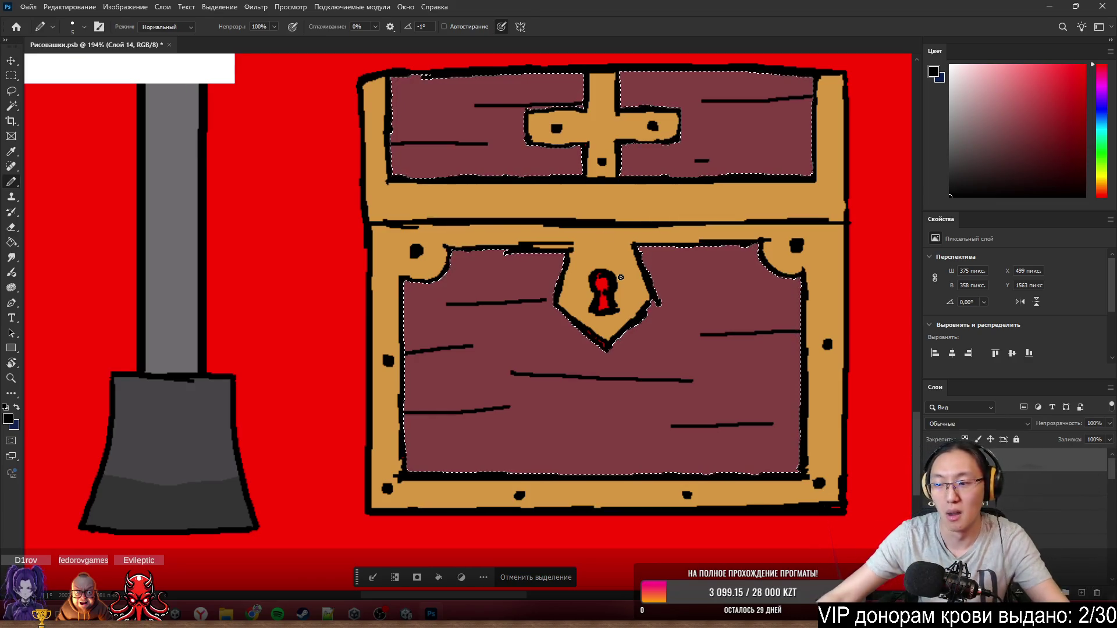
scroll(621, 277, up, 2)
key(w)
click(617, 295)
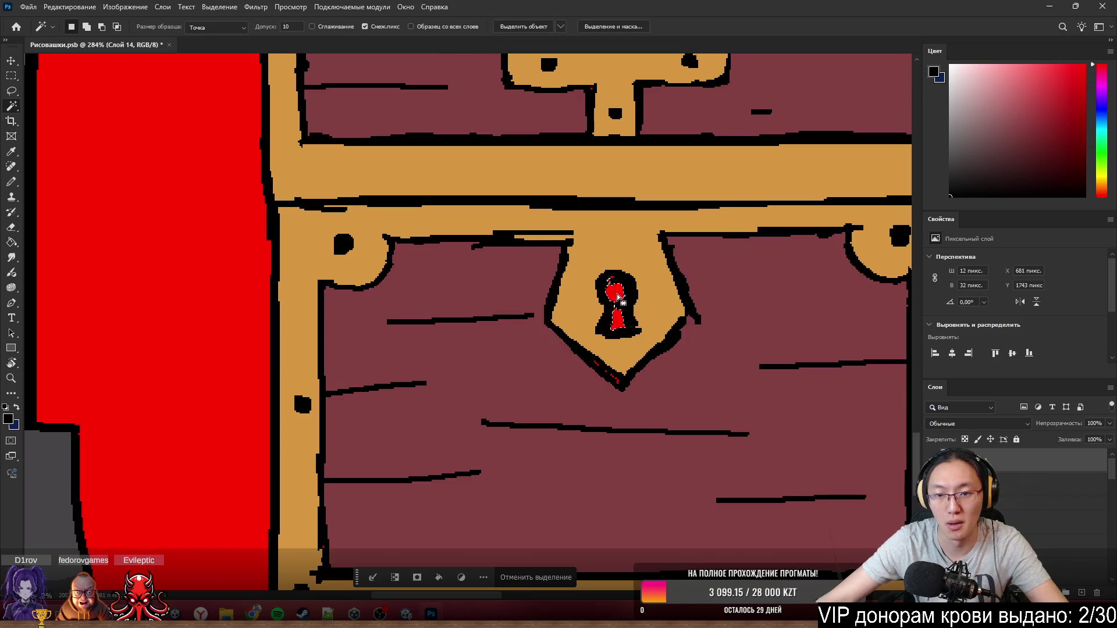
click(532, 579)
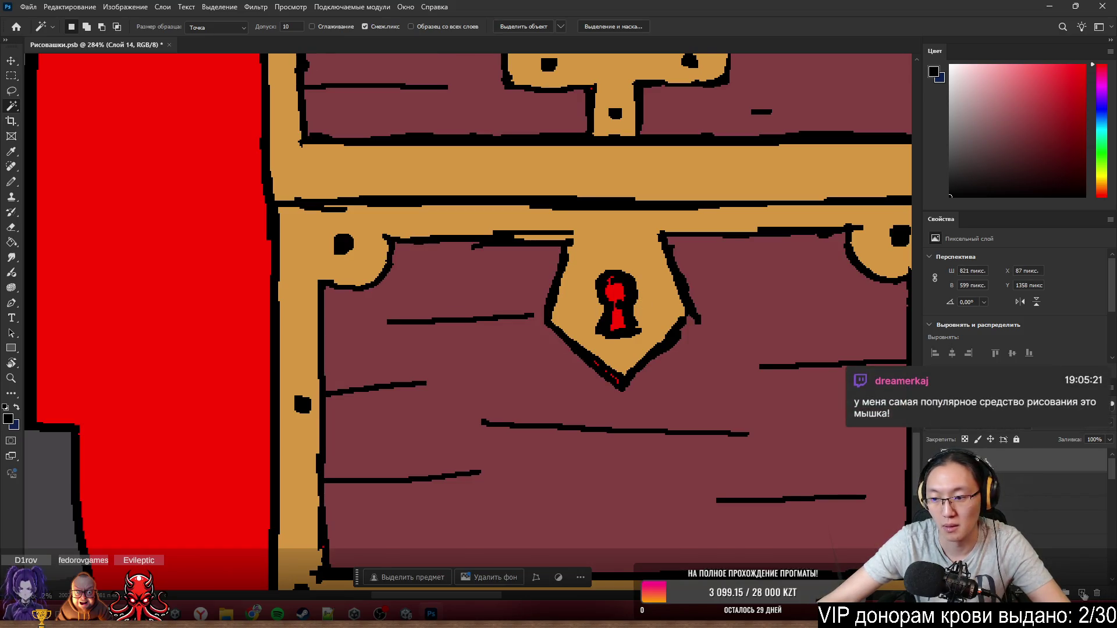
- Add a new empty layer, try and undo a pasted grey shadow, and reselect Слой 14
key(ctrl+shift+alt+n)
scroll(634, 345, down, 3)
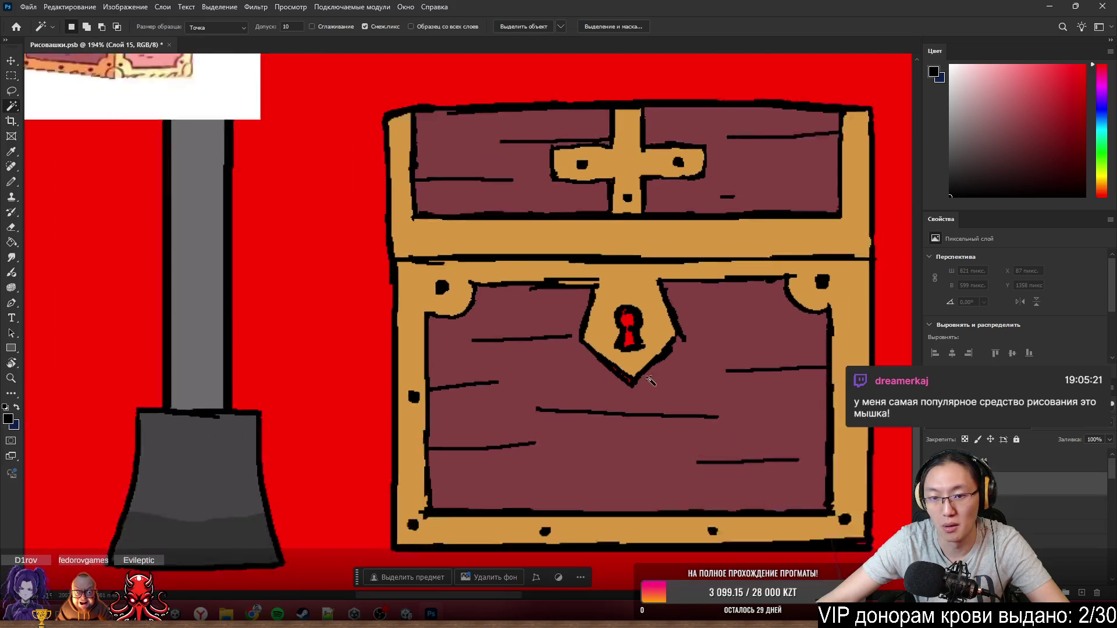
key(b)
key(bracketright)
key(bracketright)
key(bracketright)
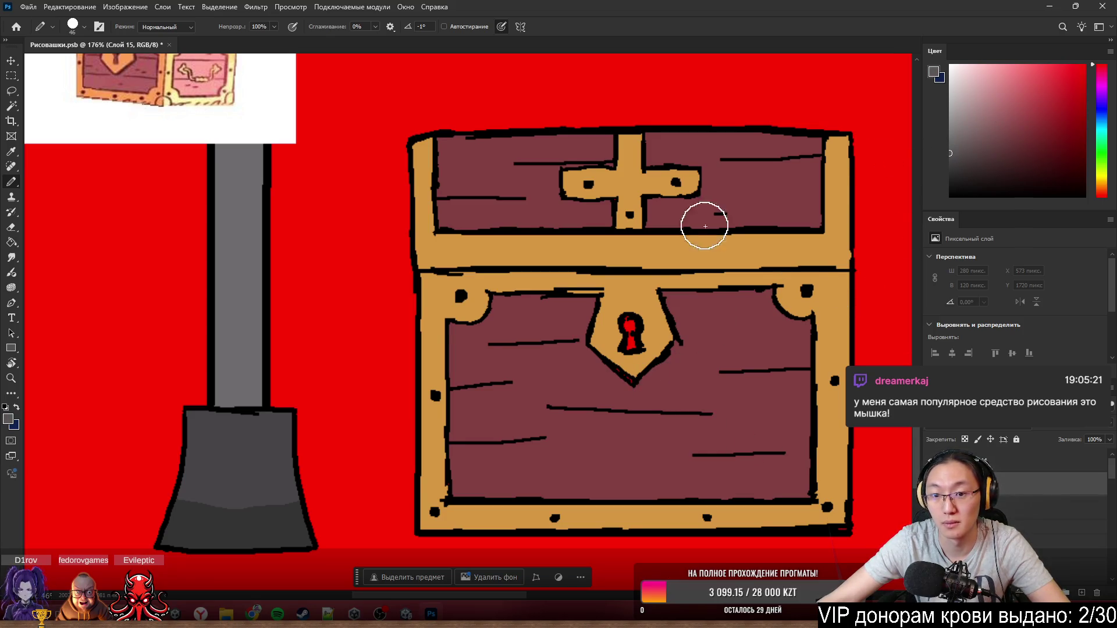
key(ctrl+v)
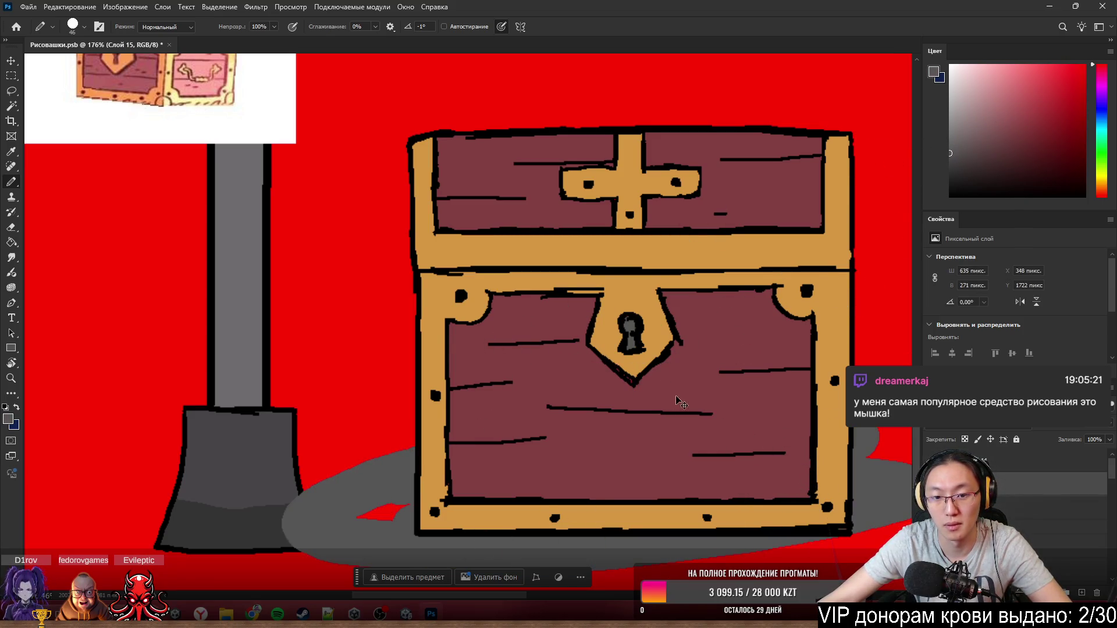
key(ctrl+z)
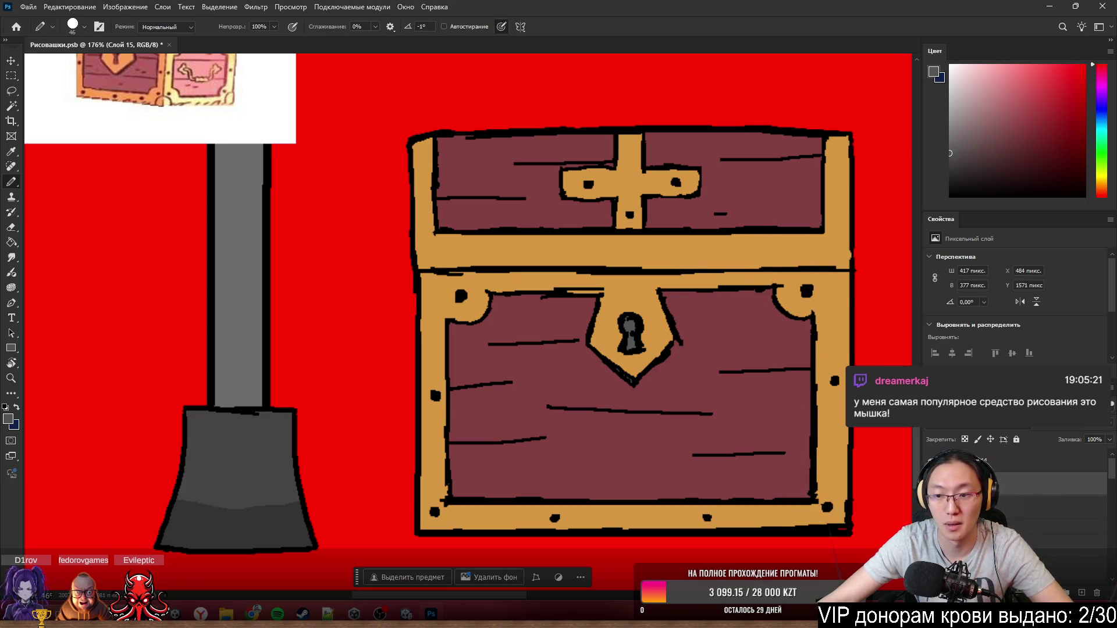
click(1018, 459)
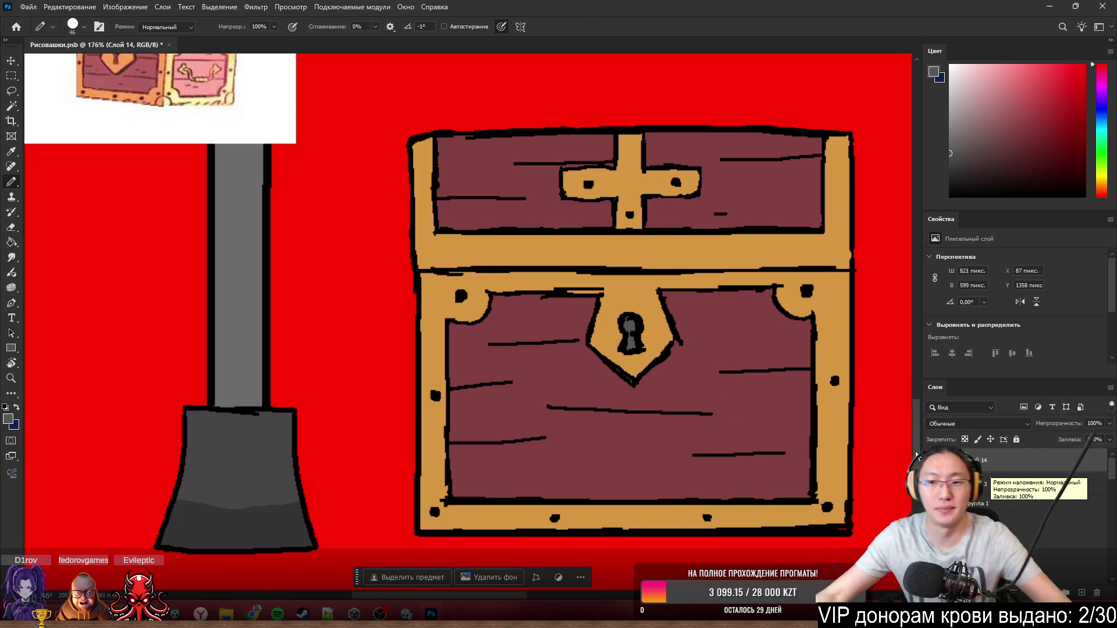
scroll(656, 249, down, 3)
scroll(582, 262, up, 3)
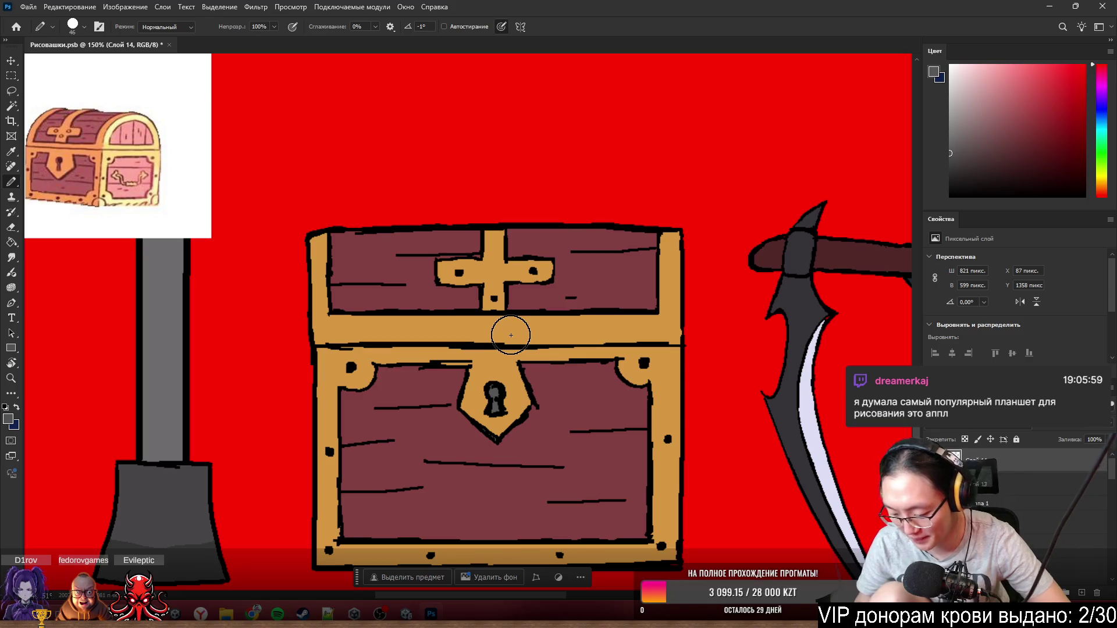
scroll(511, 335, down, 3)
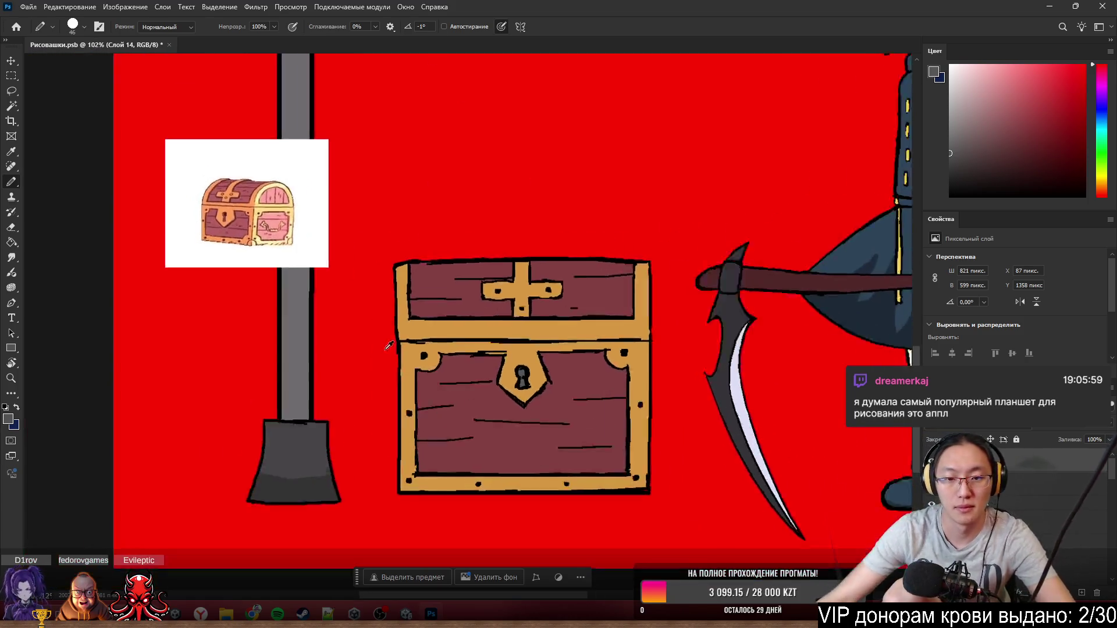
scroll(659, 341, up, 4)
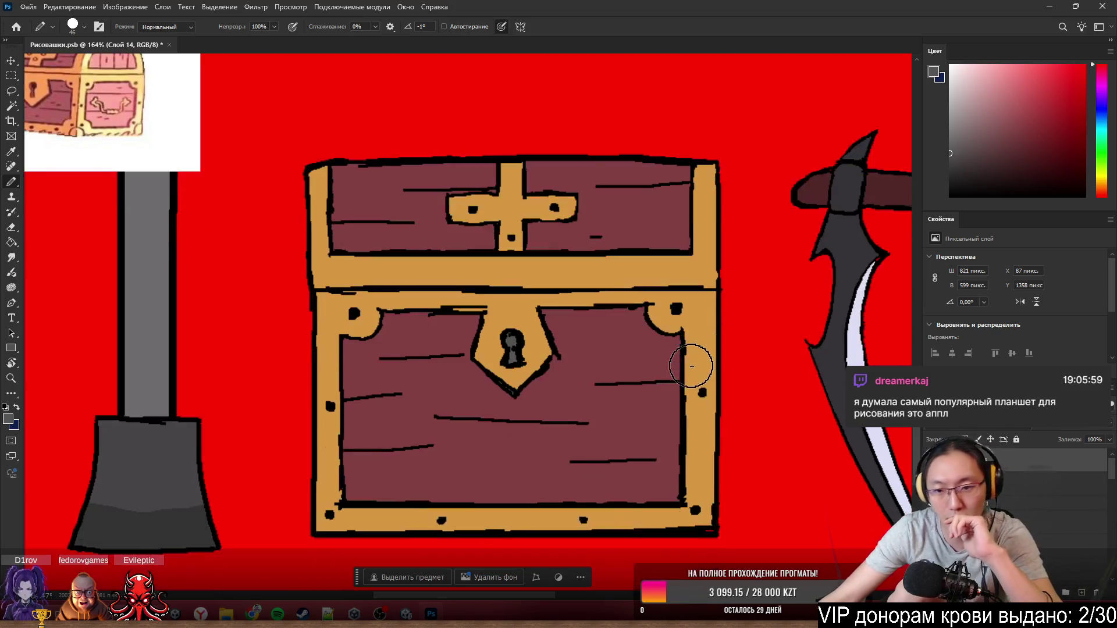
scroll(691, 361, down, 3)
scroll(675, 378, down, 6)
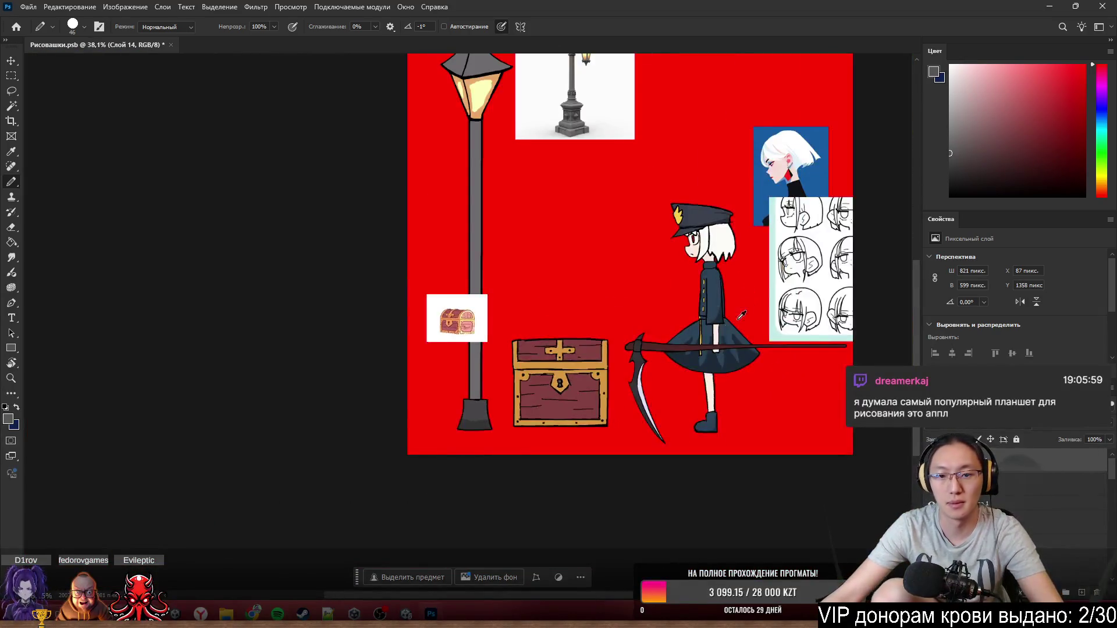
scroll(684, 352, up, 2)
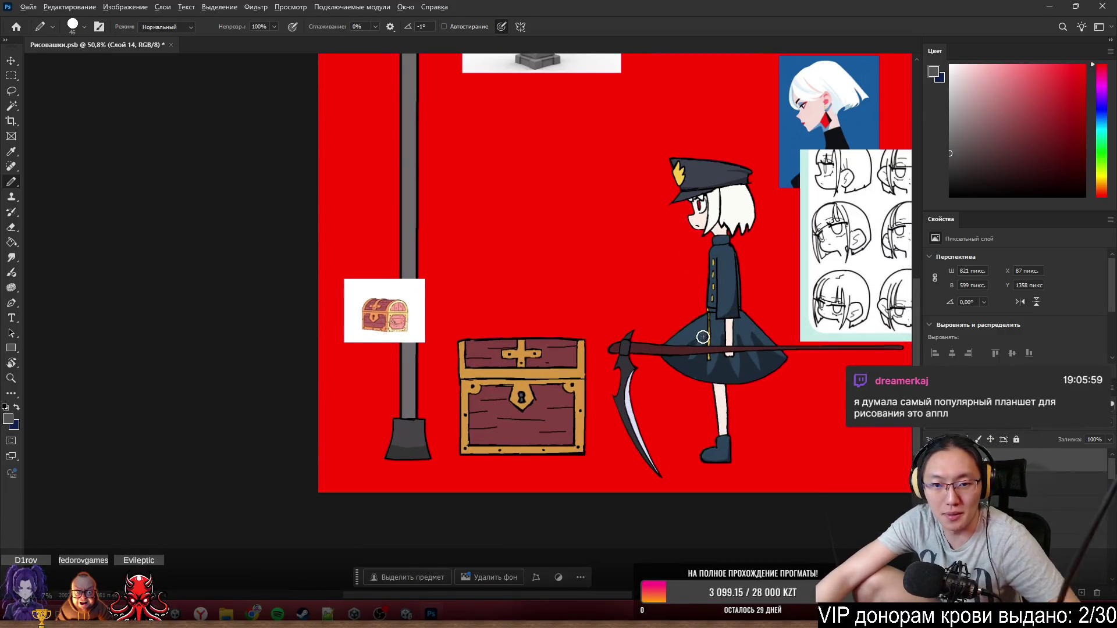
scroll(640, 367, up, 2)
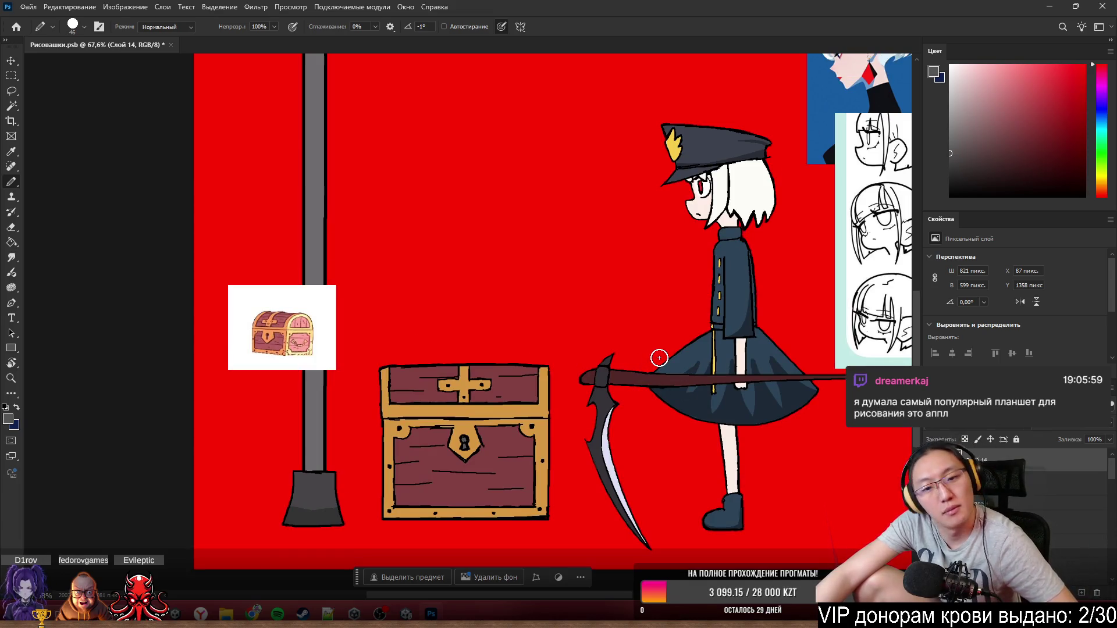
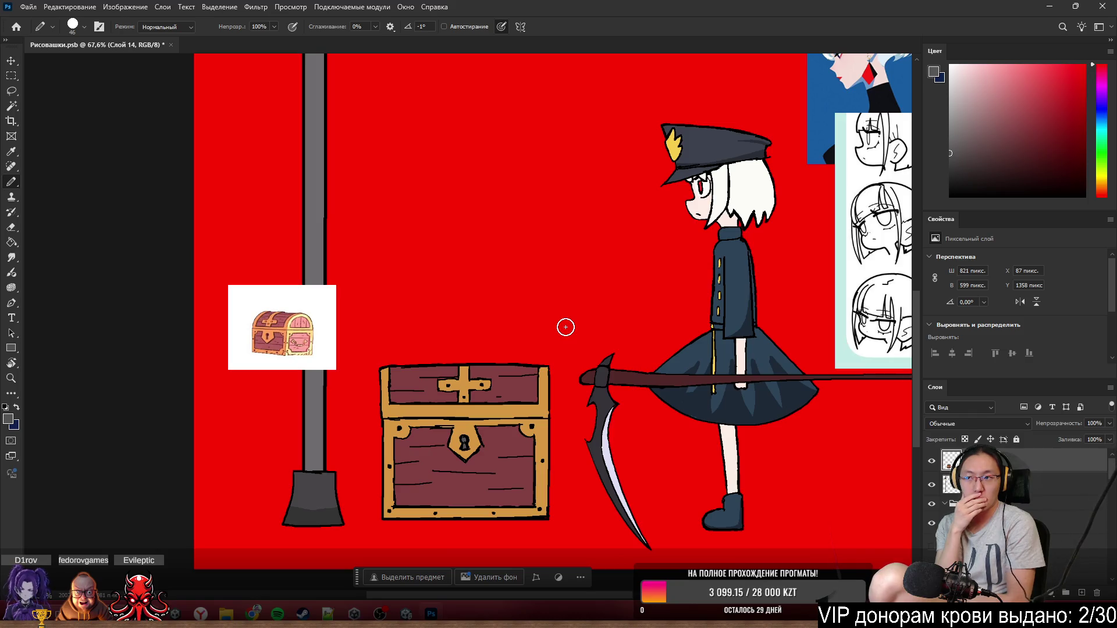
- Quick-export the chest layer as a PNG named Chest to the desktop, then close Photoshop
scroll(437, 439, up, 3)
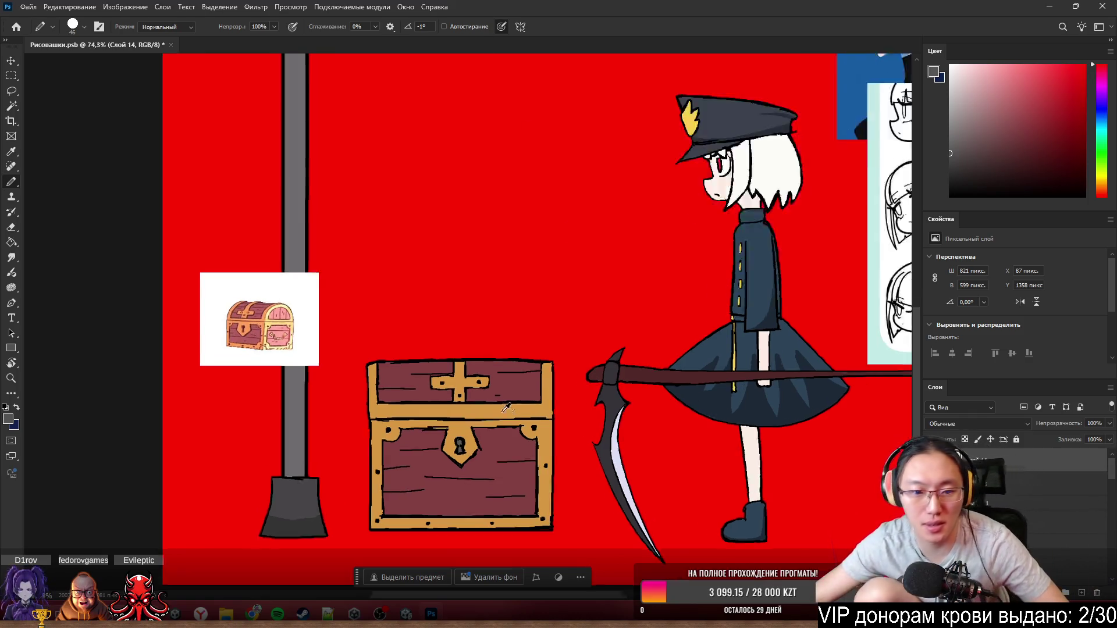
scroll(436, 439, down, 2)
right_click(973, 393)
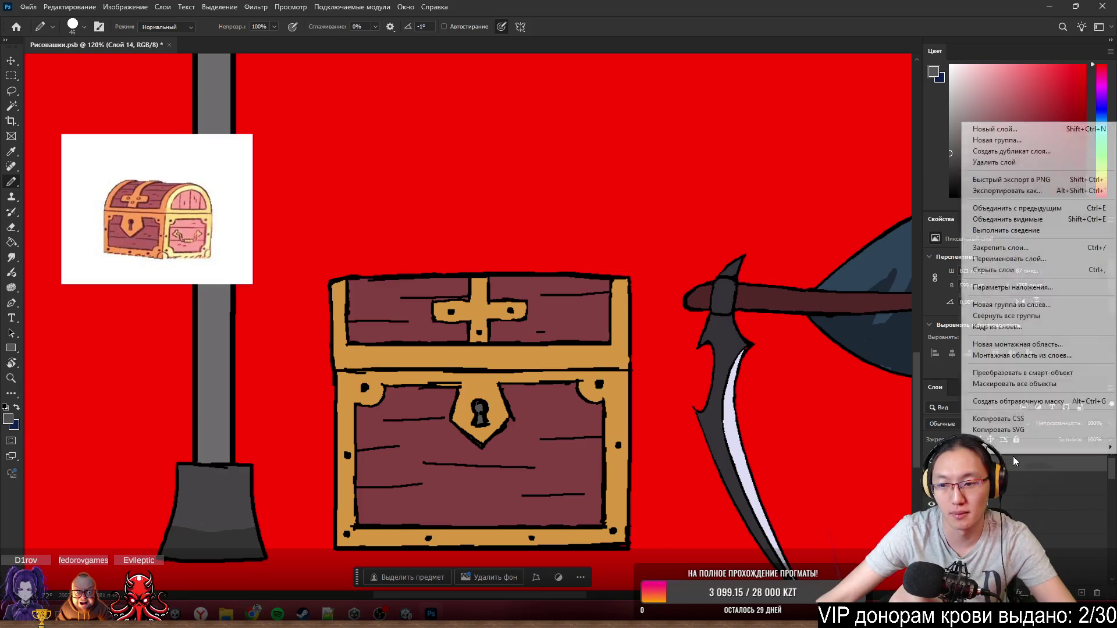
click(1041, 178)
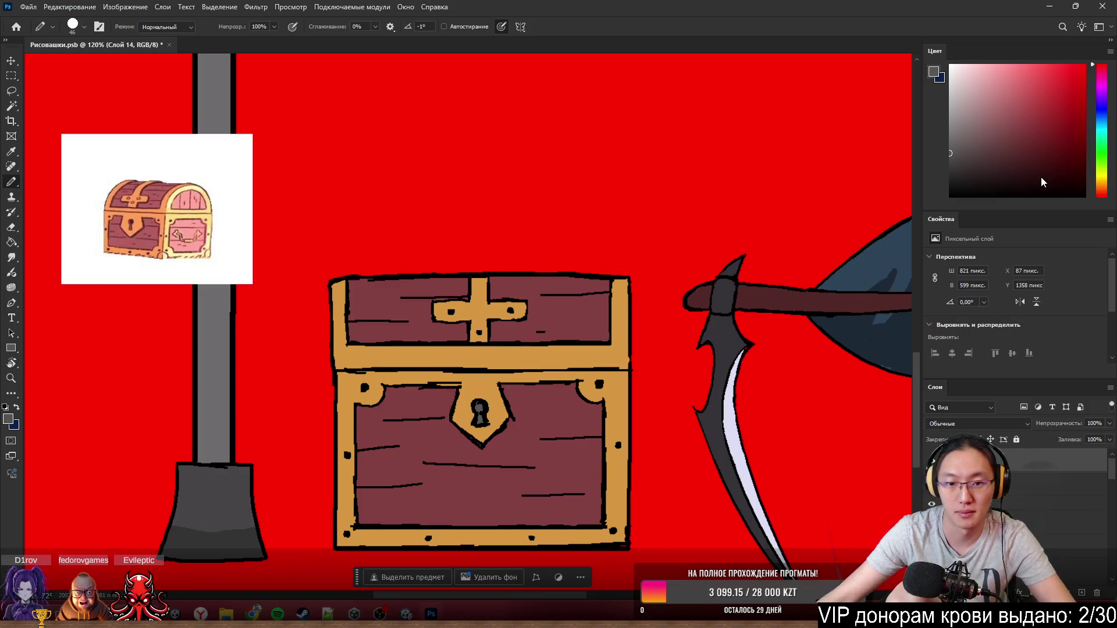
text(Chest)
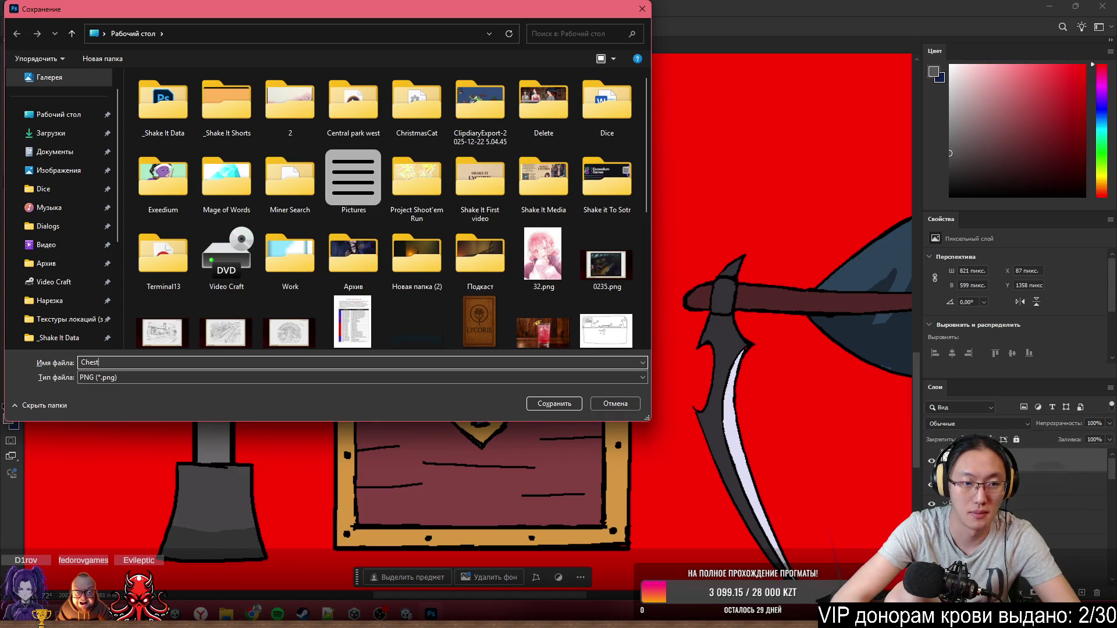
key(Return)
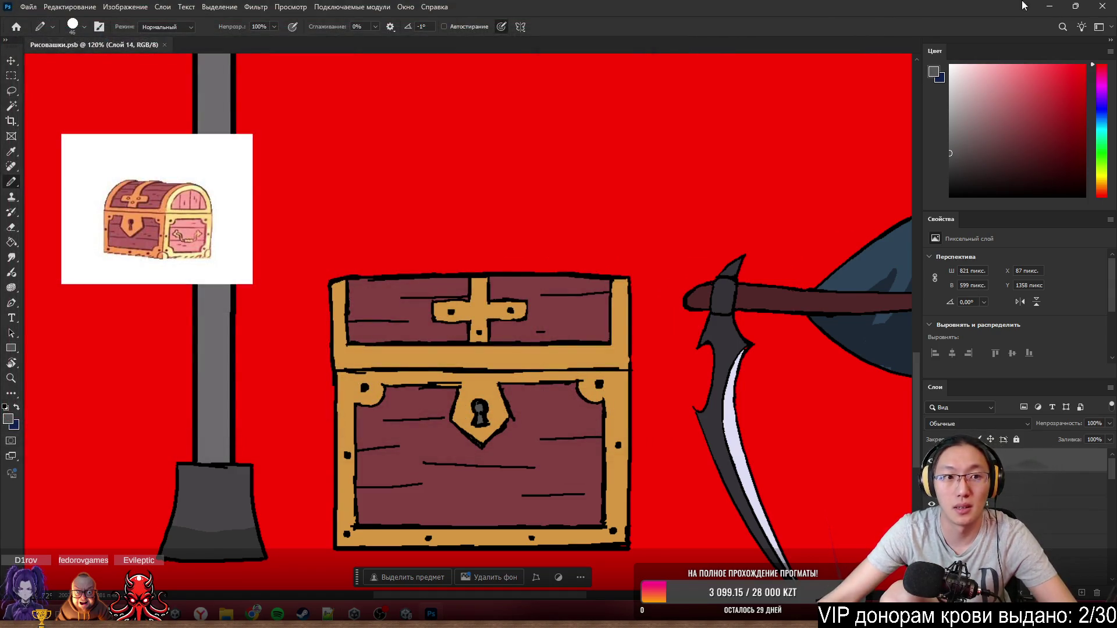
click(1103, 6)
- Shrink the Unity window and open the desktop's Chest.png with Photoshop
click(406, 614)
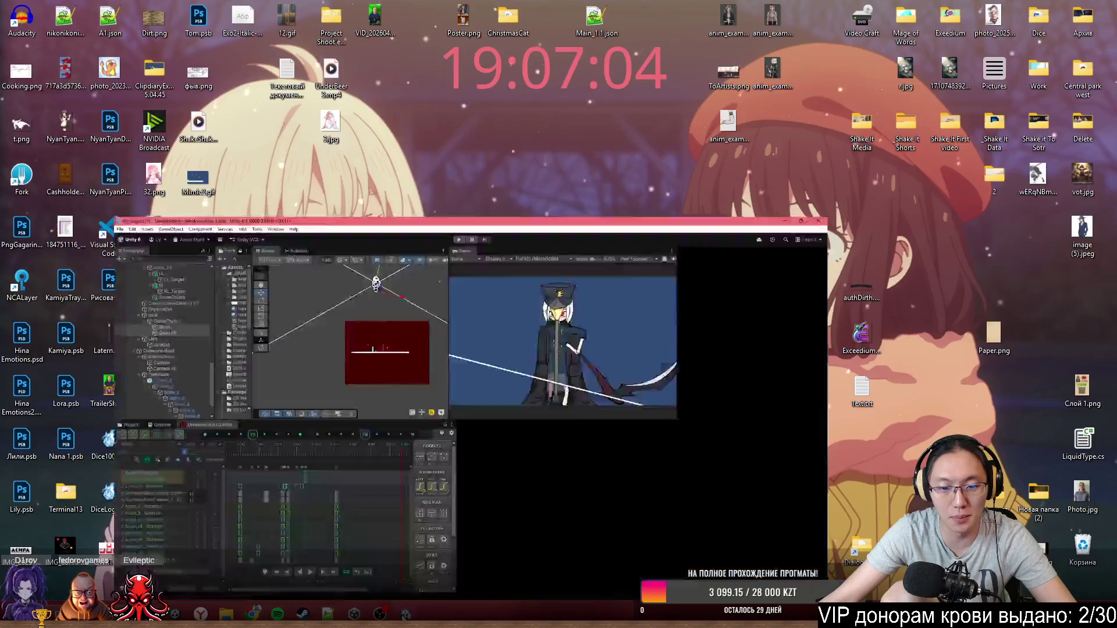
click(27, 325)
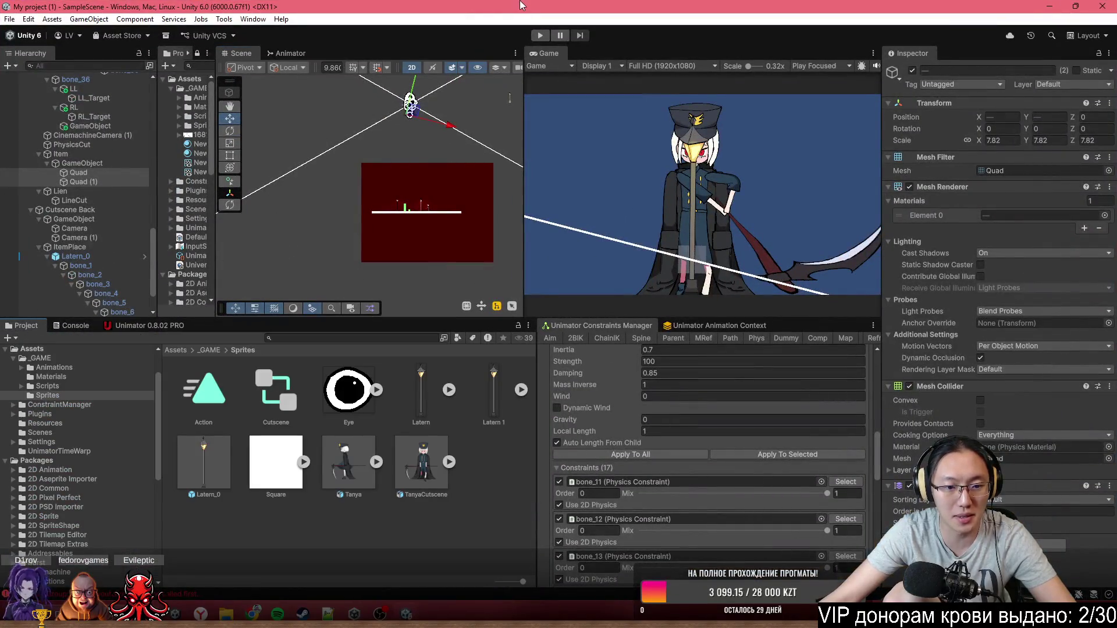
mouse_move(520, 6)
mouse_down()
mouse_move(354, 18)
mouse_move(526, 17)
mouse_up()
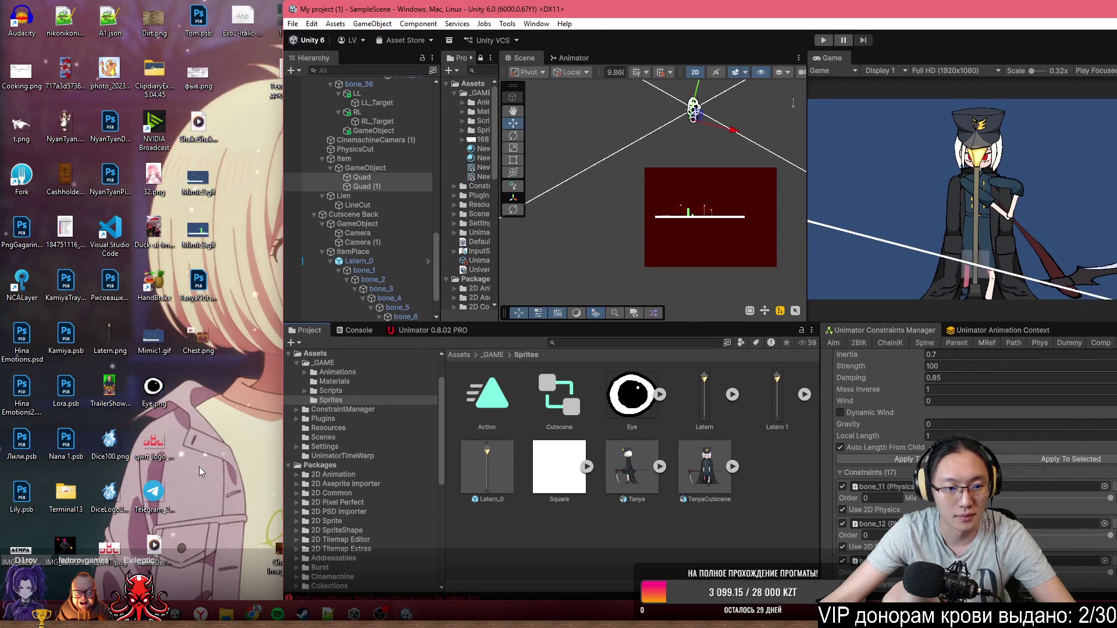
click(205, 346)
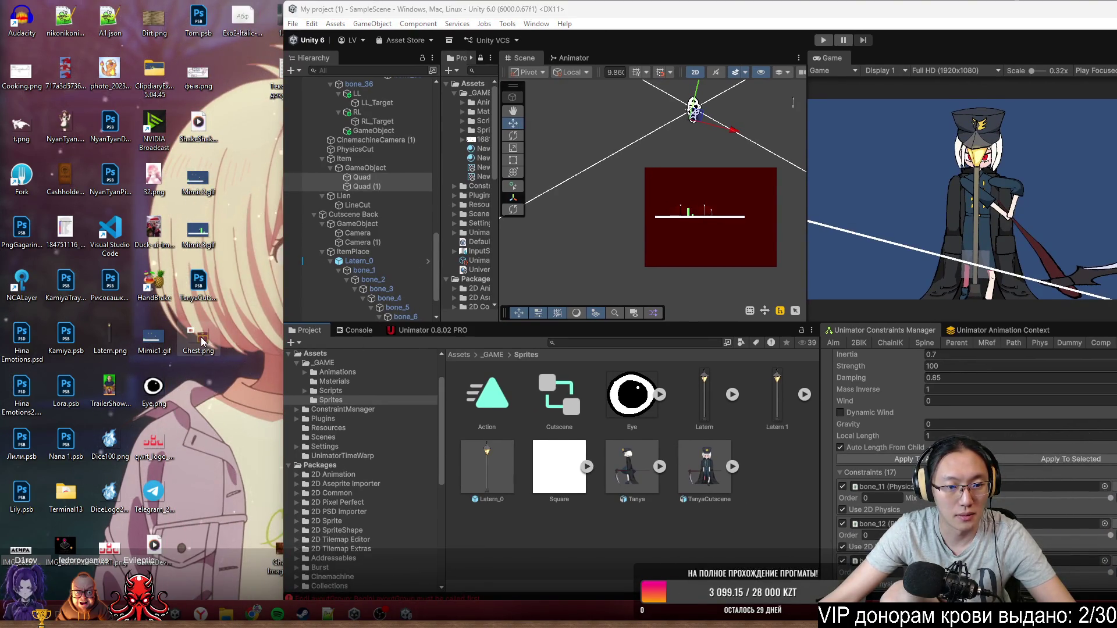
right_click(202, 343)
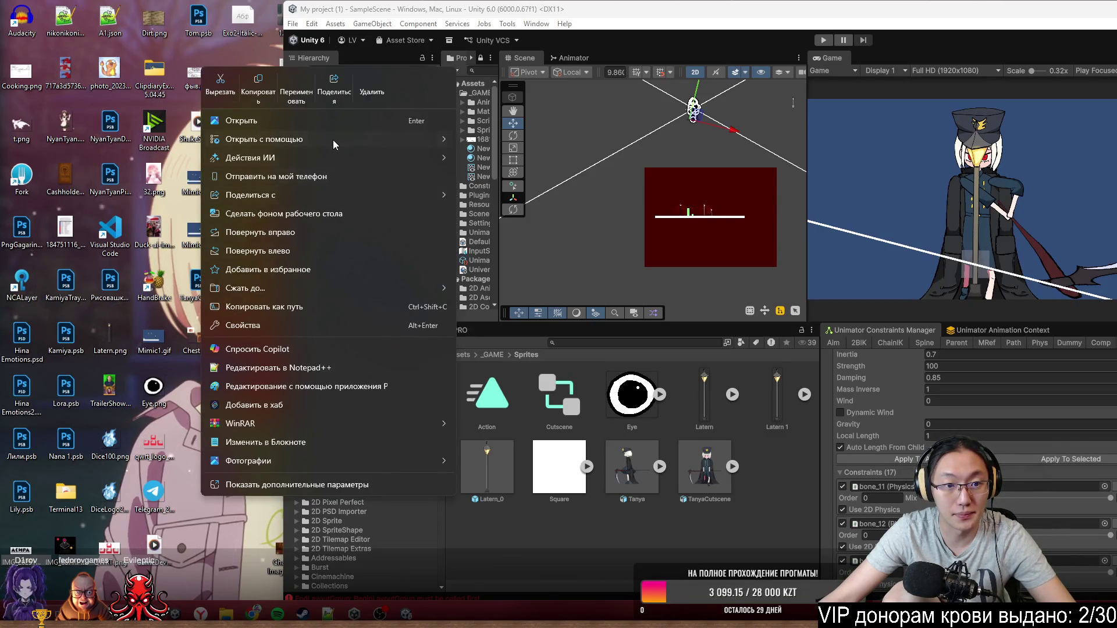
mouse_move(334, 144)
click(483, 140)
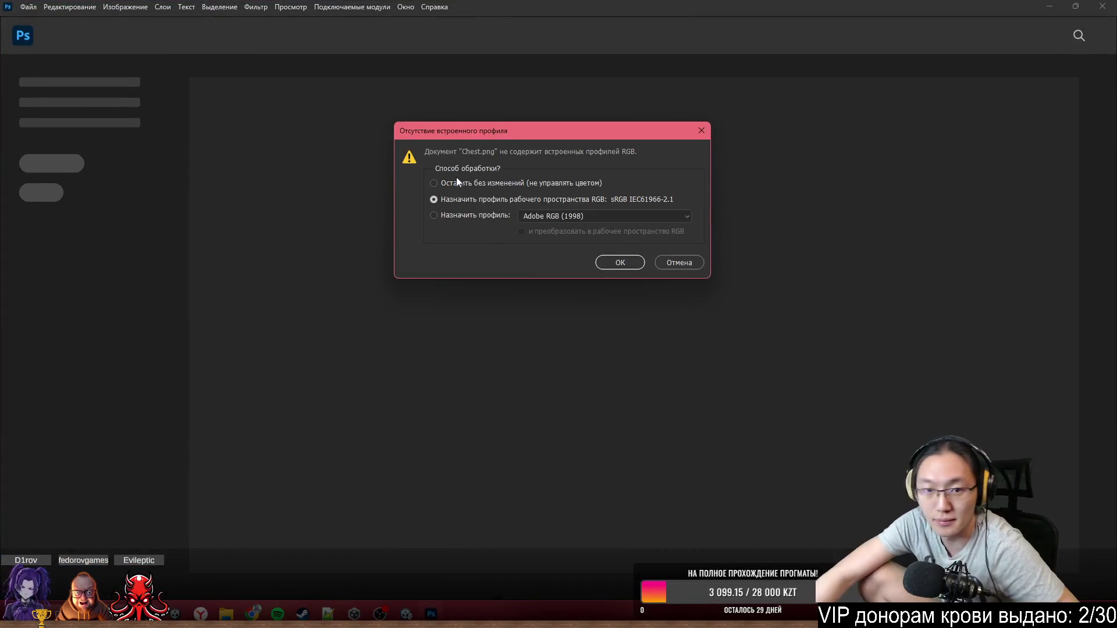
- Crop Chest.png to just the large chest (439×401 px), save it and close Photoshop
click(624, 261)
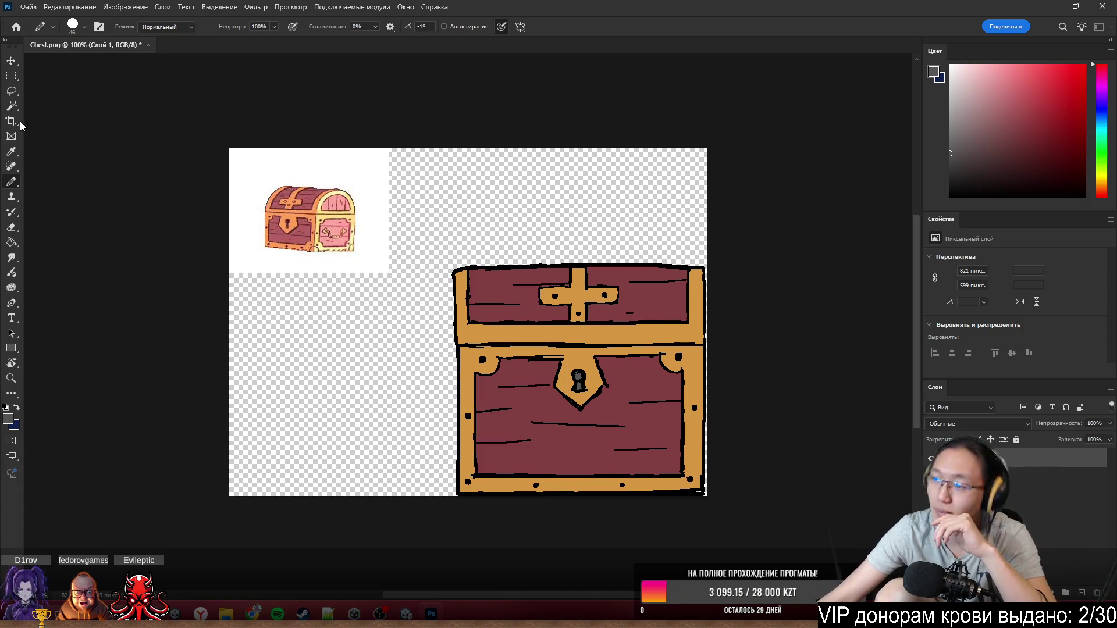
key(c)
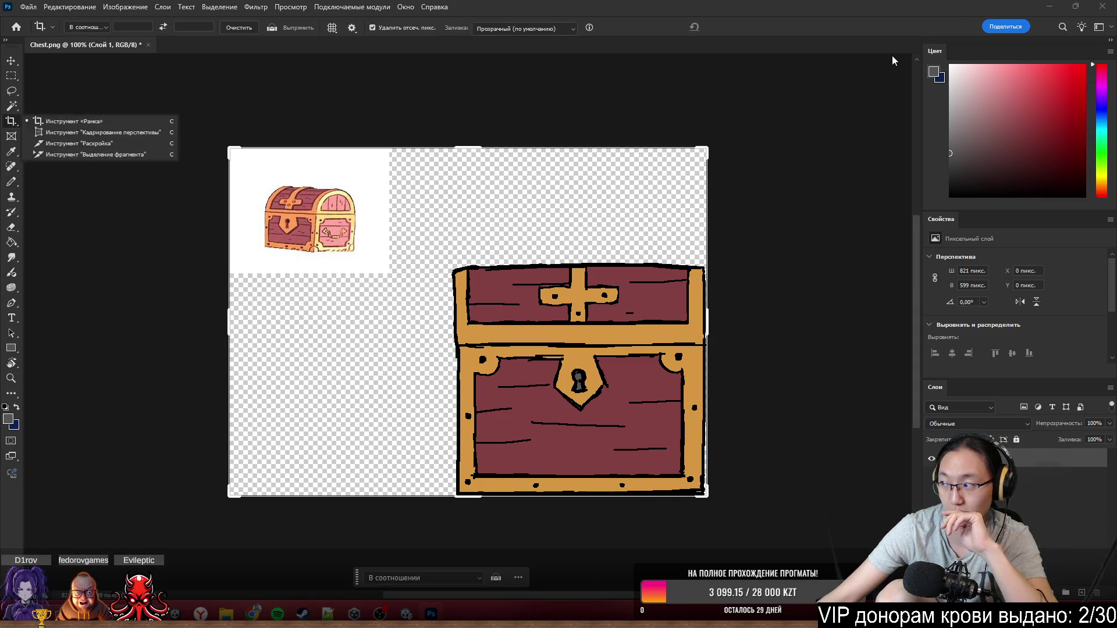
mouse_move(280, 160)
mouse_down()
mouse_move(342, 219)
mouse_move(338, 208)
mouse_up()
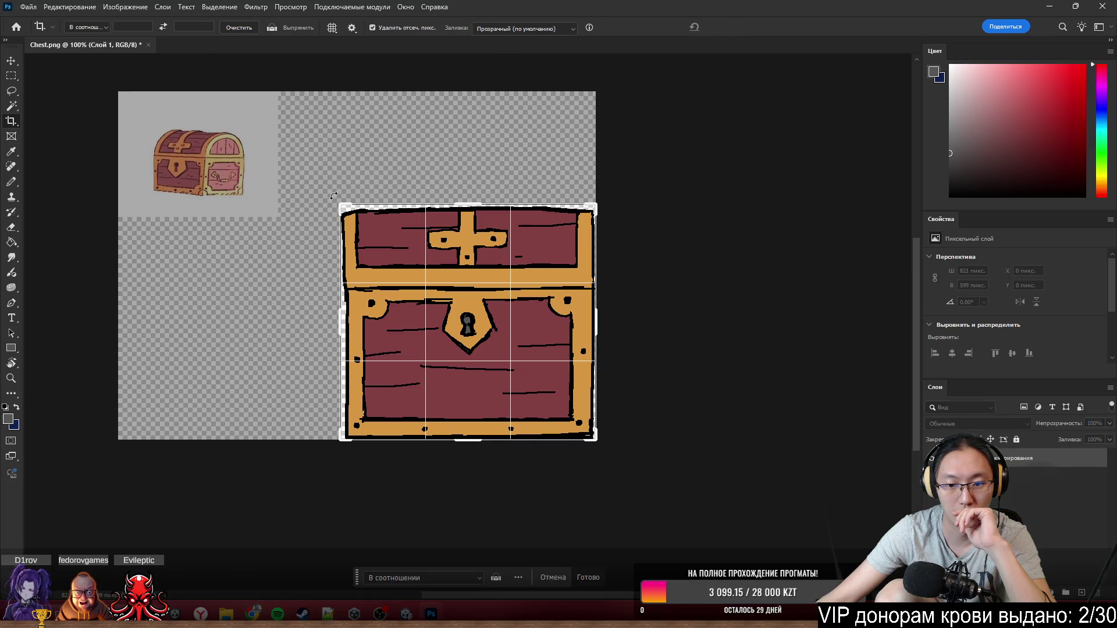
key(Return)
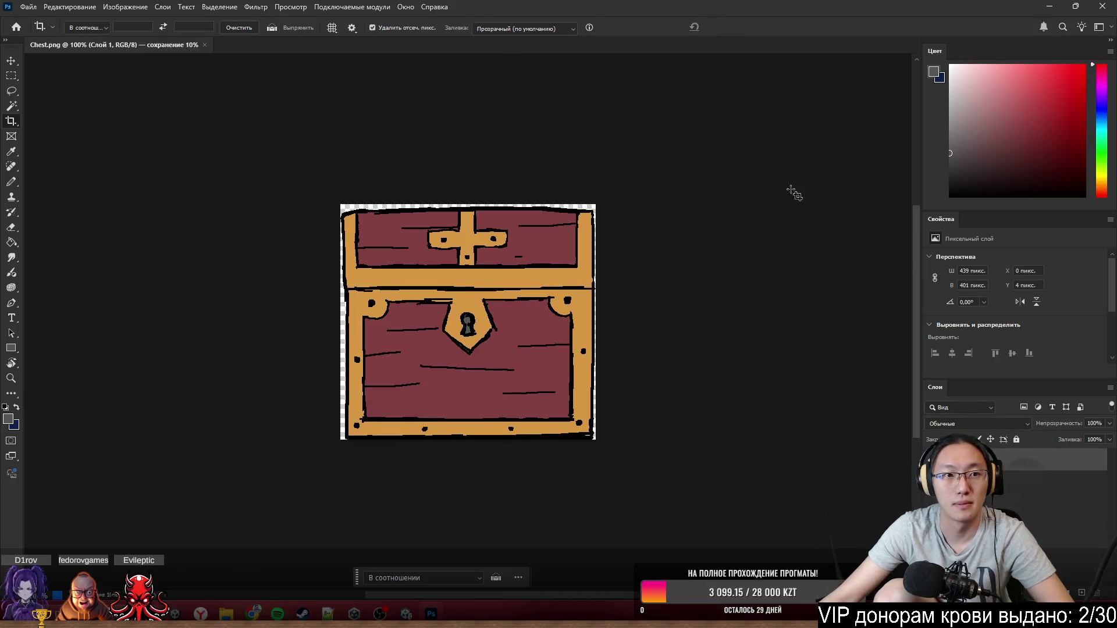
click(1076, 6)
click(549, 8)
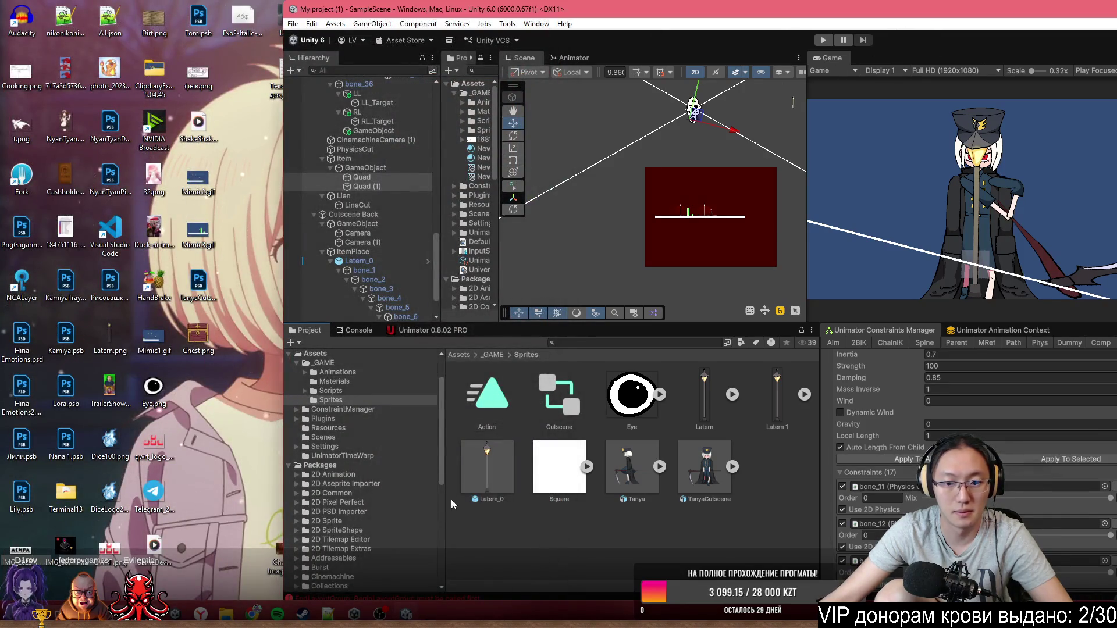
- Maximize the Unity editor again and bring up the Chest sprite's import settings
drag(696, 10, 609, 93)
double_click(609, 93)
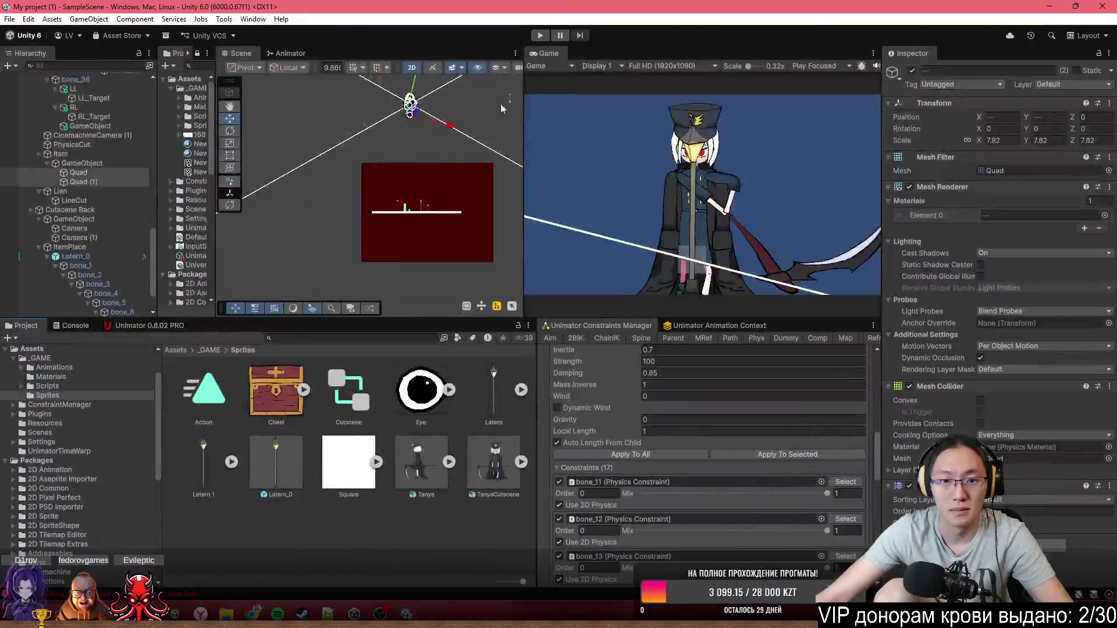
scroll(357, 200, up, 5)
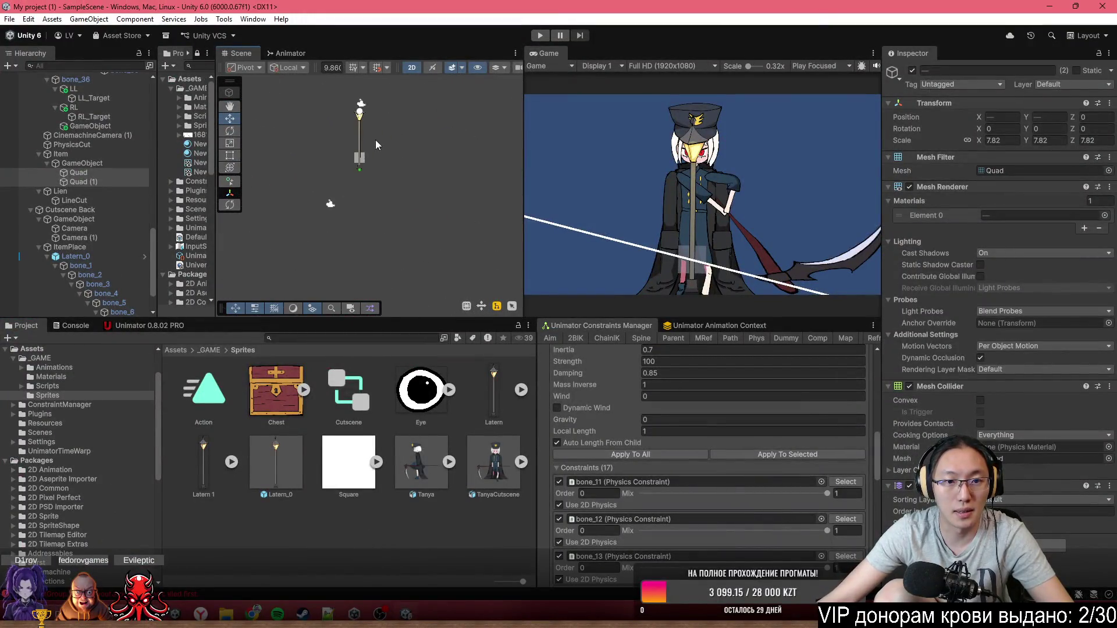
click(353, 131)
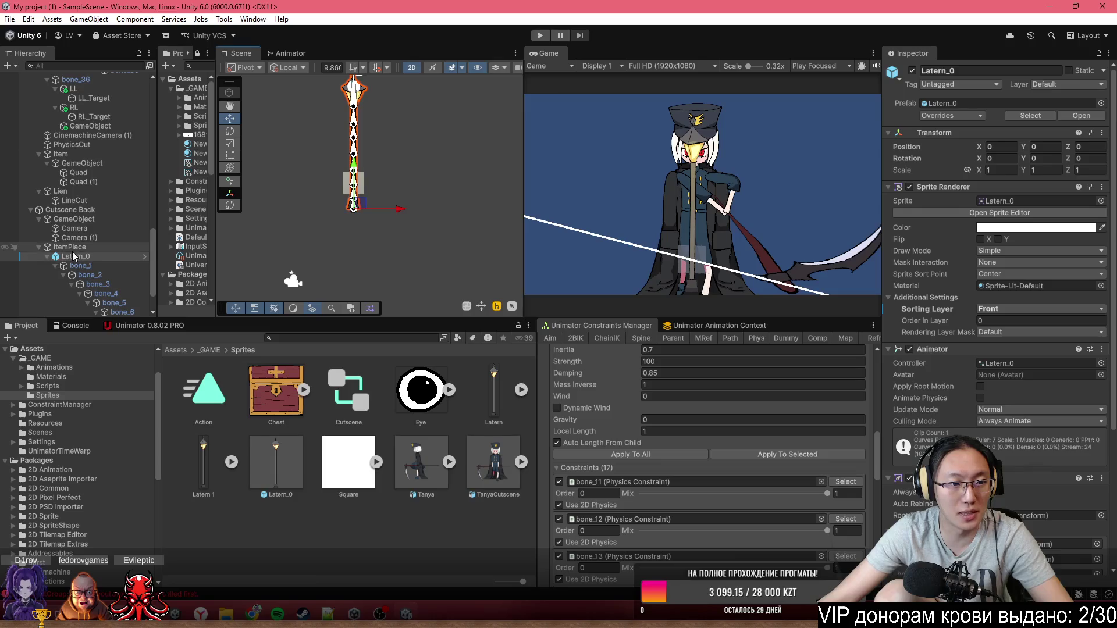
click(274, 405)
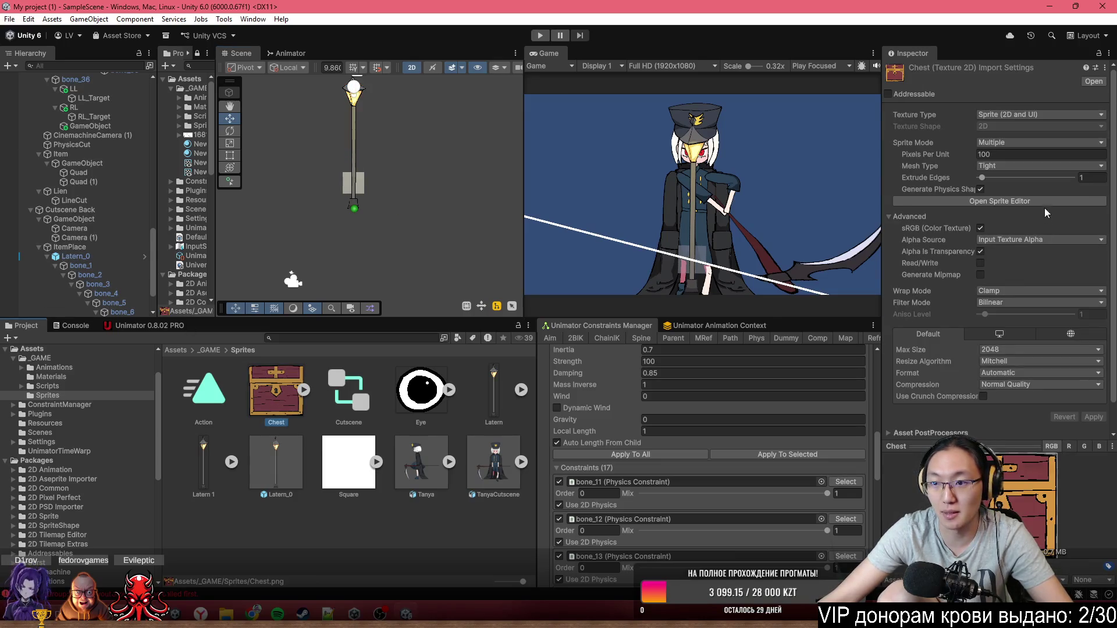
- Set Chest to Single sprite mode and apply a Bottom Center pivot in the Sprite Editor
click(1018, 143)
click(1001, 153)
click(1000, 213)
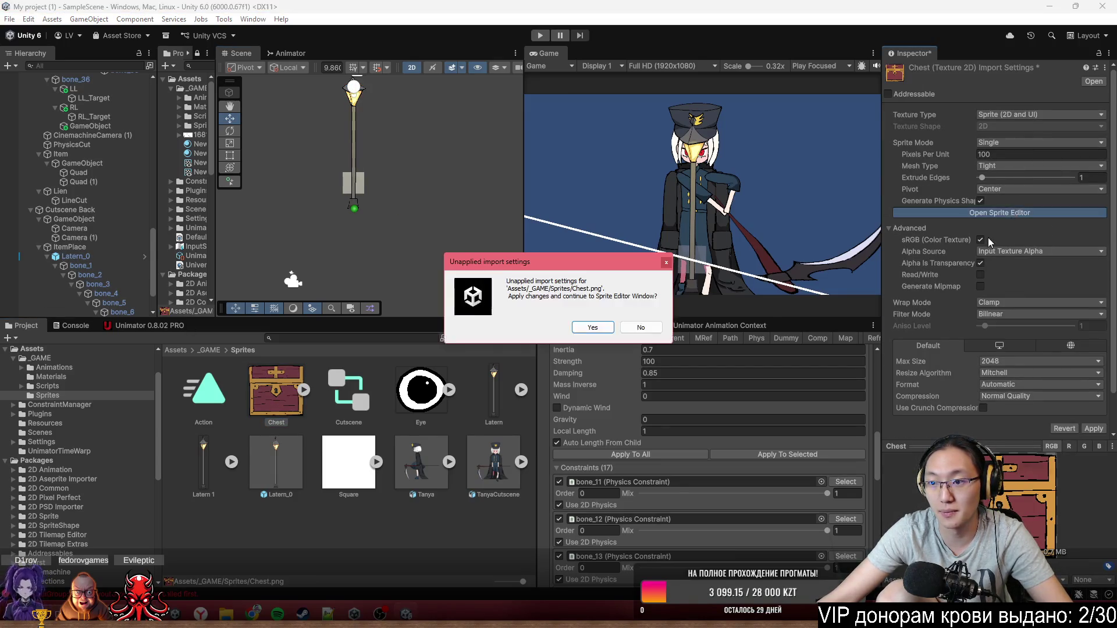
click(606, 326)
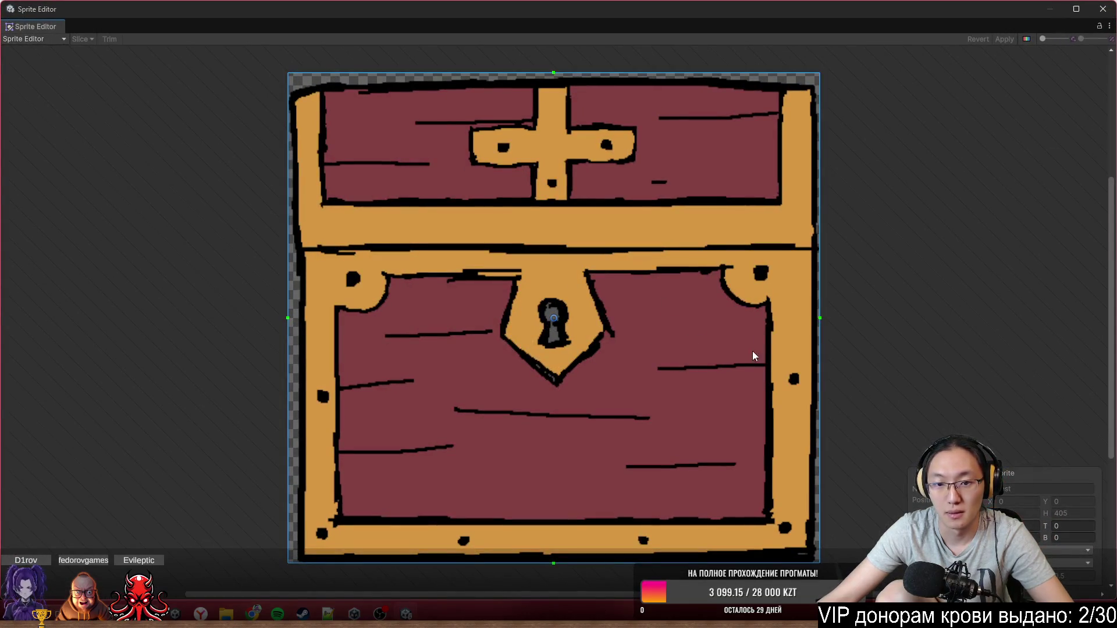
click(1065, 551)
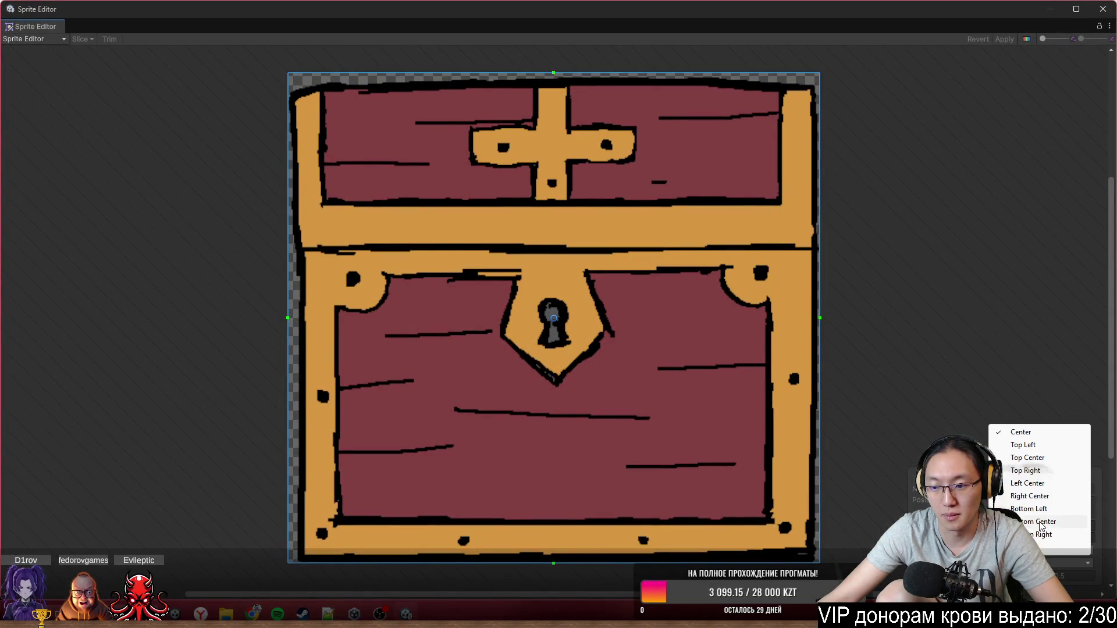
click(1071, 521)
click(1004, 40)
- Add the Chest sprite to the Hierarchy and set its position to 0, 0, 0
click(1103, 9)
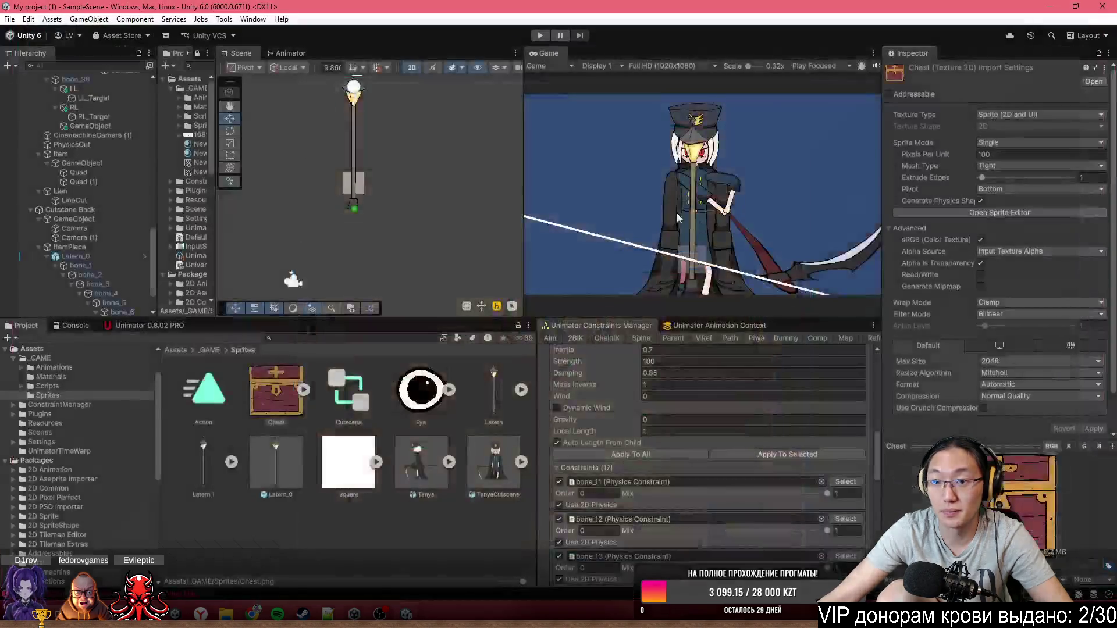
scroll(140, 295, down, 3)
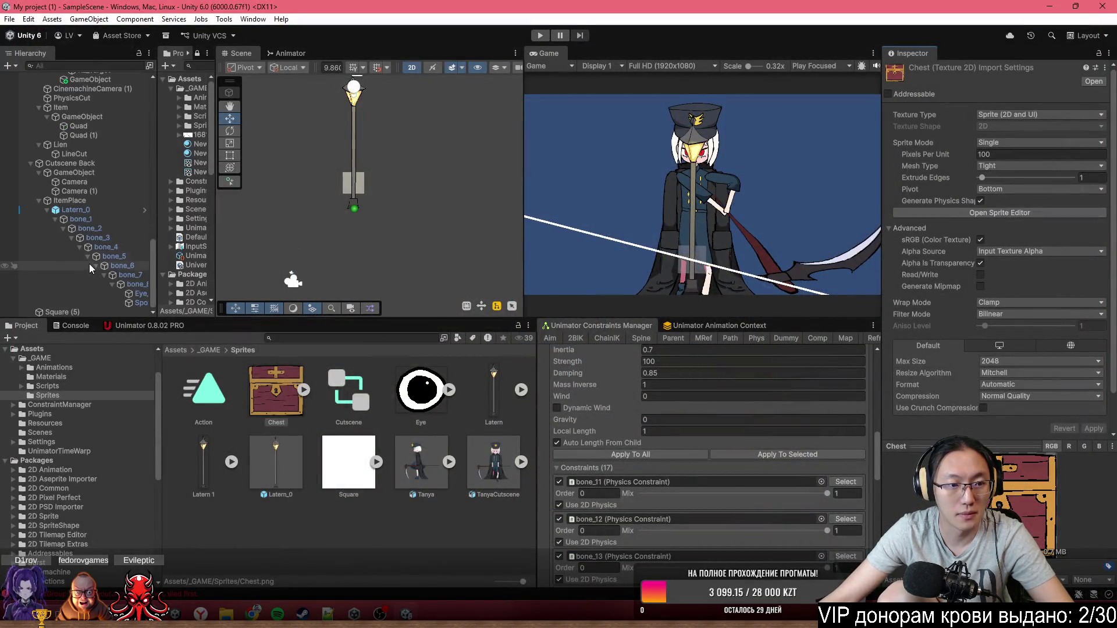
mouse_move(38, 211)
mouse_down()
mouse_move(71, 213)
mouse_move(78, 318)
mouse_up()
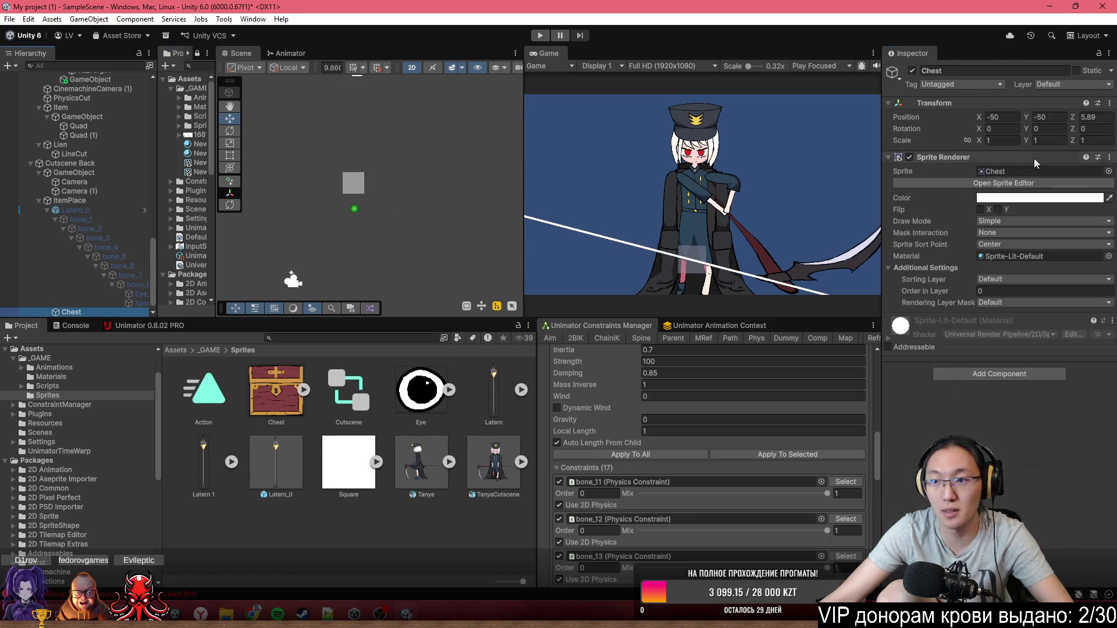
double_click(1001, 117)
text(0)
key(Tab)
text(0)
click(1106, 117)
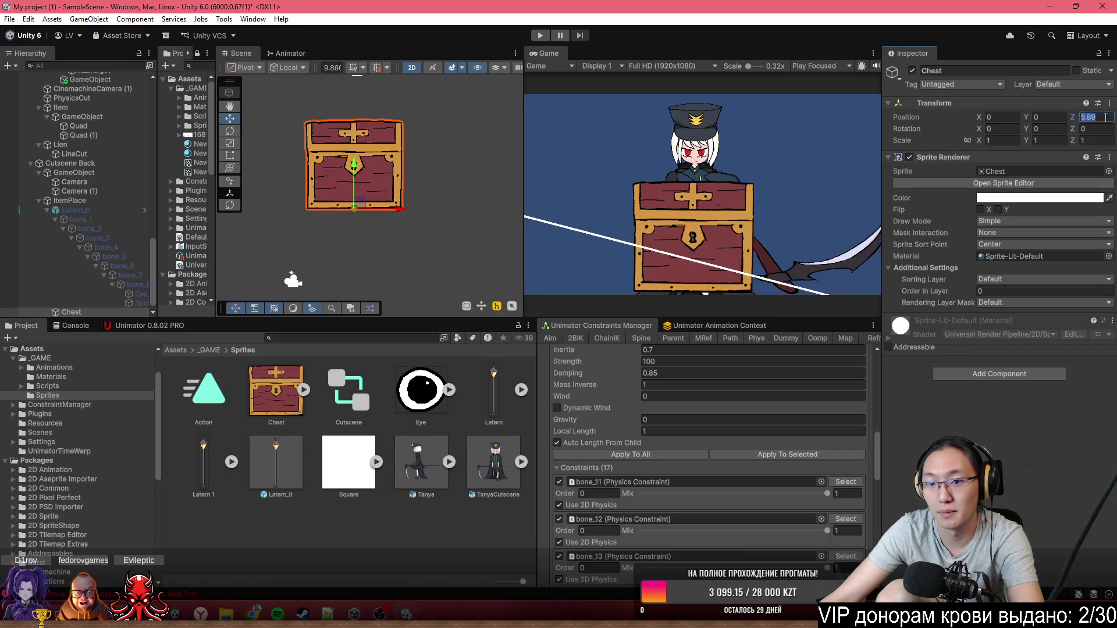
text(0)
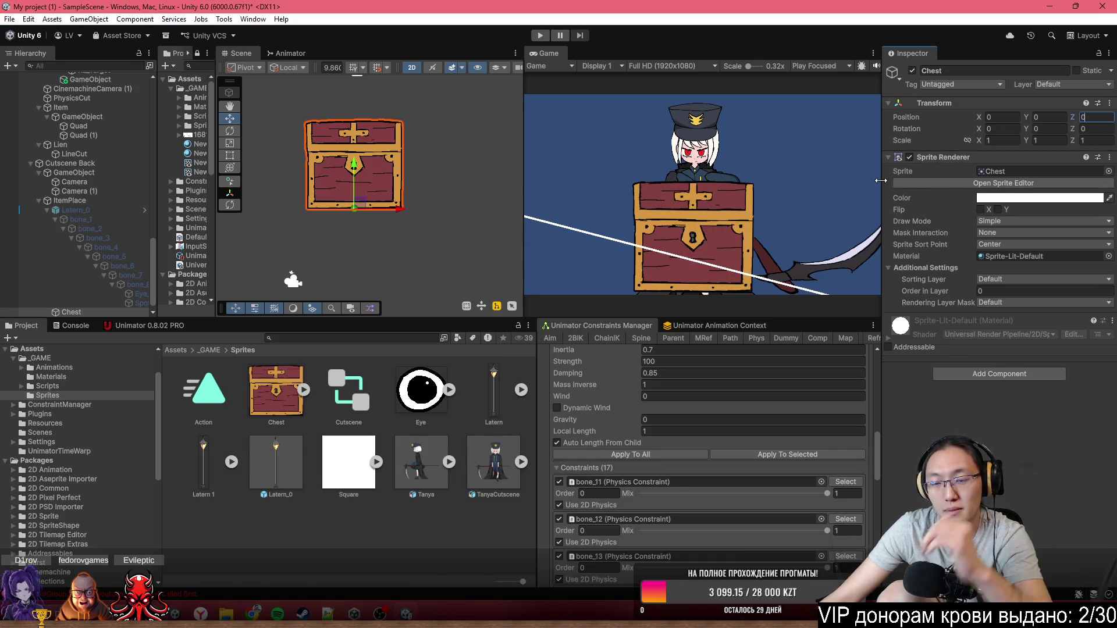
- Set Chest.png's Pixels Per Unit to 300 and apply it to shrink the chest
click(273, 401)
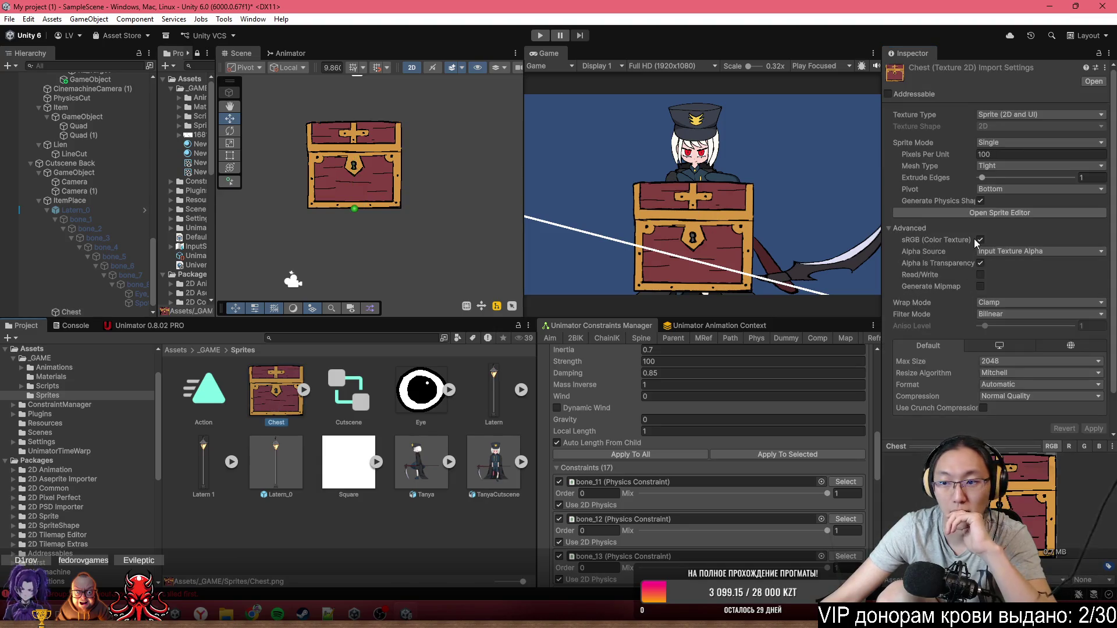
click(1010, 154)
text(30)
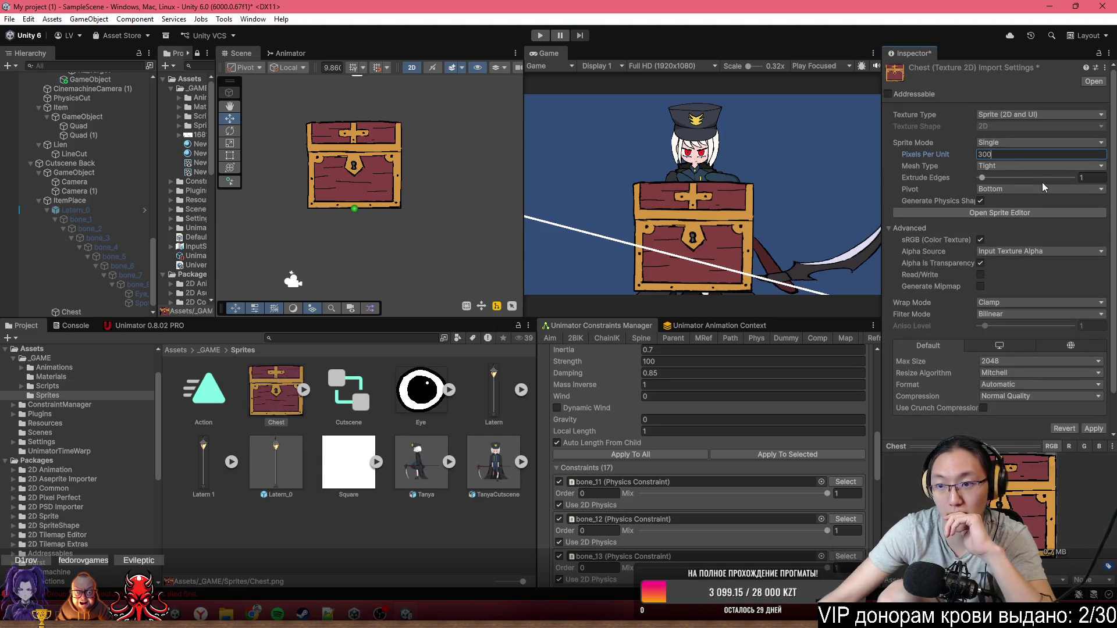
click(1093, 430)
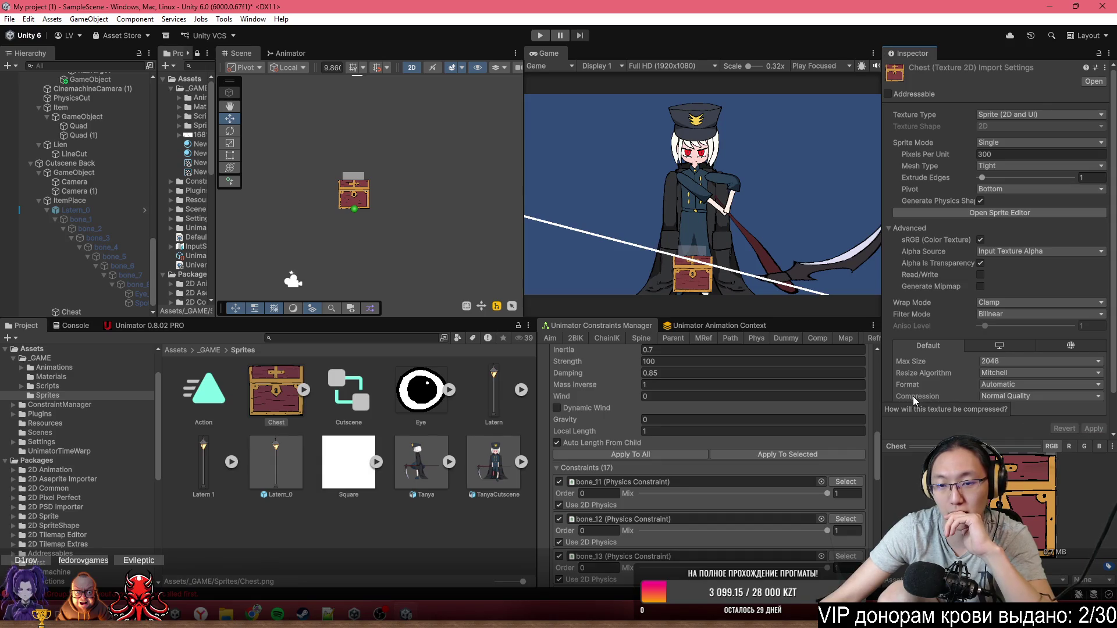
double_click(68, 198)
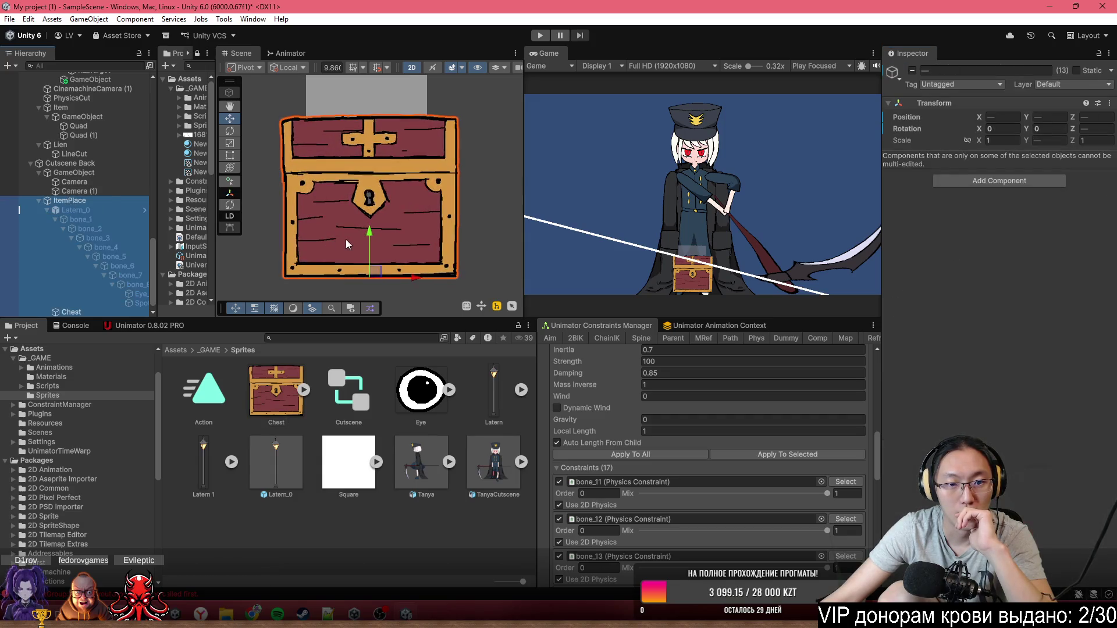
- Scale ItemPlace to 2 and drag it down slightly to Y -0.105
mouse_move(365, 236)
mouse_down()
mouse_move(407, 159)
mouse_move(437, 239)
mouse_up()
click(77, 203)
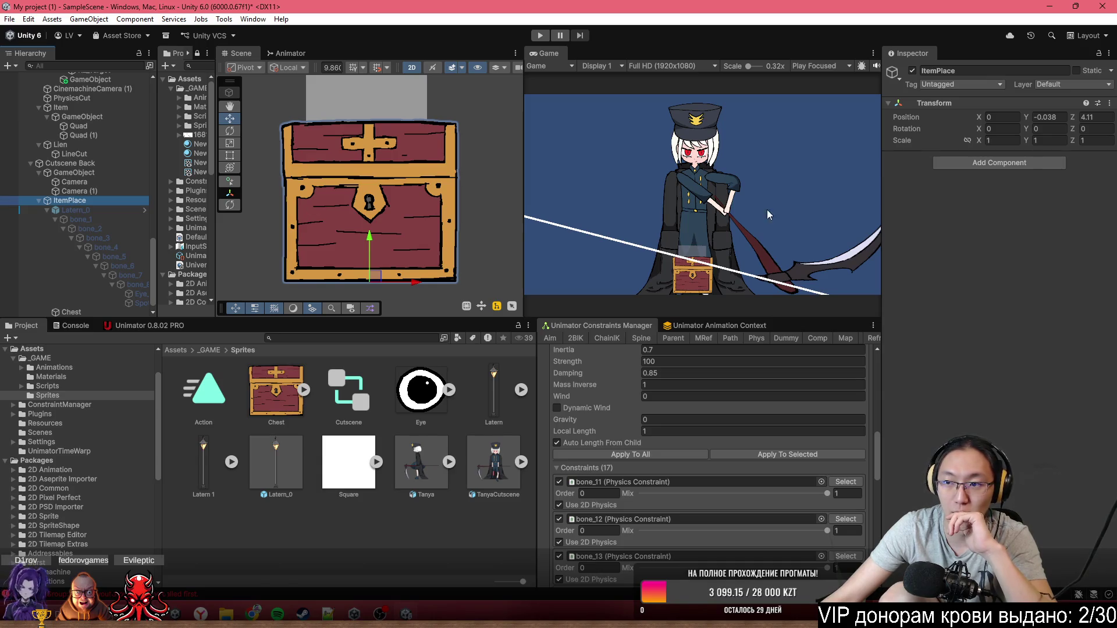
click(992, 140)
text(1.45)
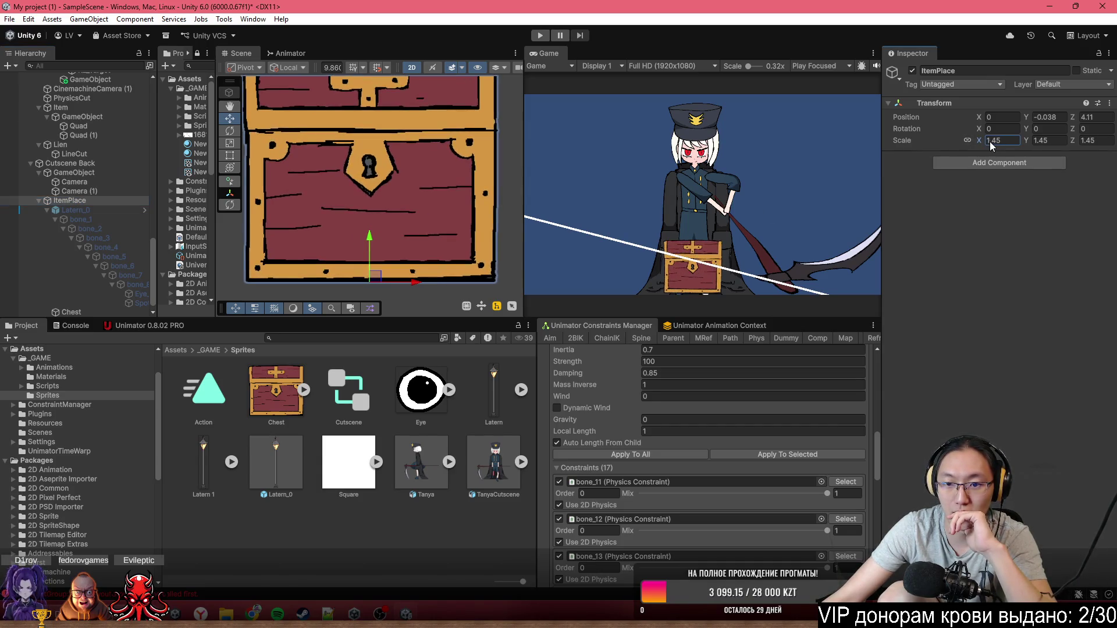
double_click(992, 140)
text(2)
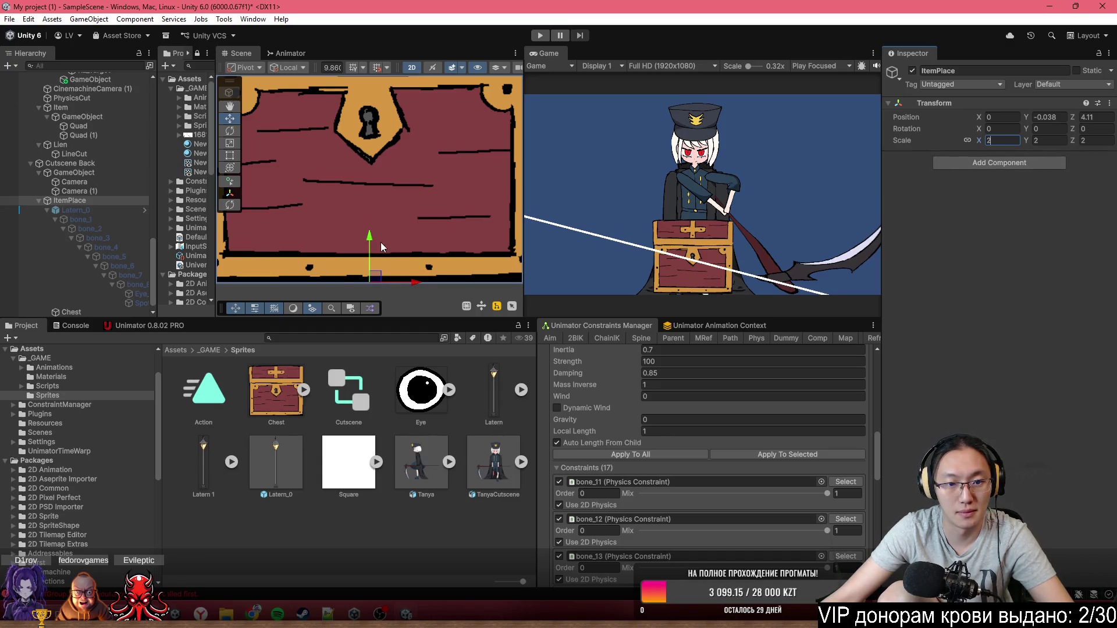
drag(370, 238, 382, 247)
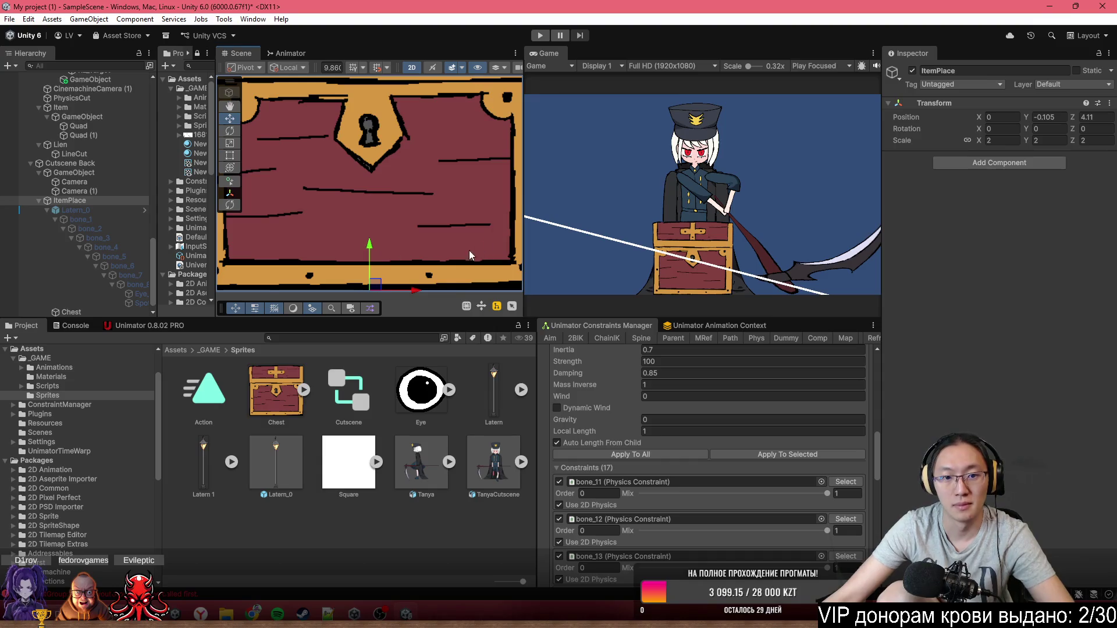
- Bring up the Unimator animation timeline
scroll(437, 273, down, 10)
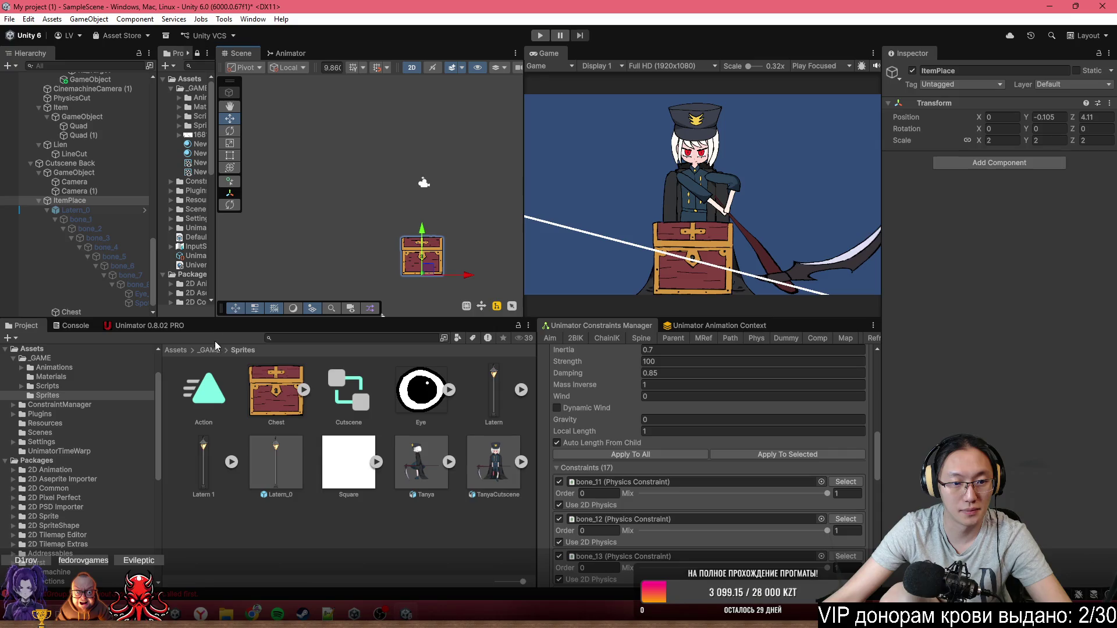
click(131, 325)
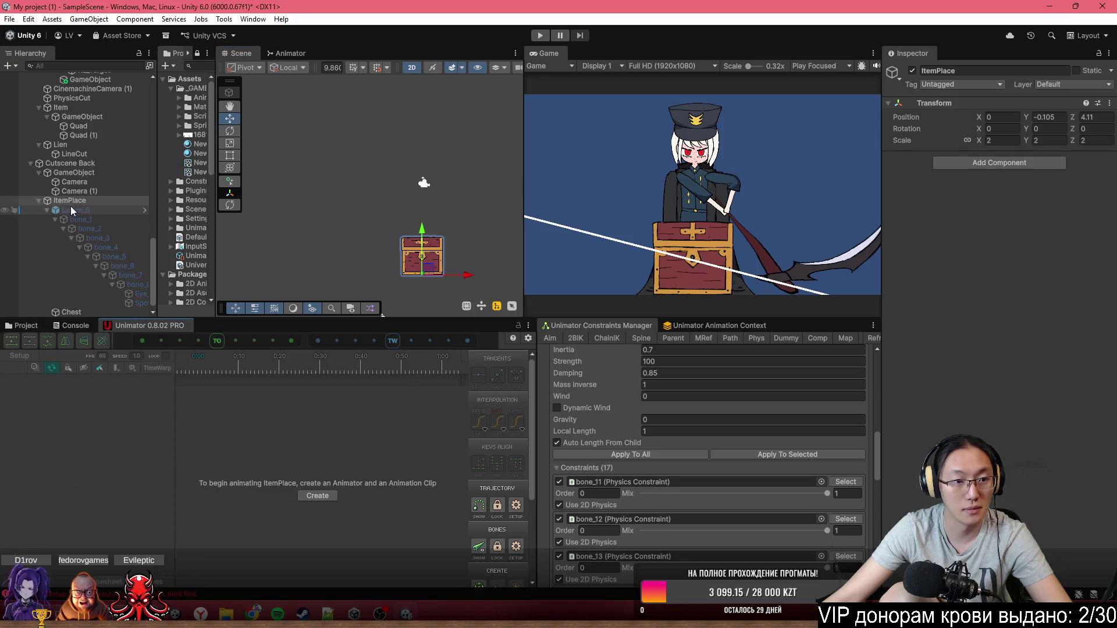
scroll(69, 192, up, 10)
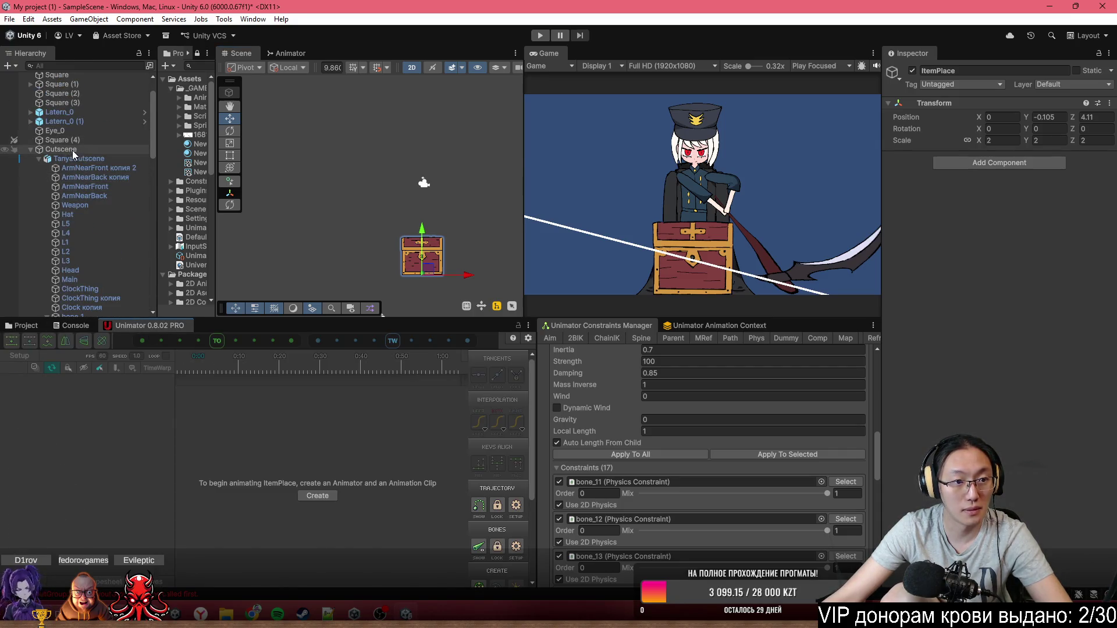
- Select Cutscene to show its animation tracks in Unimator
click(73, 152)
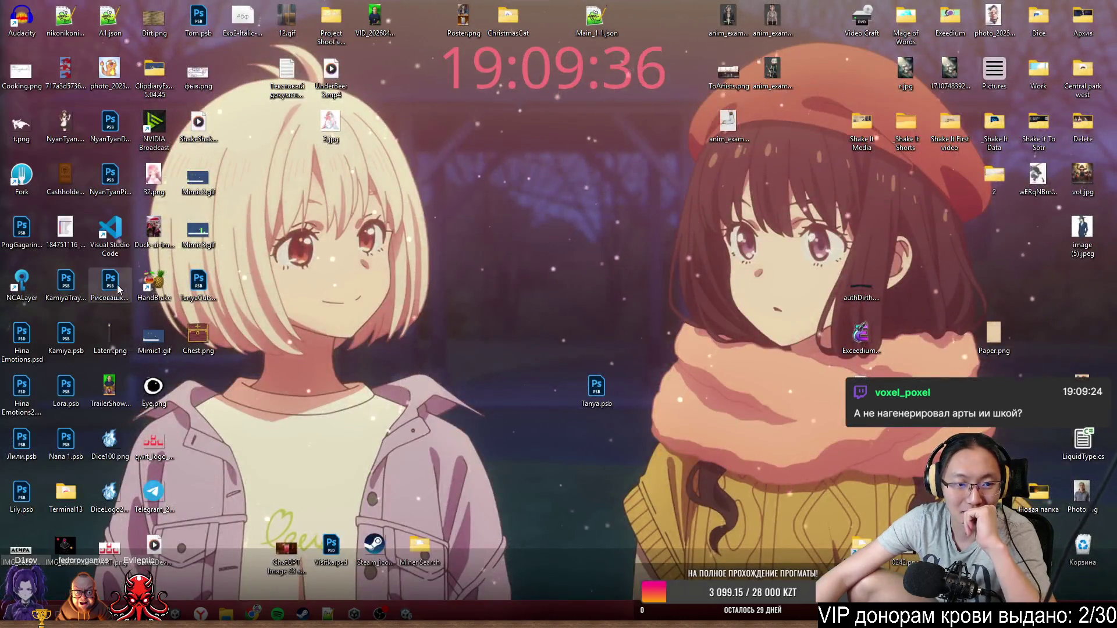
- Review the Рисовашки.psb sketches in Photoshop, then close it and return to Unity
double_click(120, 288)
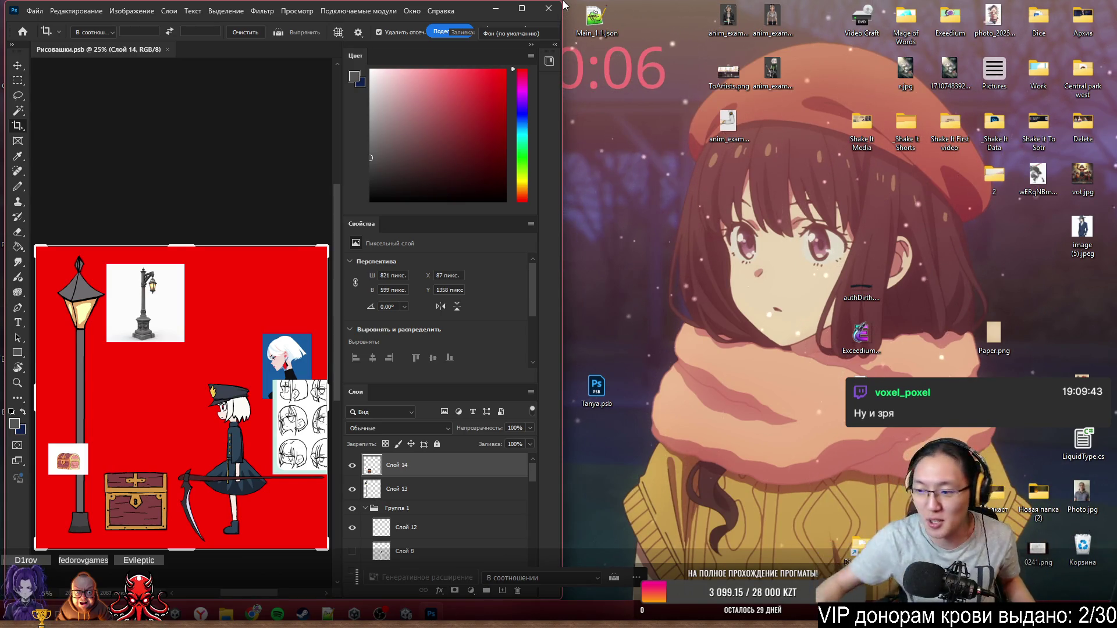
click(548, 8)
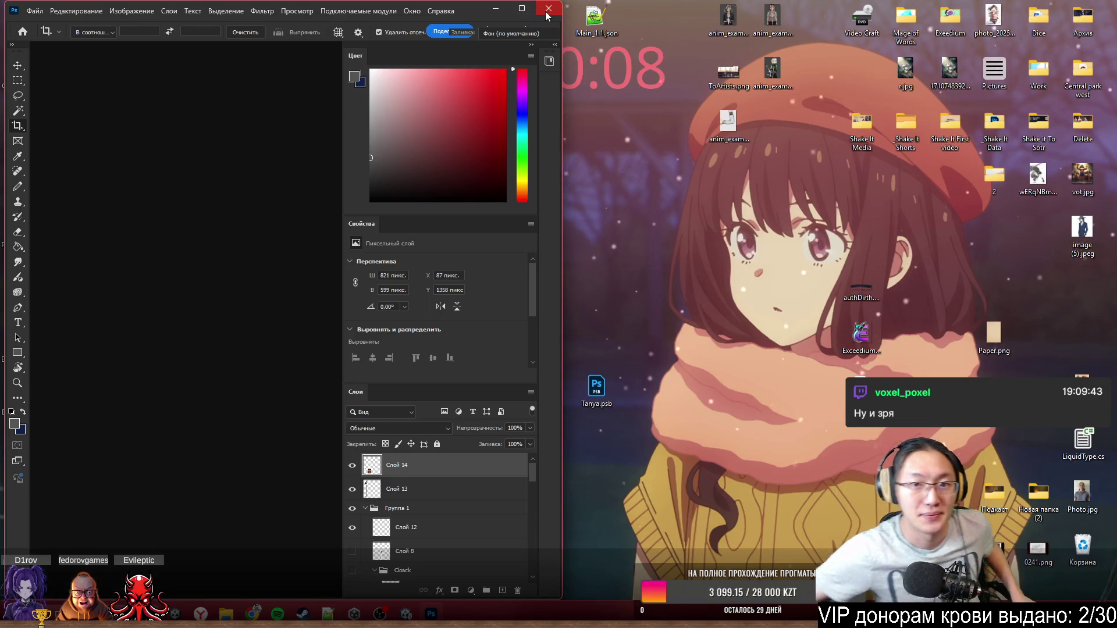
key(alt+Tab)
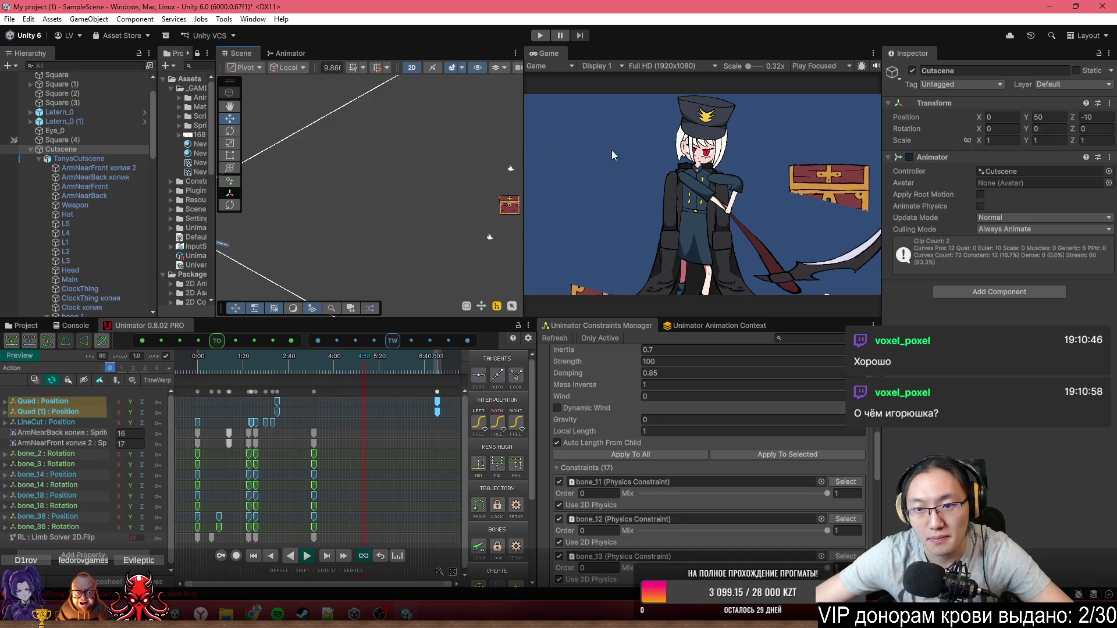
- Stop the Cutscene preview playback, switch Unimator out of Preview mode, and minimize Unity
mouse_move(515, 220)
mouse_down()
mouse_move(344, 246)
mouse_move(444, 180)
mouse_move(429, 113)
mouse_up()
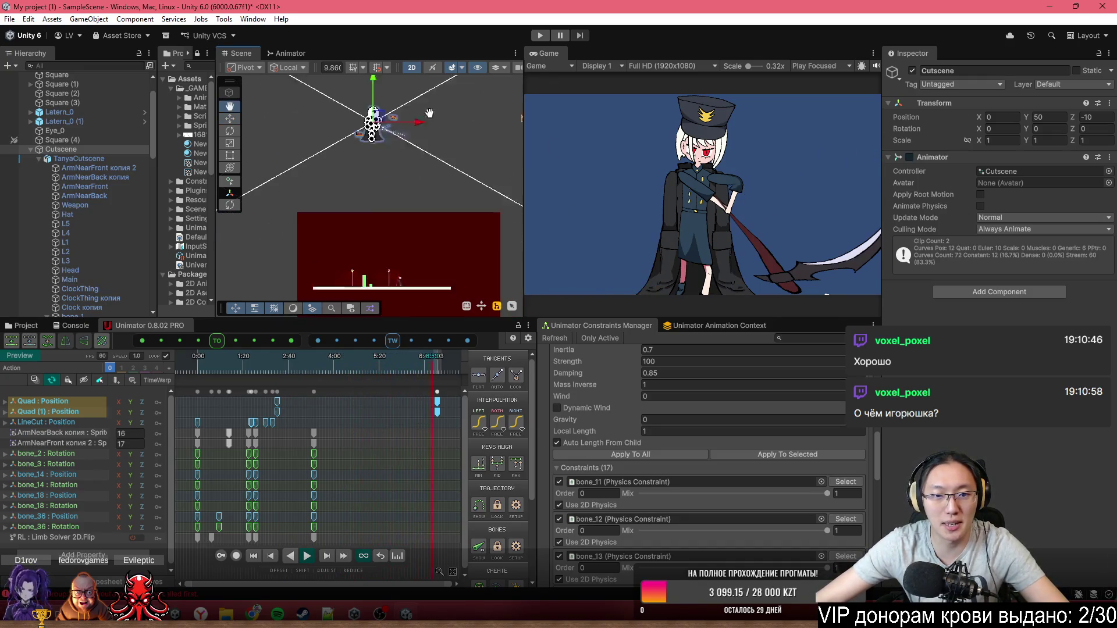
scroll(410, 124, up, 10)
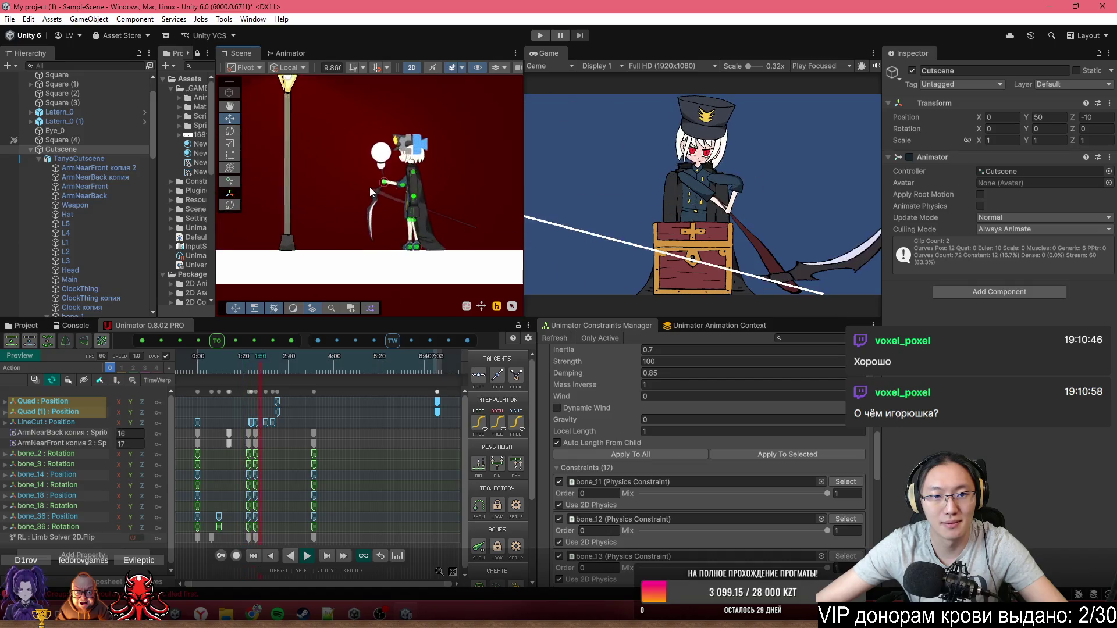
scroll(369, 187, up, 2)
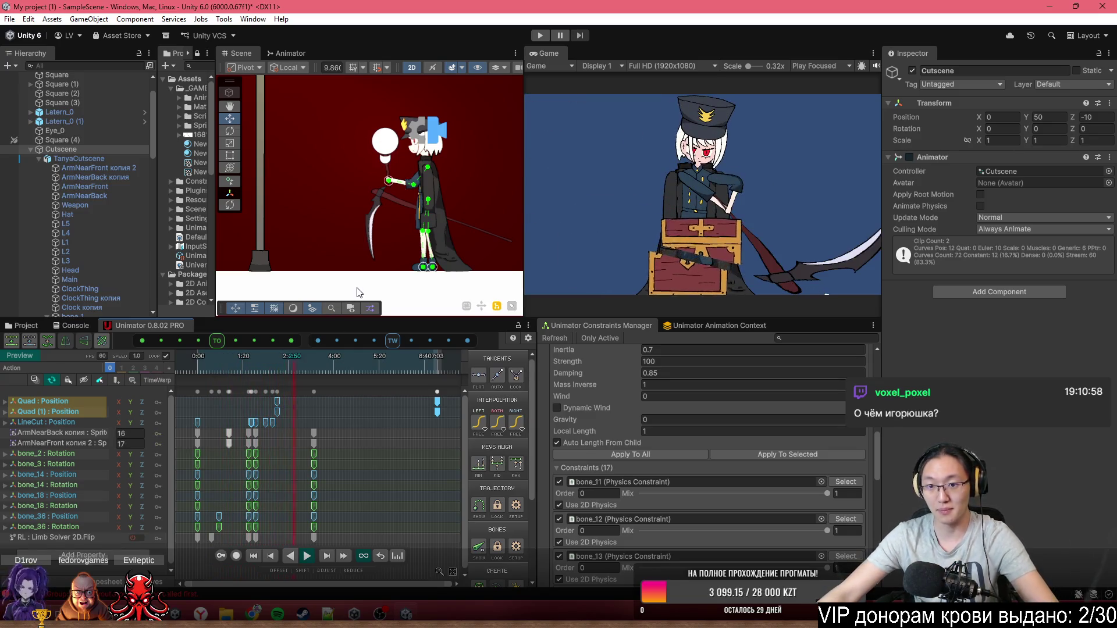
key(space)
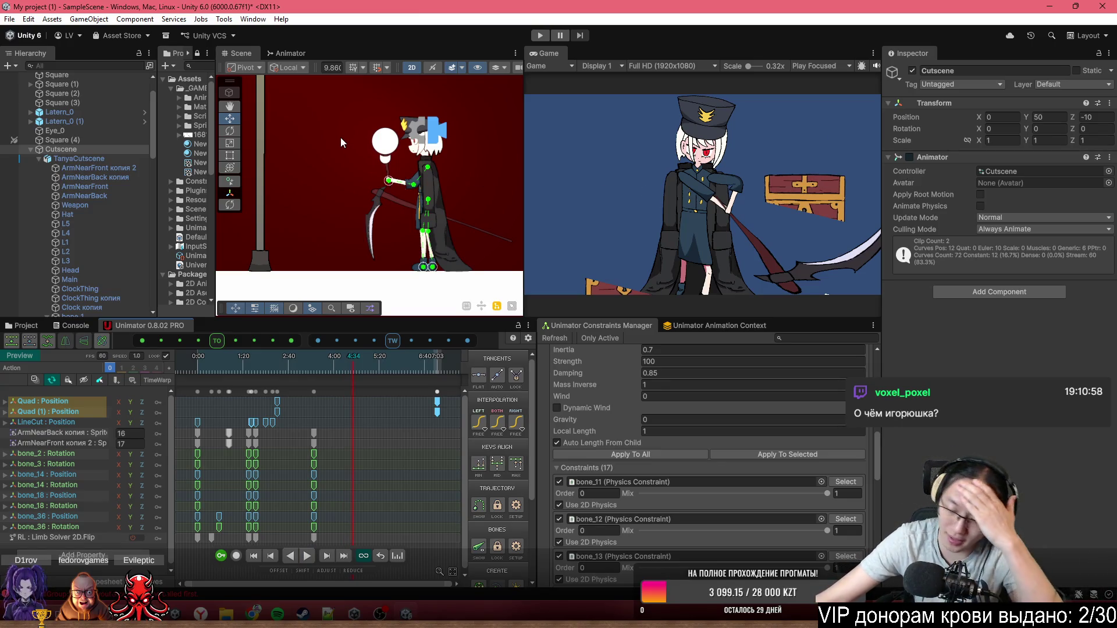
scroll(435, 238, down, 5)
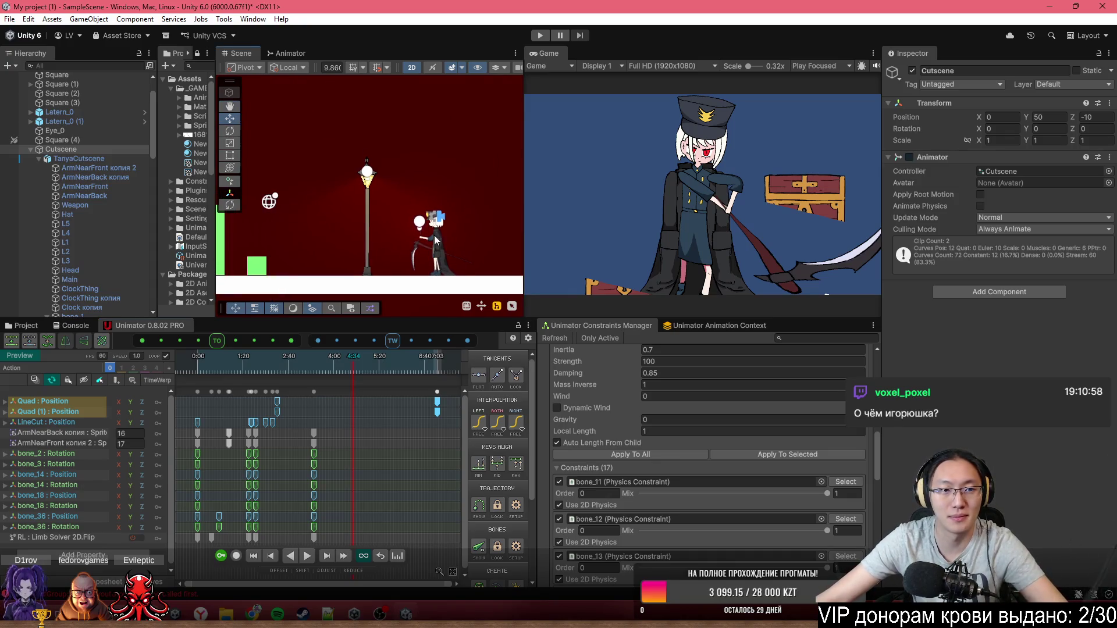
click(13, 354)
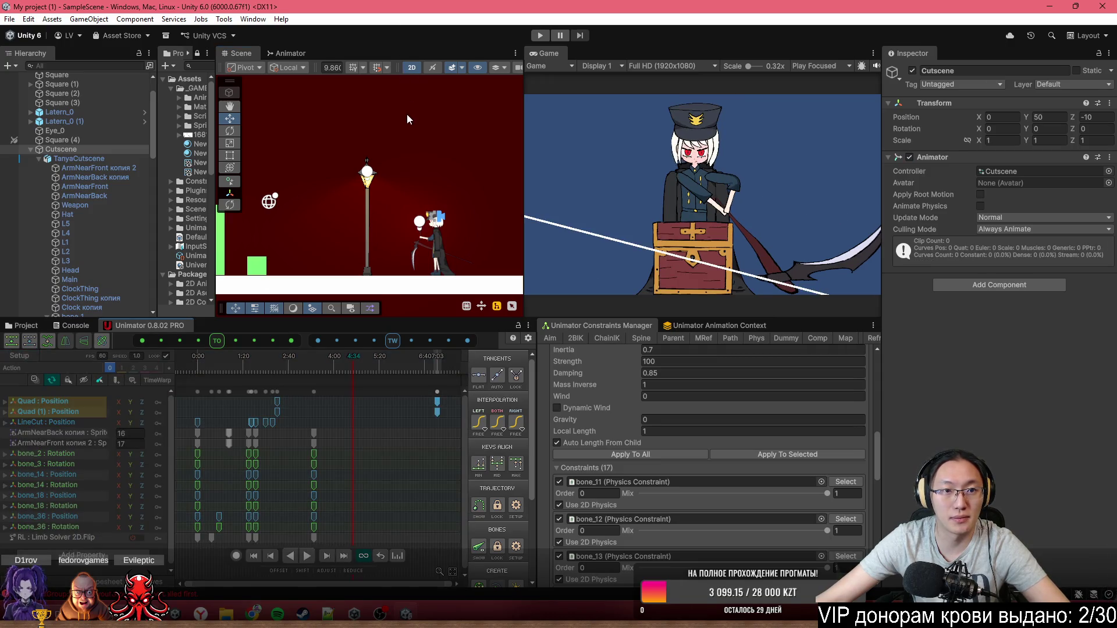
scroll(384, 185, down, 8)
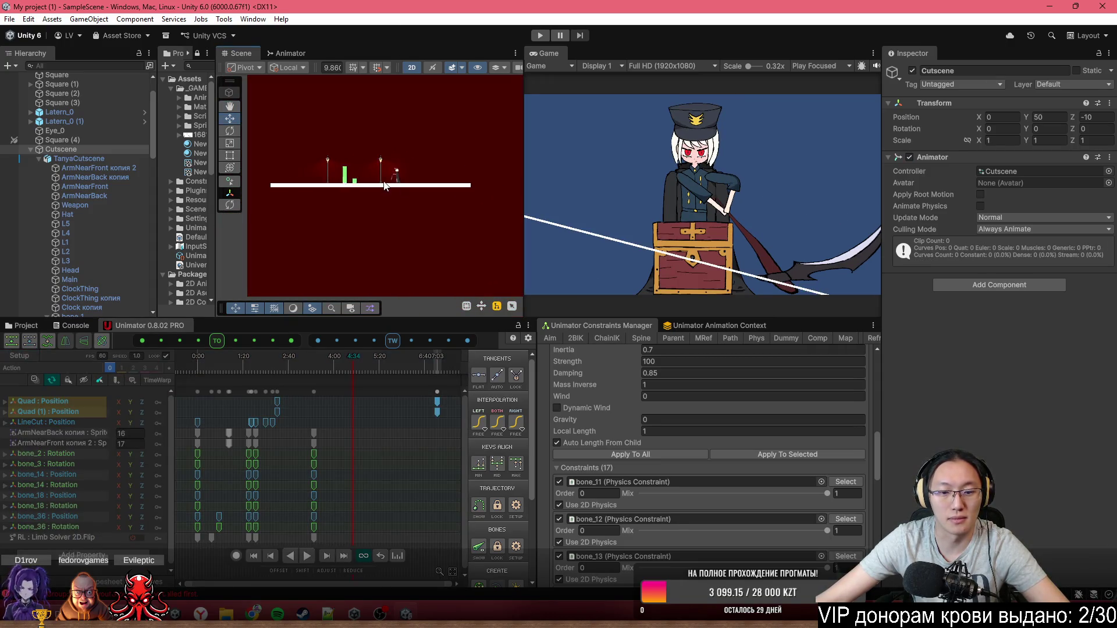
drag(384, 185, 383, 195)
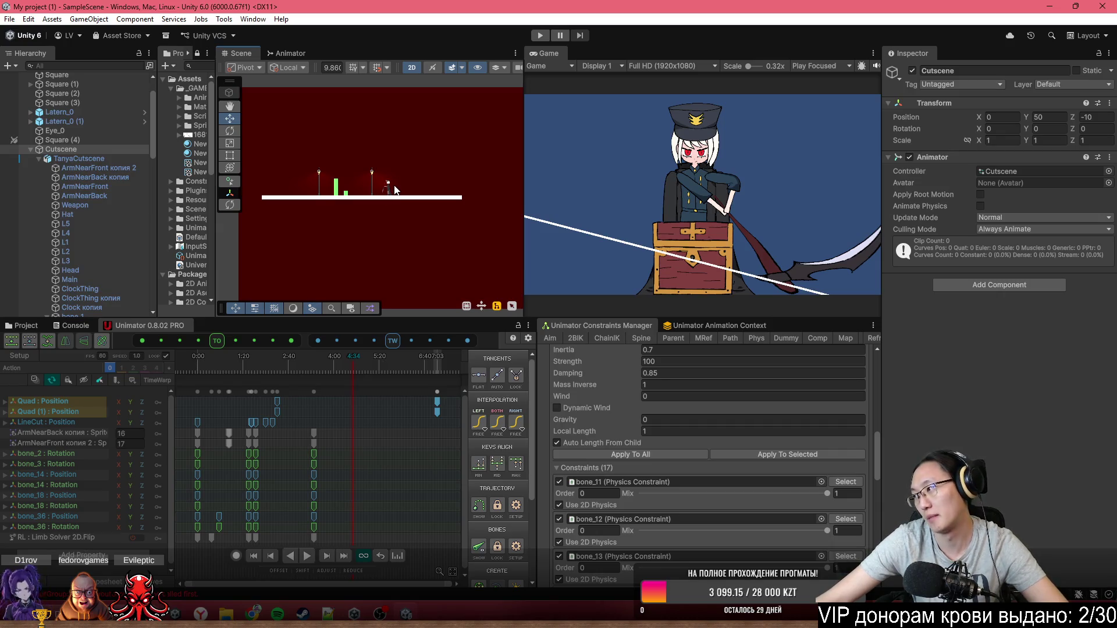
click(1046, 8)
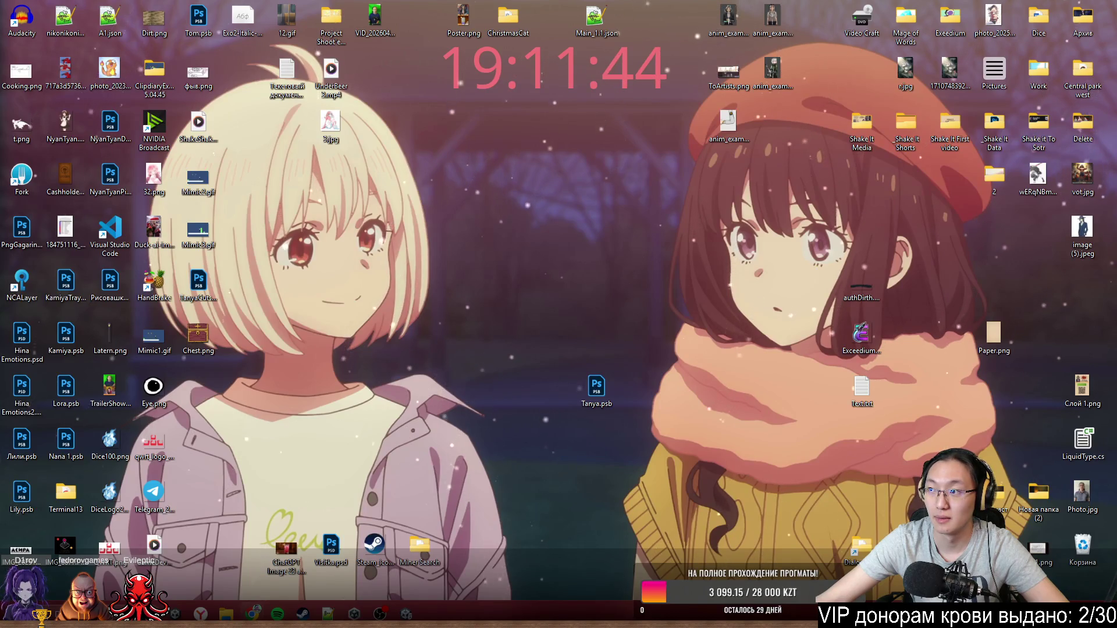
- Open Trello in Chrome and go to the boards overview
click(252, 614)
text(trello)
key(Return)
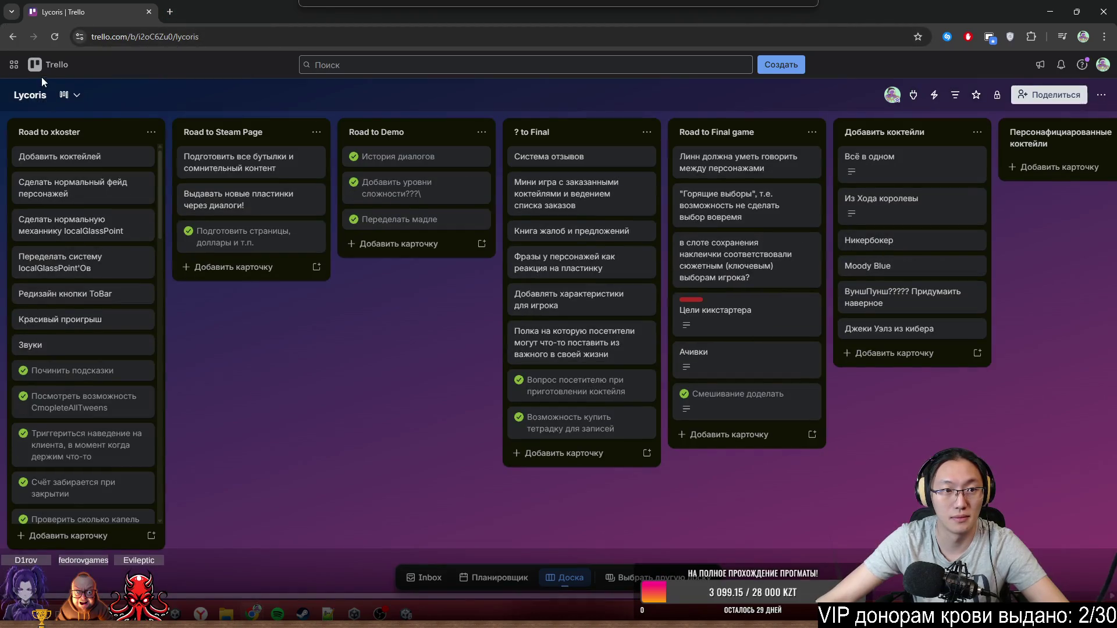
click(42, 65)
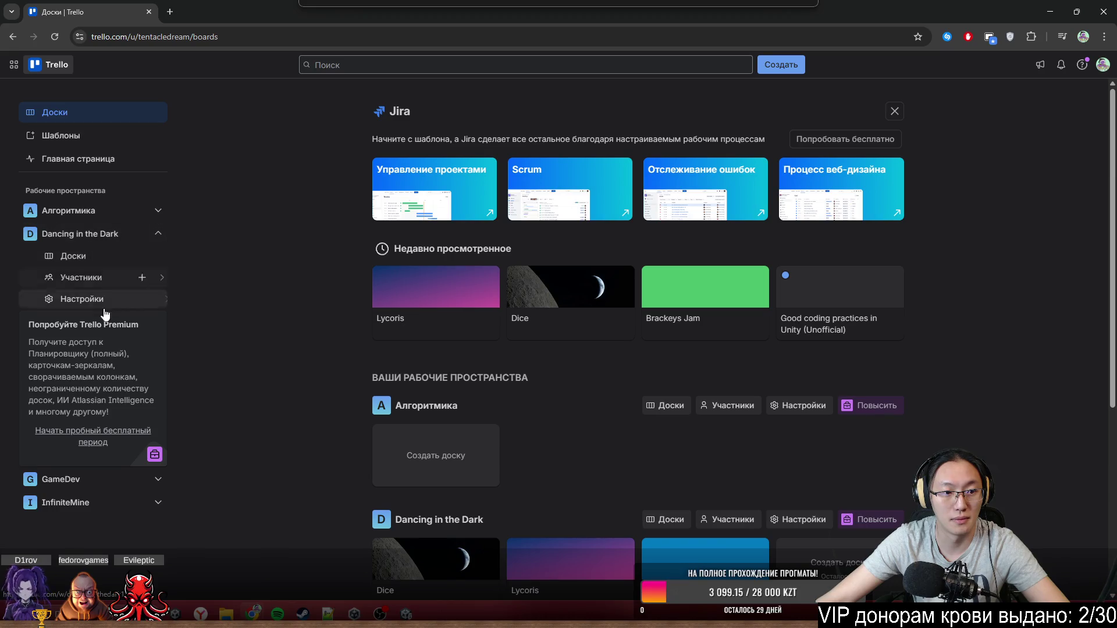
- Create a board titled 'Find MIMIC' in the Dancing in the Dark workspace
click(123, 259)
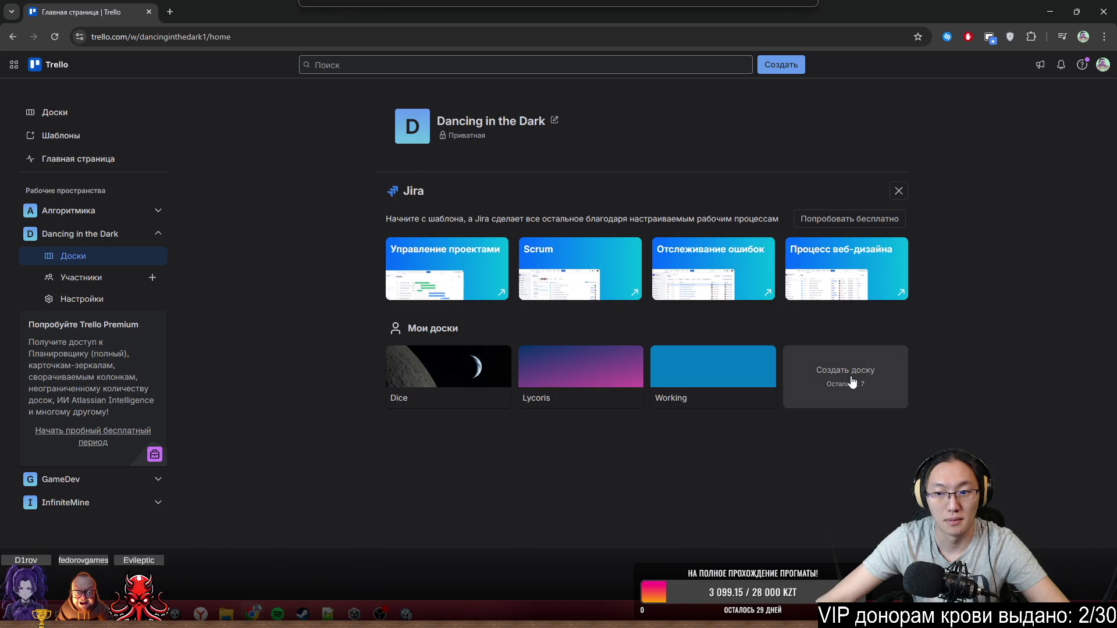
click(846, 379)
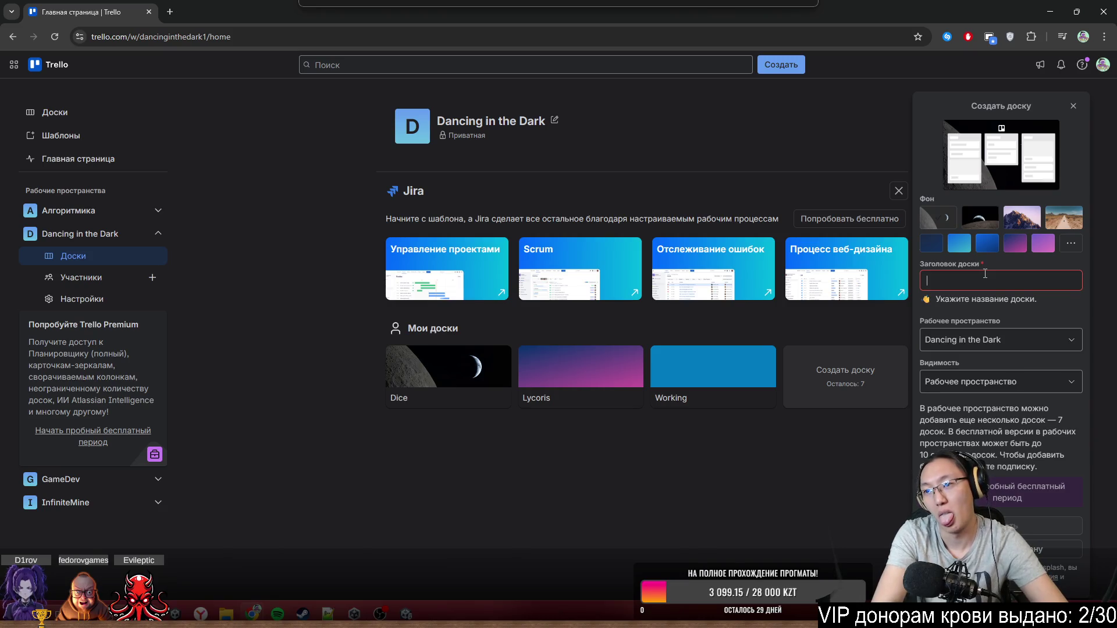
text(F)
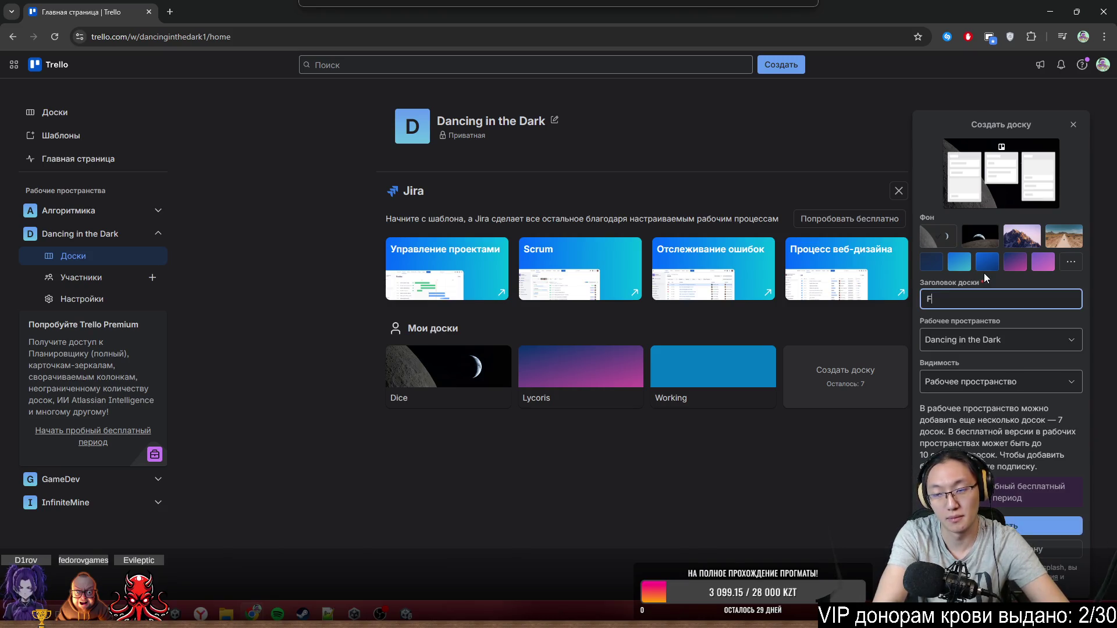
text(ind the M)
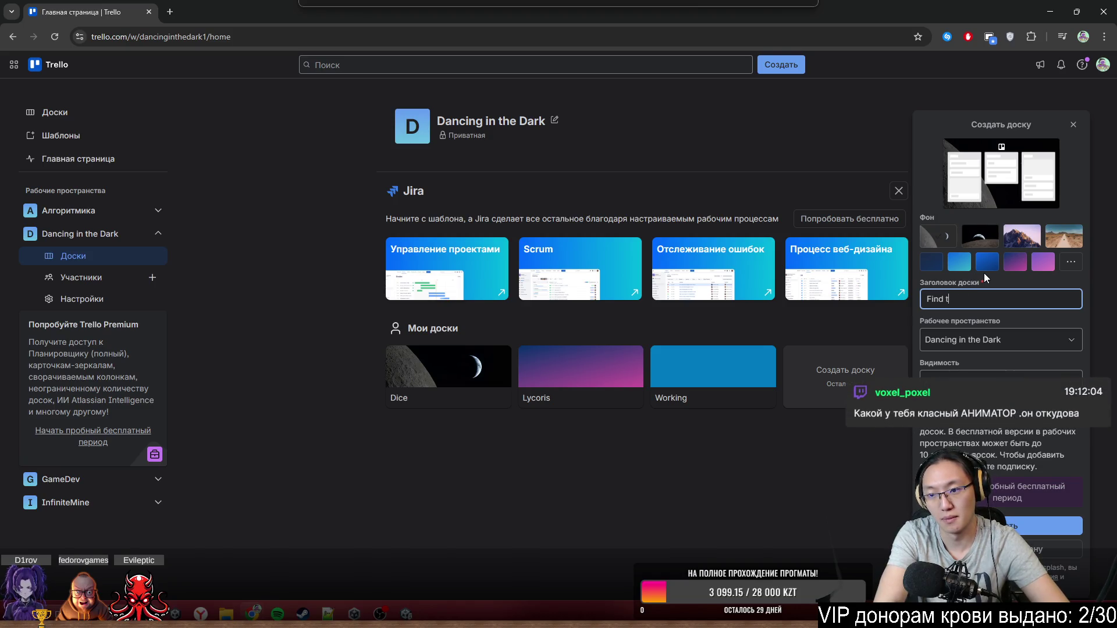
key(Return)
text(Type)
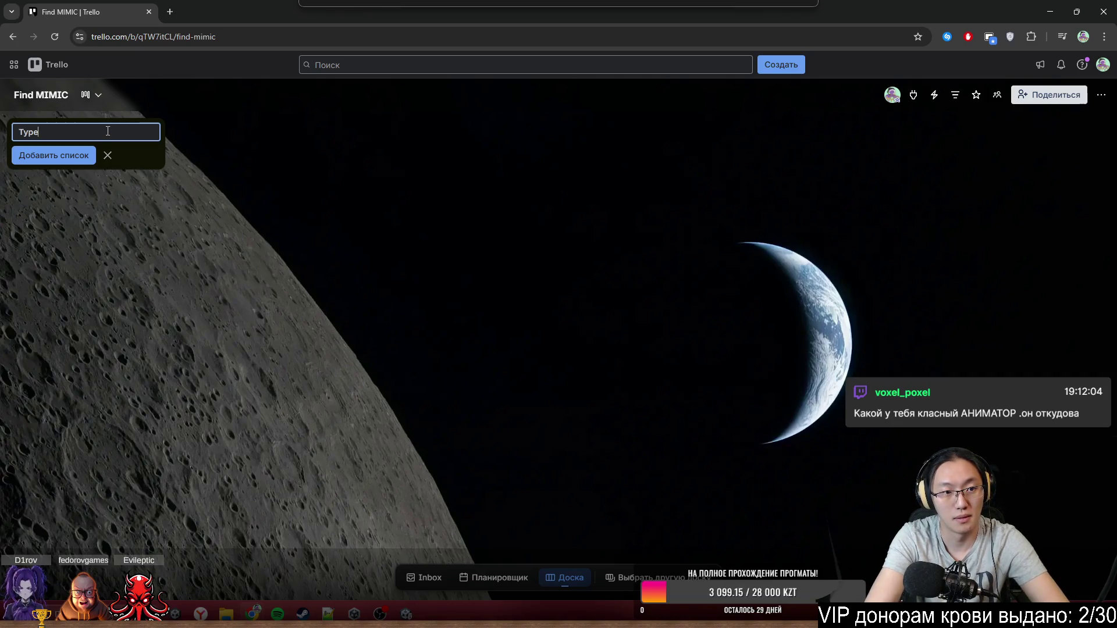
- Create the Types list on Find MIMIC, discard a false-start card title, and return to Unity
text(s)
key(Return)
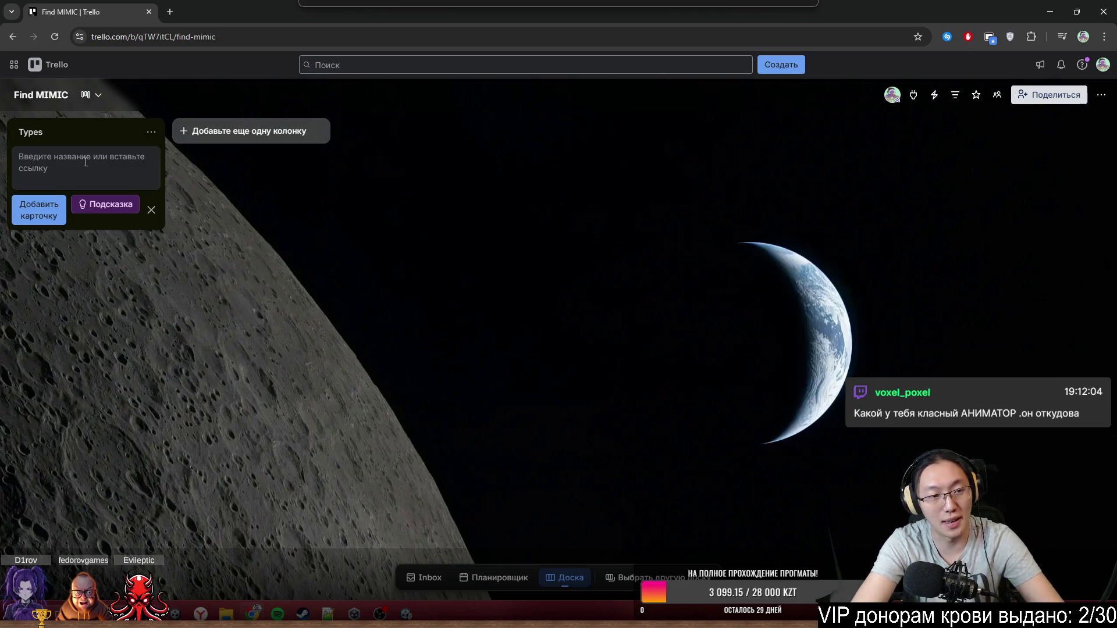
text(Да)
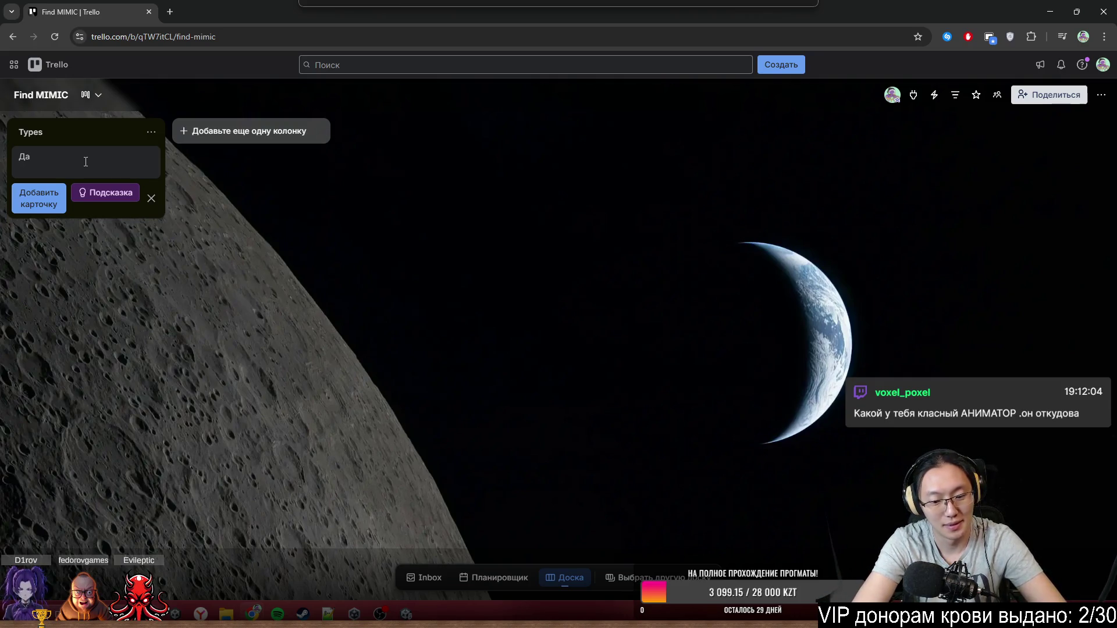
key(BackSpace)
text(ы)
key(BackSpace)
key(BackSpace)
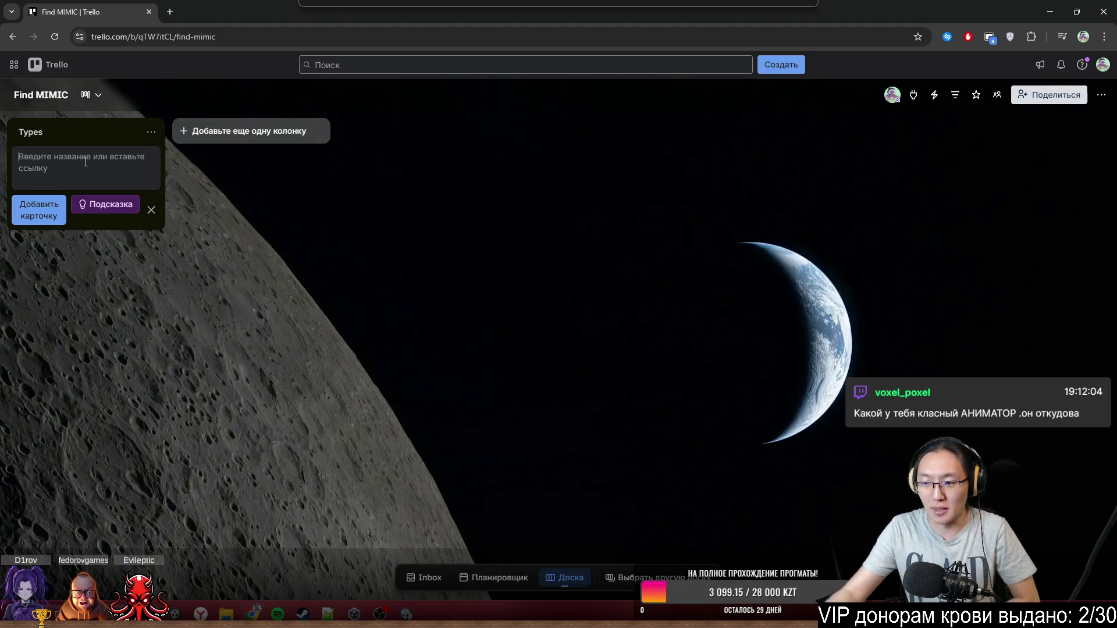
click(86, 162)
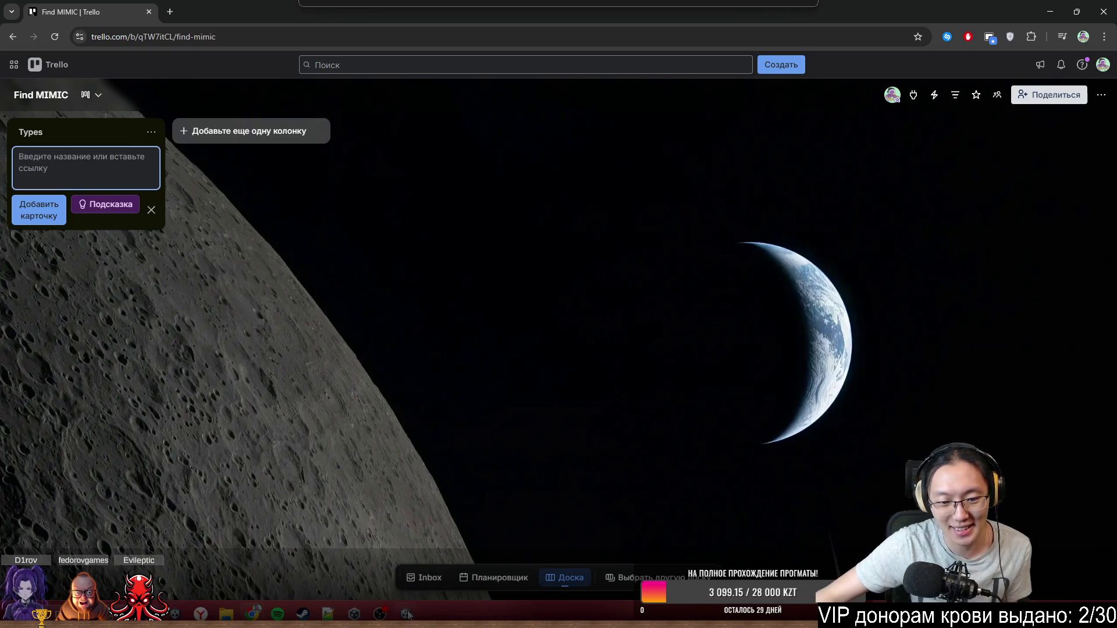
click(355, 614)
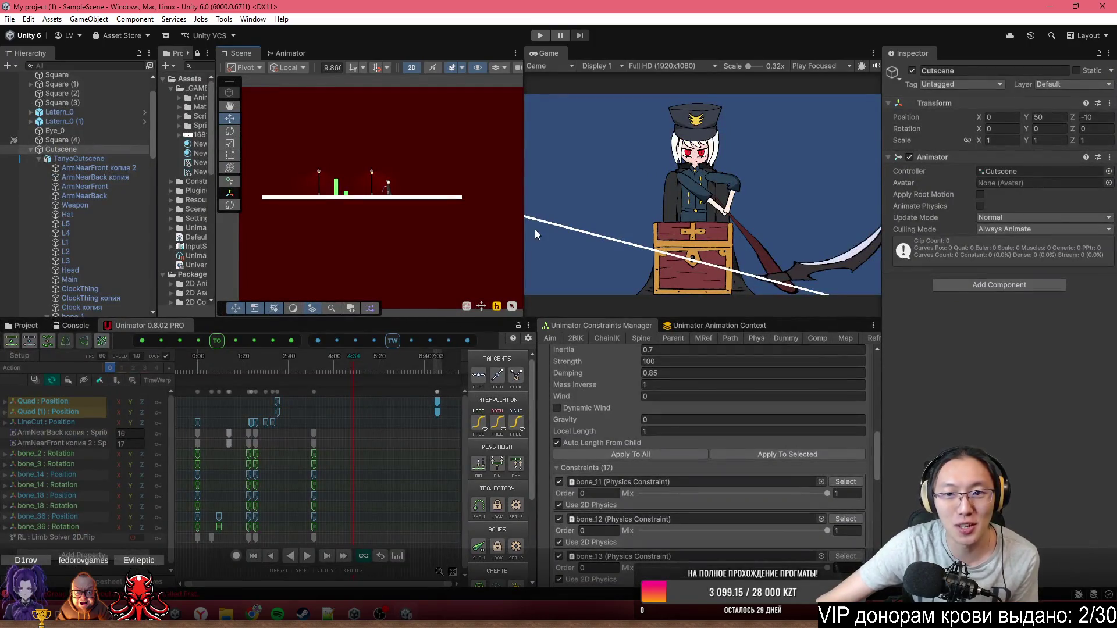
- Collapse TanyaCutscene, drag CinemachineCamera (1) above it, then maximize the Game view and play
scroll(441, 242, down, 3)
scroll(417, 143, down, 3)
scroll(417, 143, up, 8)
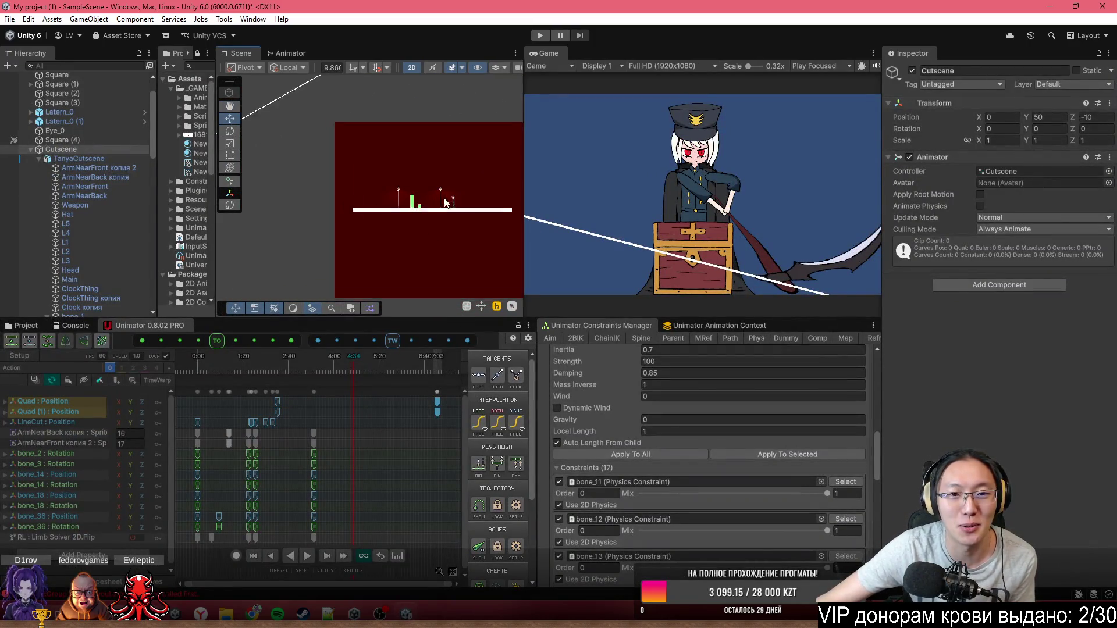
scroll(96, 139, up, 2)
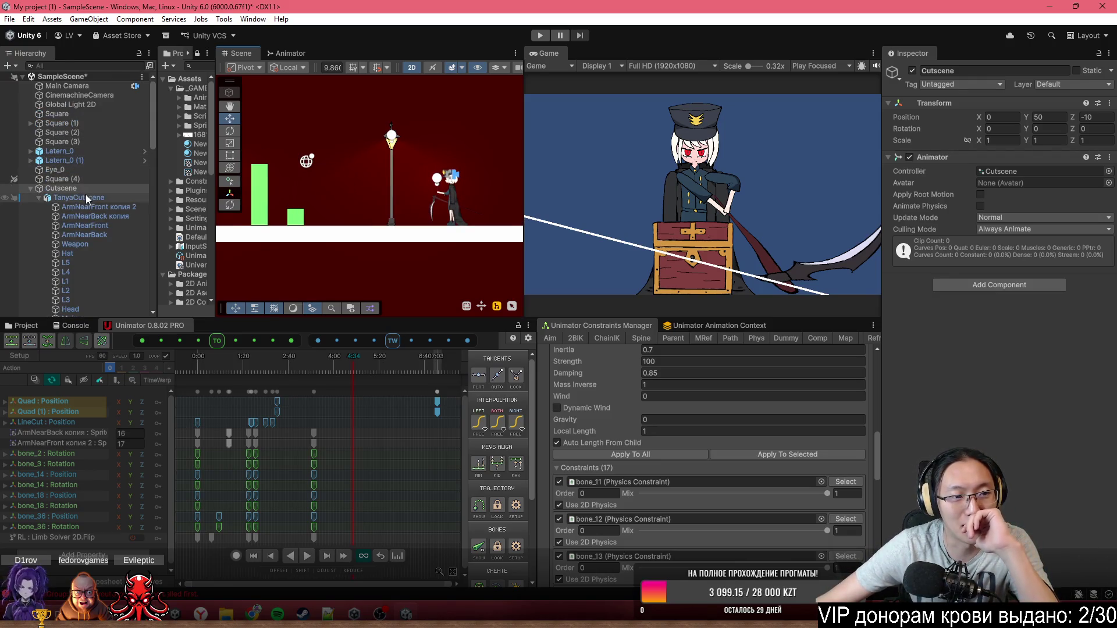
scroll(86, 194, down, 2)
scroll(78, 178, down, 2)
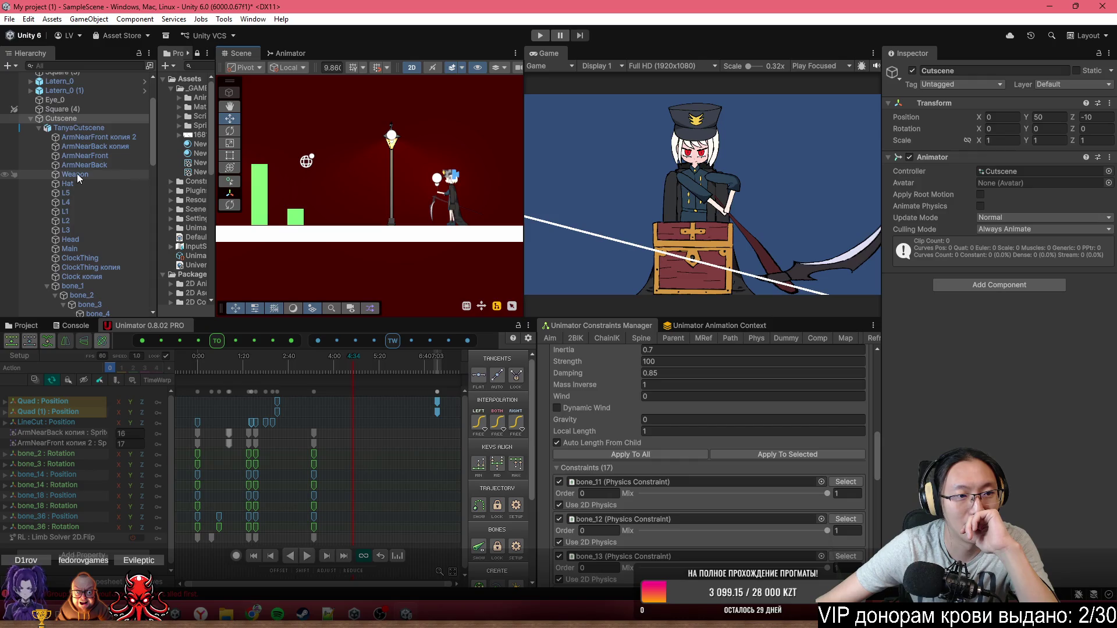
click(39, 127)
click(56, 135)
drag(56, 131, 57, 124)
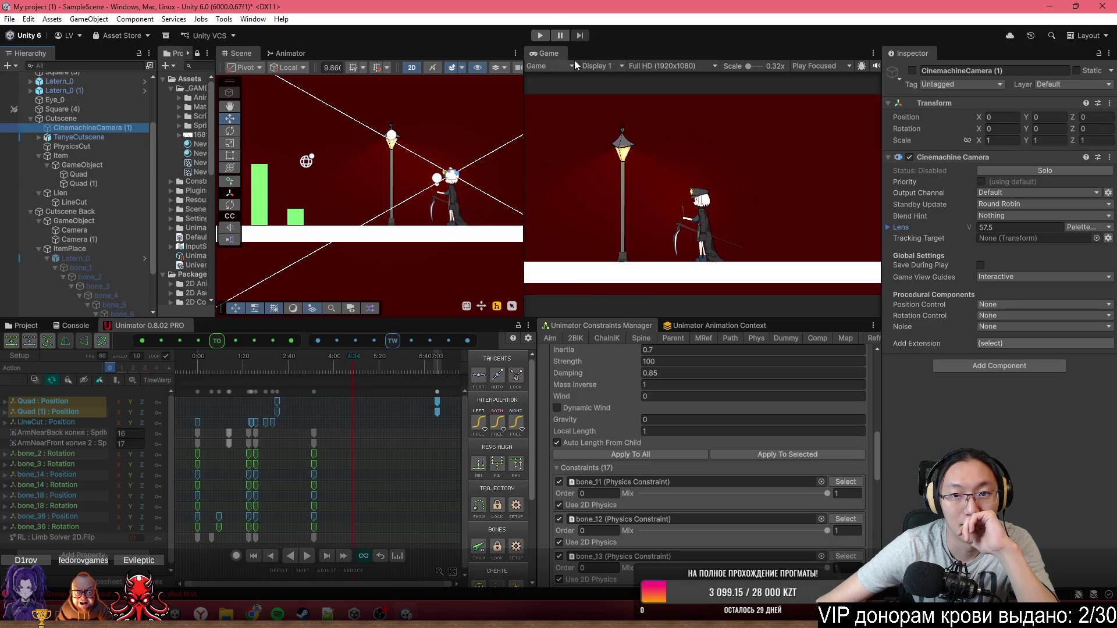
double_click(547, 52)
click(540, 36)
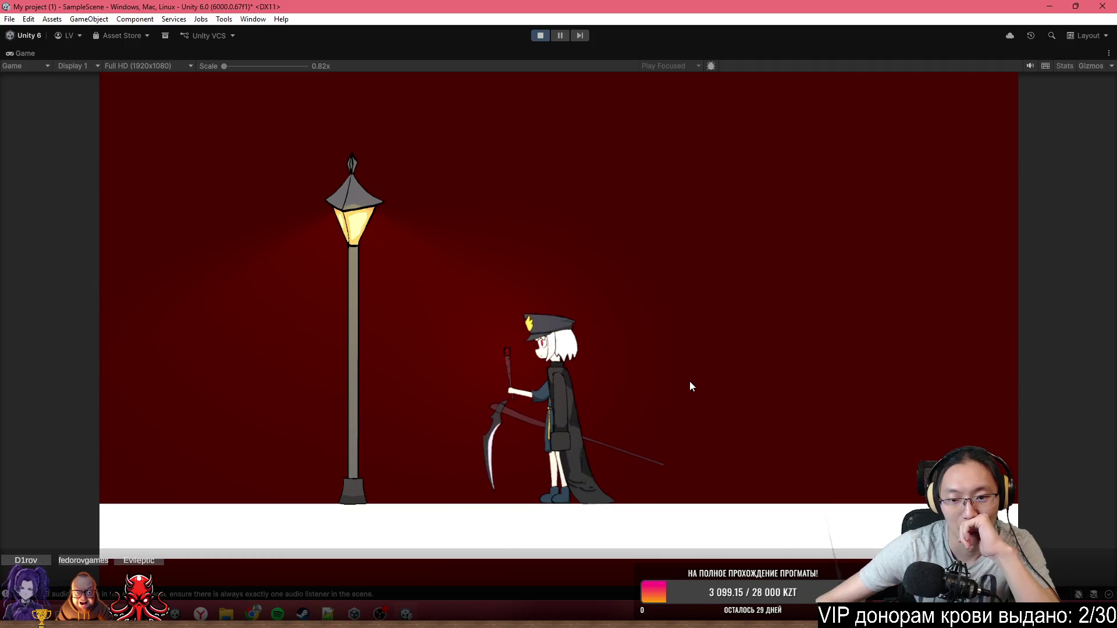
- Playtest the character running left and right and jumping past the lamp posts
key(a)
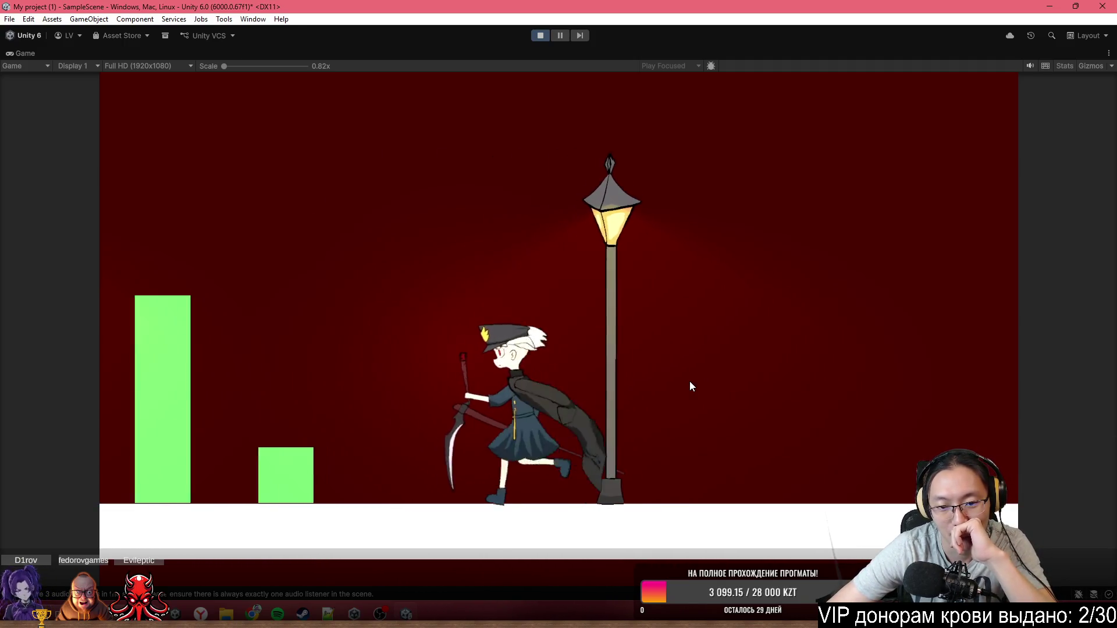
key(d)
key(d)
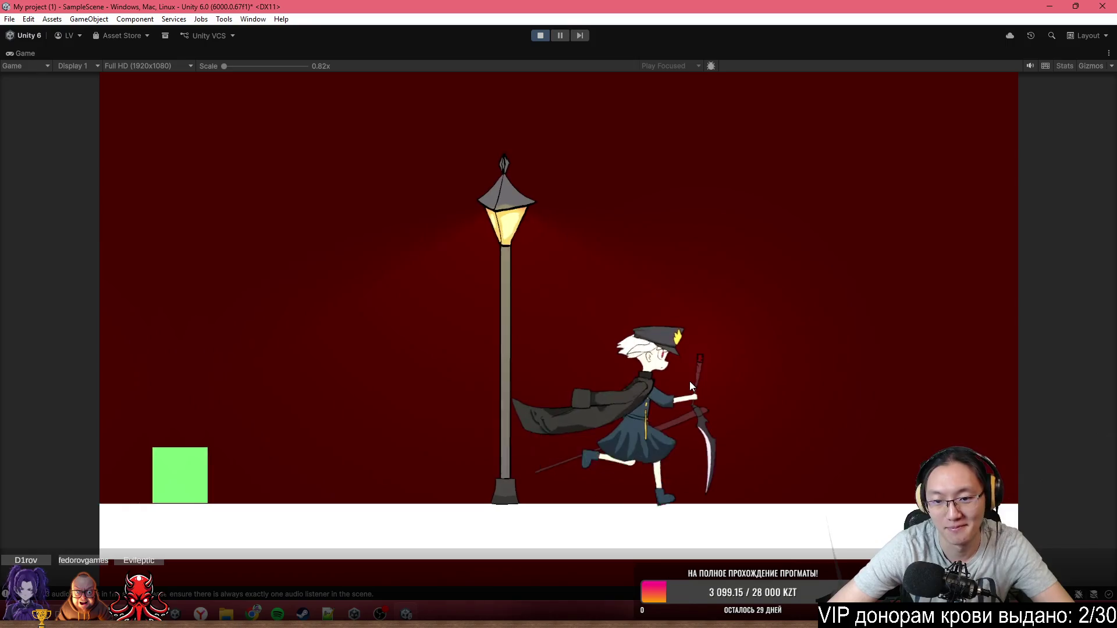
key(a)
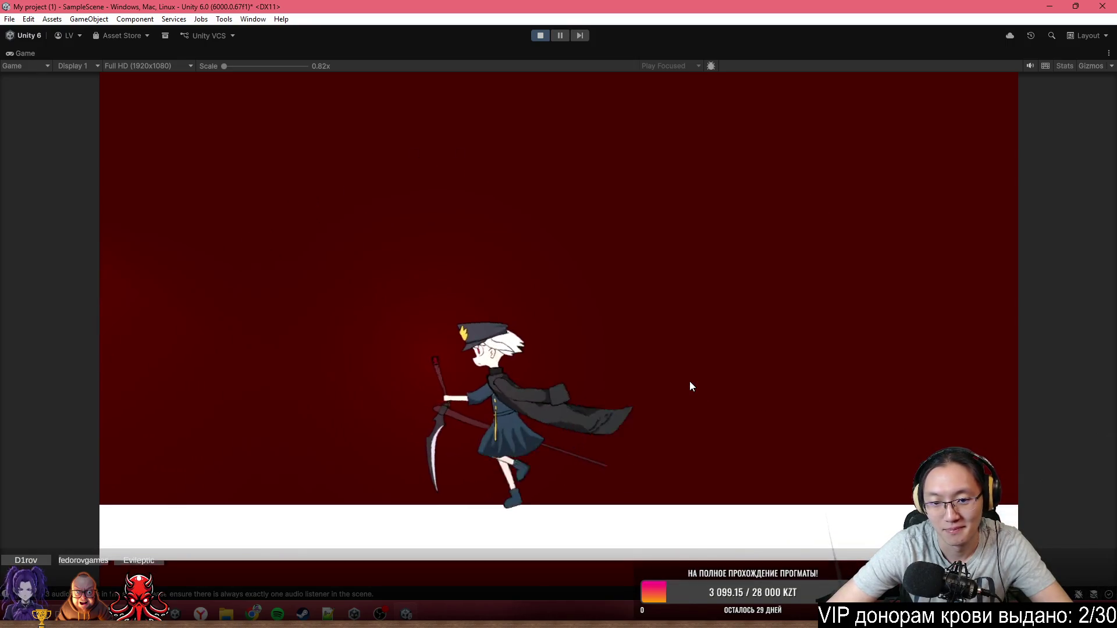
key(space)
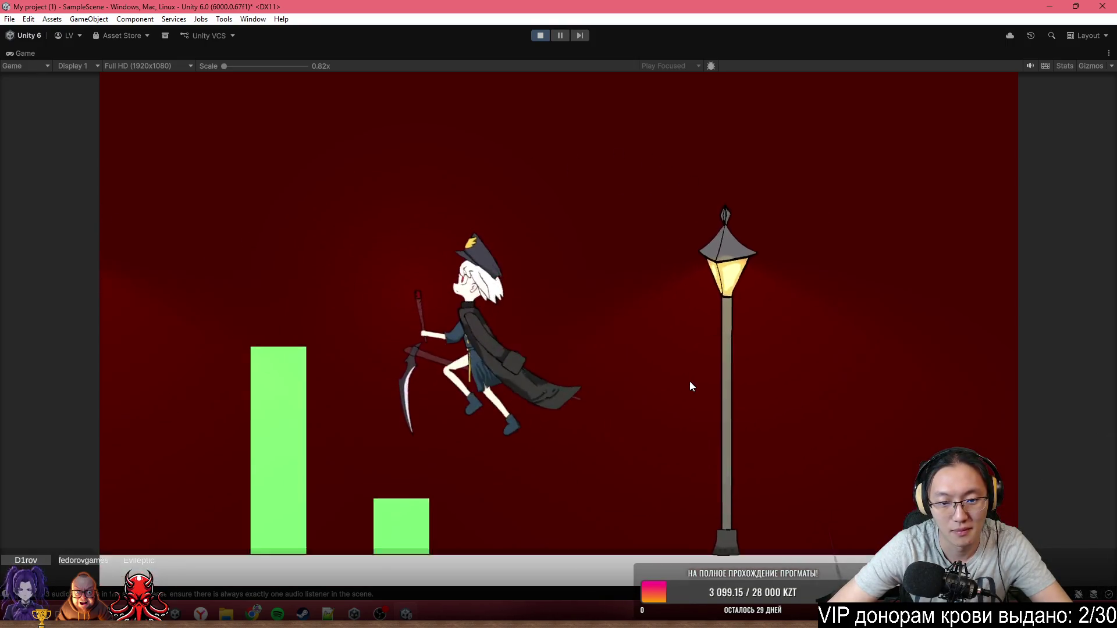
key(d)
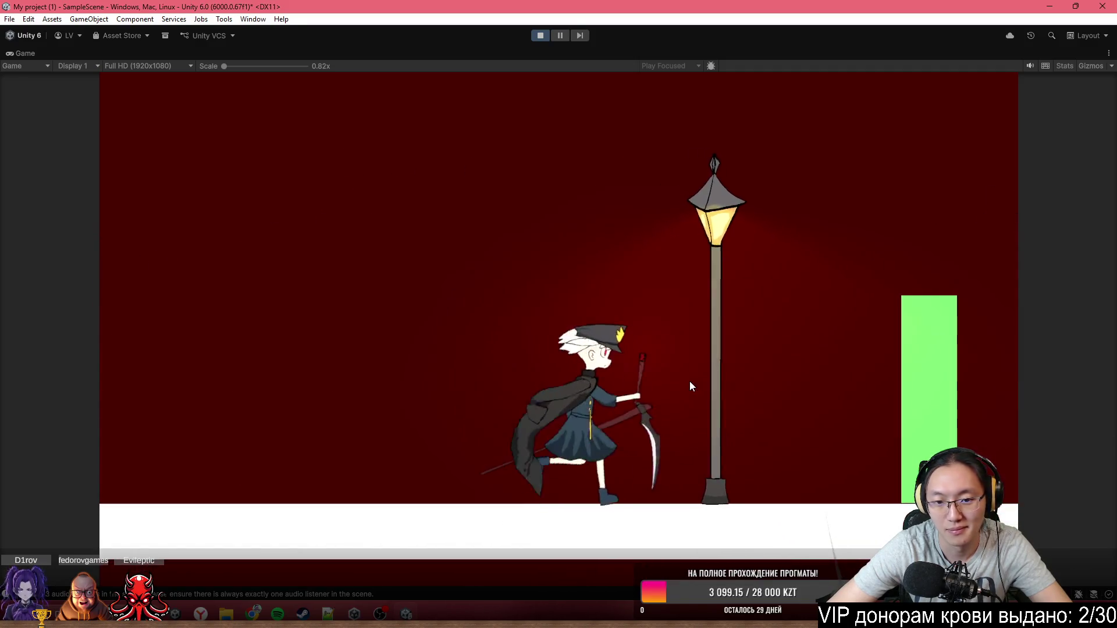
key(space)
key(space)
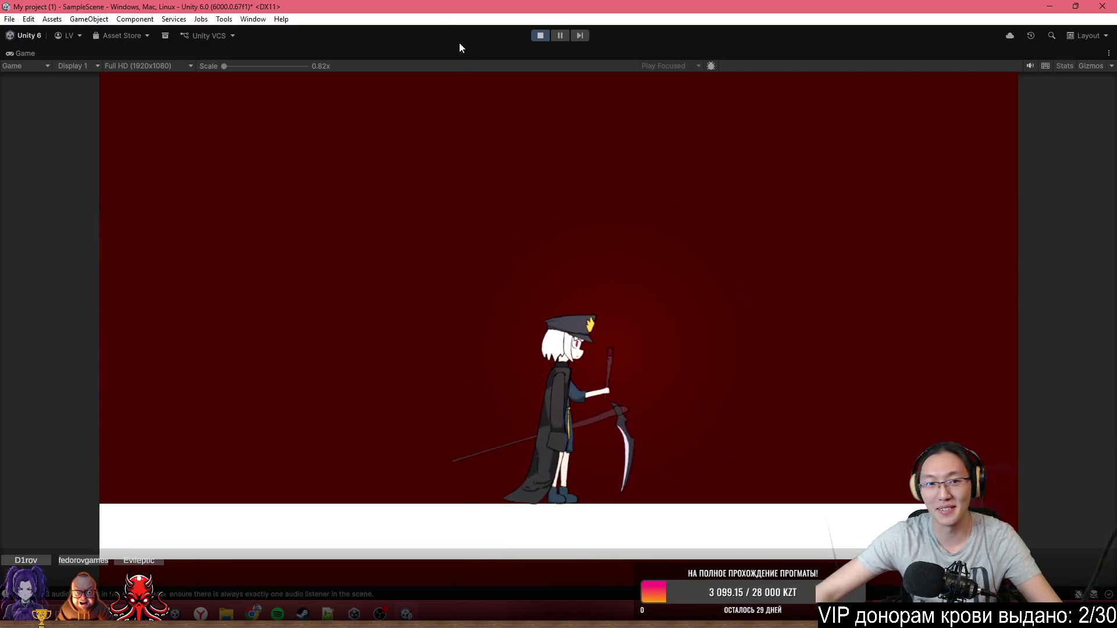
- Stop Play mode, restore the full editor layout, widen the scene view and minimize Unity
click(537, 35)
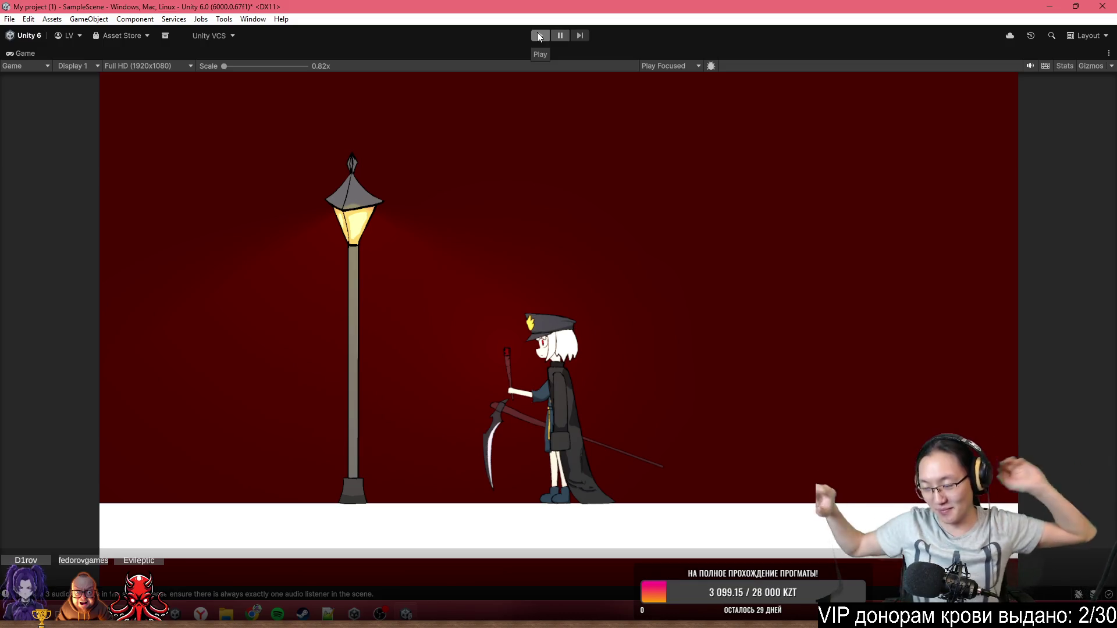
click(539, 36)
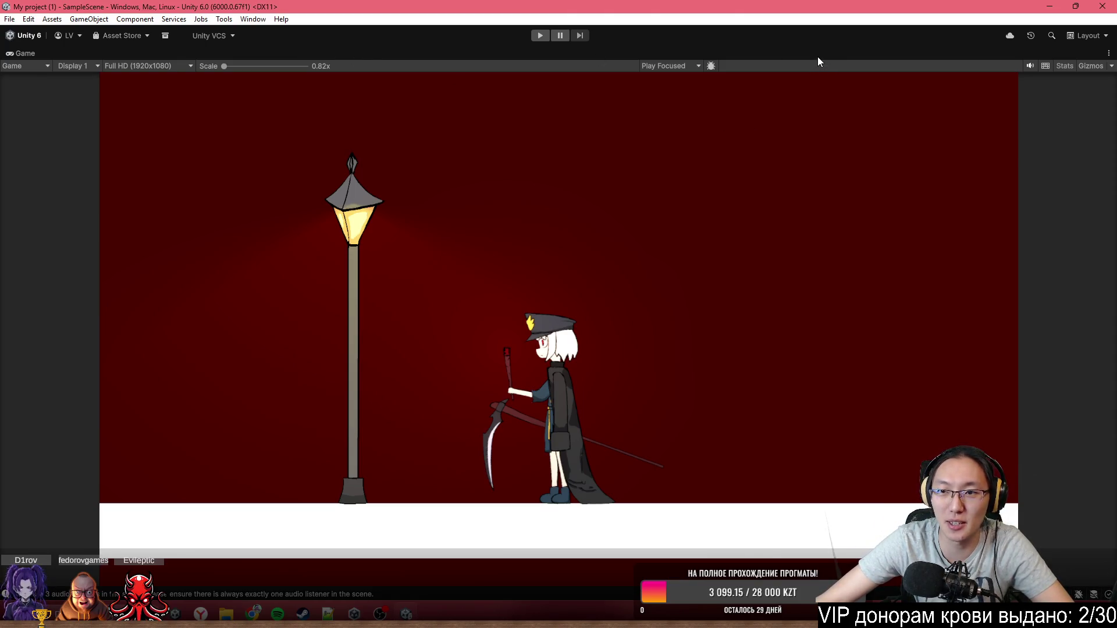
key(shift+space)
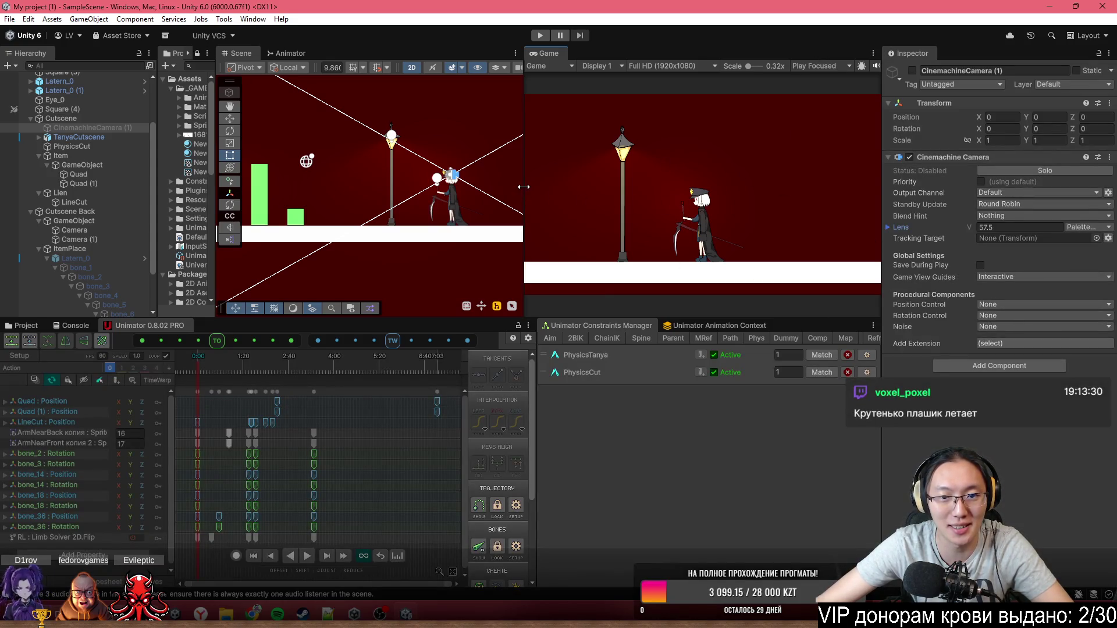
drag(523, 187, 536, 192)
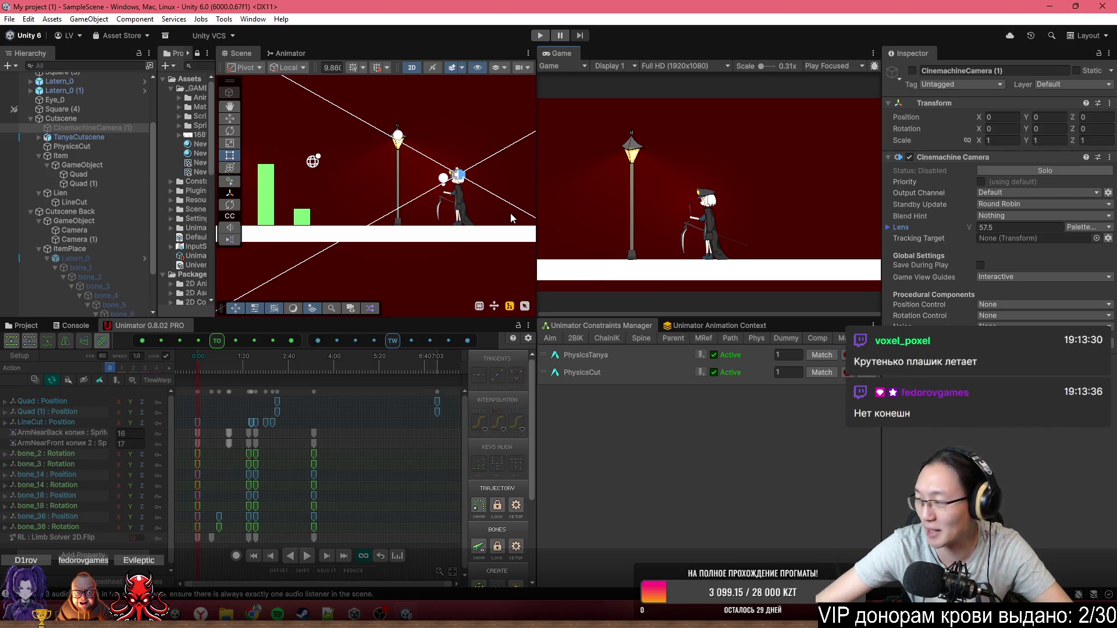
click(1047, 6)
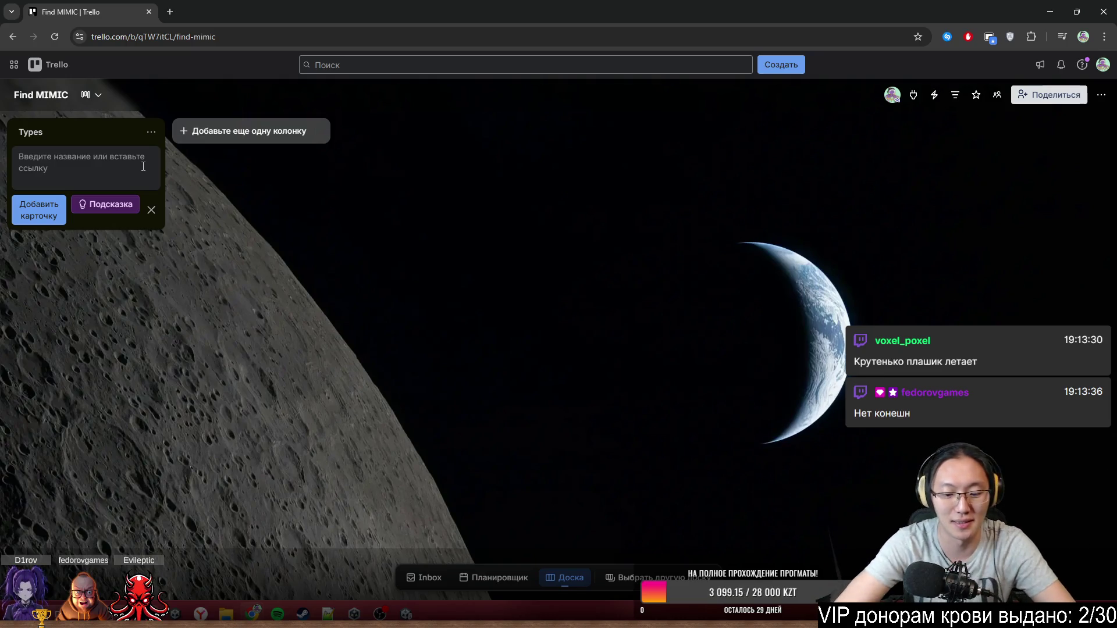
- Save the card title '[Common] Мимик-аматик' in the Types list and open the card
text(C)
key(BackSpace)
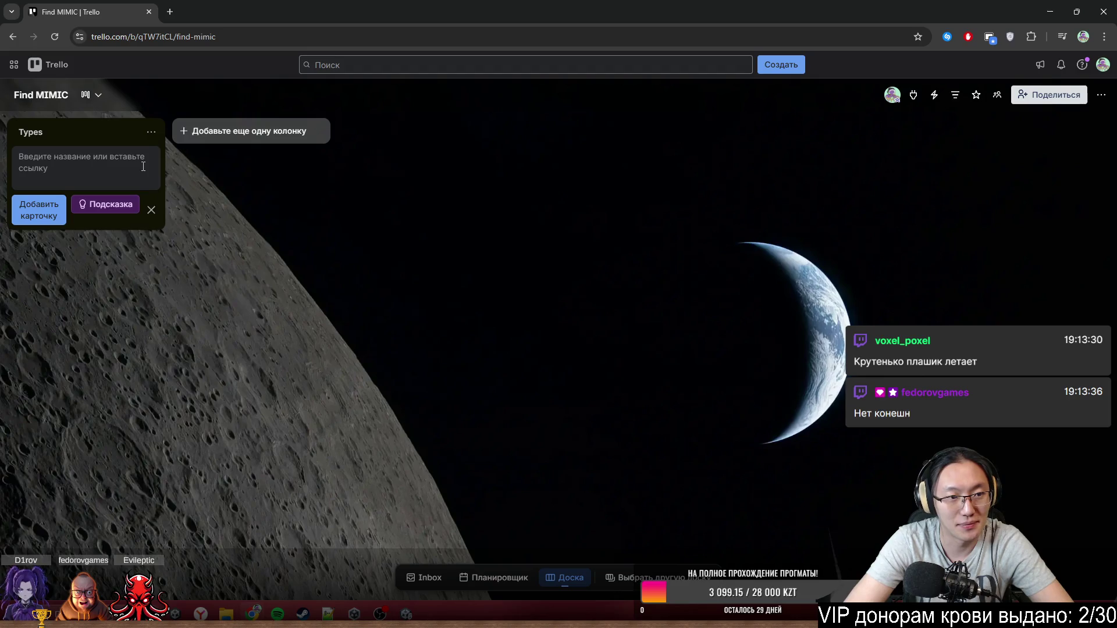
text(хъ)
key(BackSpace)
key(BackSpace)
text([])
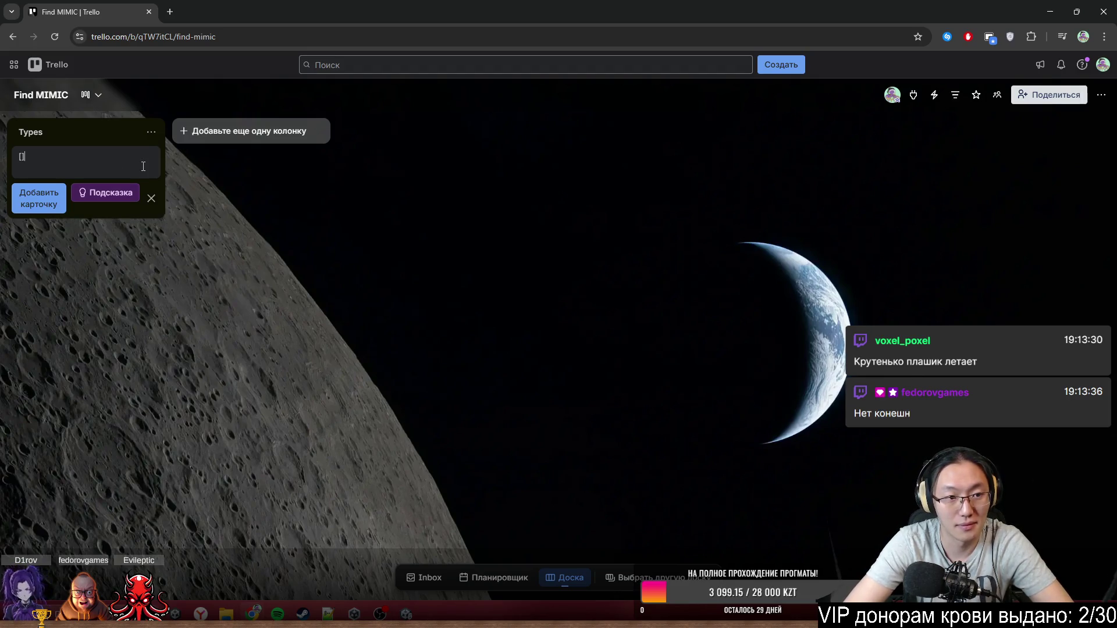
text(Common)
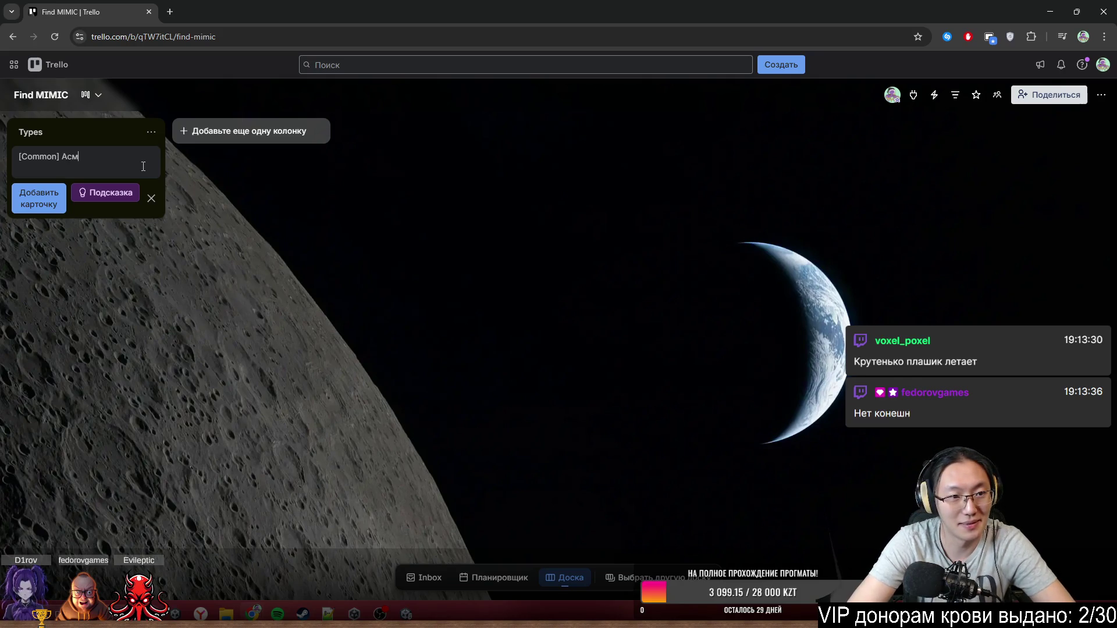
key(BackSpace)
key(BackSpace)
key(BackSpace)
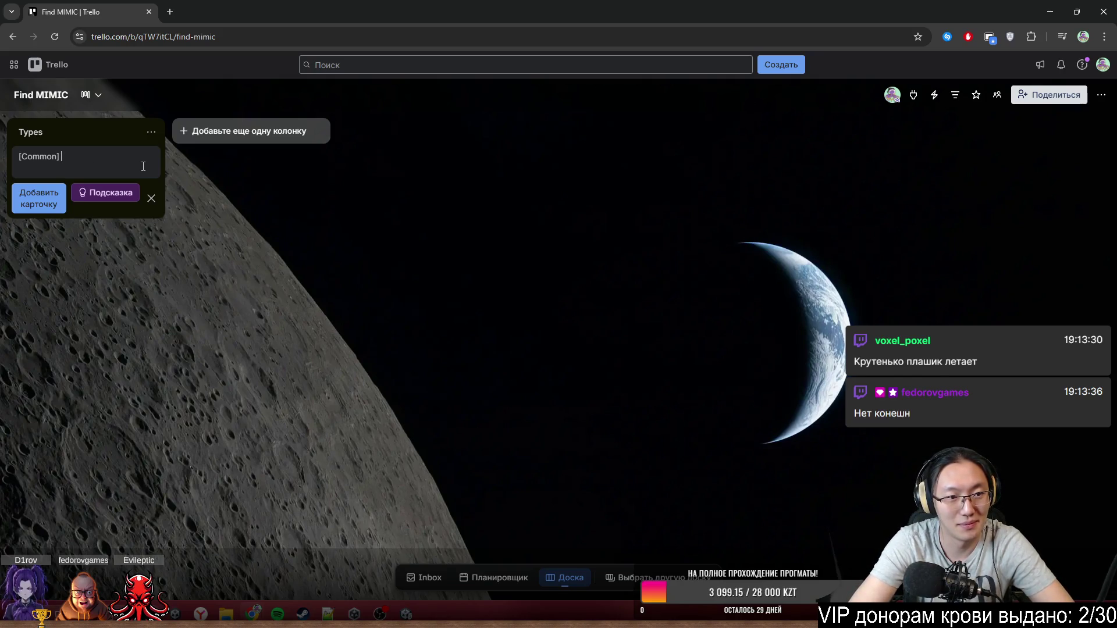
text(Mимик-)
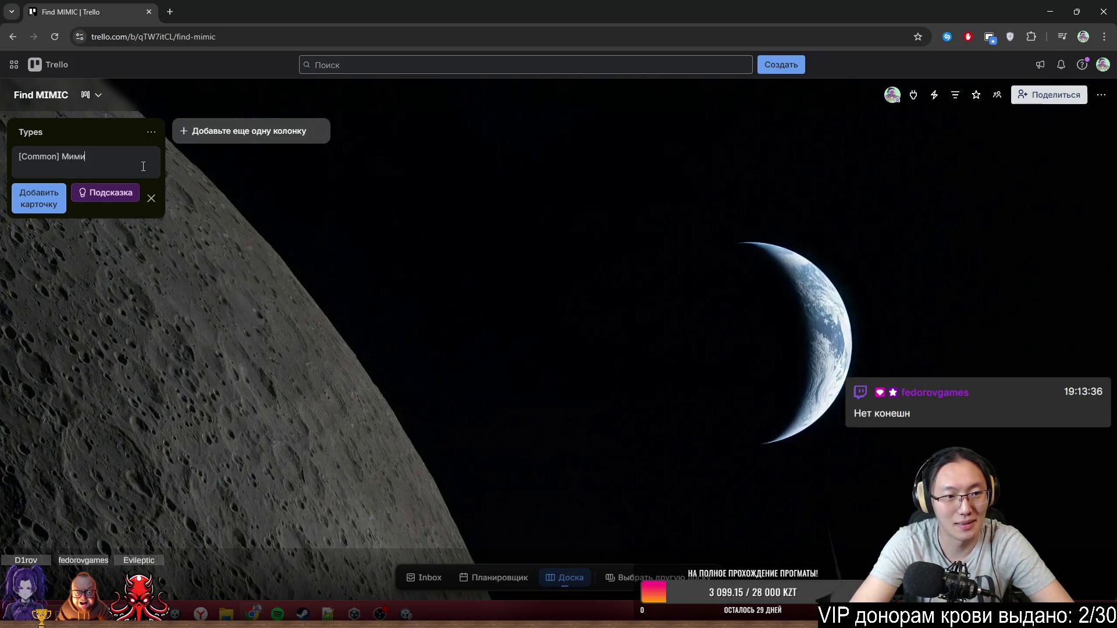
text(ам)
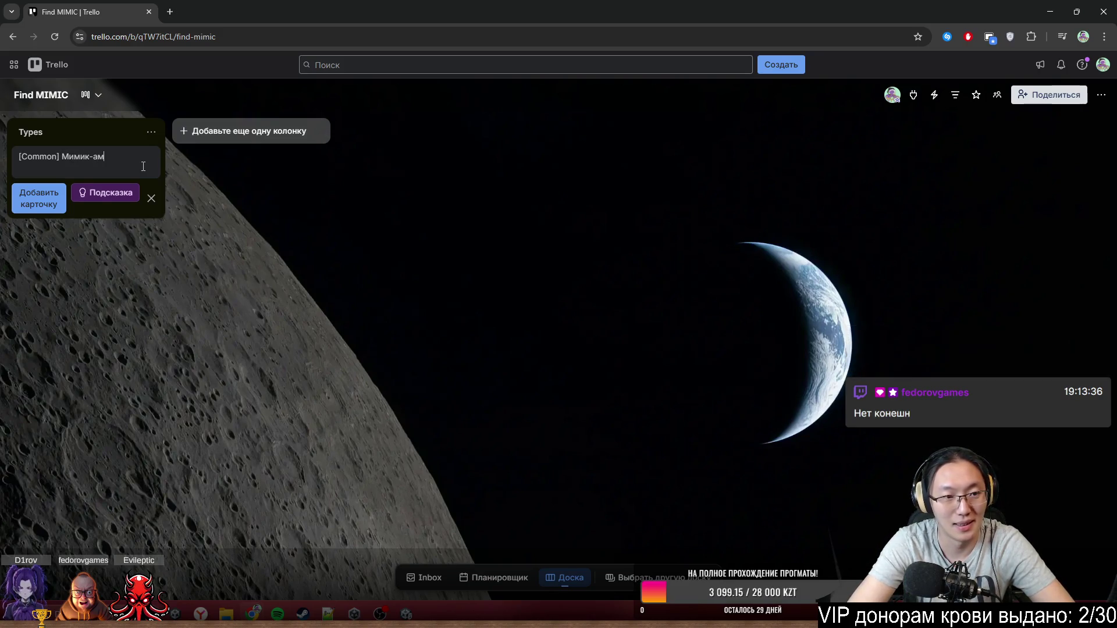
text(атик)
key(Return)
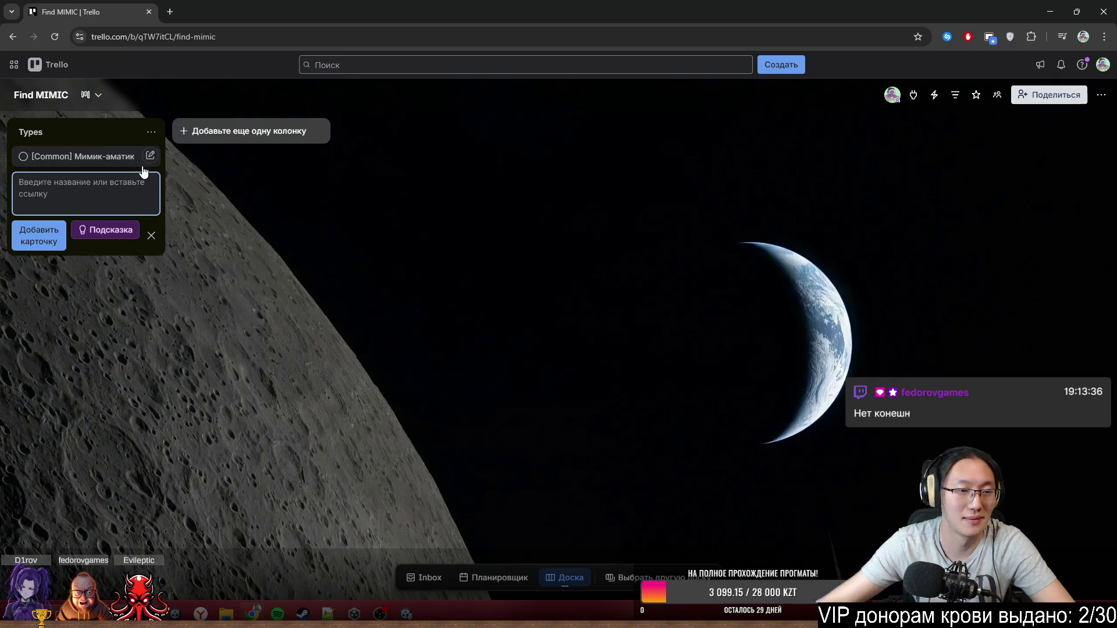
click(94, 156)
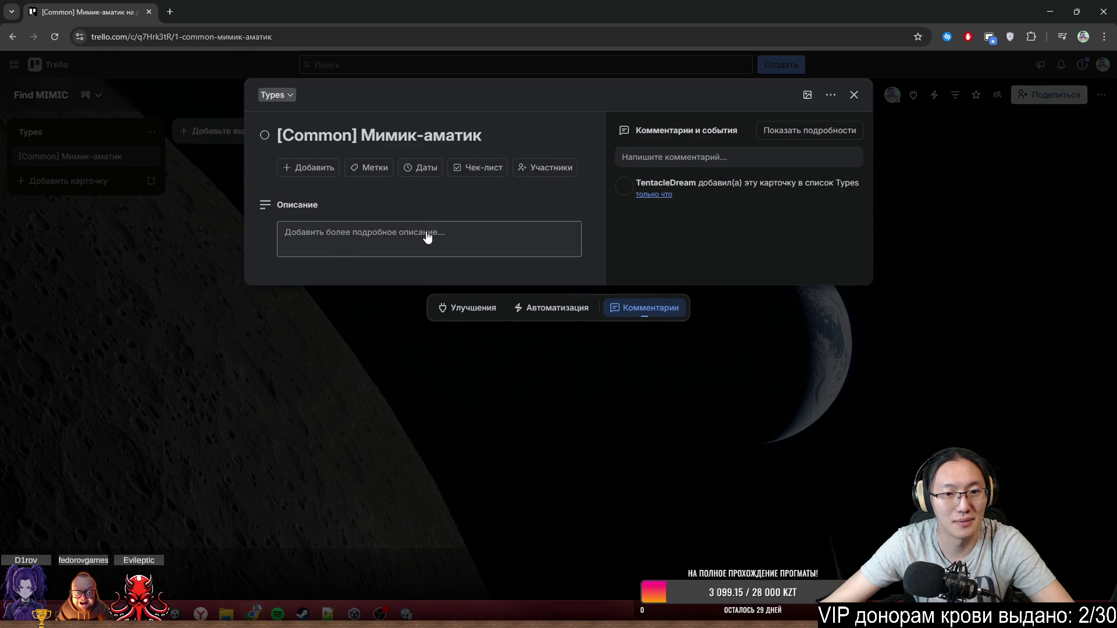
- Write '[Common] Мимик-асматик' as the first line of the card description
click(429, 236)
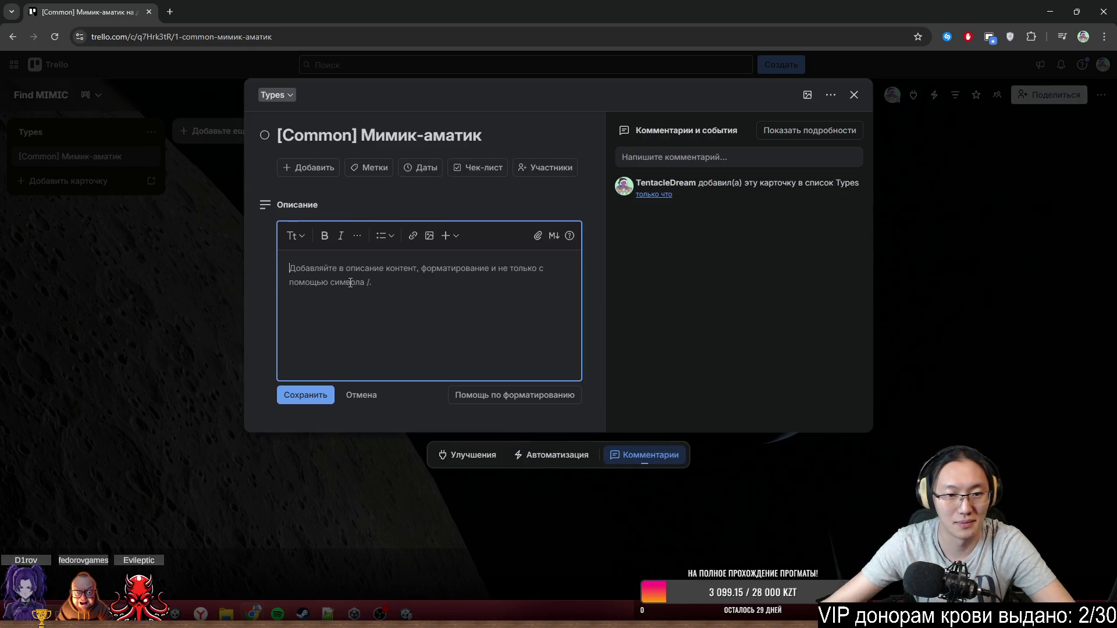
text(Ми)
key(BackSpace)
key(BackSpace)
text(▯)
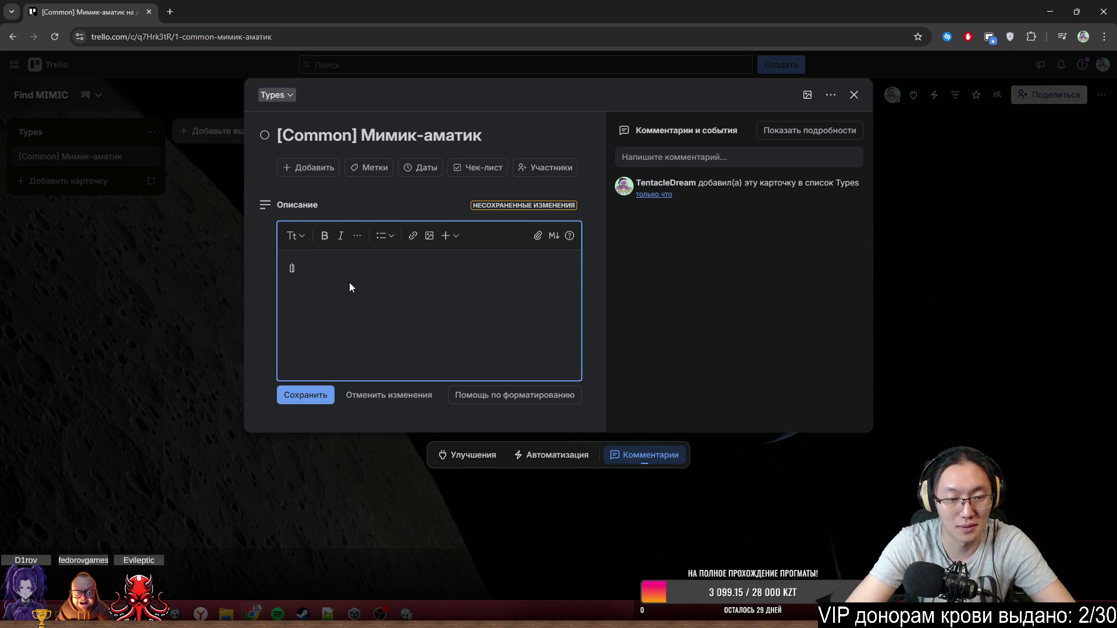
text(Common)
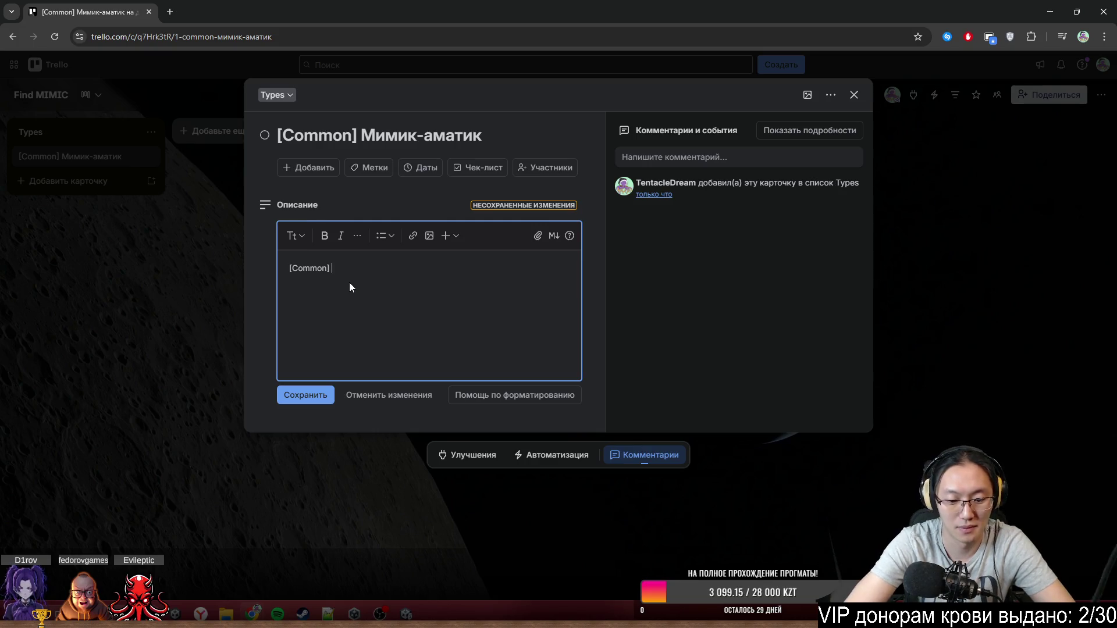
text(Мимик ас)
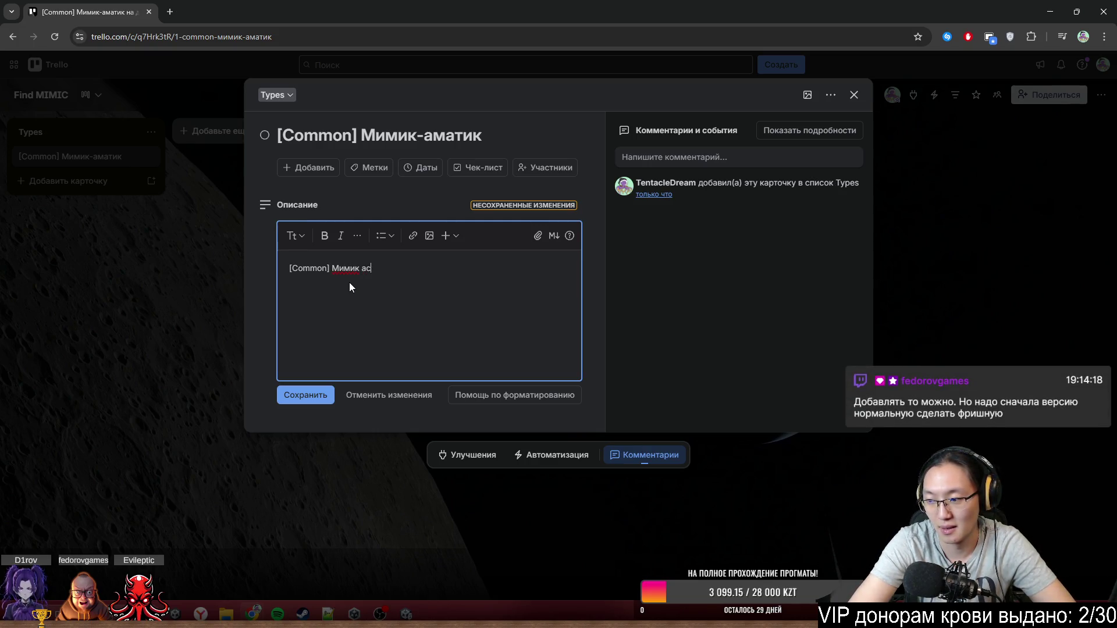
key(BackSpace)
text(матик)
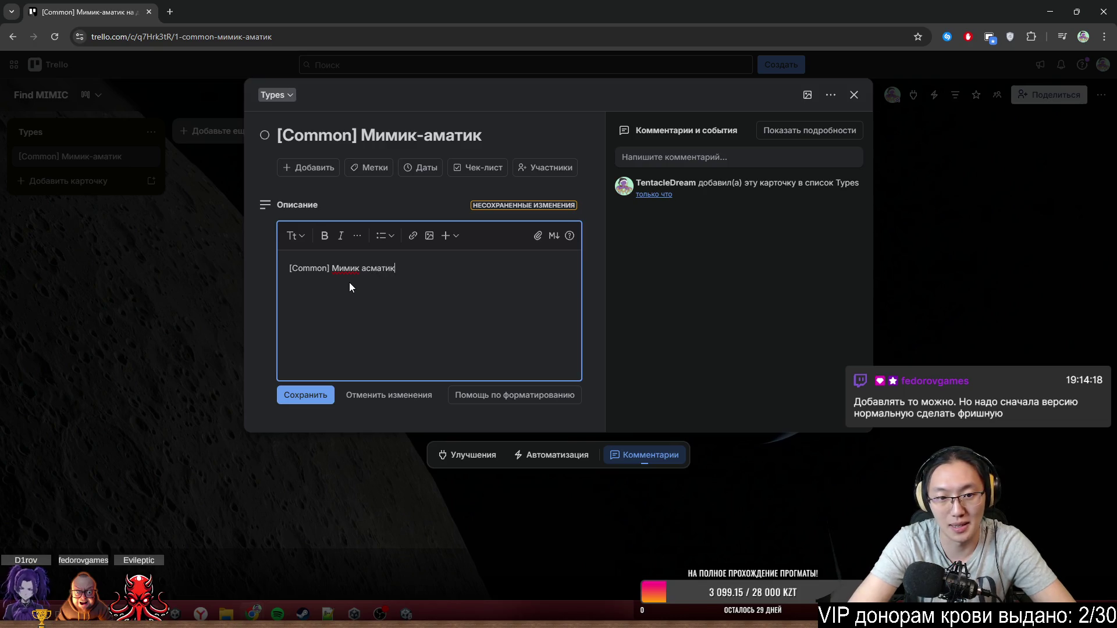
key(ctrl+BackSpace)
text(А)
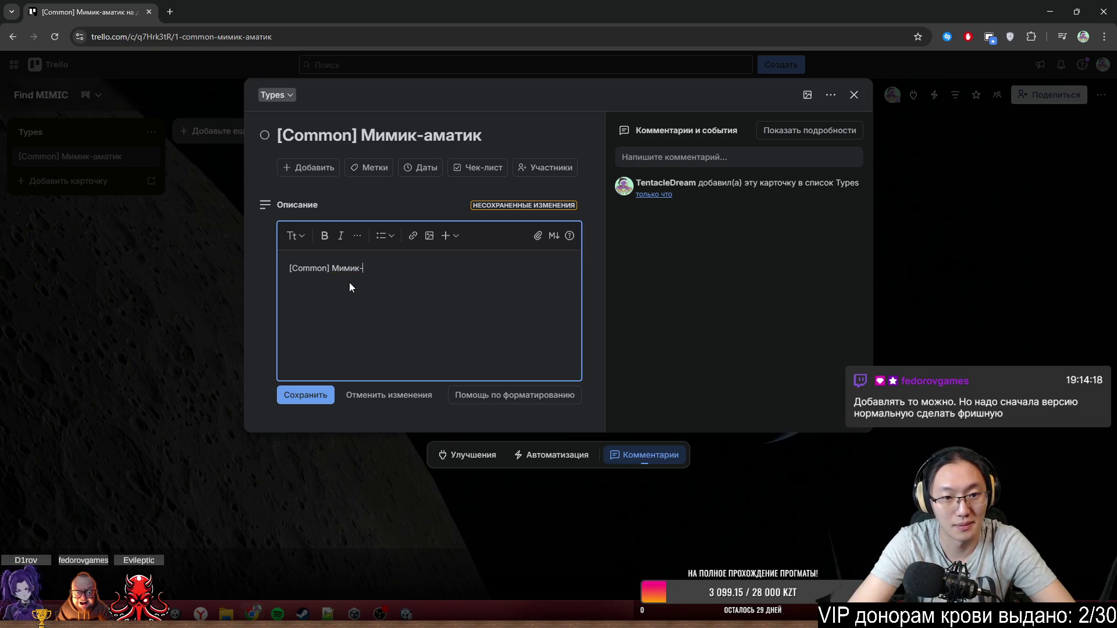
text(тик)
key(Return)
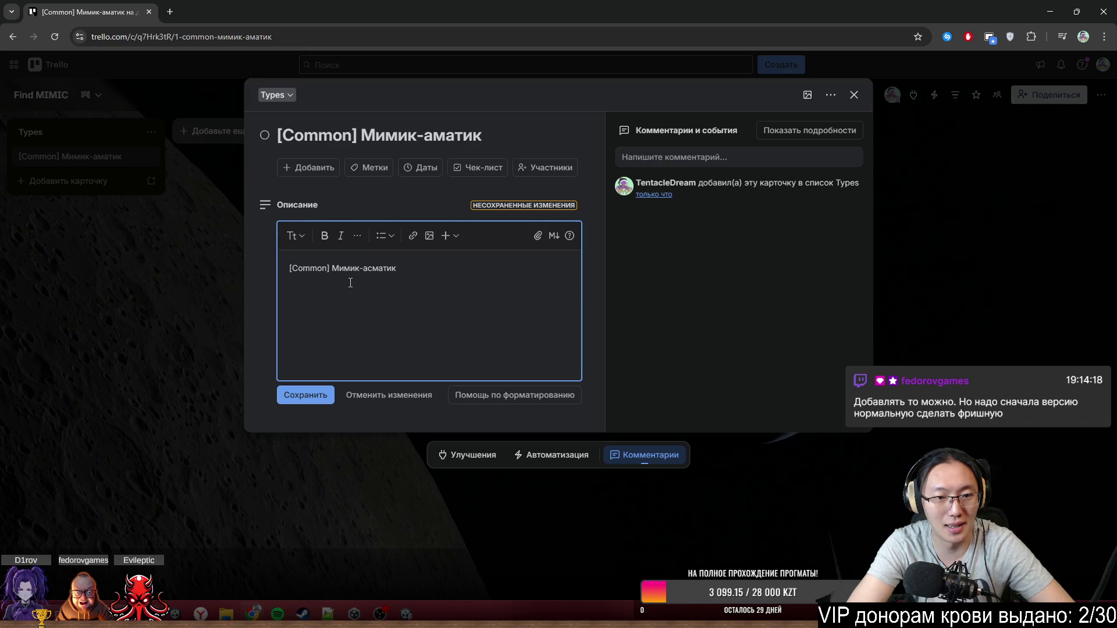
- Search Google for 'асматик это' in a new tab, then close that tab
click(170, 11)
text(асматик )
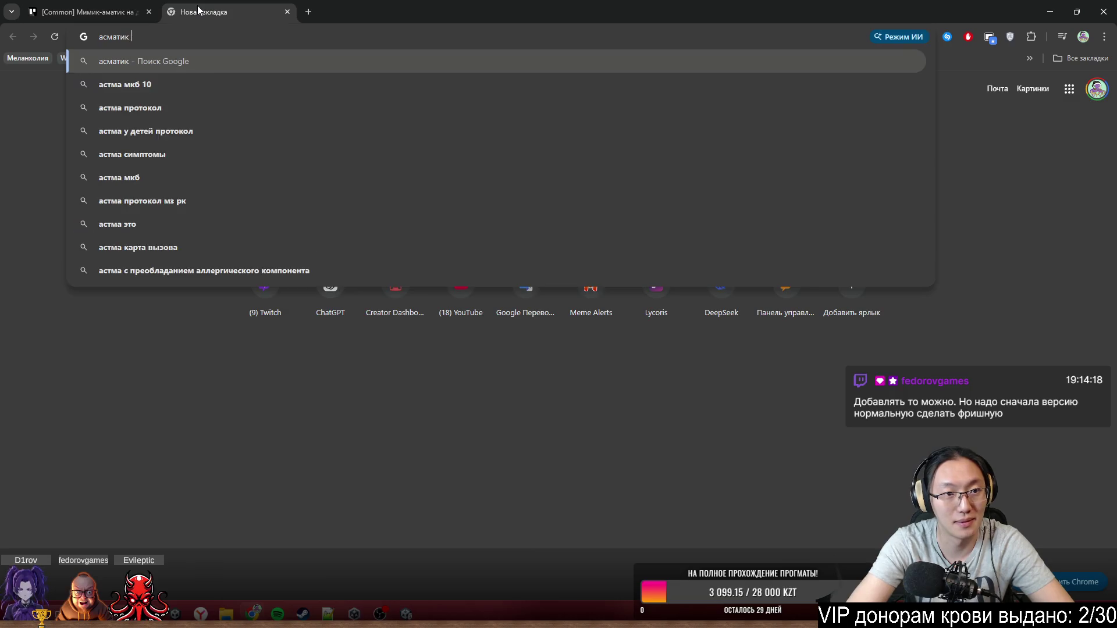
text(это)
key(Return)
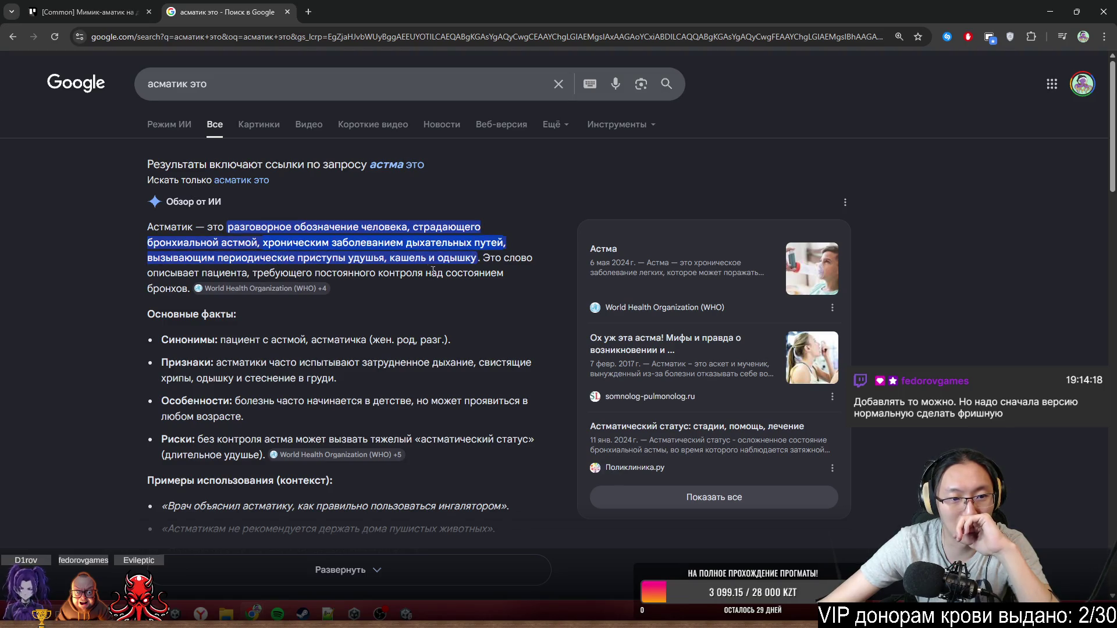
click(289, 11)
- Add the sentence 'Этот мимик не способен жить без дыхания' to the description
text(Этгот)
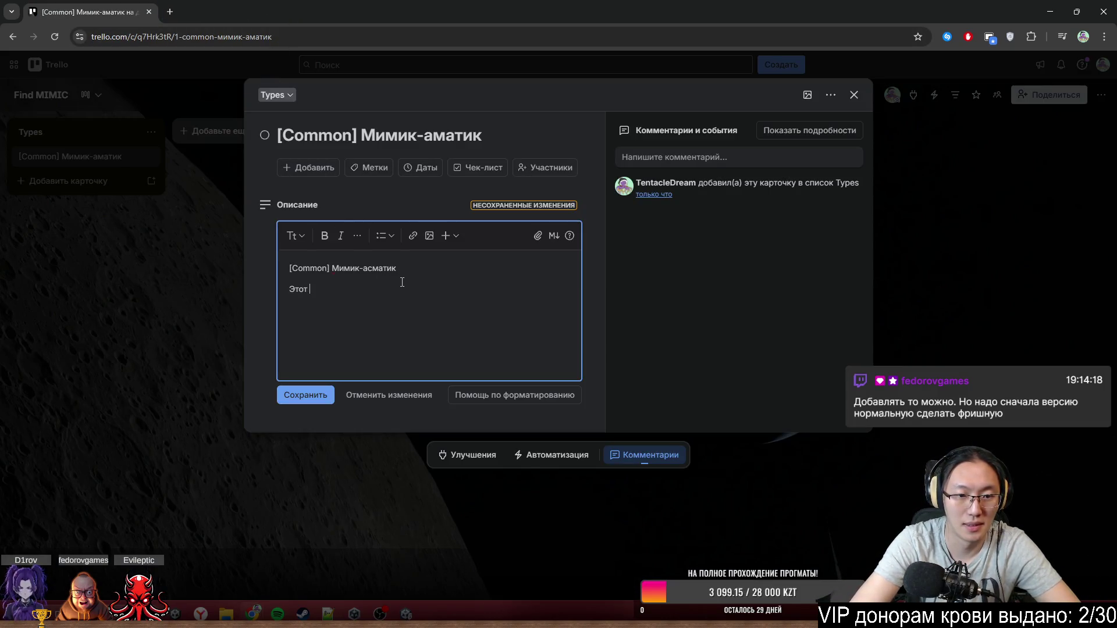
text(мини)
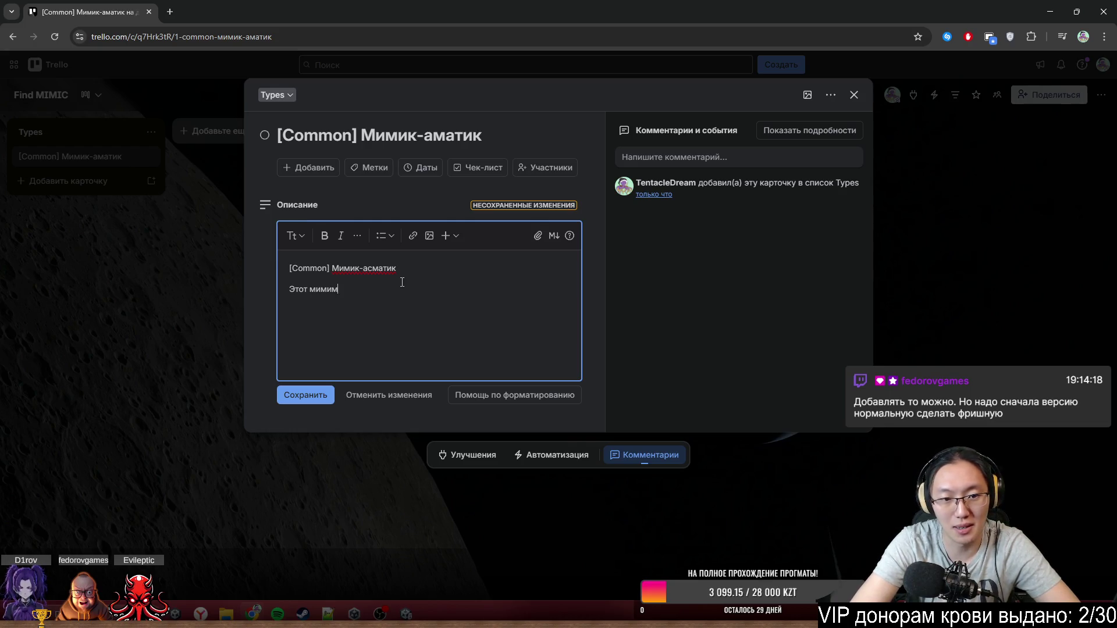
key(BackSpace)
text(к не способен ж)
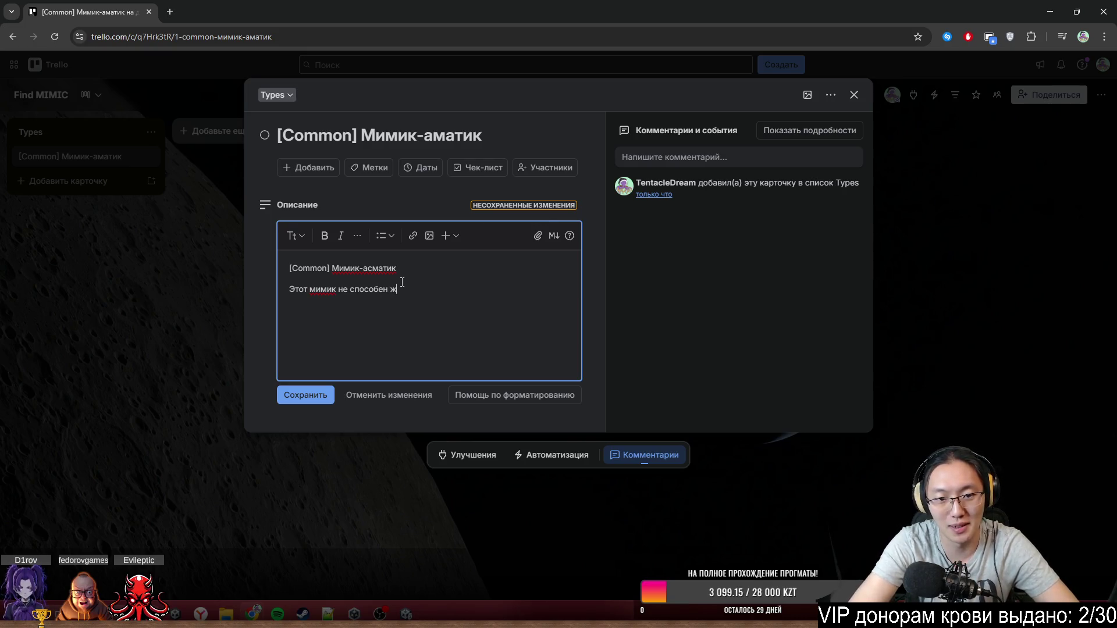
text(ить без воздуха)
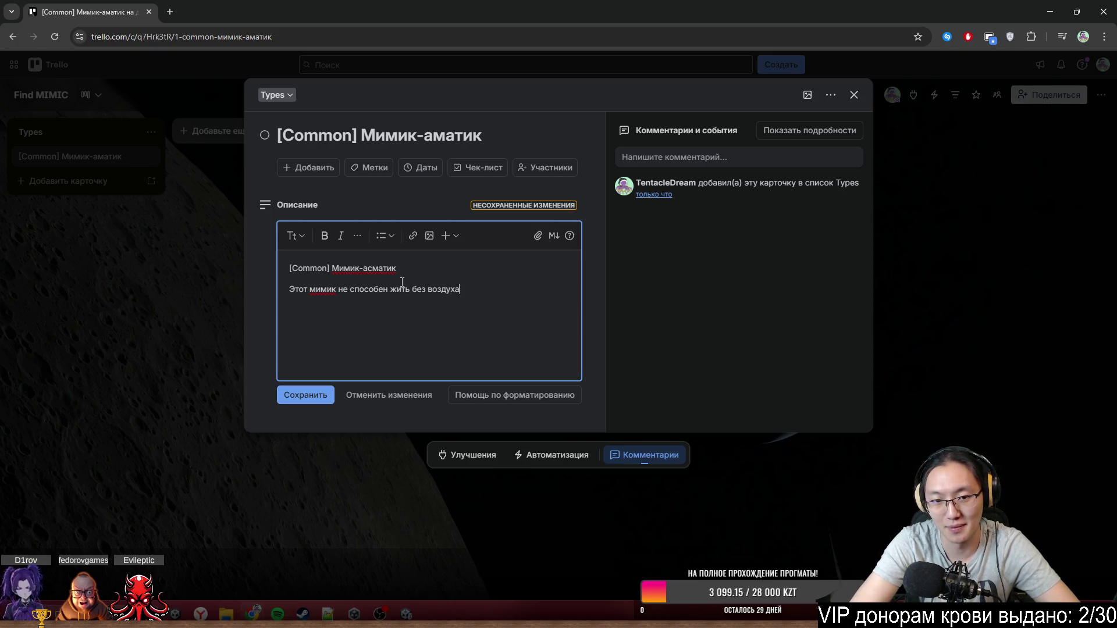
key(ctrl+BackSpace)
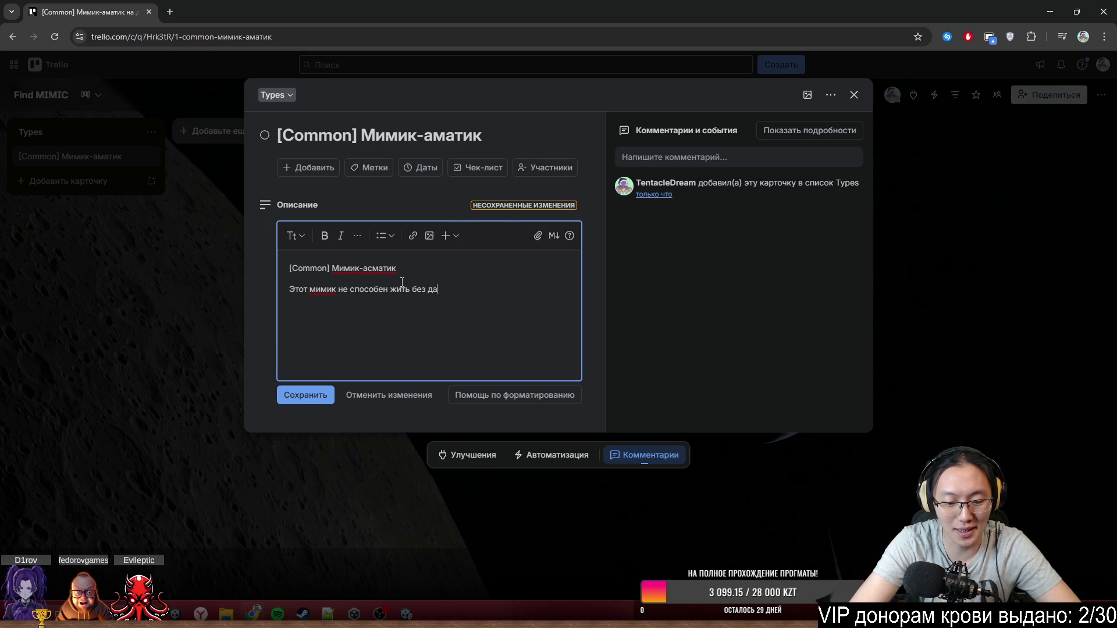
text(ыхания)
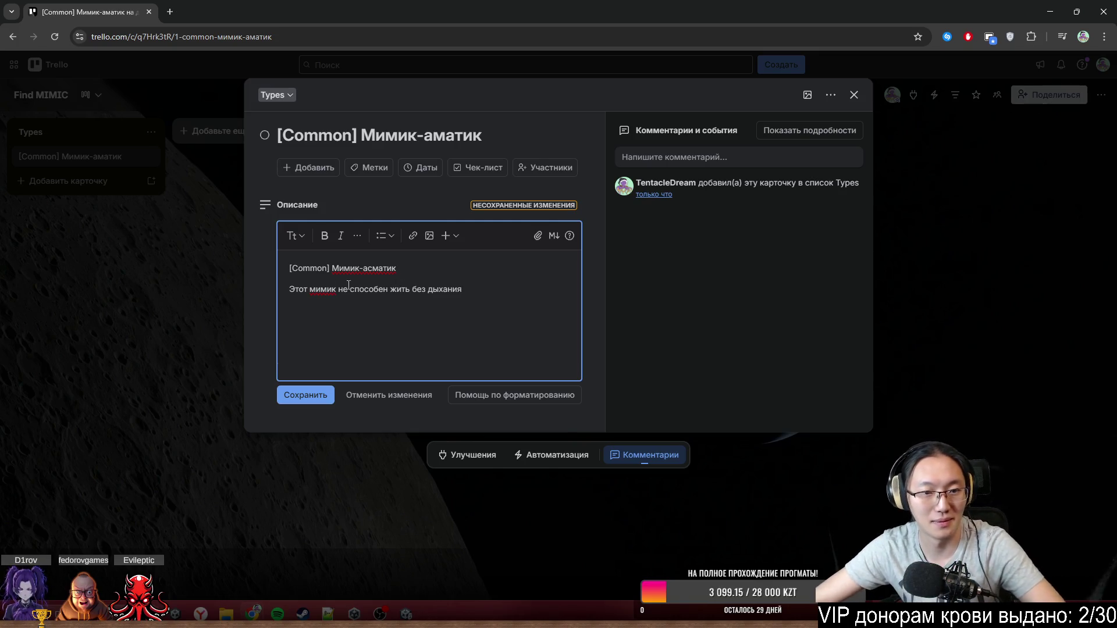
- Remove the '[Common] ' prefix from the first line and add a Rank-C line
drag(290, 268, 332, 268)
key(BackSpace)
click(493, 306)
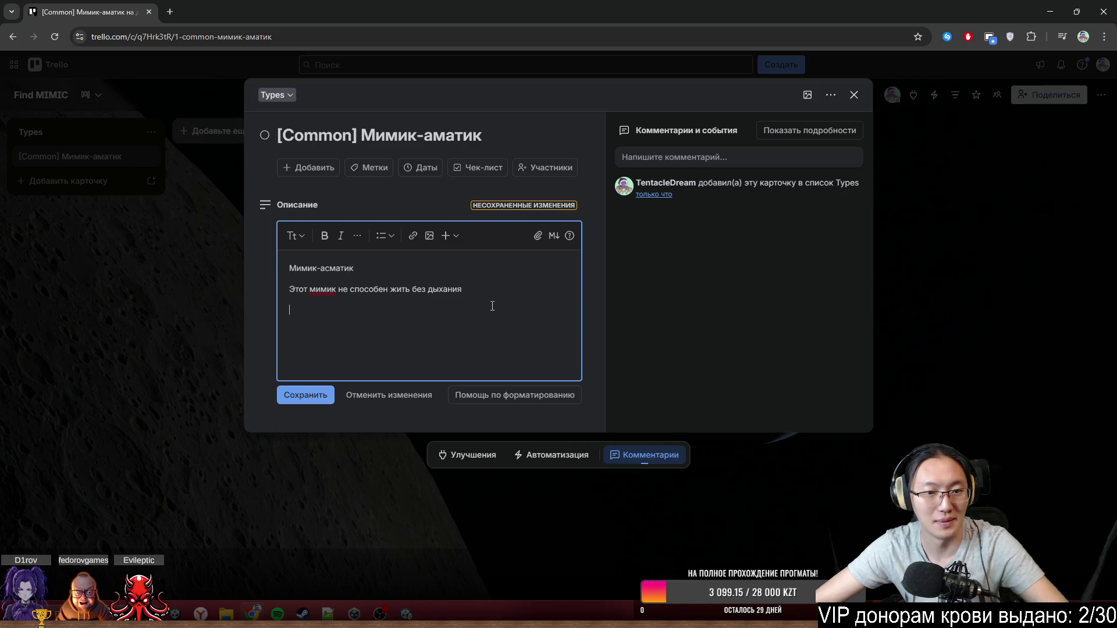
text(Rank-C)
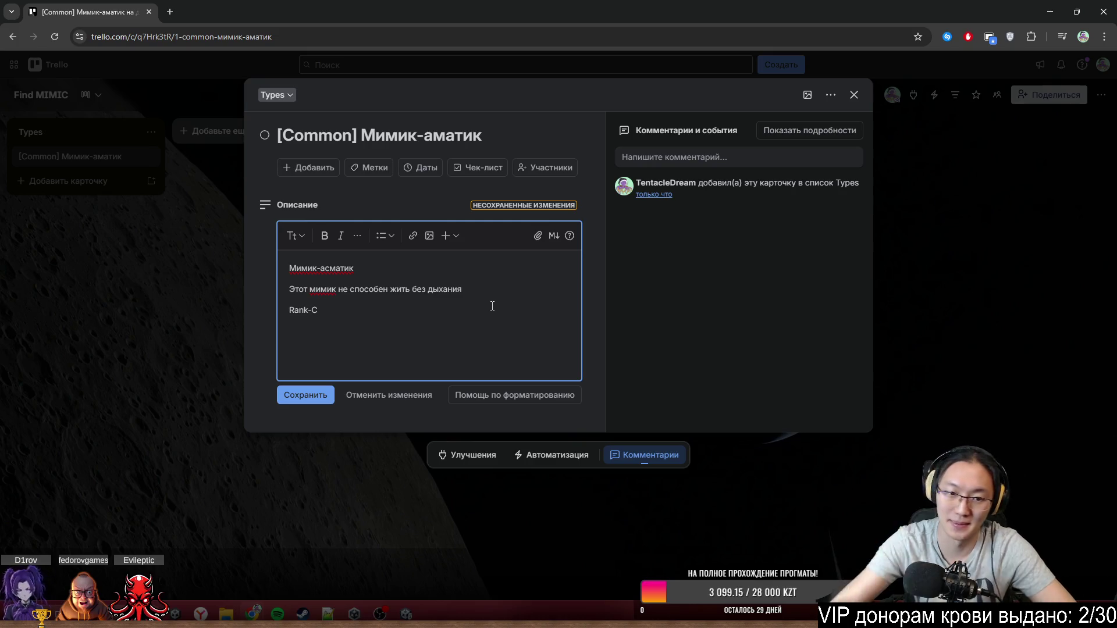
key(Return)
key(Return)
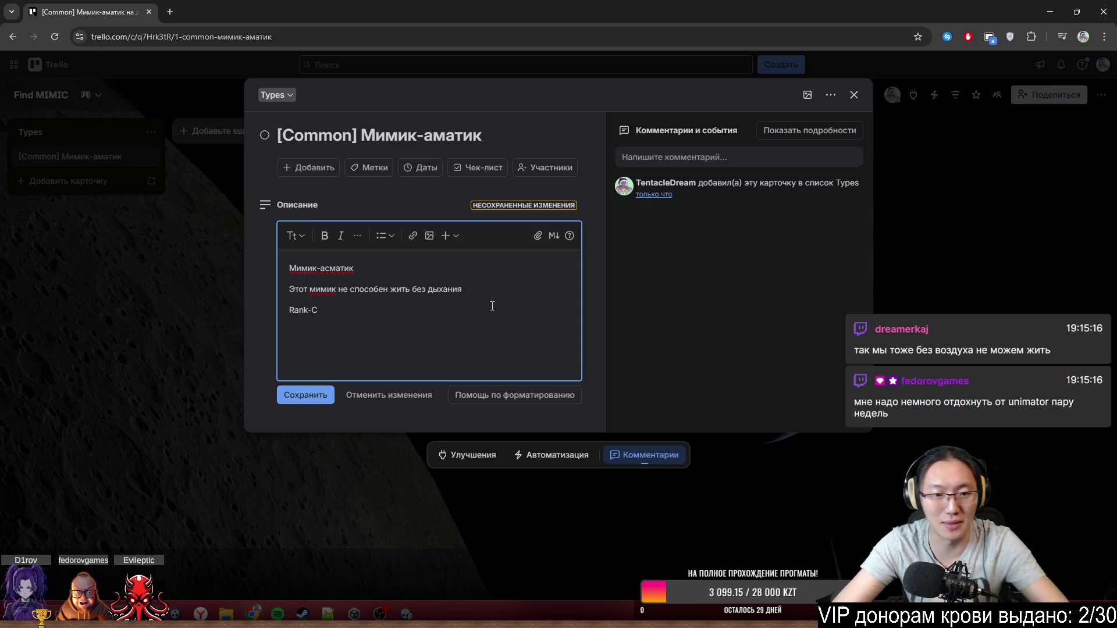
- Type the heading 'Любопытный мимик' for the second entry
text(V)
text(М)
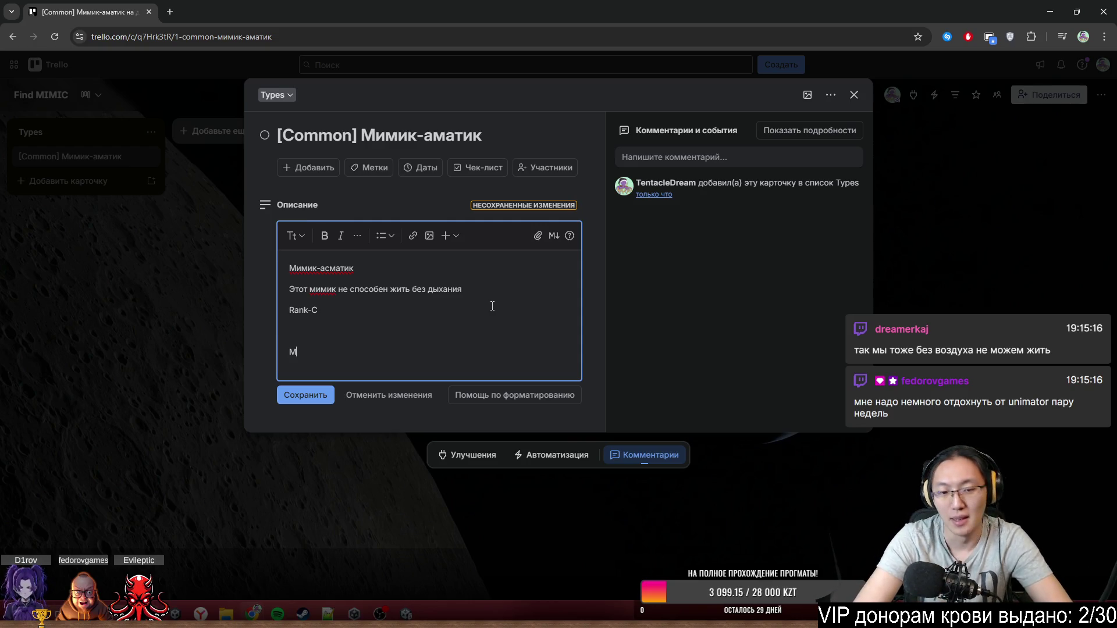
text(имик-)
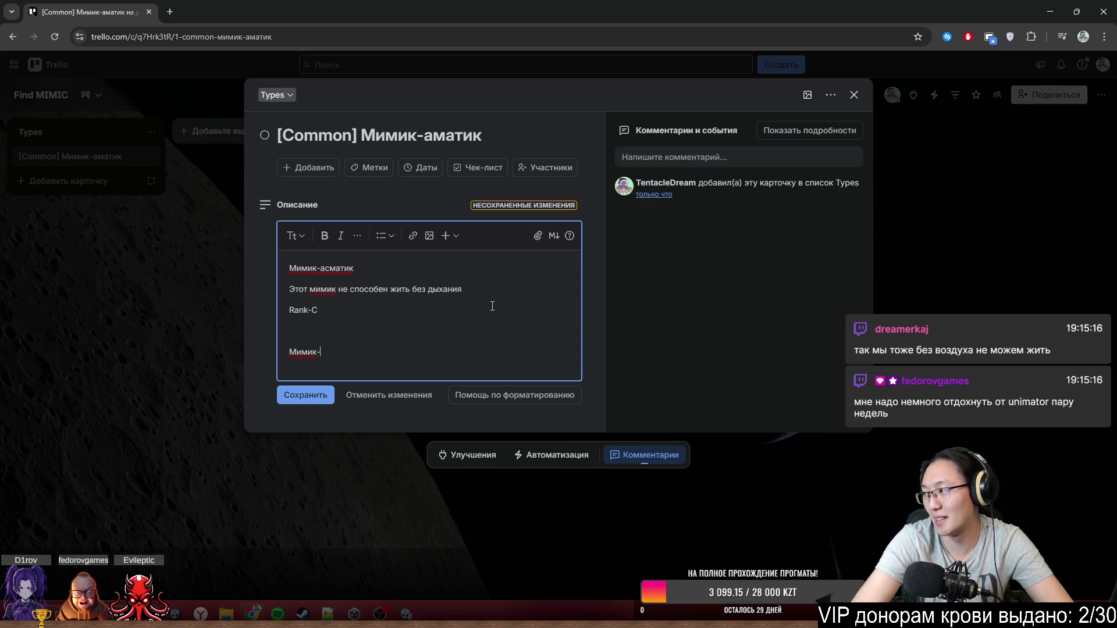
key(BackSpace)
key(BackSpace)
key(BackSpace)
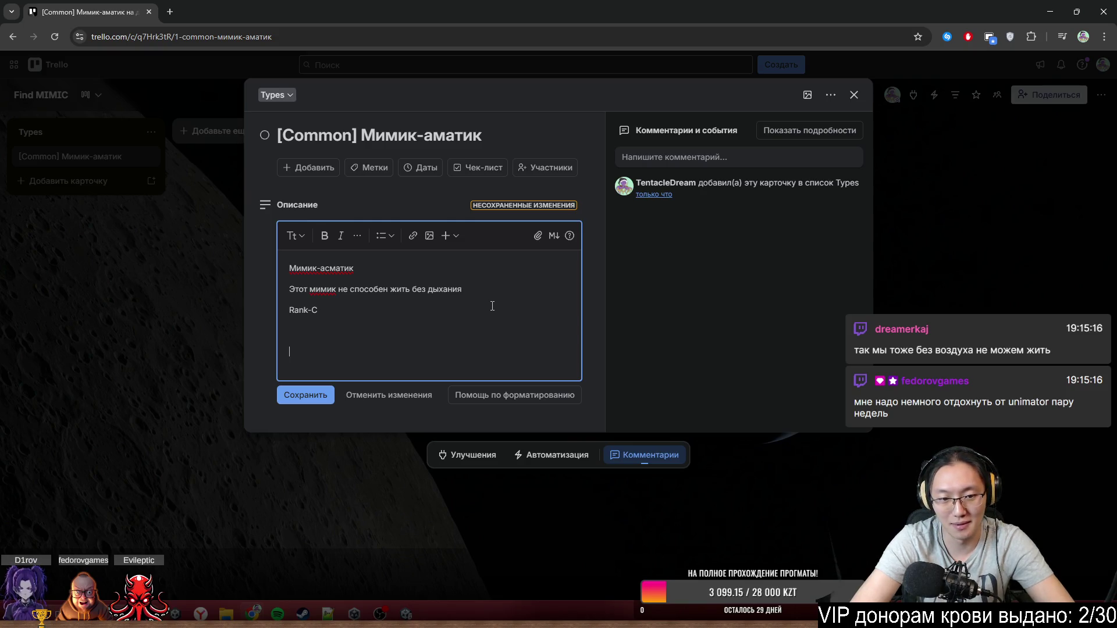
text(Любопытный мими)
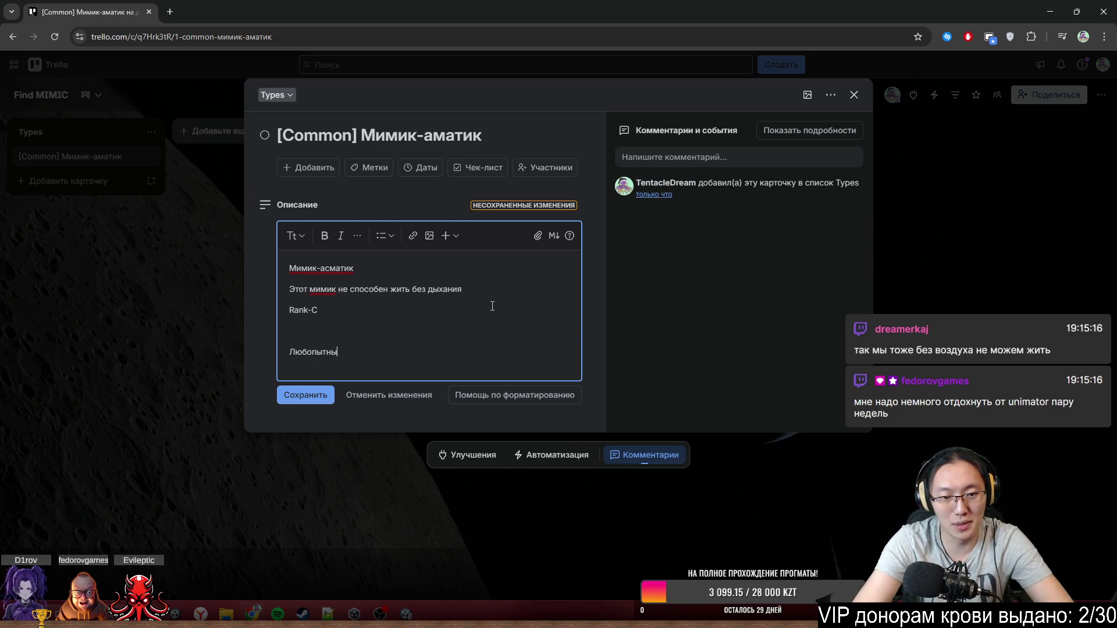
text(к)
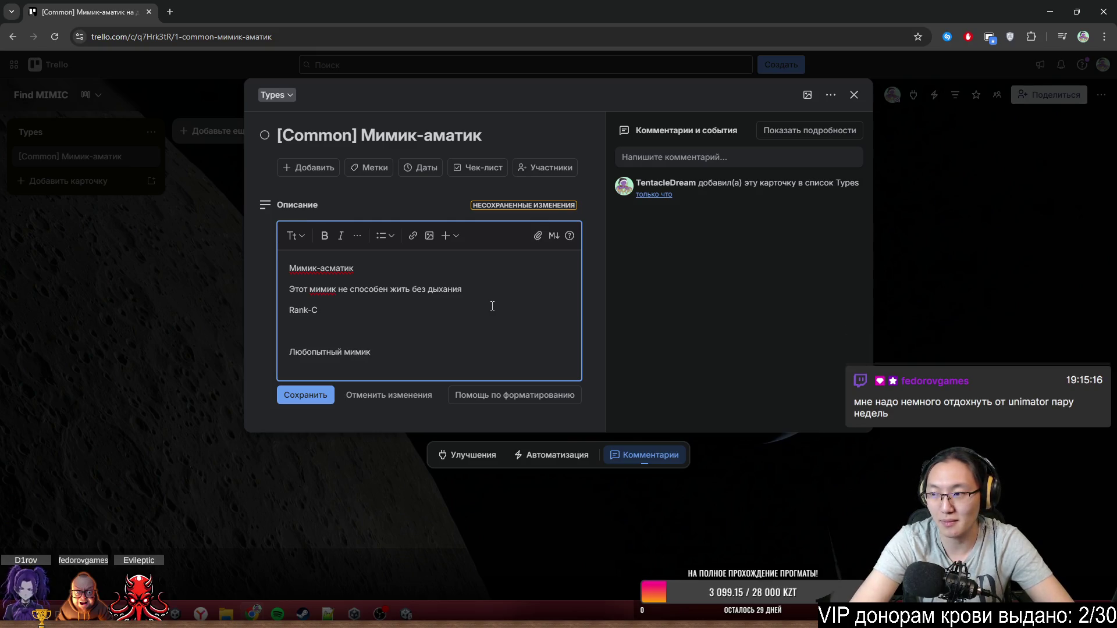
key(Return)
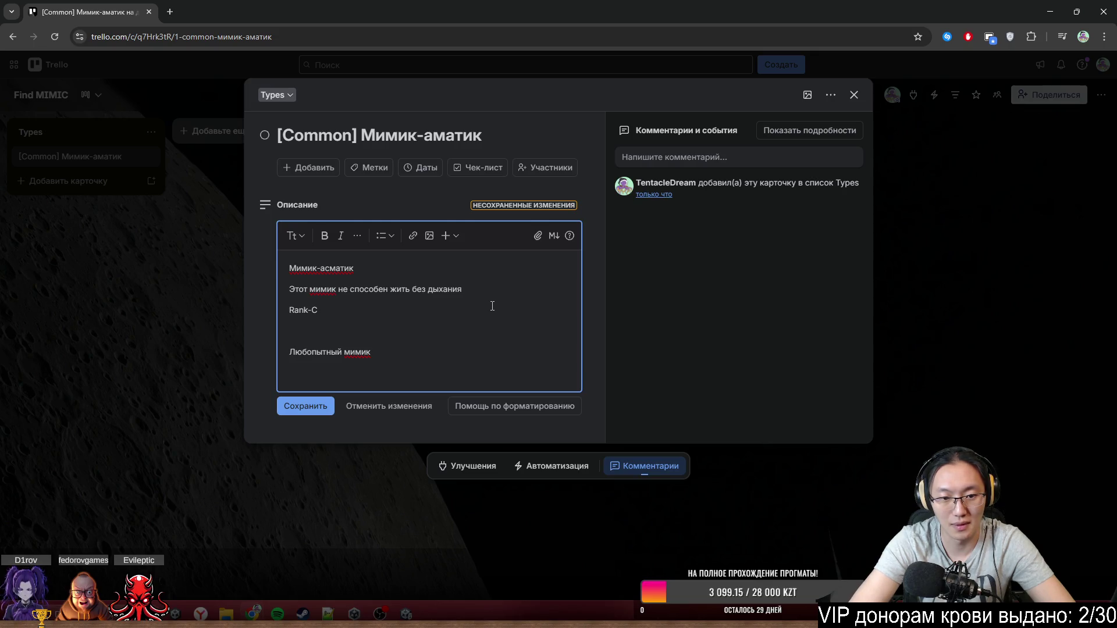
- Add the line 'Любит подглядывать, пока рядом никого нет' under the heading
text(Де)
key(BackSpace)
text(ел)
key(BackSpace)
key(BackSpace)
key(BackSpace)
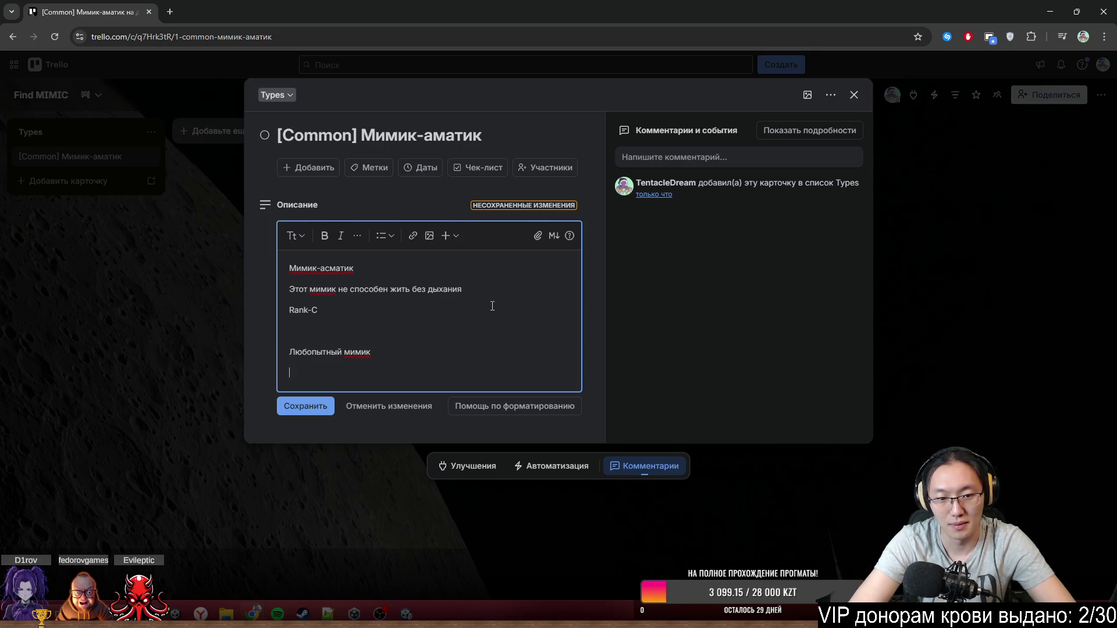
text(Любит под)
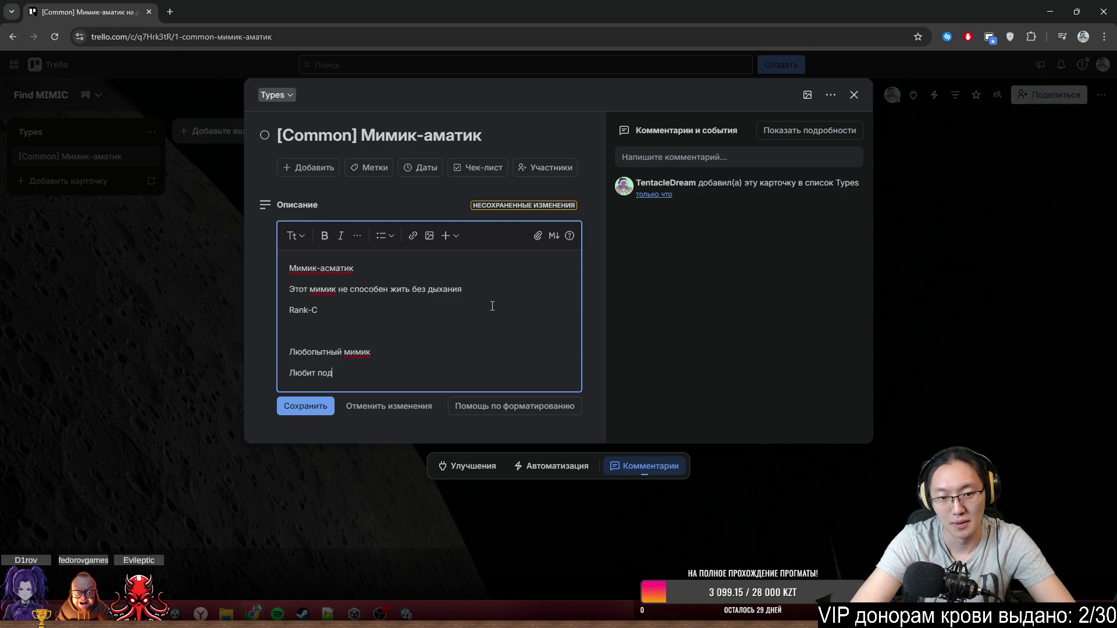
text(глядывать)
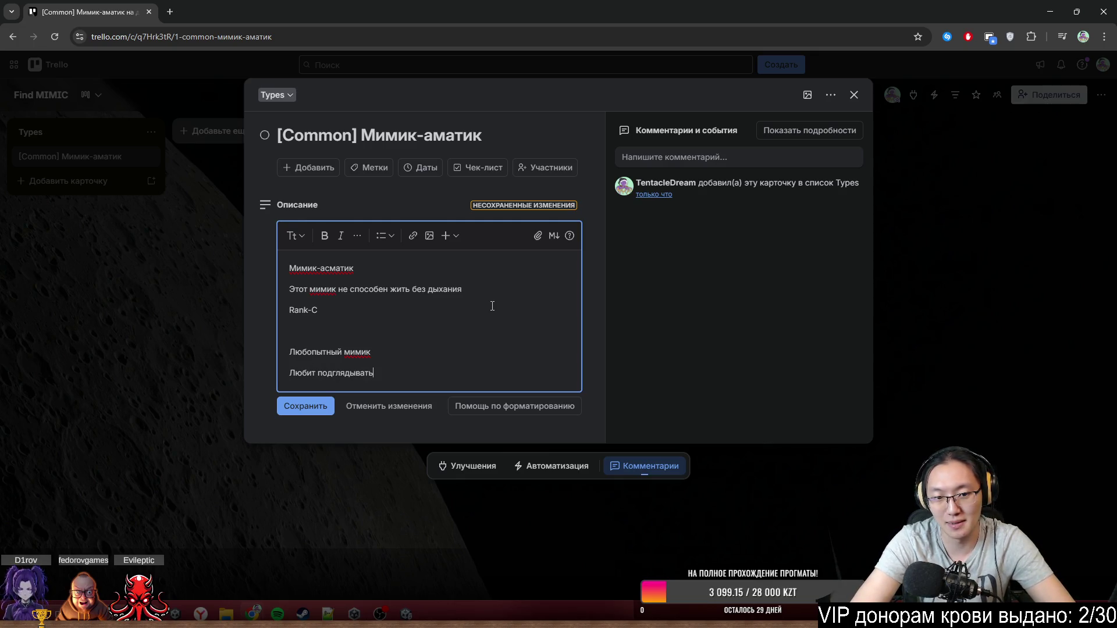
text(, )
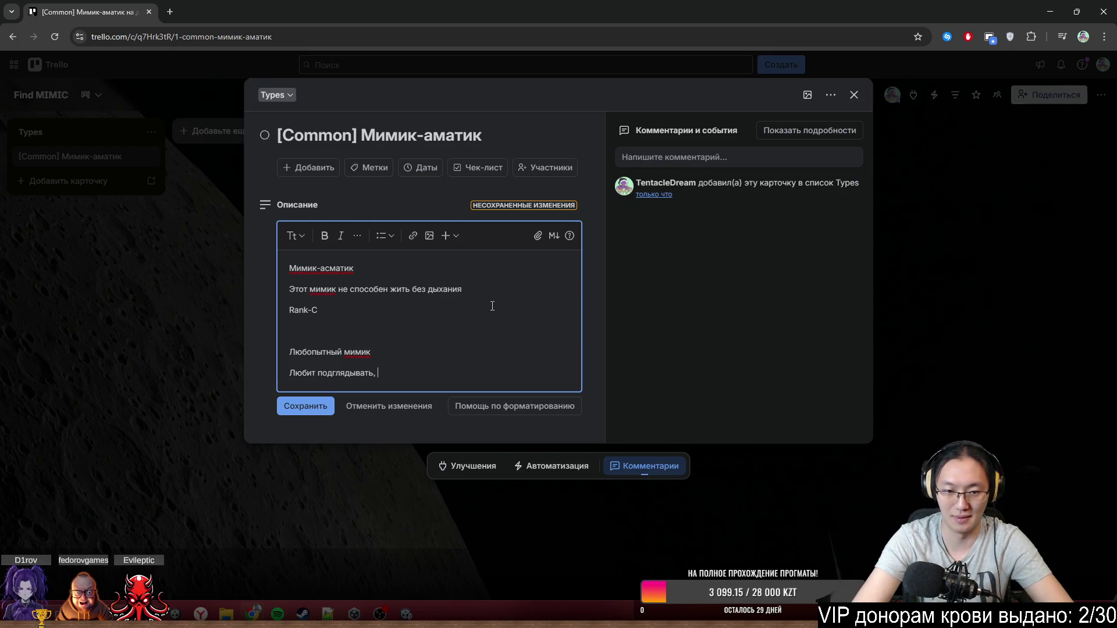
text(за )
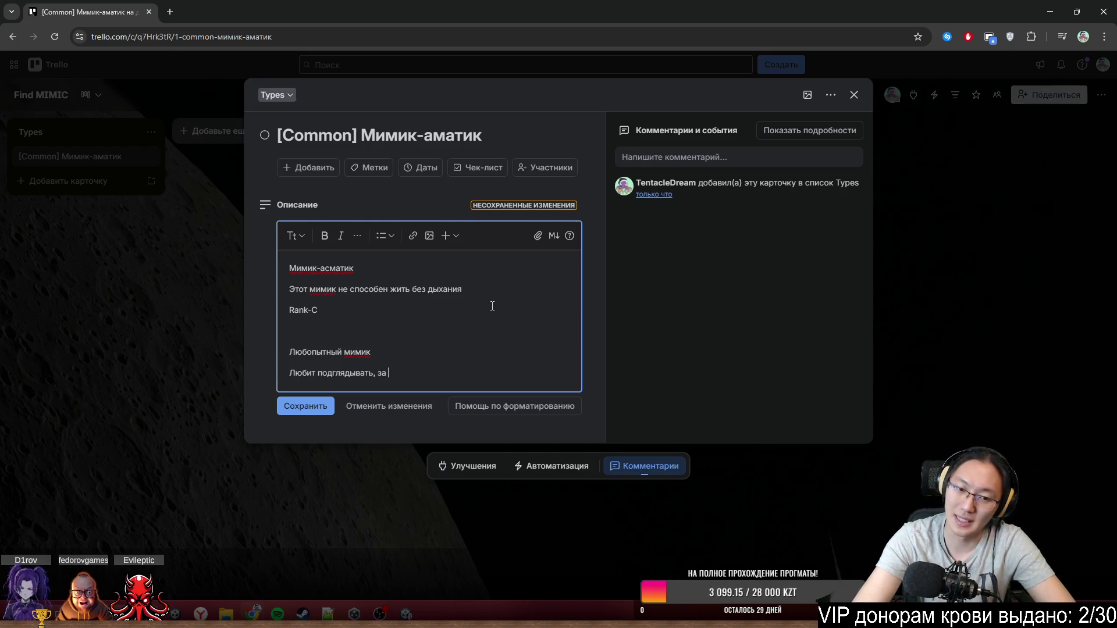
text(игро)
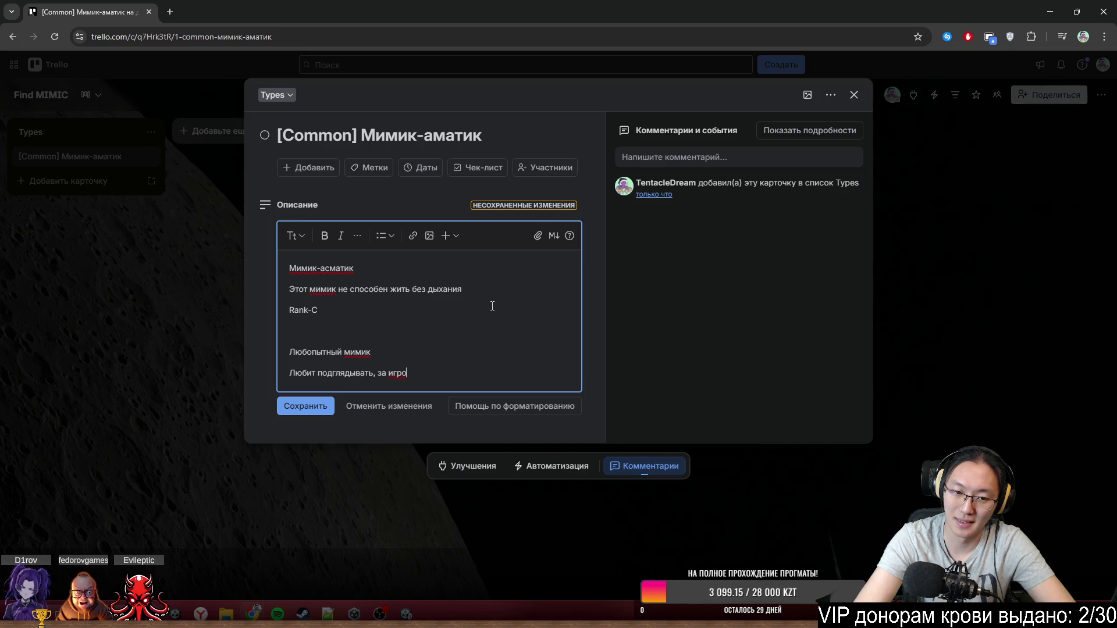
key(BackSpace)
key(BackSpace)
key(BackSpace)
key(BackSpace)
key(BackSpace)
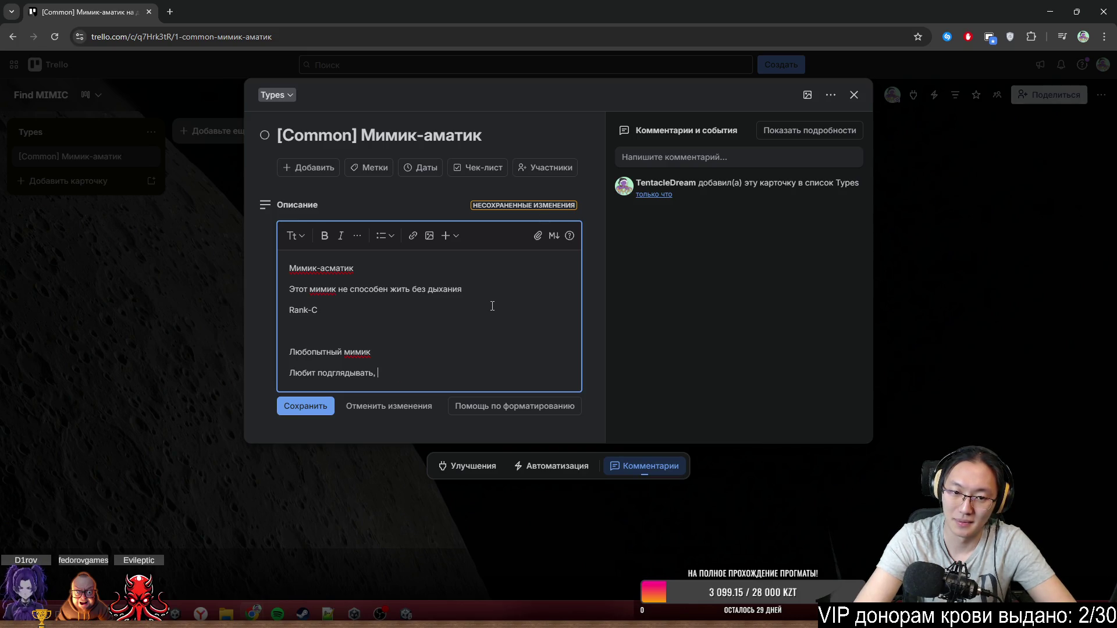
text(пока )
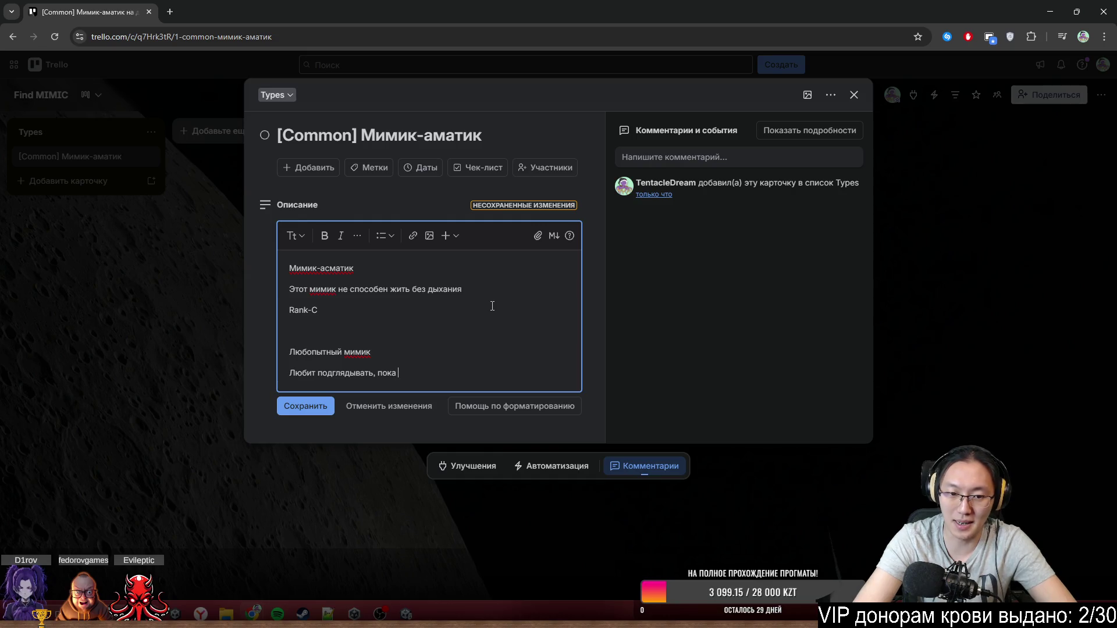
text(вы )
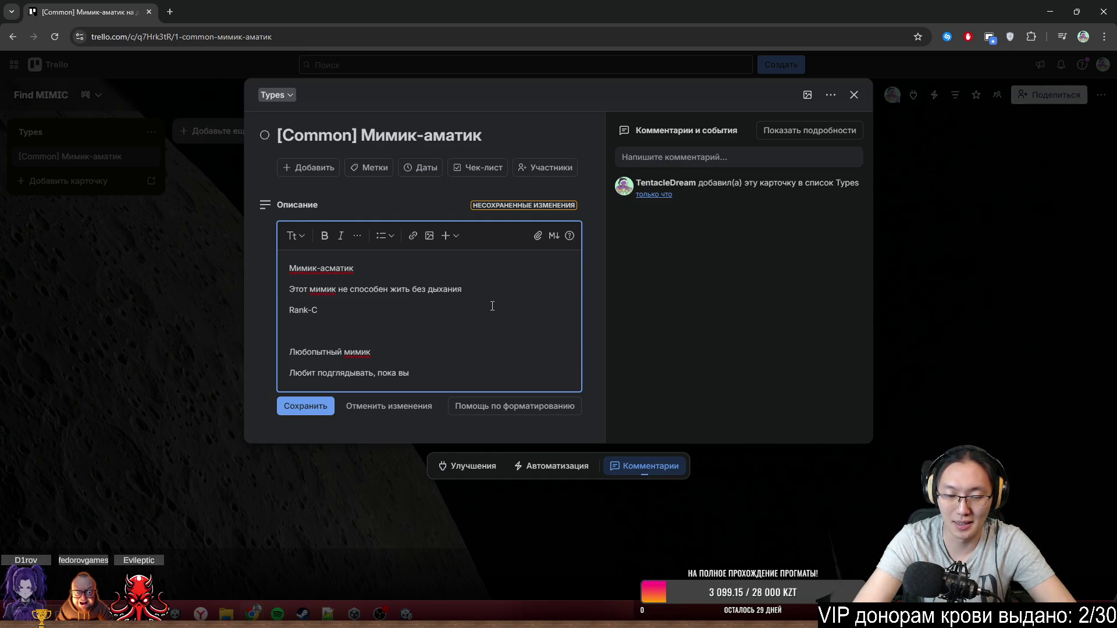
text(далеко )
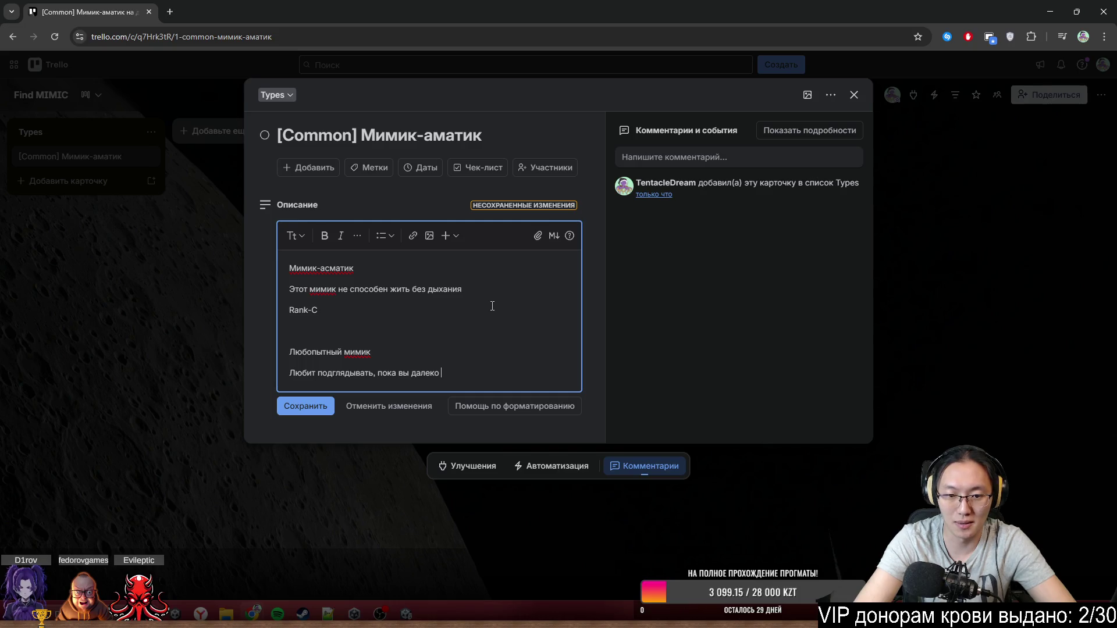
text(от)
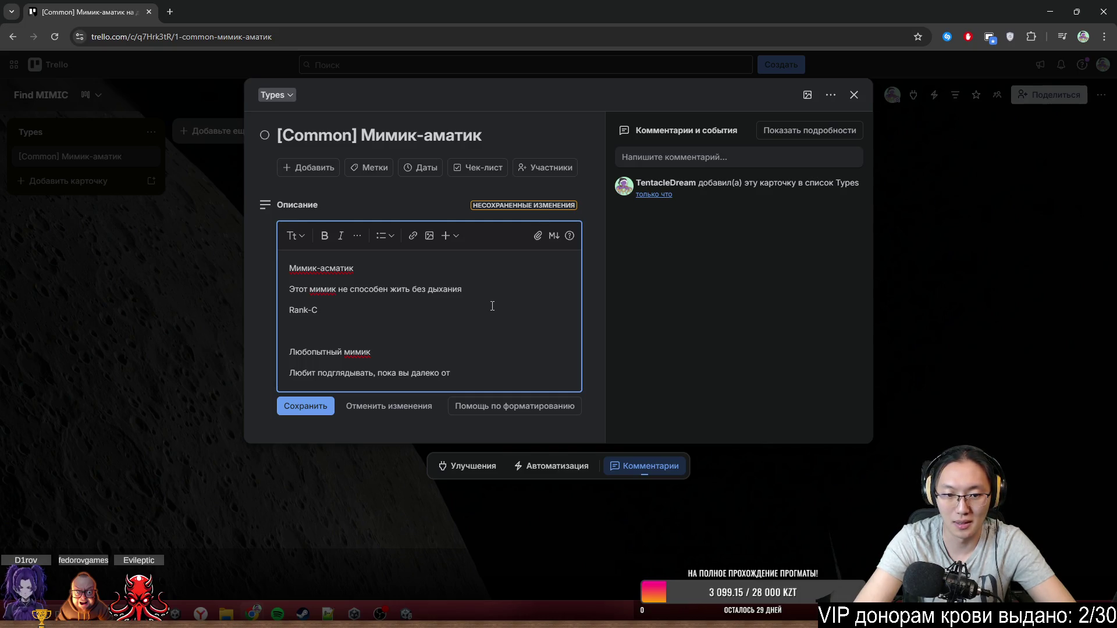
key(BackSpace)
key(BackSpace)
key(BackSpace)
text(ря)
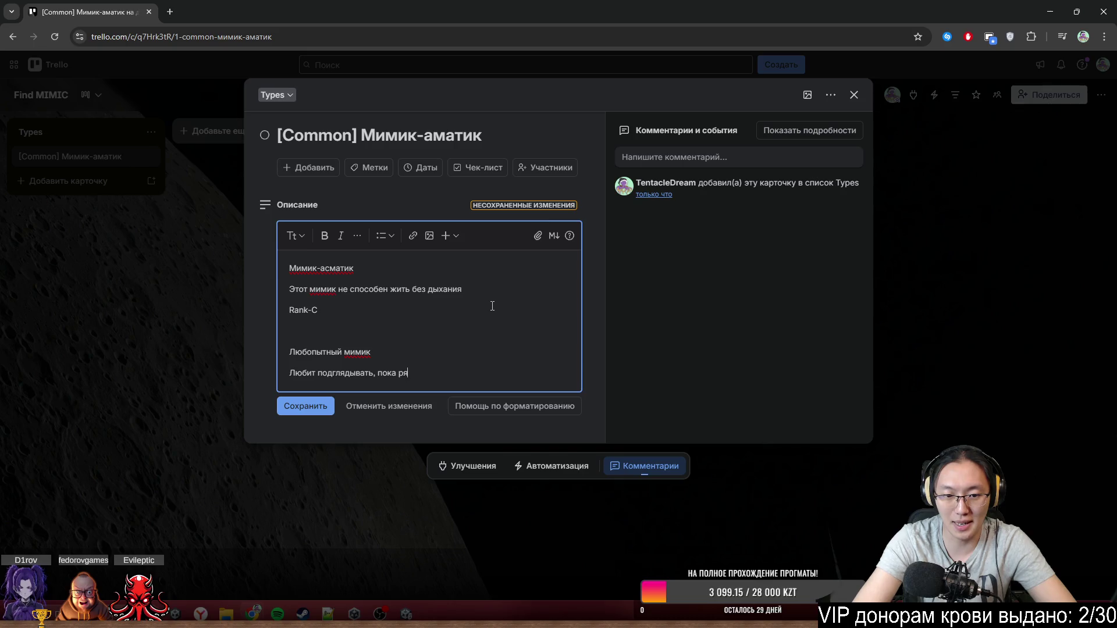
text(дом никого нет)
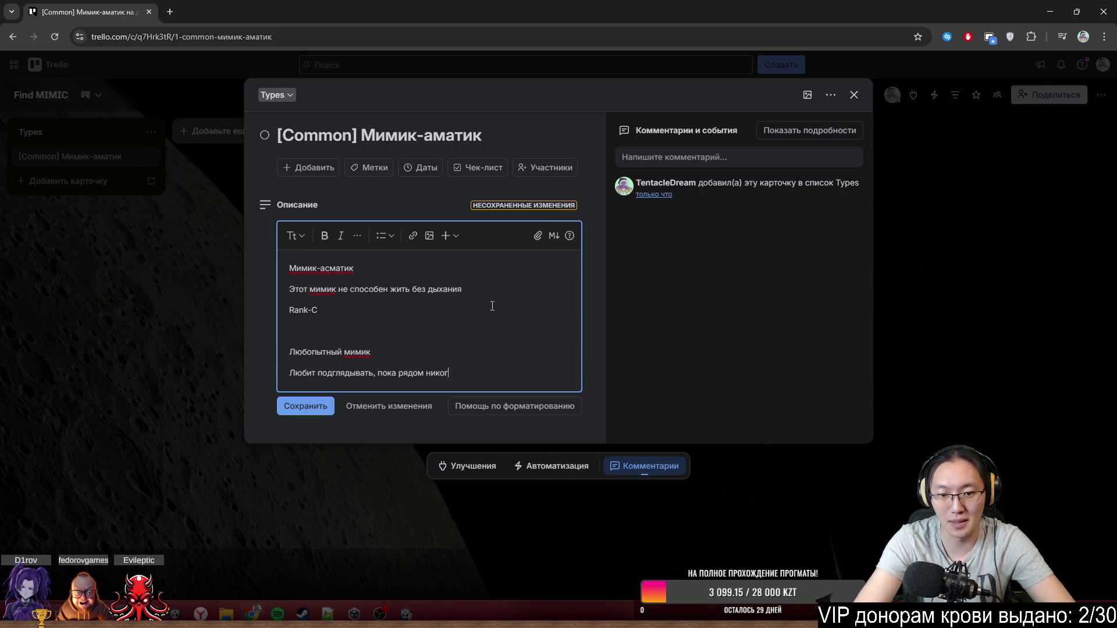
- Add a Rank-B line followed by blank lines
key(Return)
text(Ra)
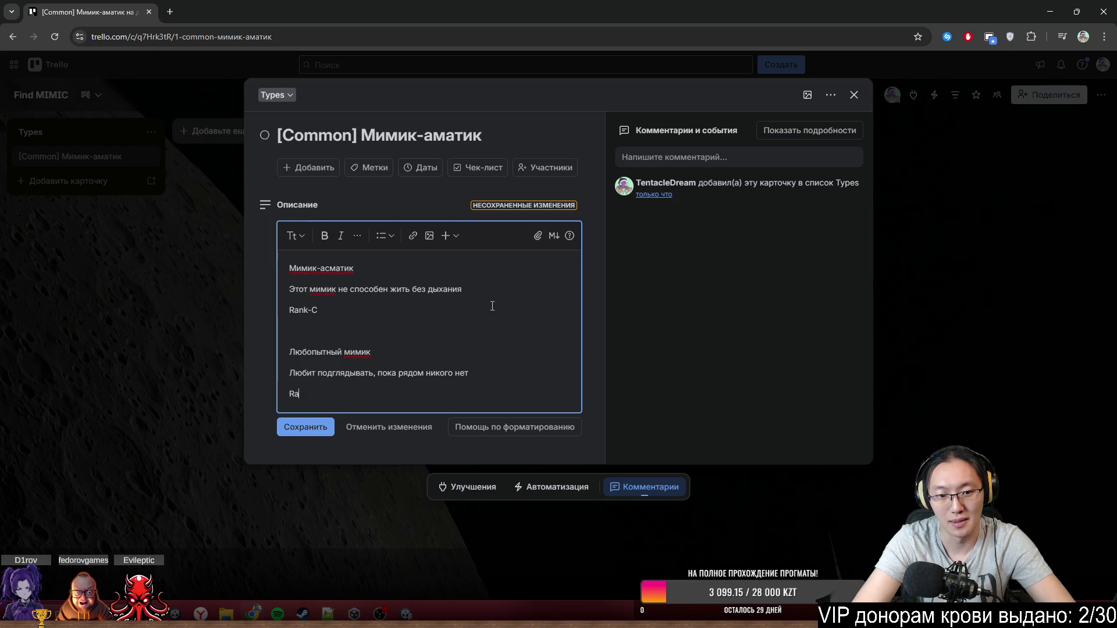
text(nk-B)
key(BackSpace)
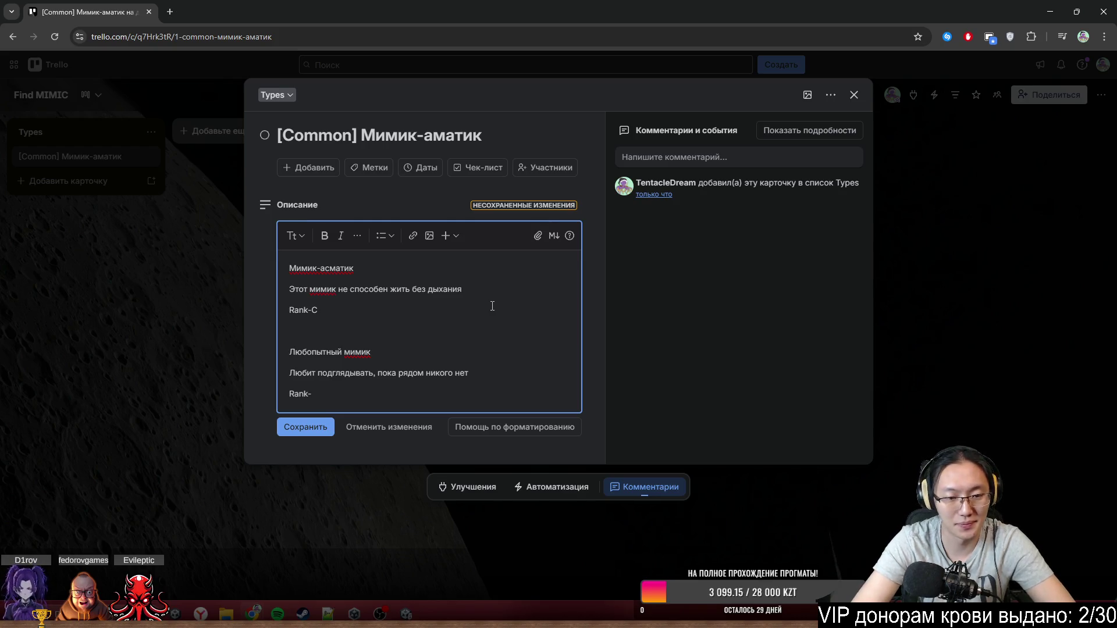
text(B)
key(Return)
key(Return)
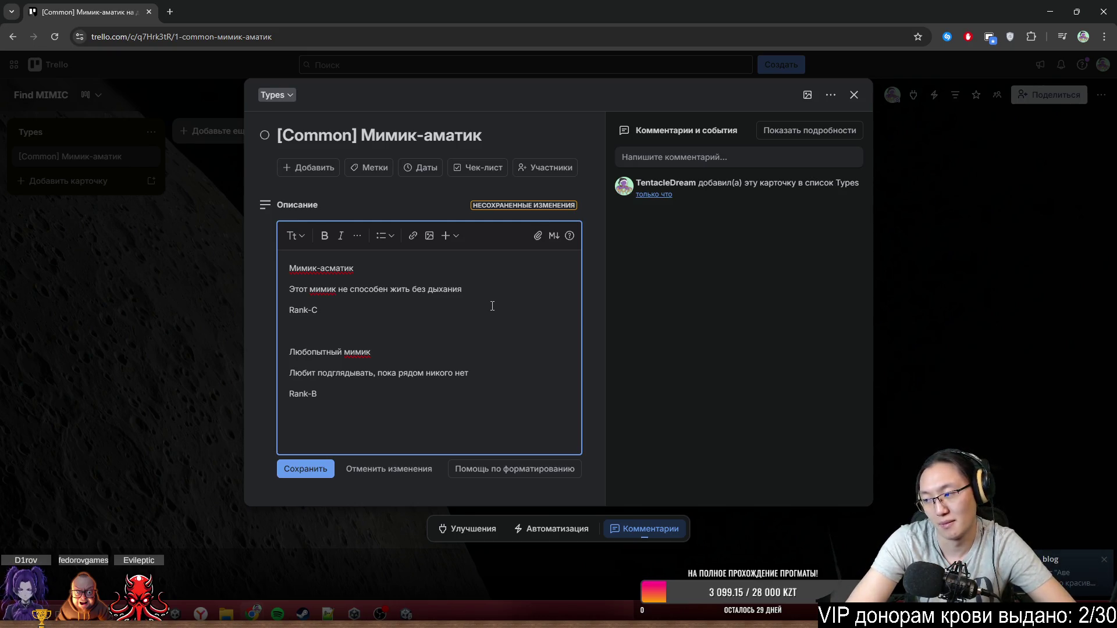
- Type the heading 'Рисковый мимик' for the third entry
text(ы)
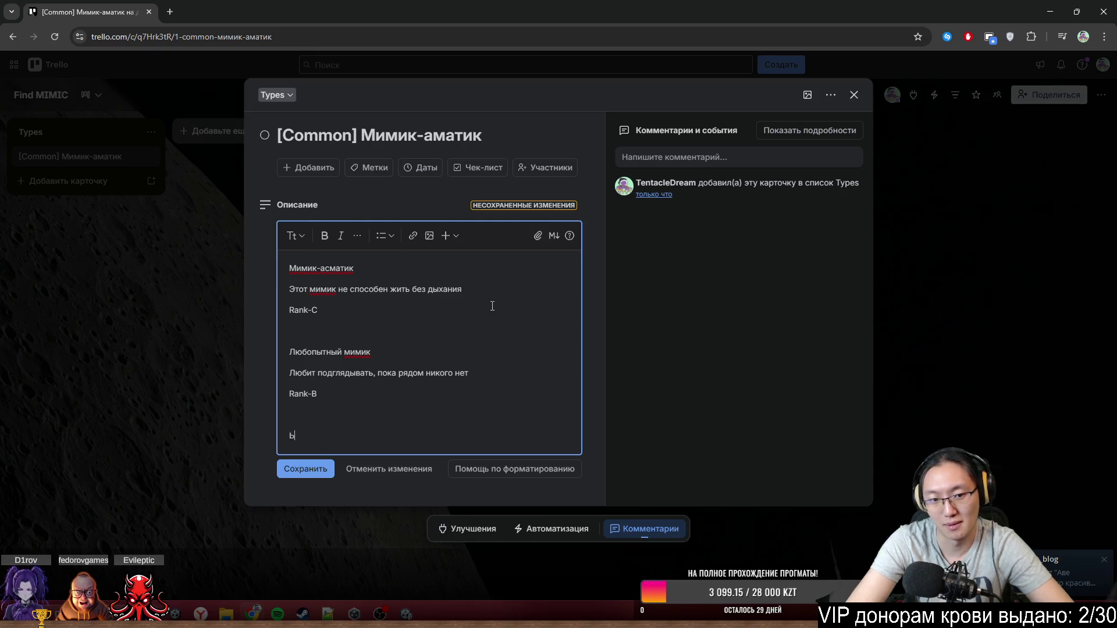
key(BackSpace)
text(М)
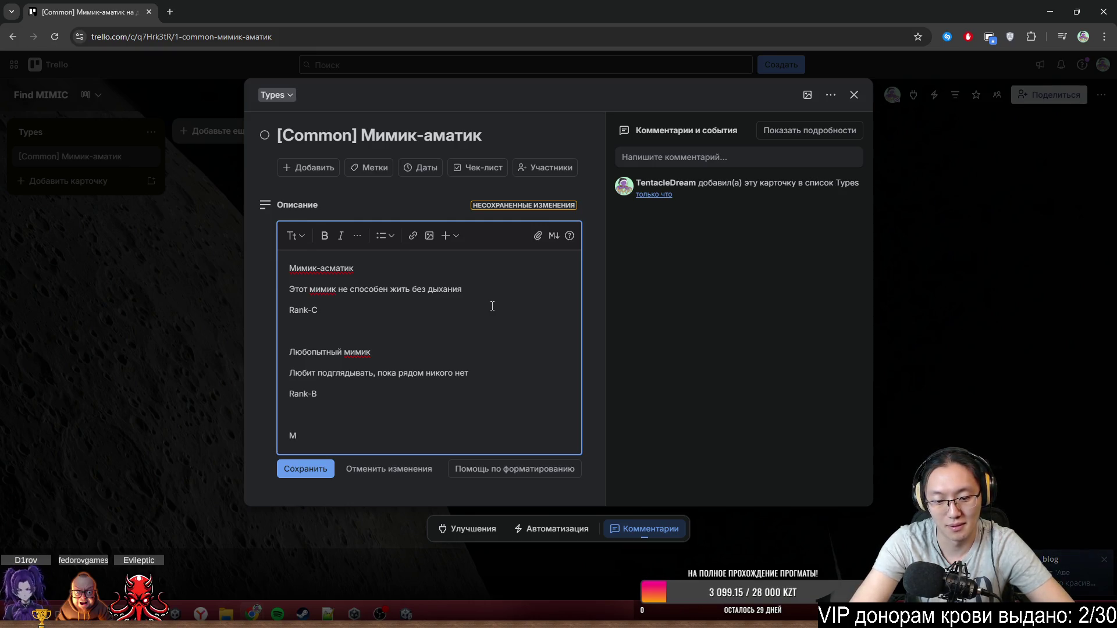
key(BackSpace)
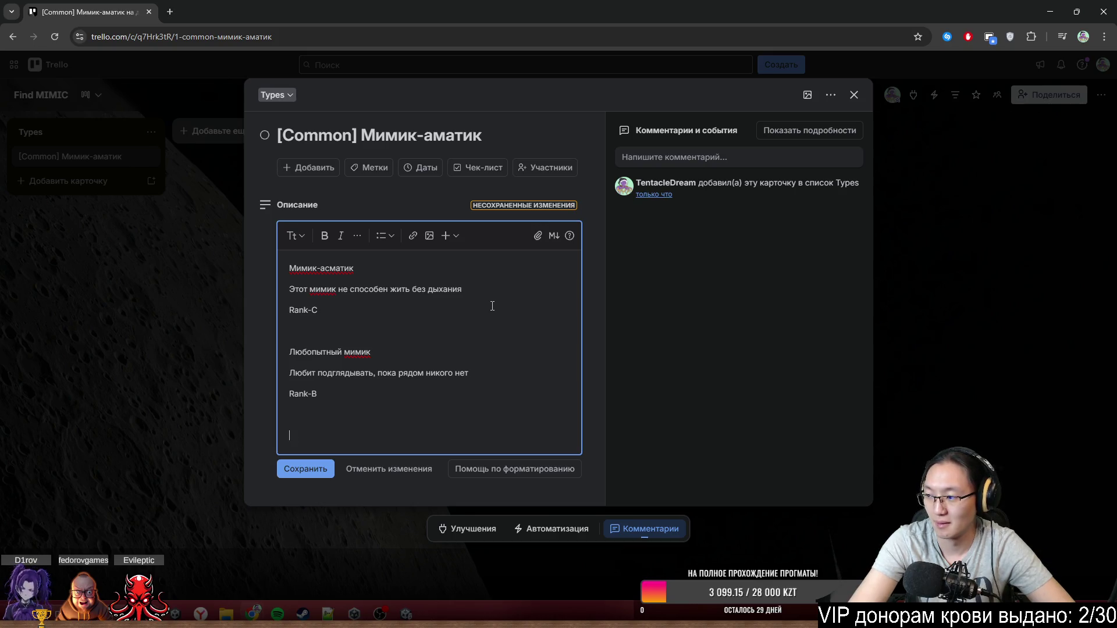
text(Рисковы)
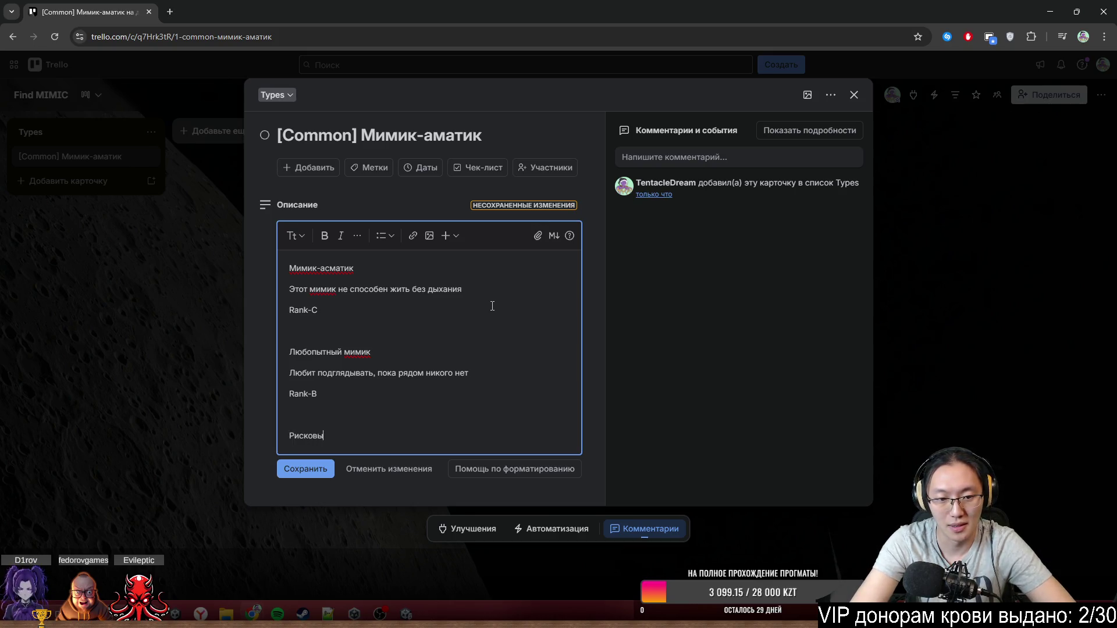
text(й мимк)
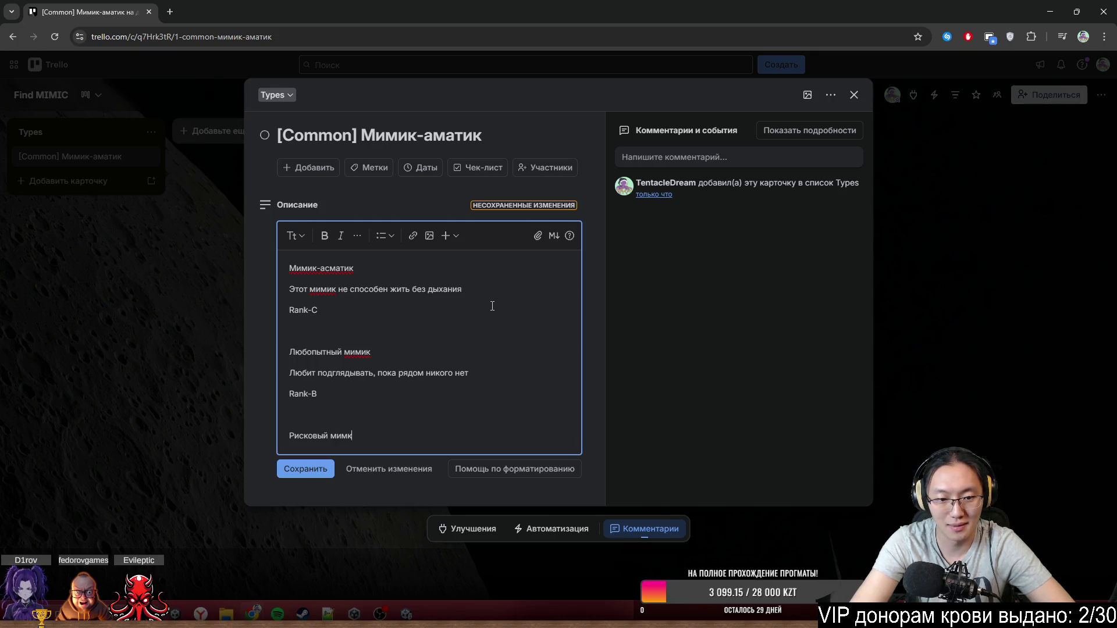
key(BackSpace)
text(ик)
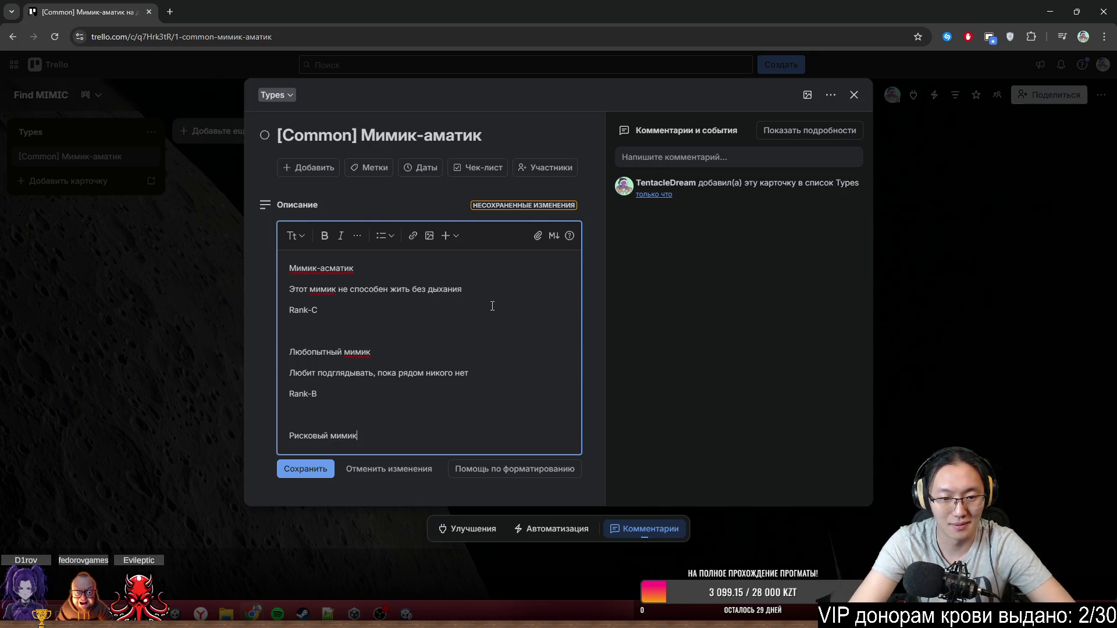
key(Return)
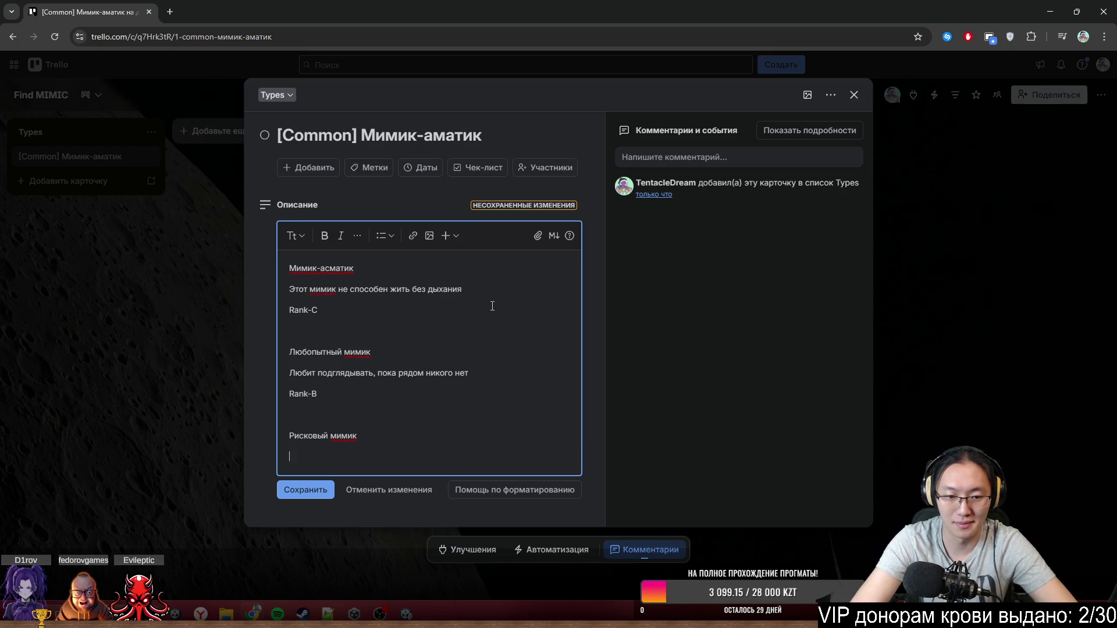
- Try a 'Прячется' description, erase it, and undo back to the Рисковый мимик heading
text(Прячется)
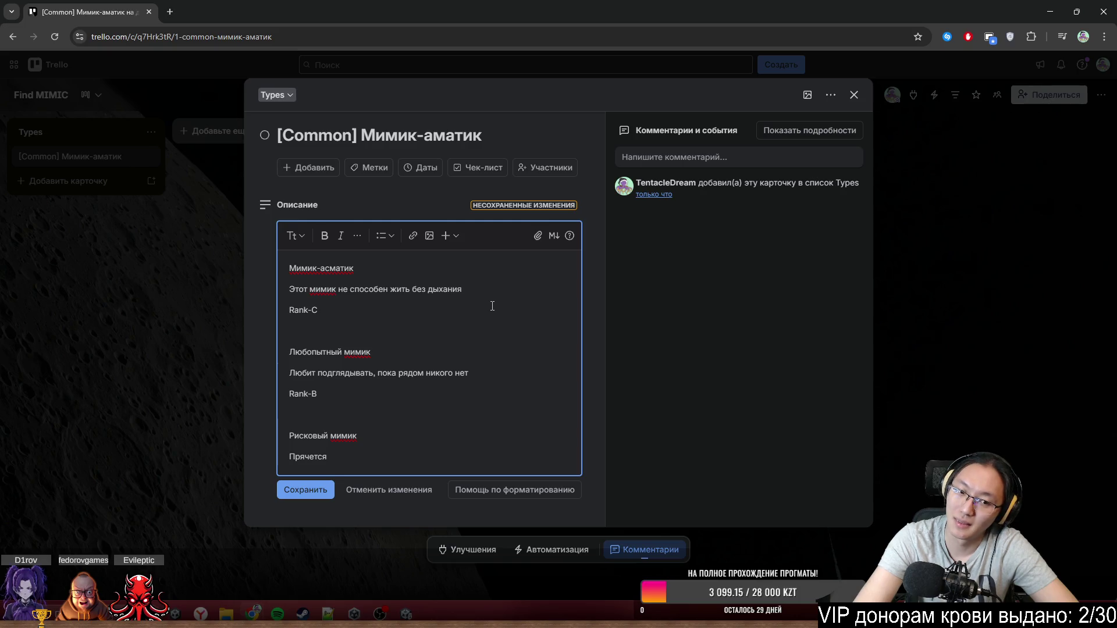
text( и)
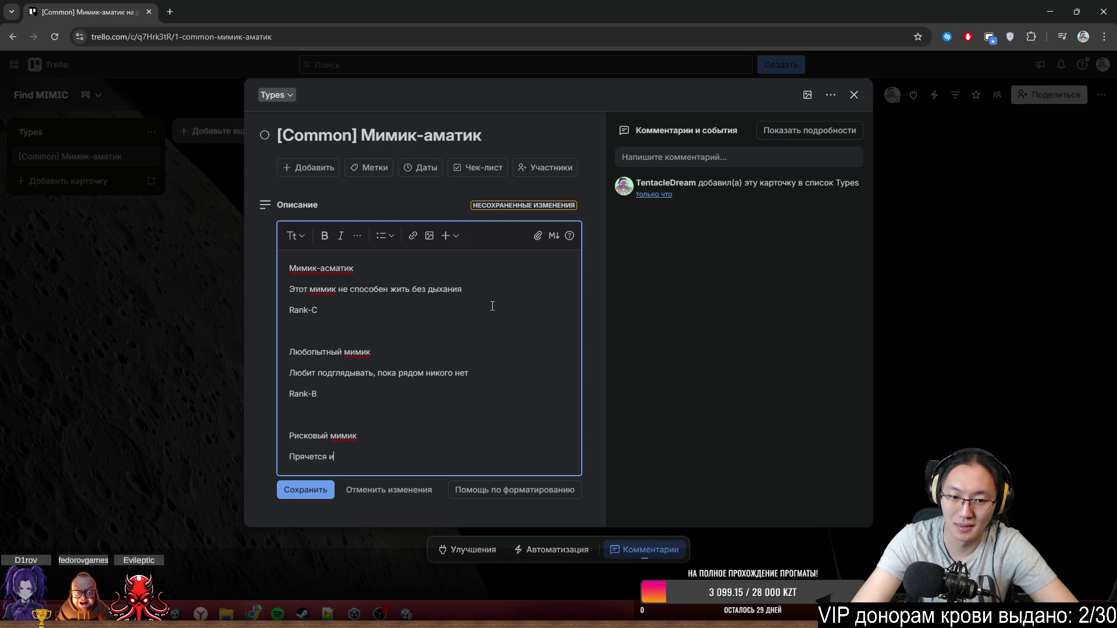
key(ctrl+BackSpace)
key(ctrl+BackSpace)
key(BackSpace)
key(ctrl+BackSpace)
key(ctrl+BackSpace)
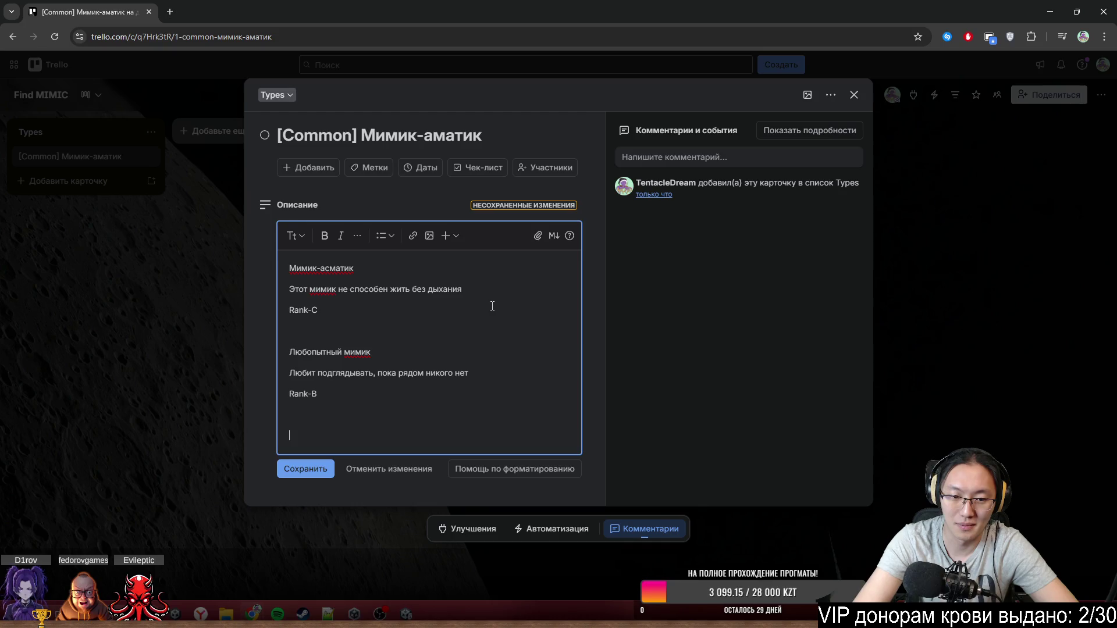
text(Мимик-и)
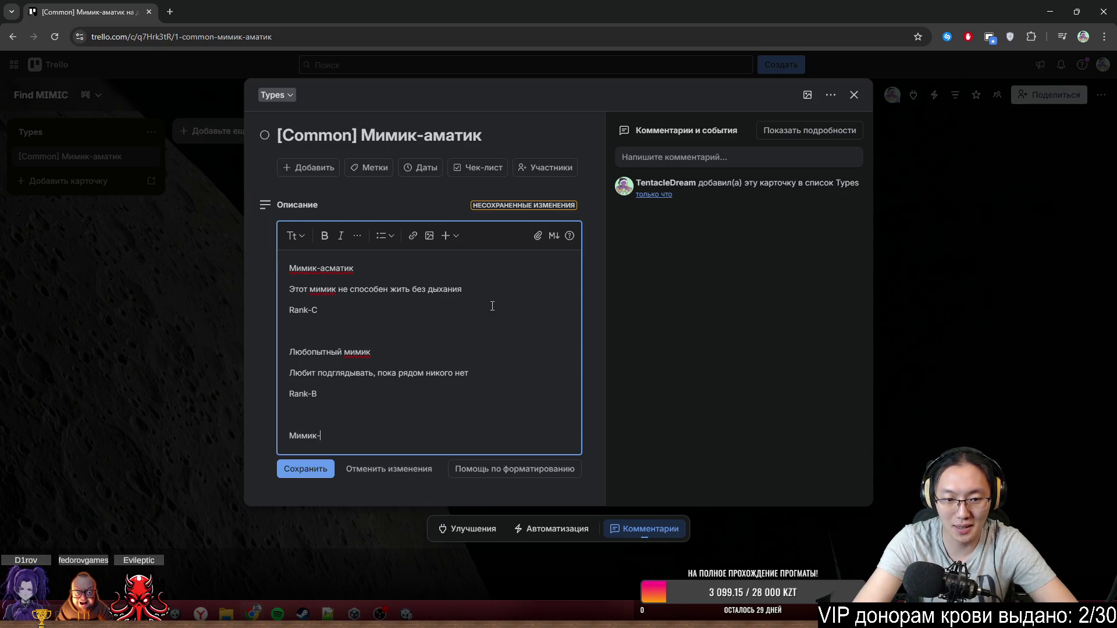
key(BackSpace)
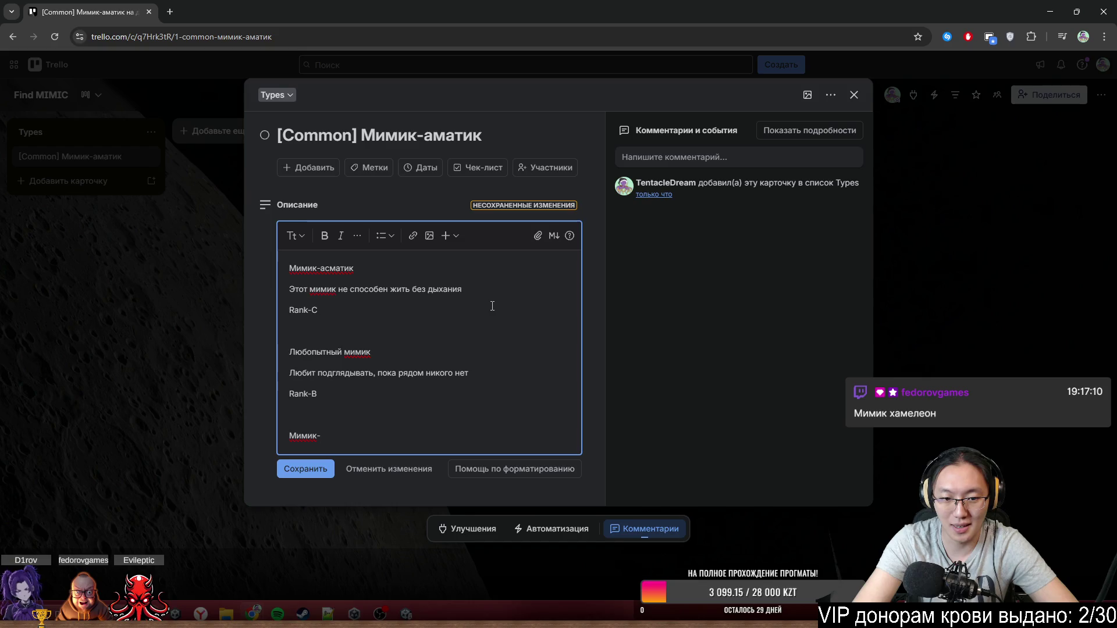
text(и)
key(ctrl+z)
key(ctrl+z)
key(ctrl+z)
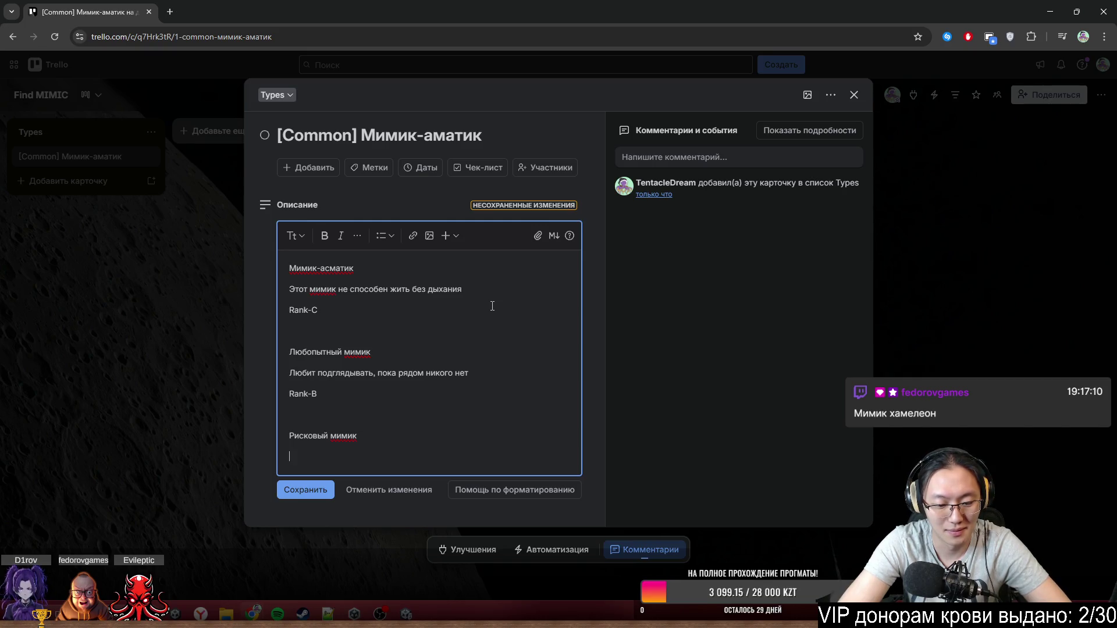
- Add the line 'Будучи одним предметом, делает вид, что он другой' and Rank-B
text(М)
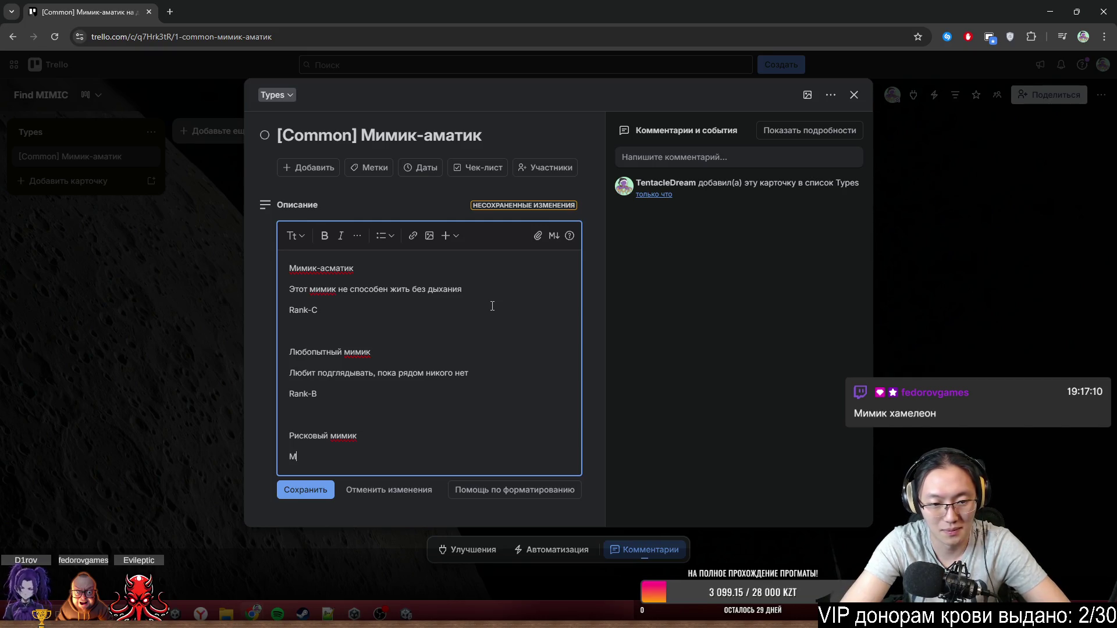
key(BackSpace)
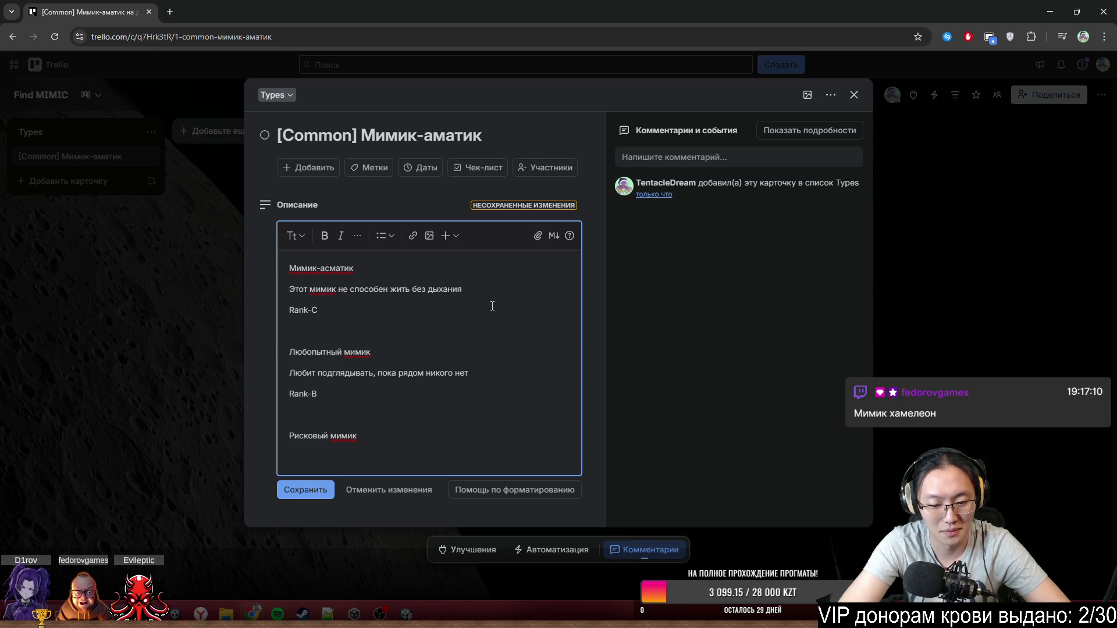
text(Будучи )
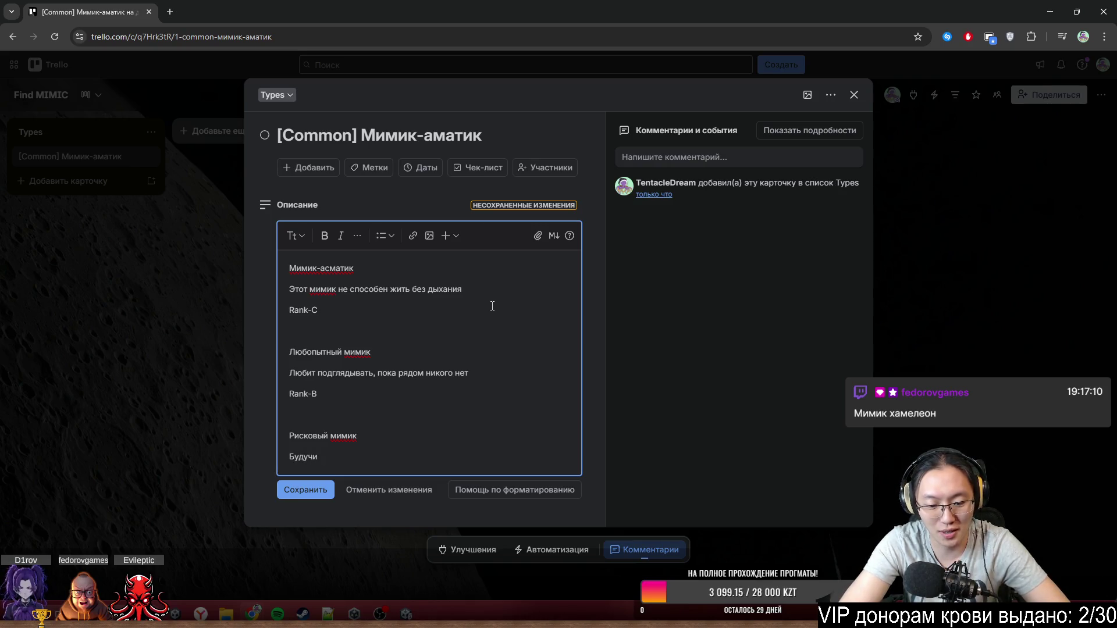
text(одним предмет)
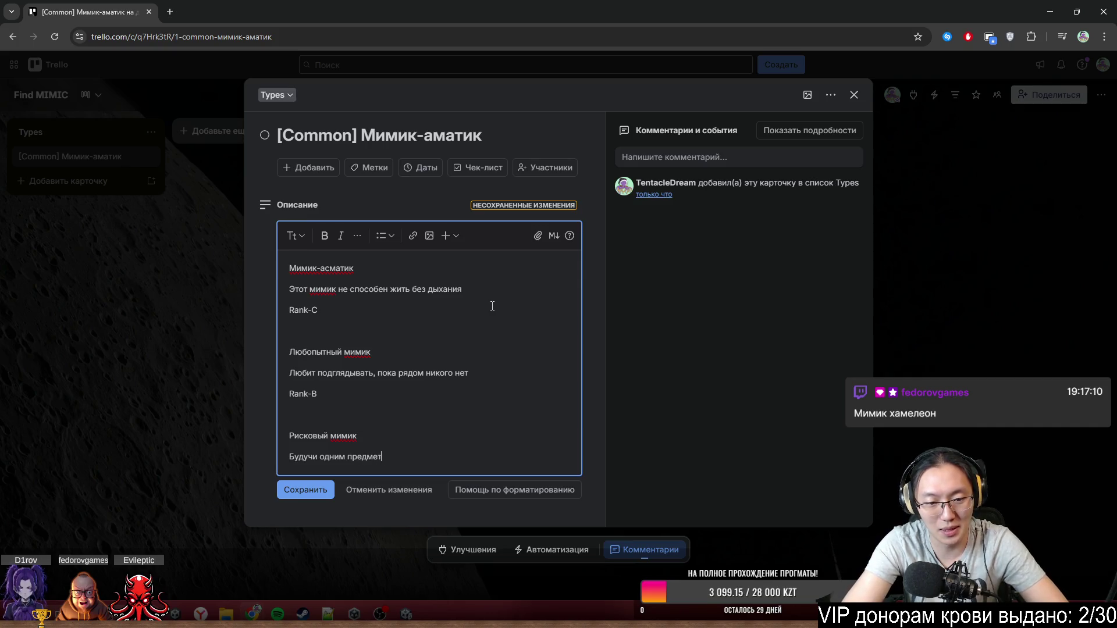
text(ом,)
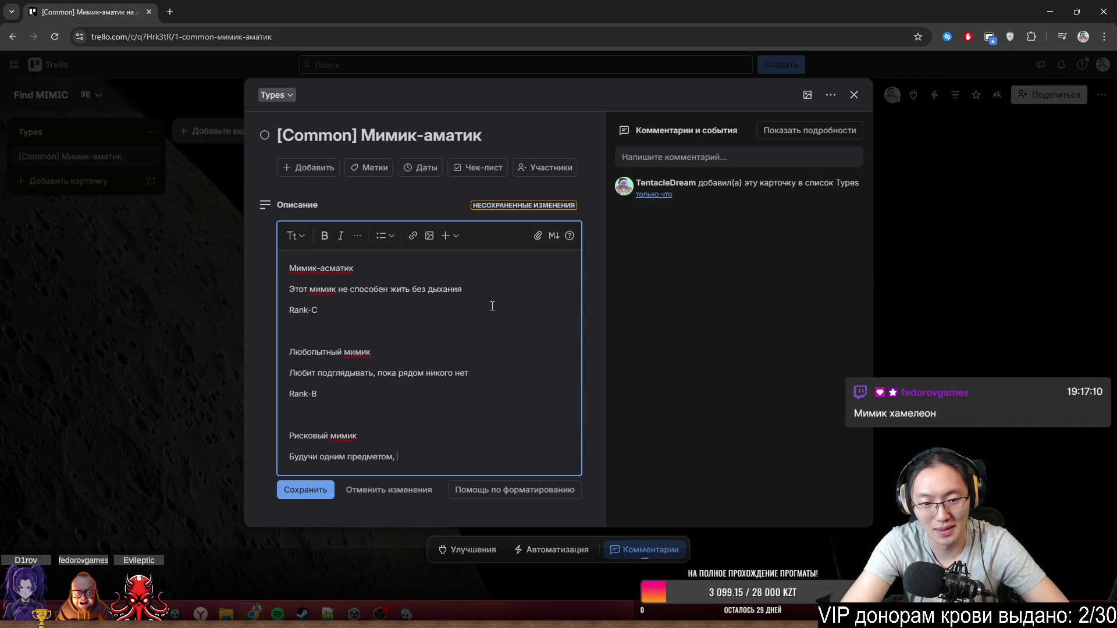
text( пытае)
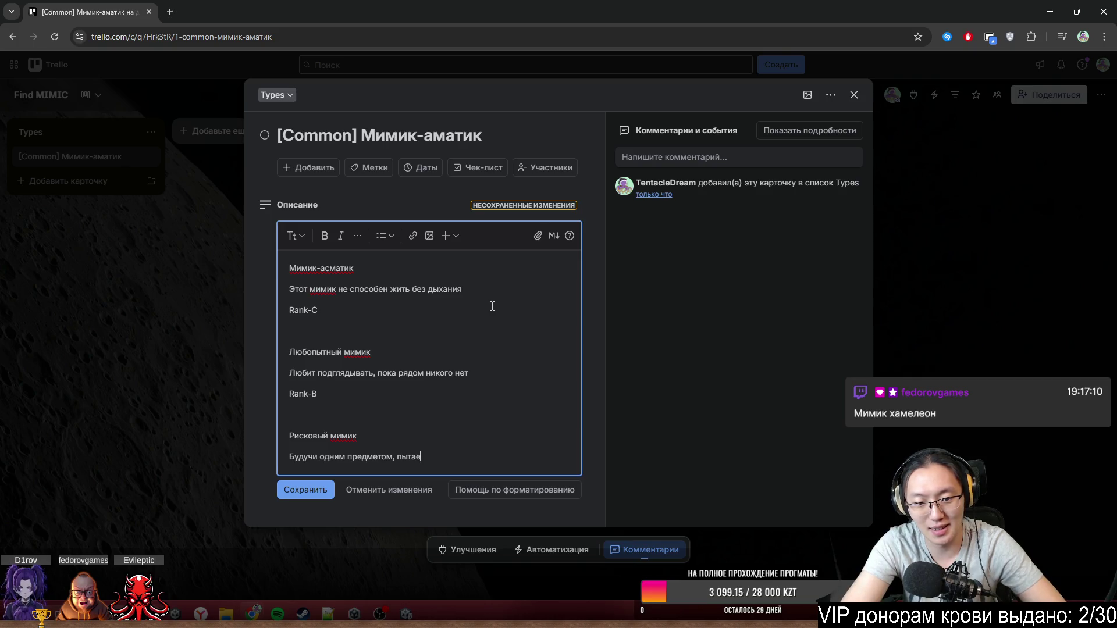
key(BackSpace)
key(BackSpace)
key(BackSpace)
text(делает вид, что)
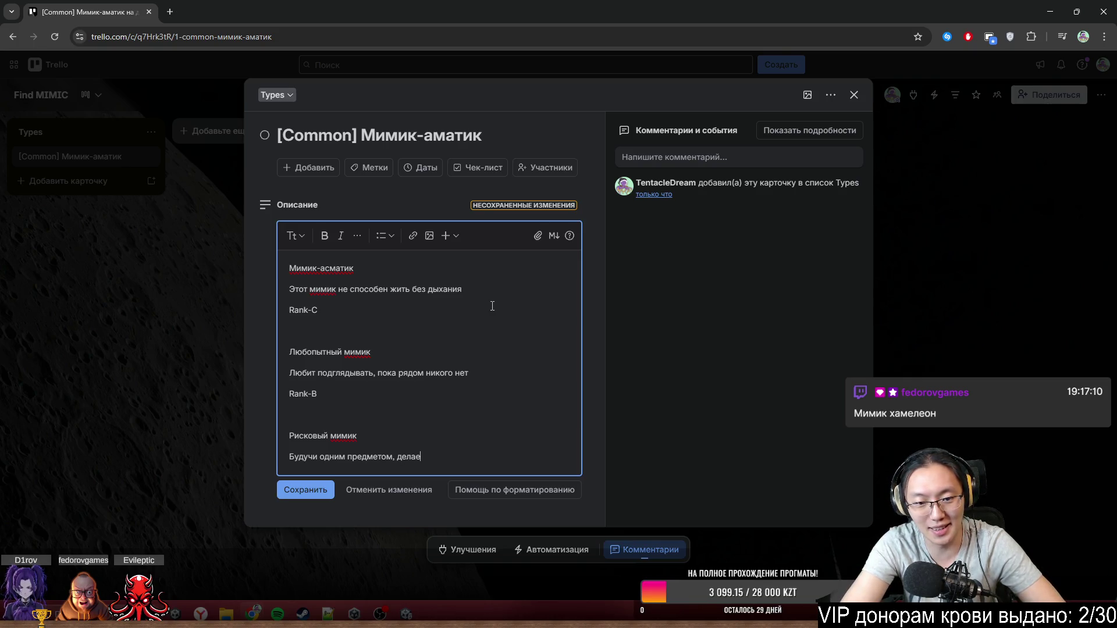
text( он)
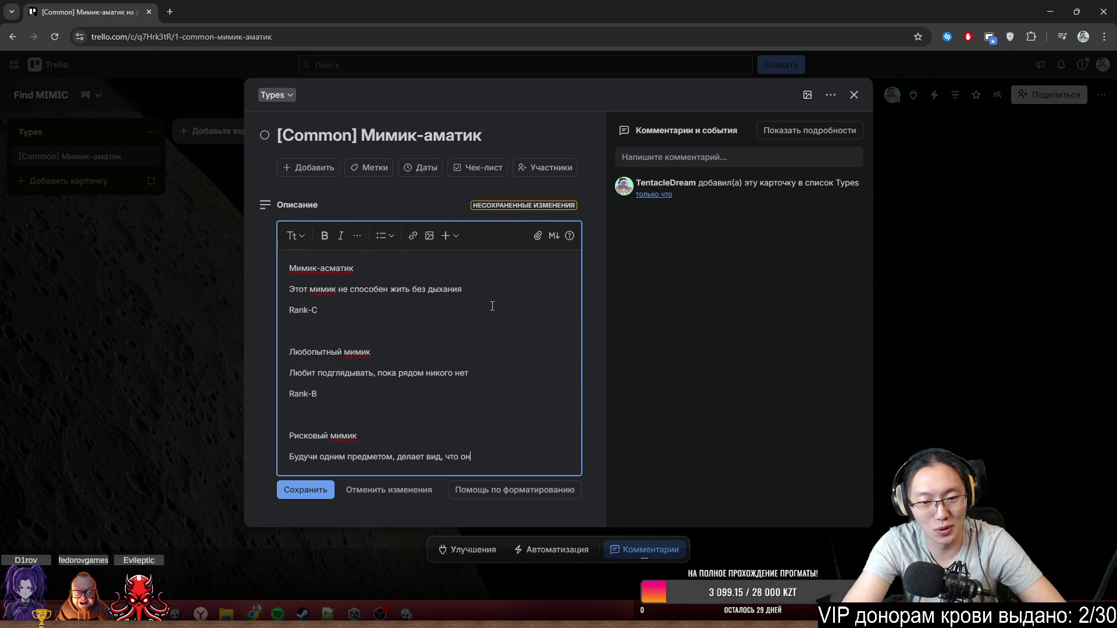
text( другой)
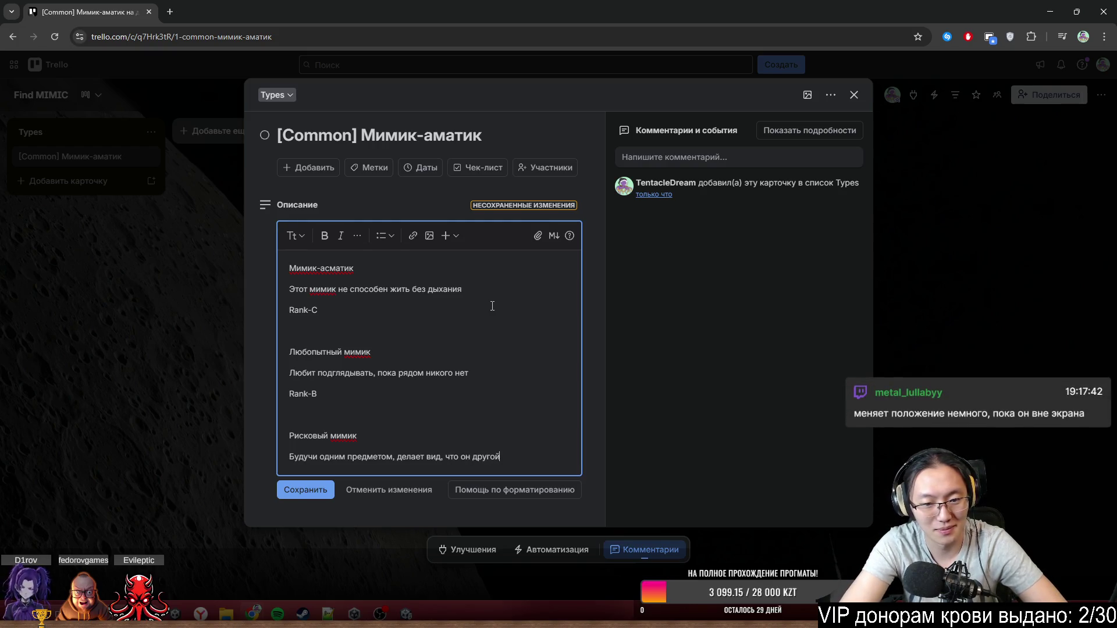
key(Return)
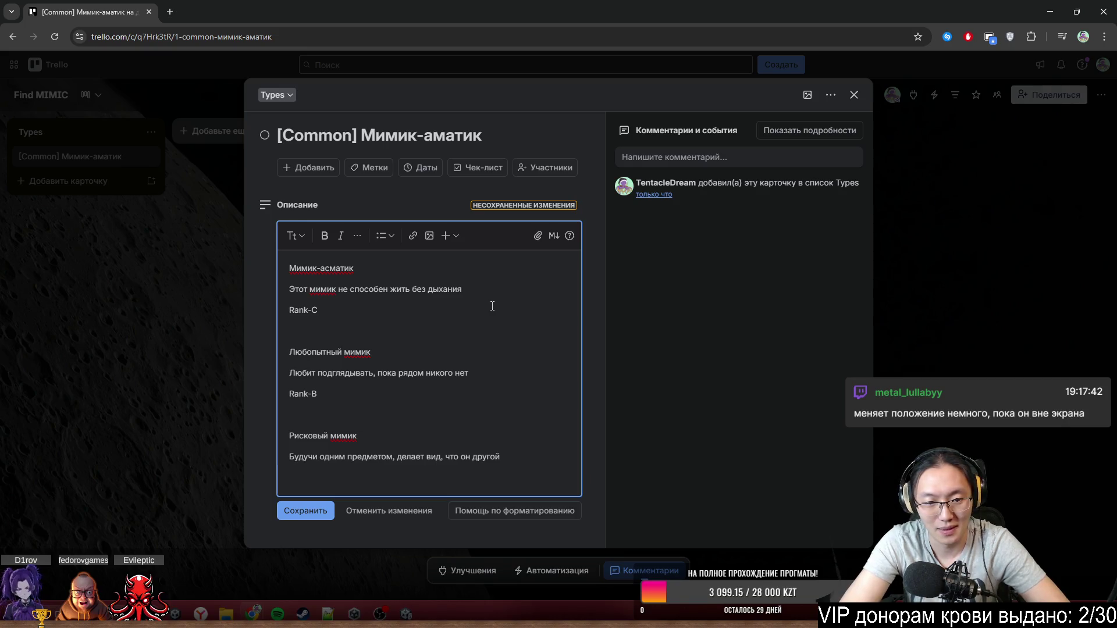
text(Rank-B)
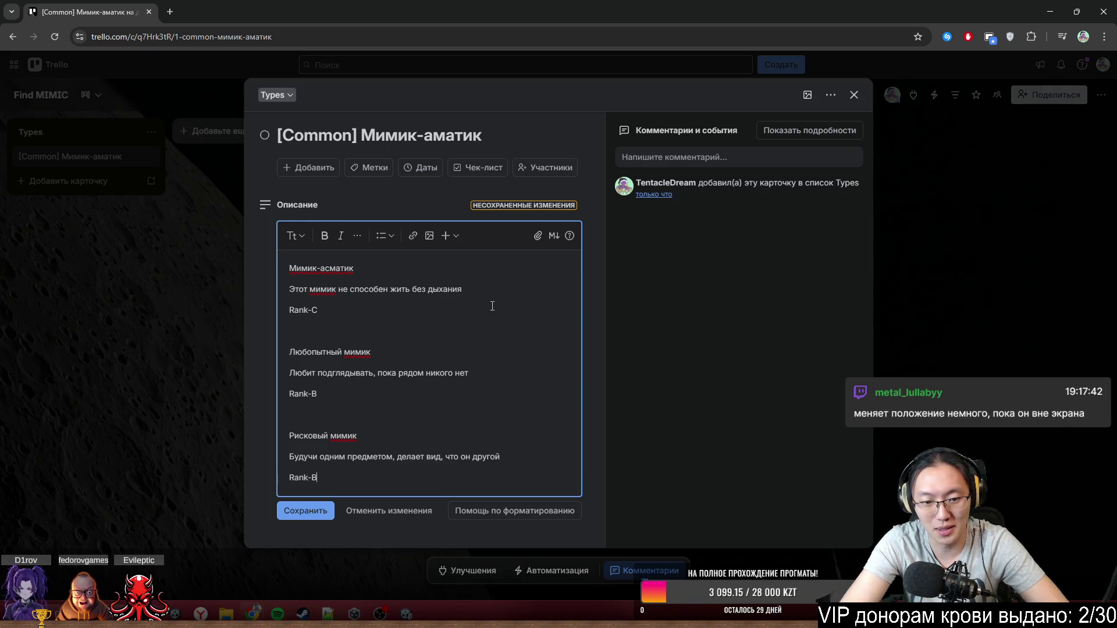
key(Return)
key(Return)
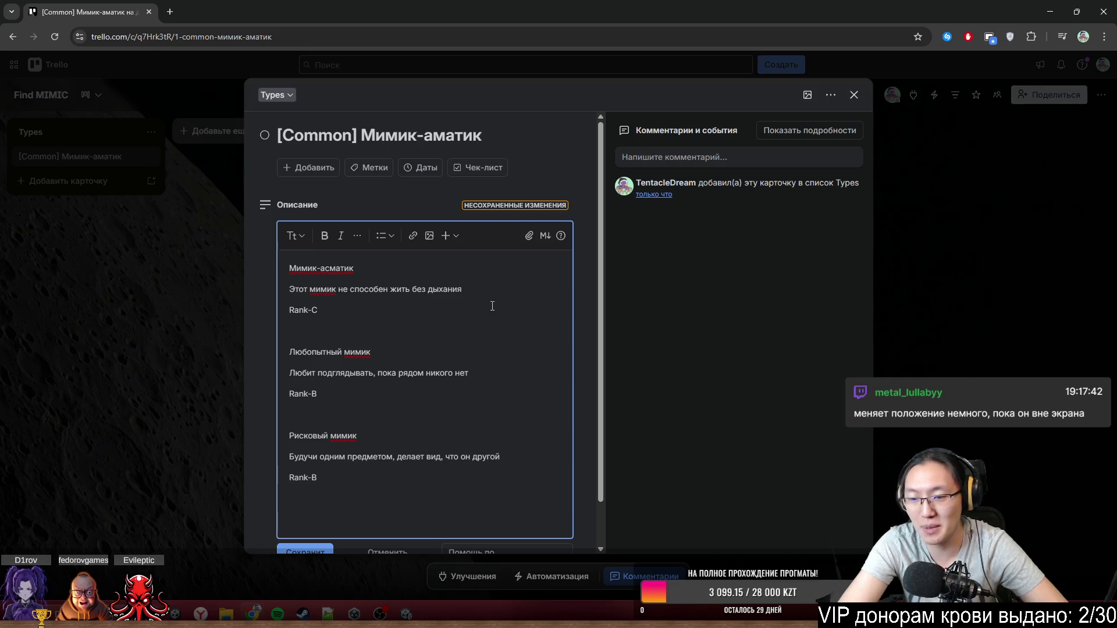
- Type the heading 'СДВГ-шный мимик' for the fourth entry
scroll(462, 366, down, 1)
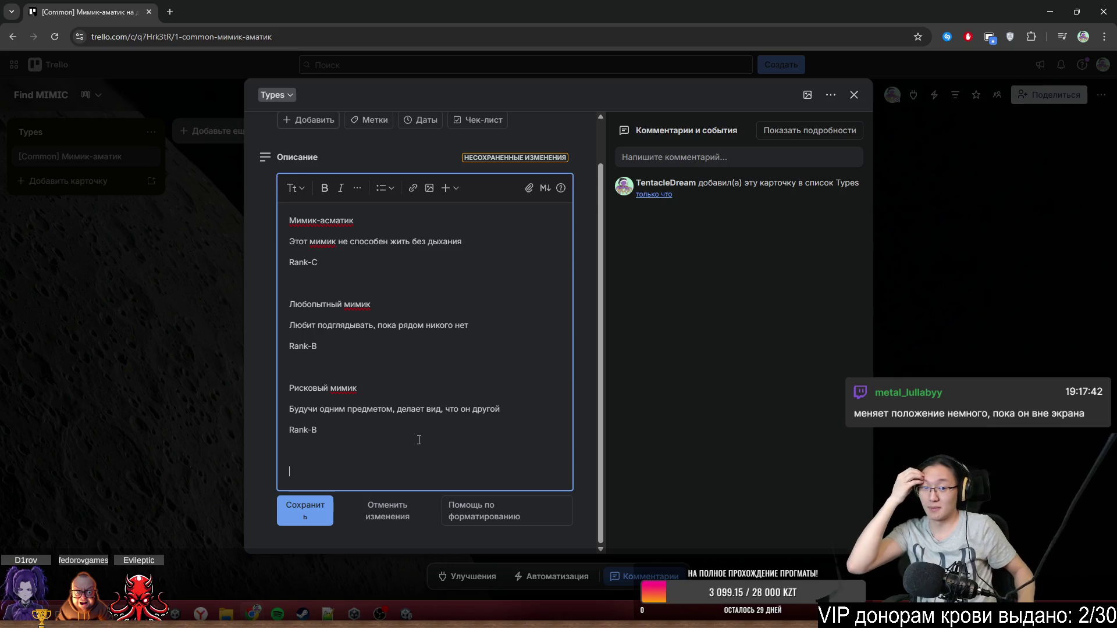
text(CL)
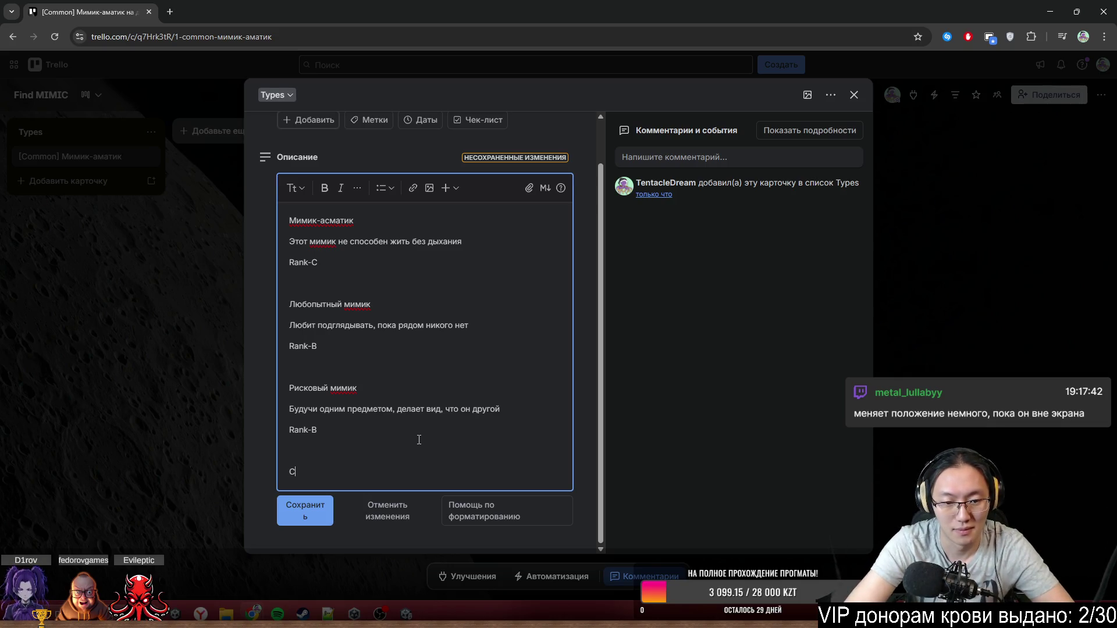
key(BackSpace)
text(СД)
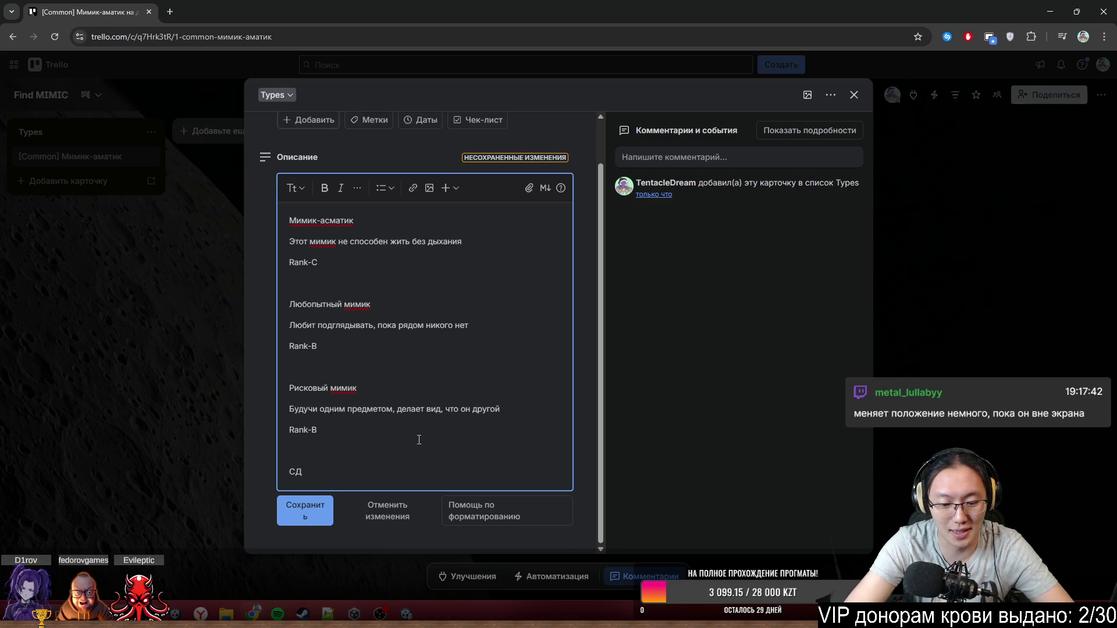
text(ВГОшный)
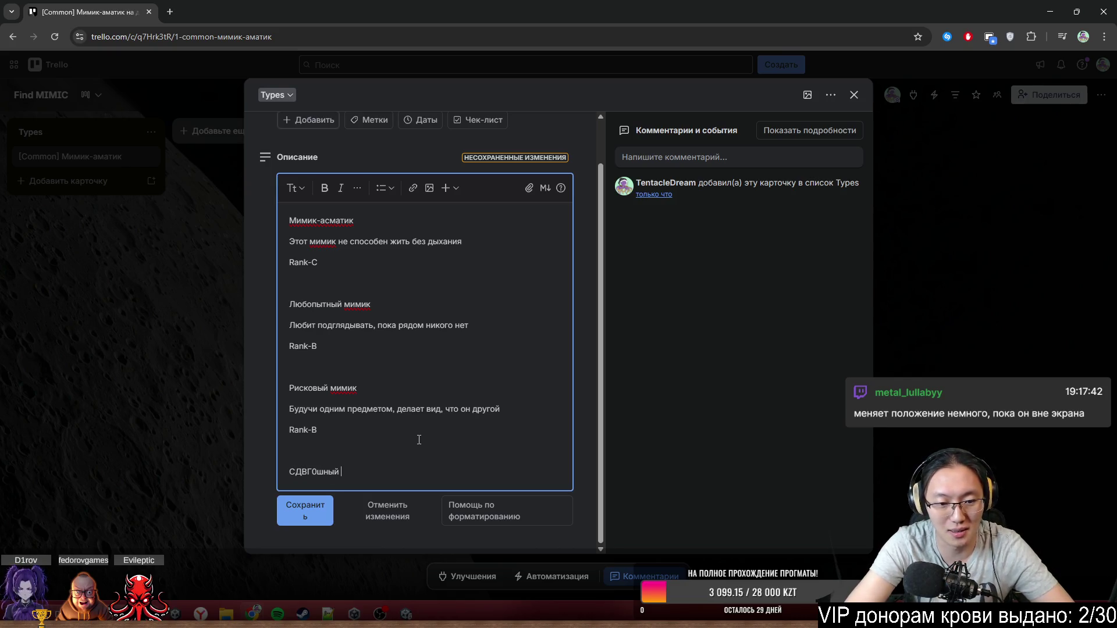
key(BackSpace)
key(BackSpace)
key(BackSpace)
text(-шный )
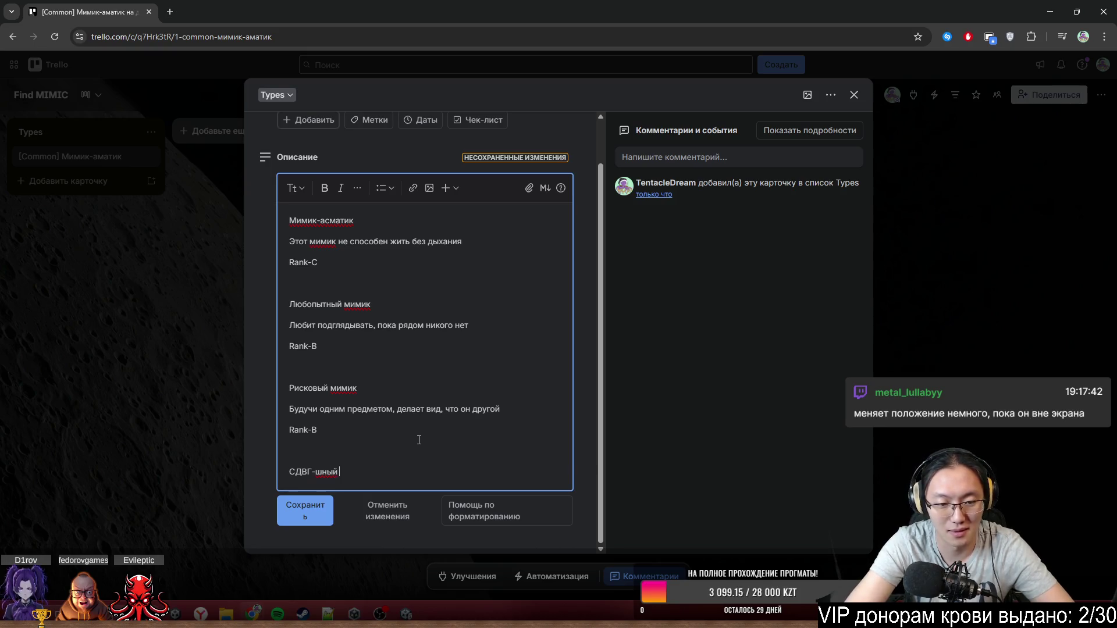
text(мимик)
- Add the line 'Не стоит на месте, пока рядом никого нет' and Rank-A
key(Return)
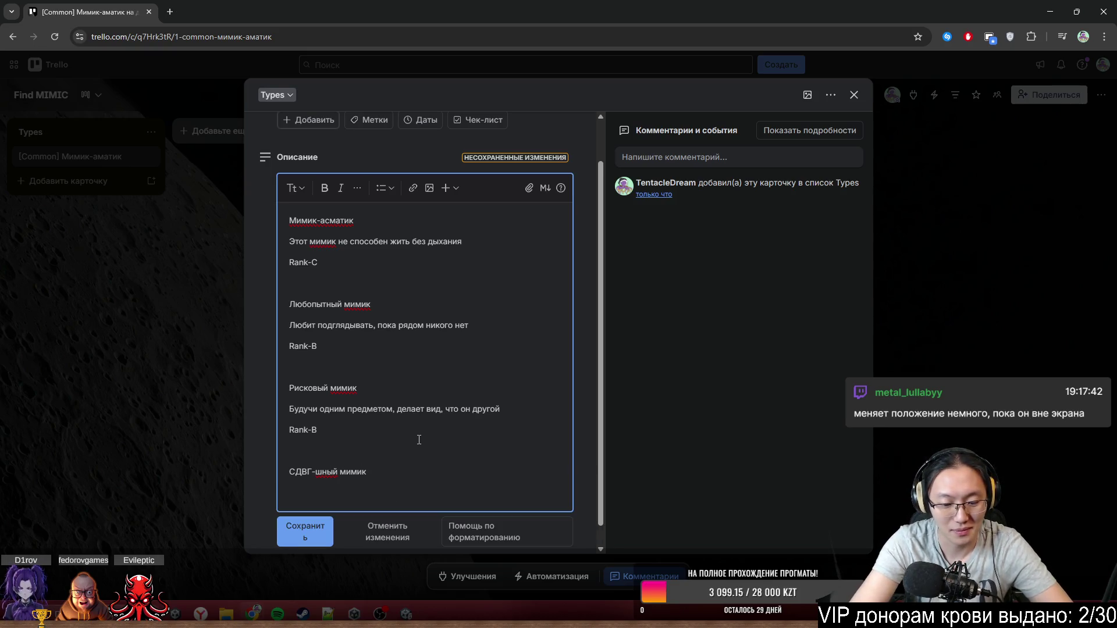
text(Не стоит )
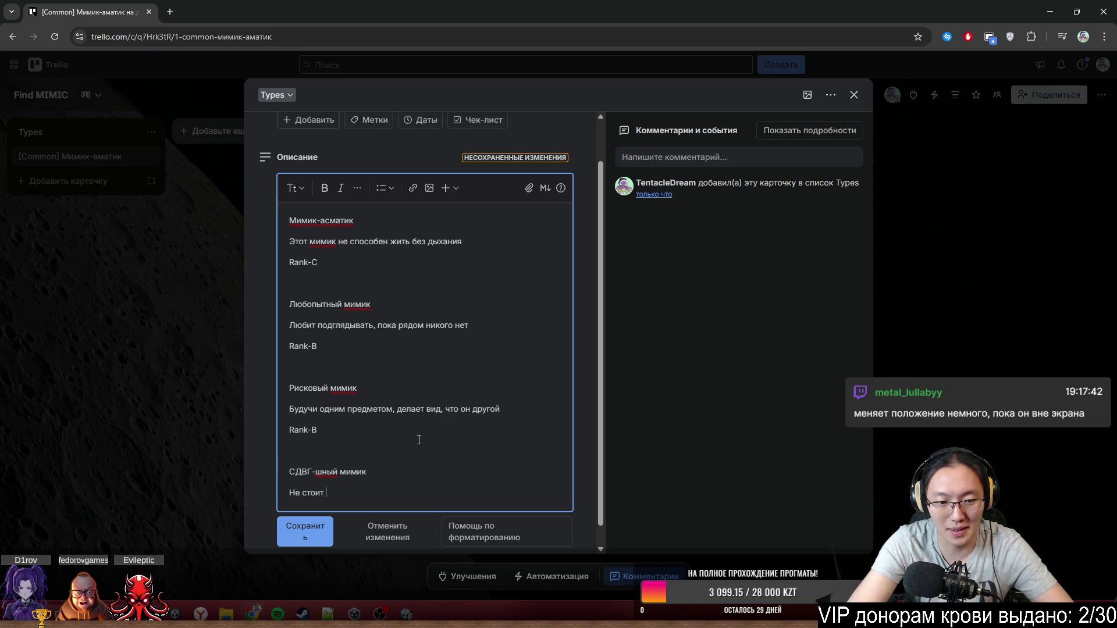
text(на месте, п)
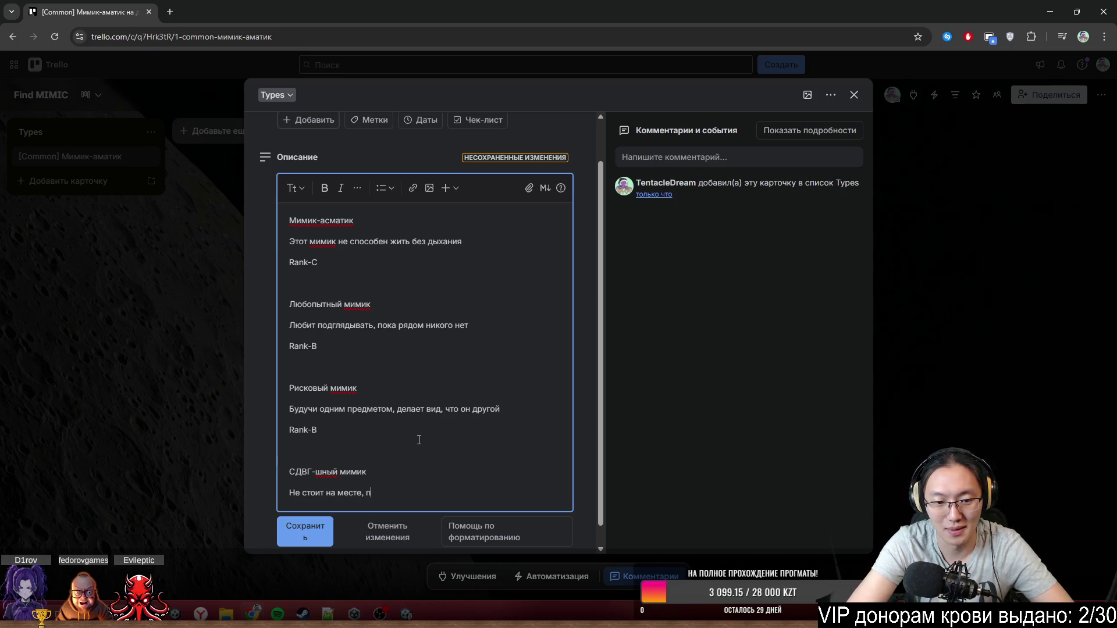
text(ока рядом никого)
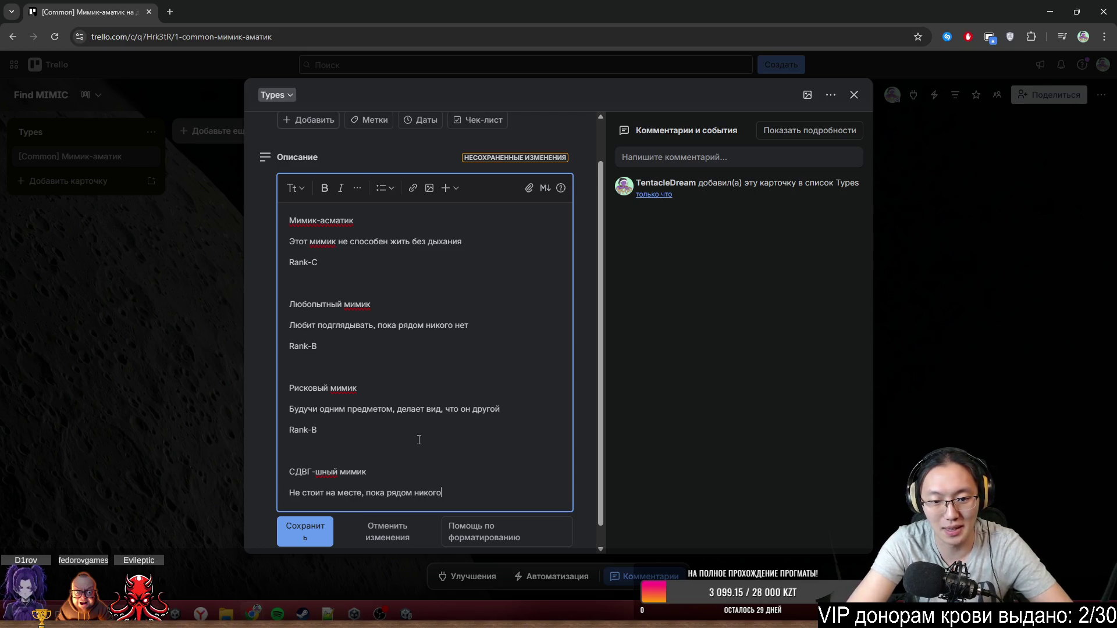
text( нет)
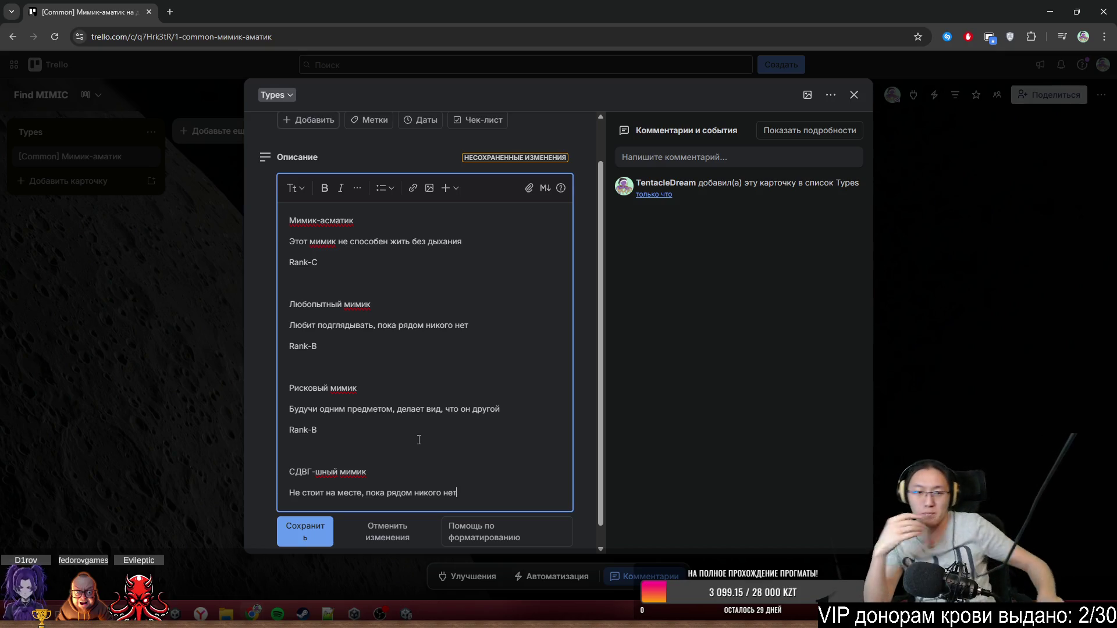
key(Return)
text(Rank)
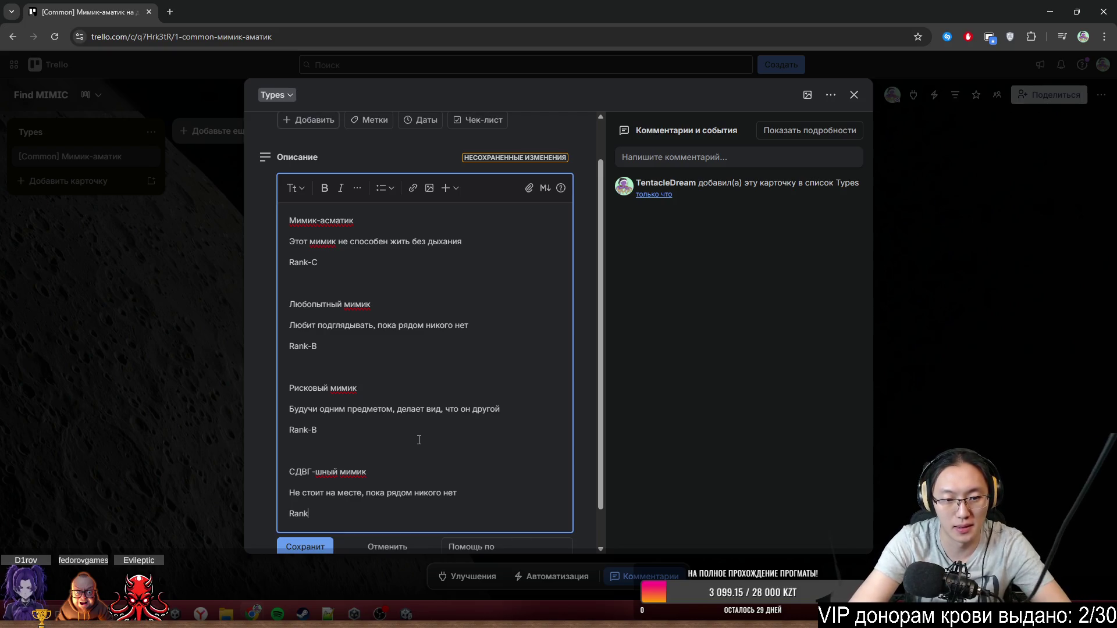
text(-A)
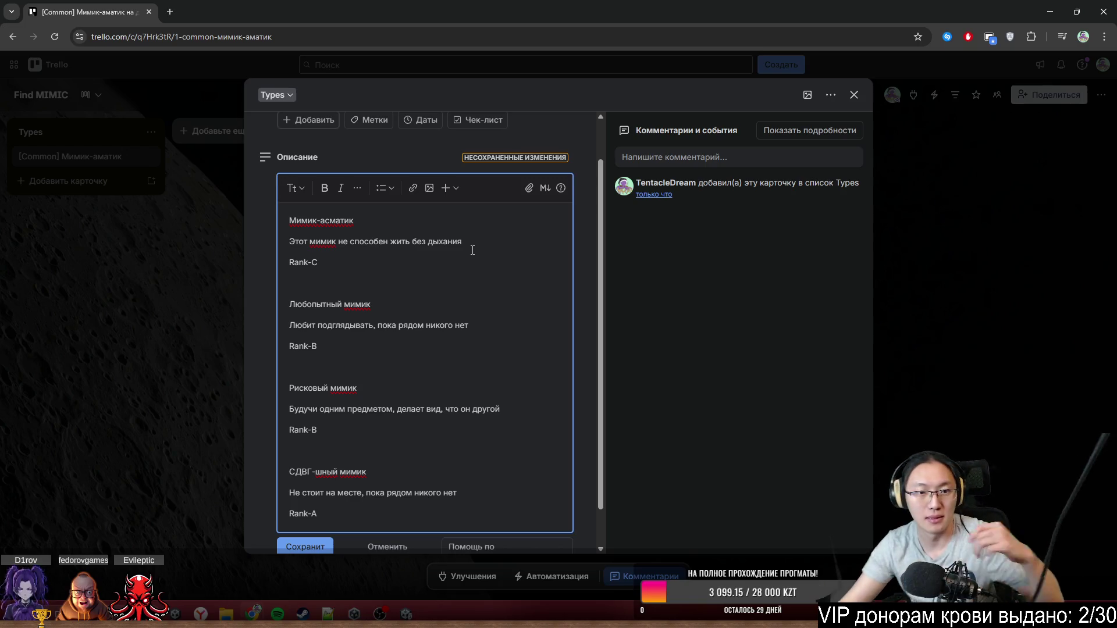
- Open space below the first Rank-C and start the entry 'Пугливый мимик'
key(Return)
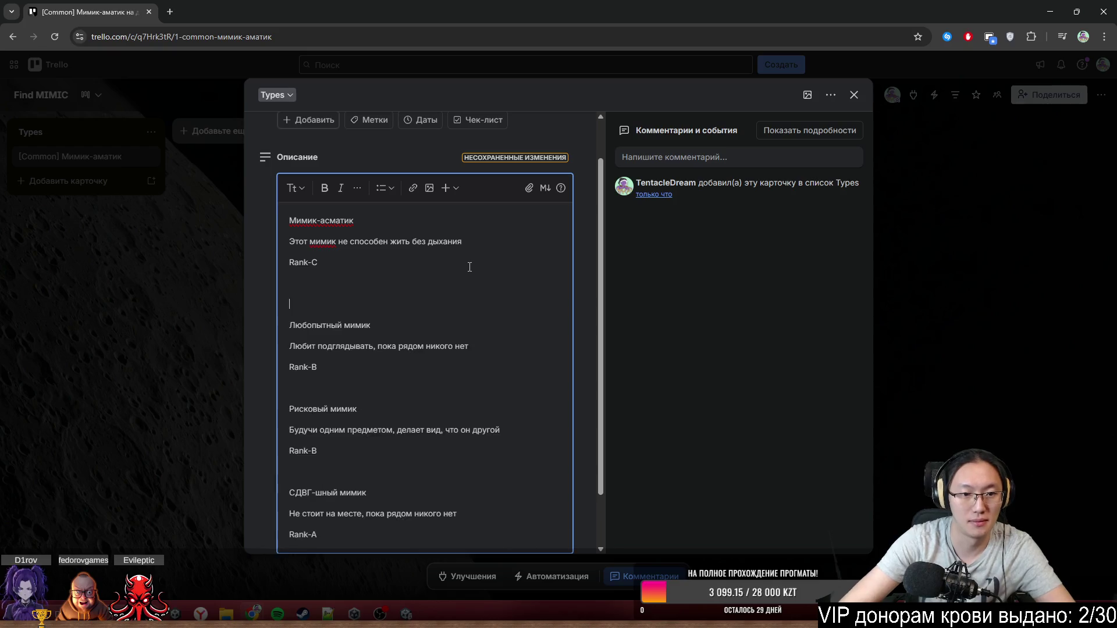
key(Return)
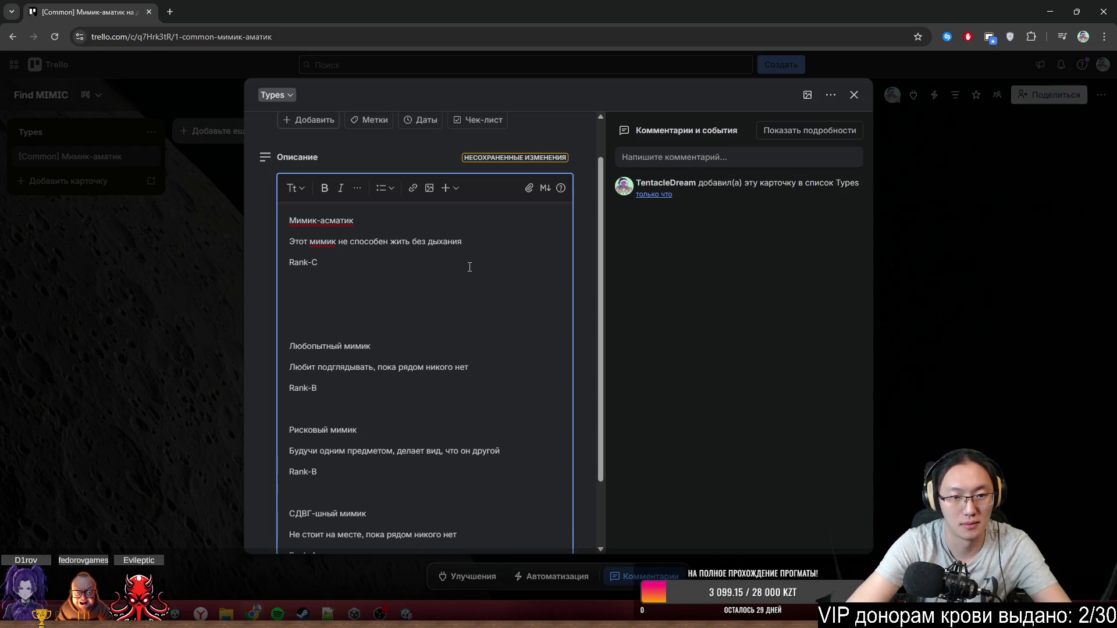
text(Пу)
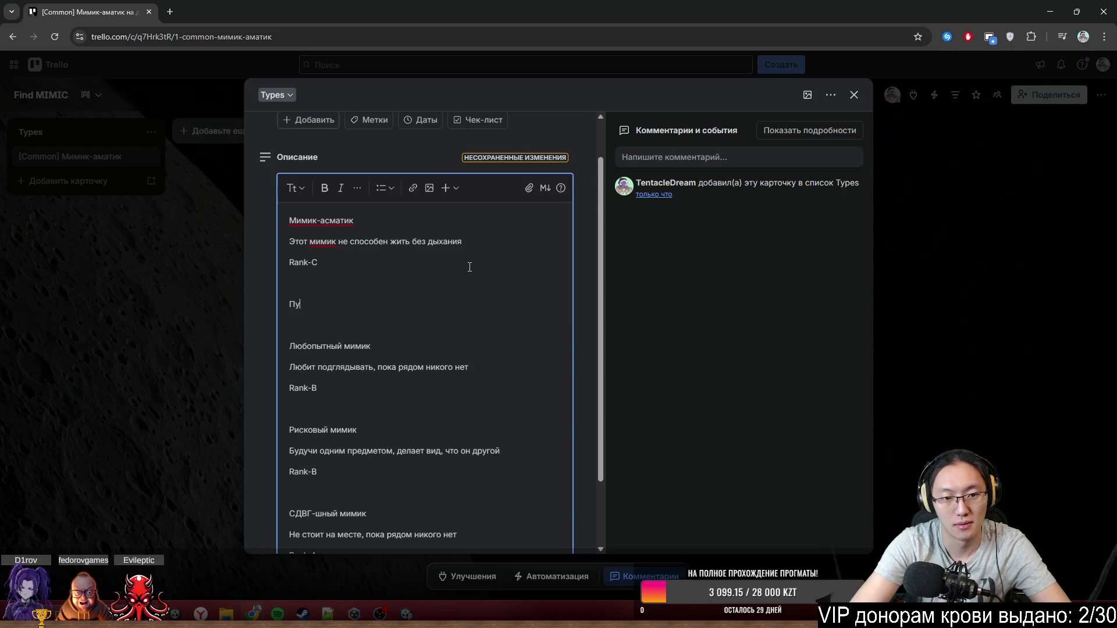
text(гливый м)
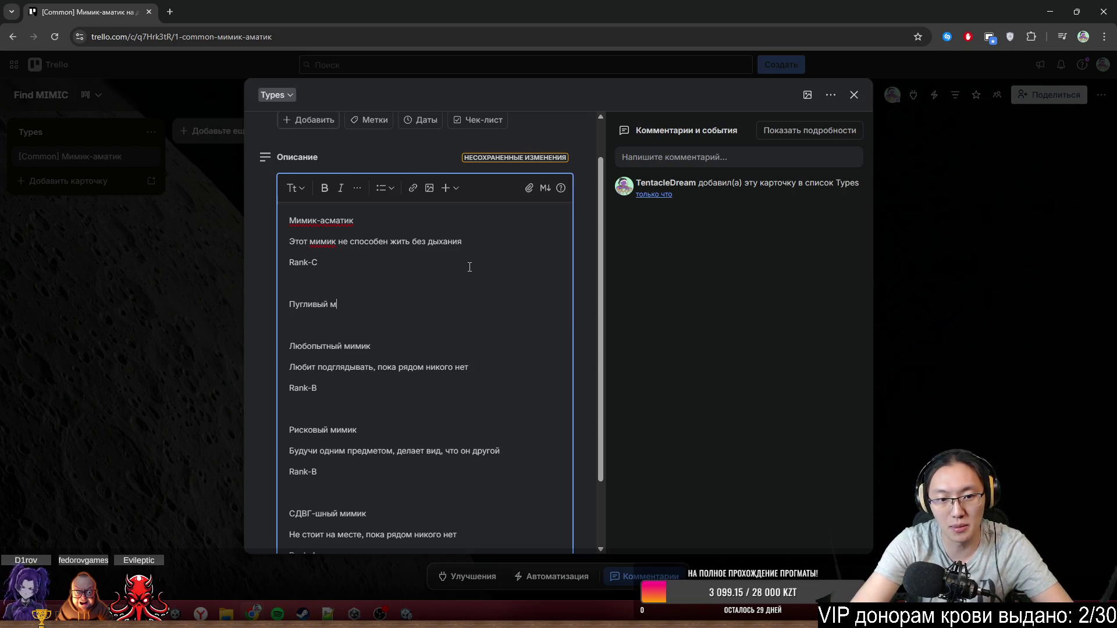
text(имик)
- Under Пугливый мимик, add the line 'Очень боится, когда вы очень близко' followed by 'Rank-C'
text(Оч)
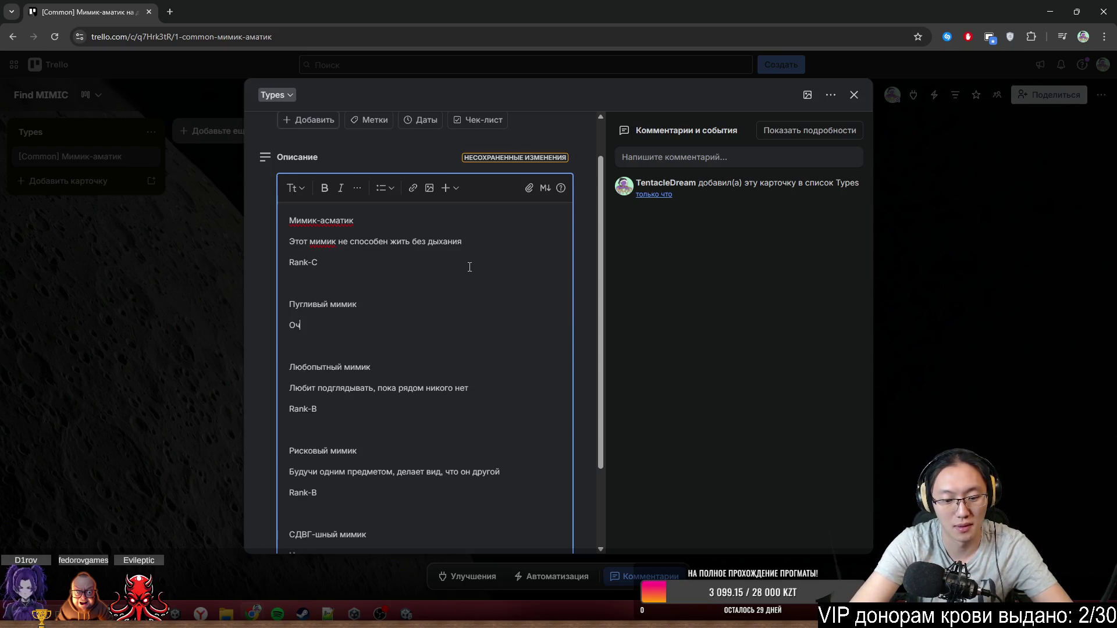
text(ень боится, ког)
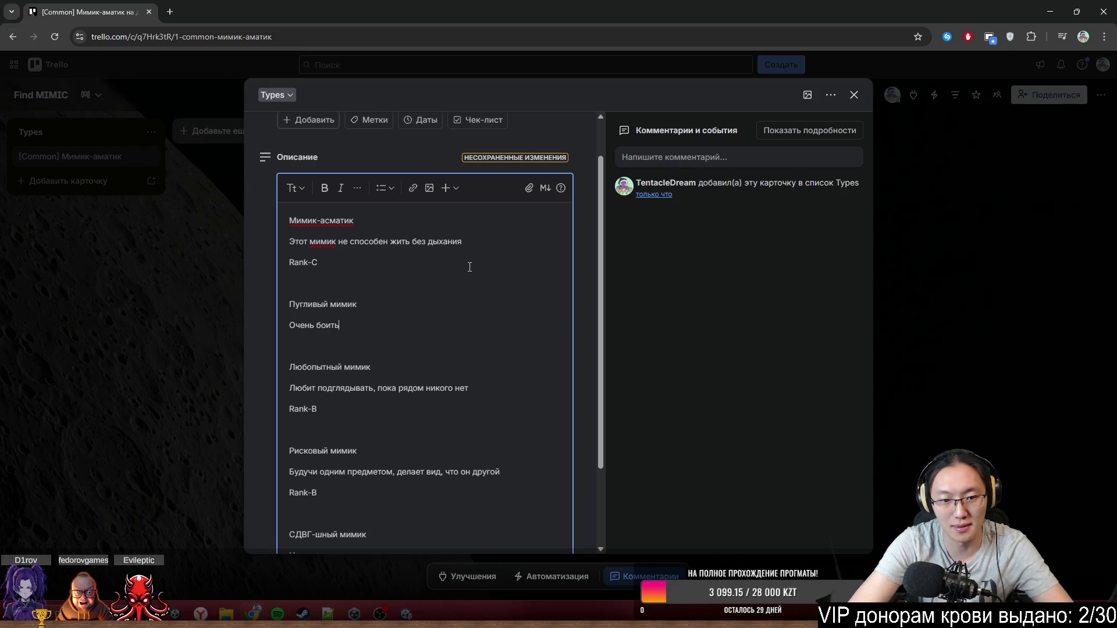
text(да вы оч)
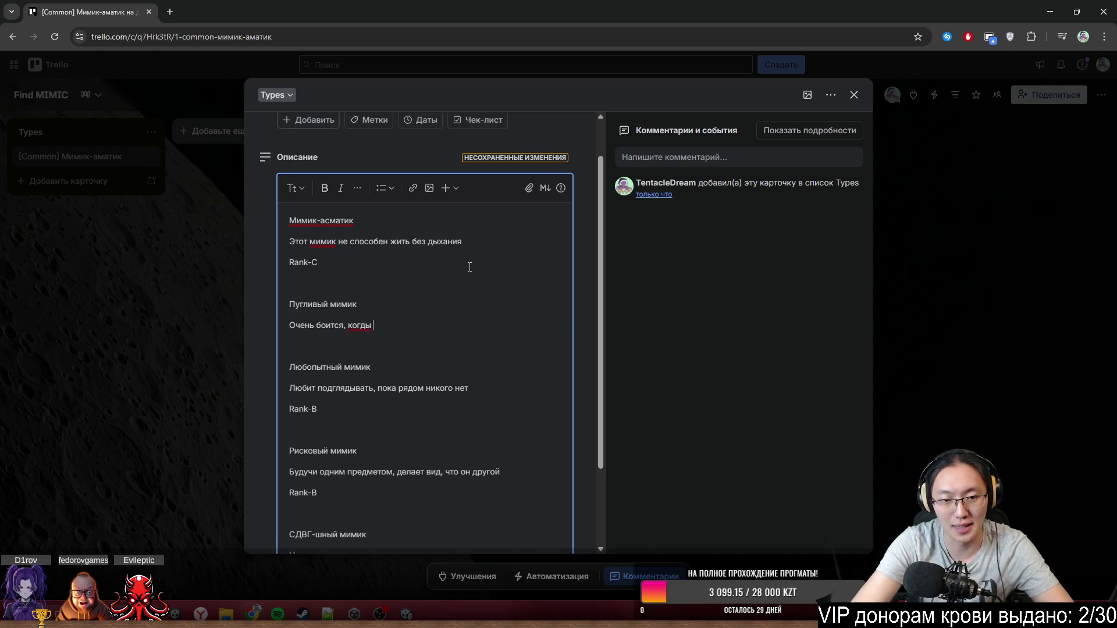
text(ень близко)
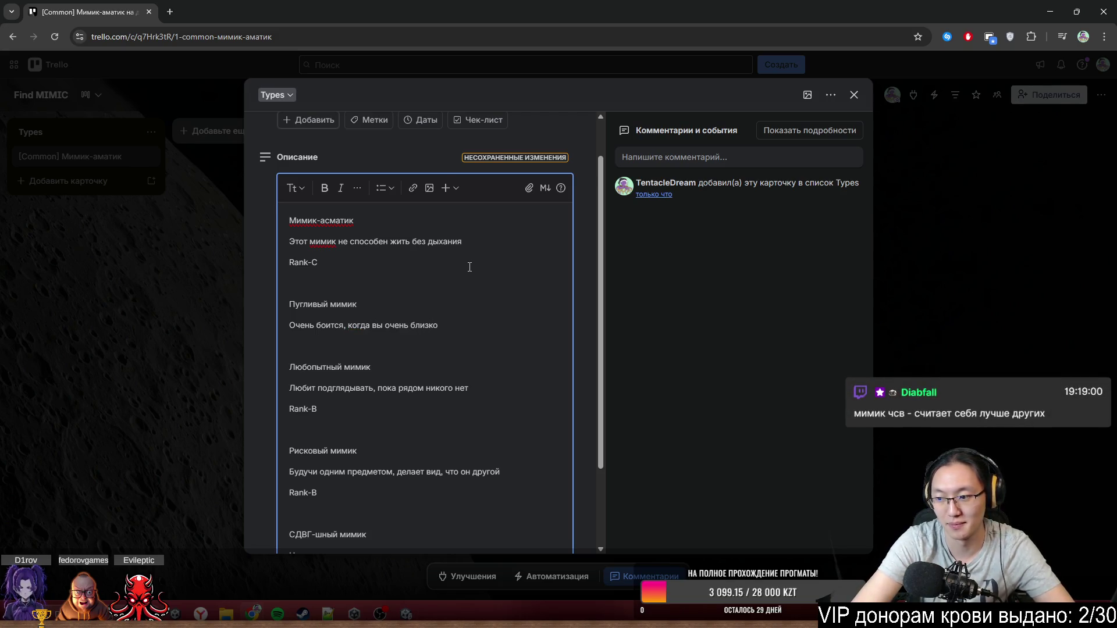
key(Return)
text(Ran)
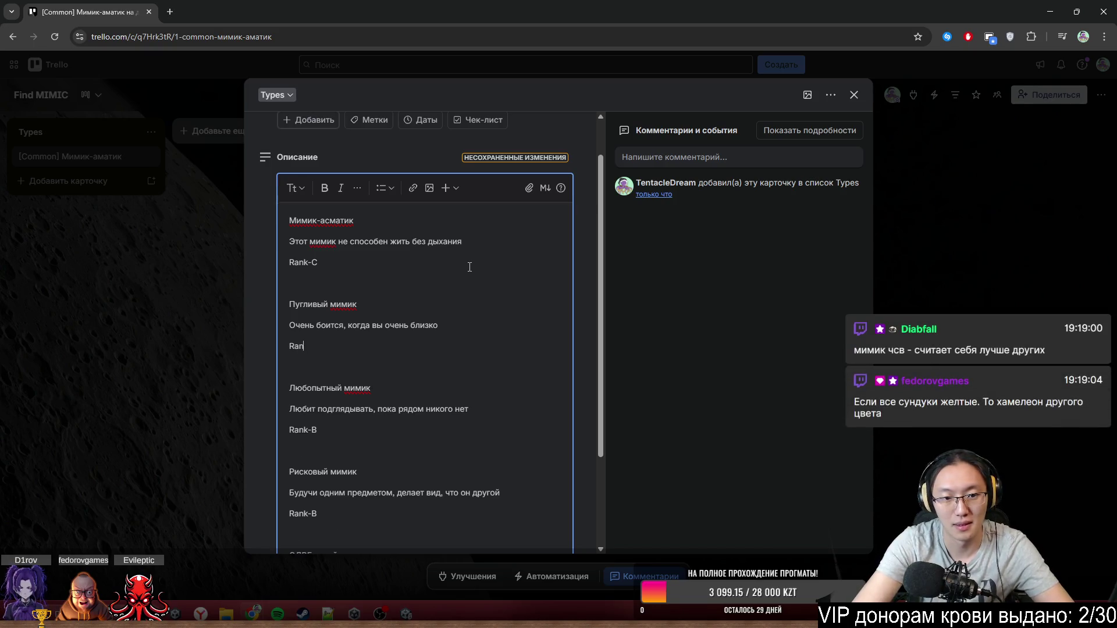
text(k-C)
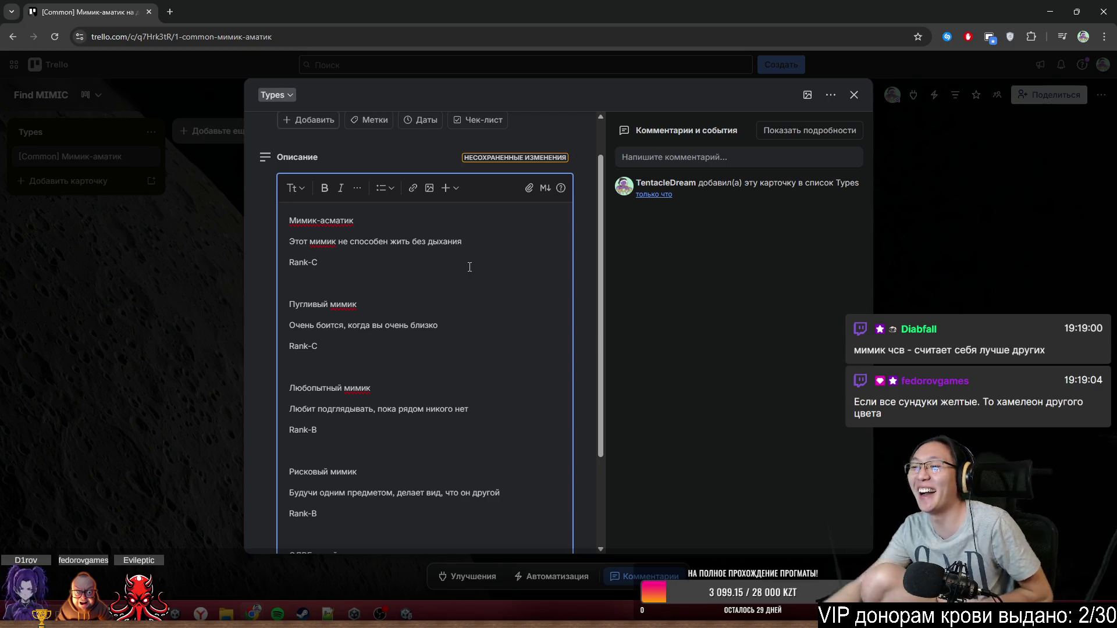
scroll(456, 312, down, 3)
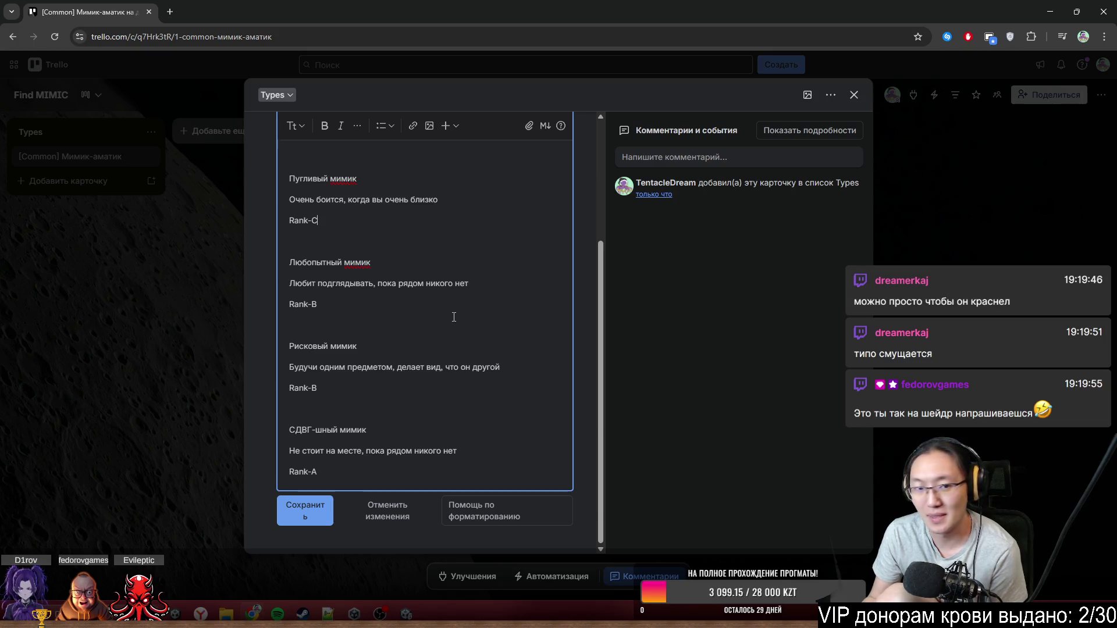
scroll(454, 317, up, 3)
scroll(338, 319, down, 2)
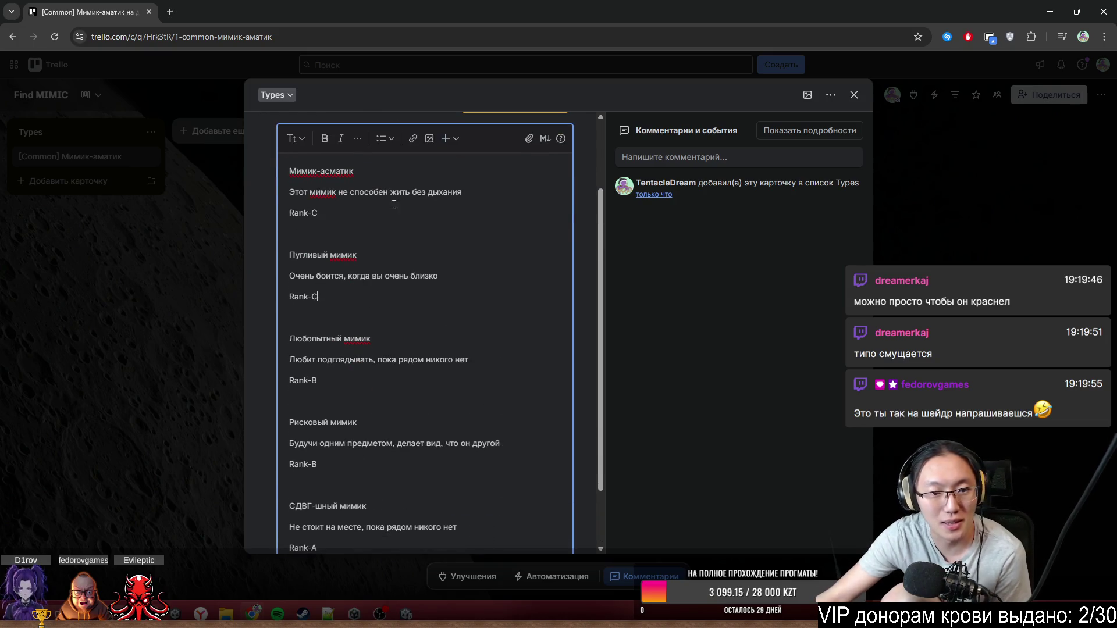
scroll(338, 320, down, 2)
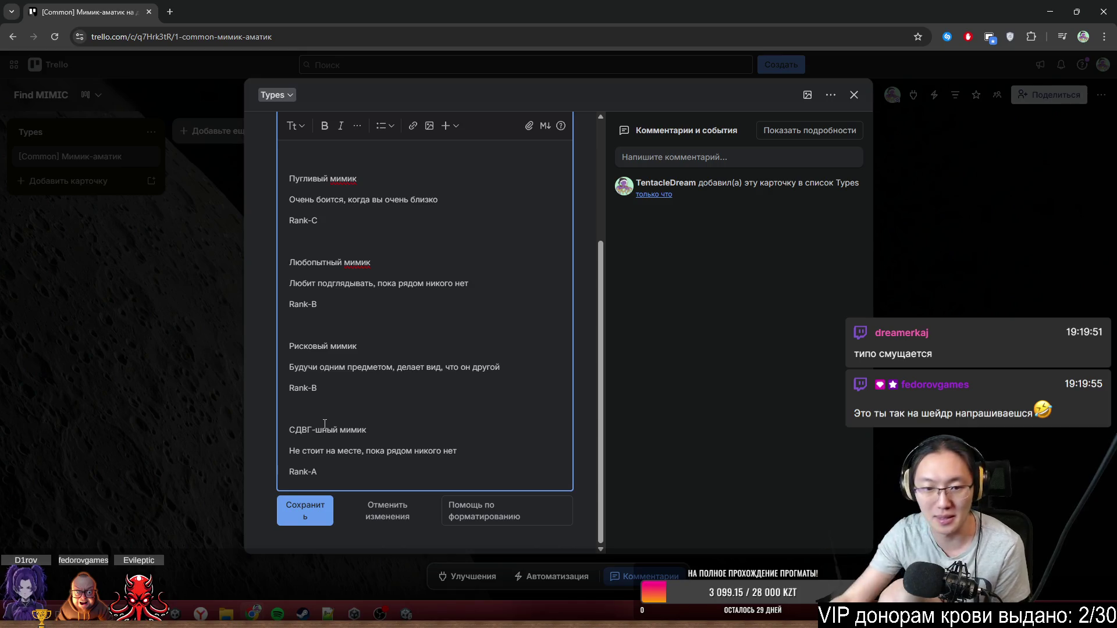
scroll(417, 314, up, 5)
mouse_move(597, 264)
mouse_down()
mouse_move(608, 275)
mouse_move(604, 362)
mouse_move(610, 295)
mouse_move(613, 311)
mouse_up()
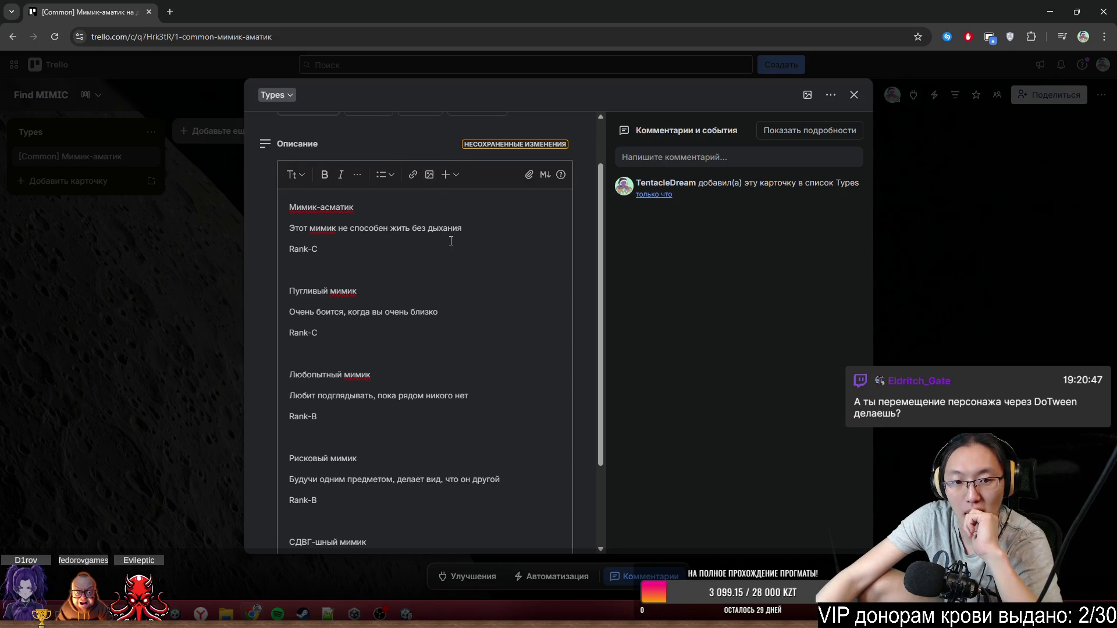
scroll(451, 241, down, 3)
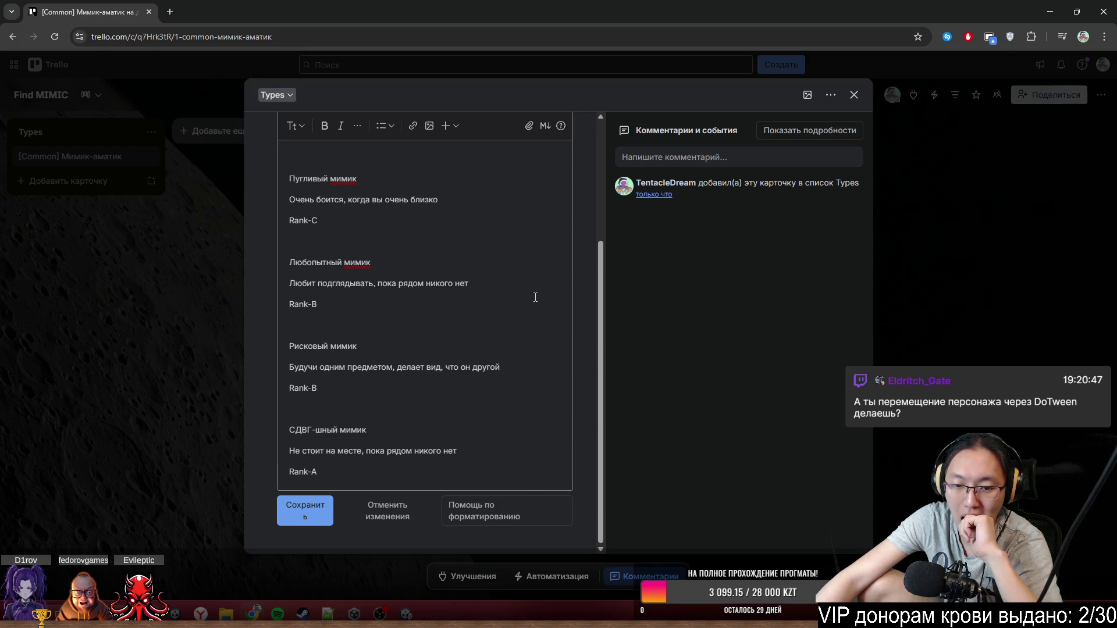
scroll(501, 322, up, 2)
scroll(501, 322, down, 2)
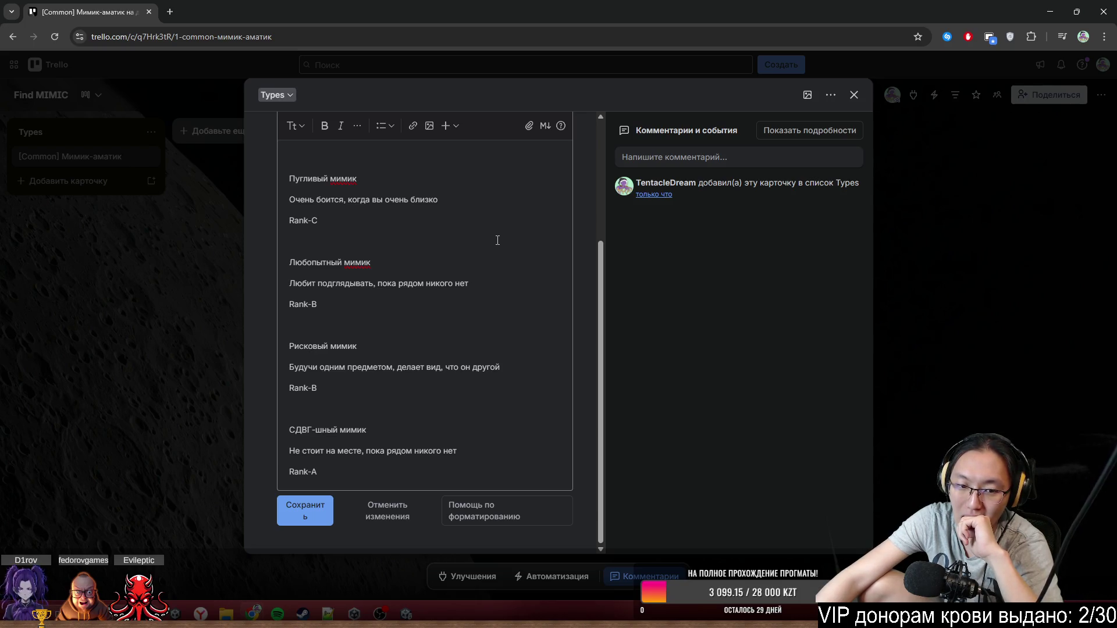
scroll(457, 372, up, 2)
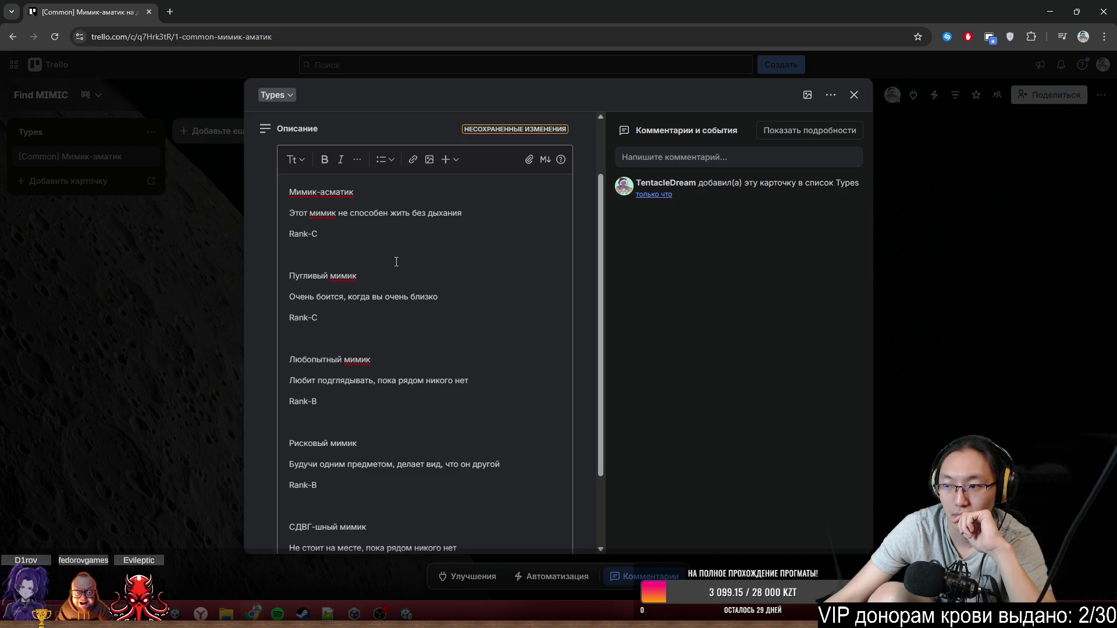
click(346, 234)
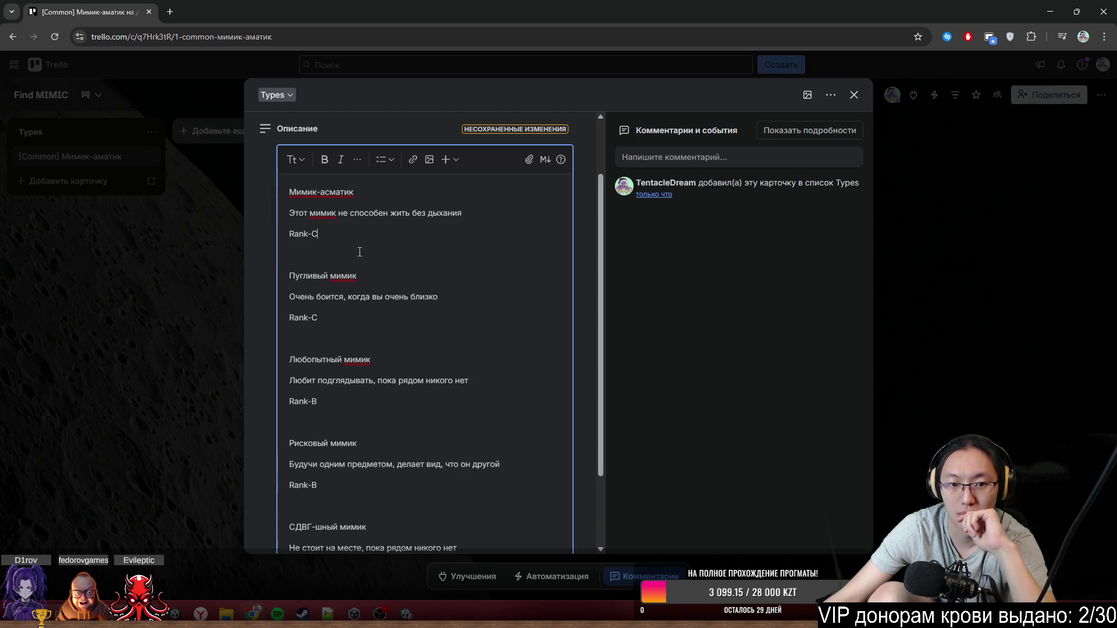
click(377, 319)
key(Return)
key(Return)
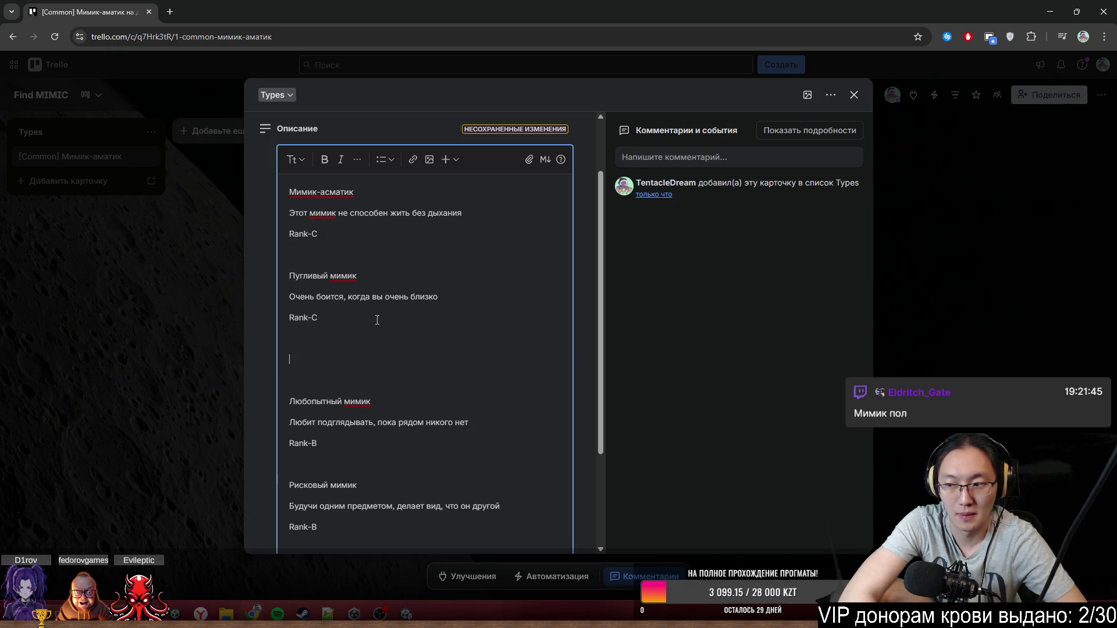
key(BackSpace)
key(BackSpace)
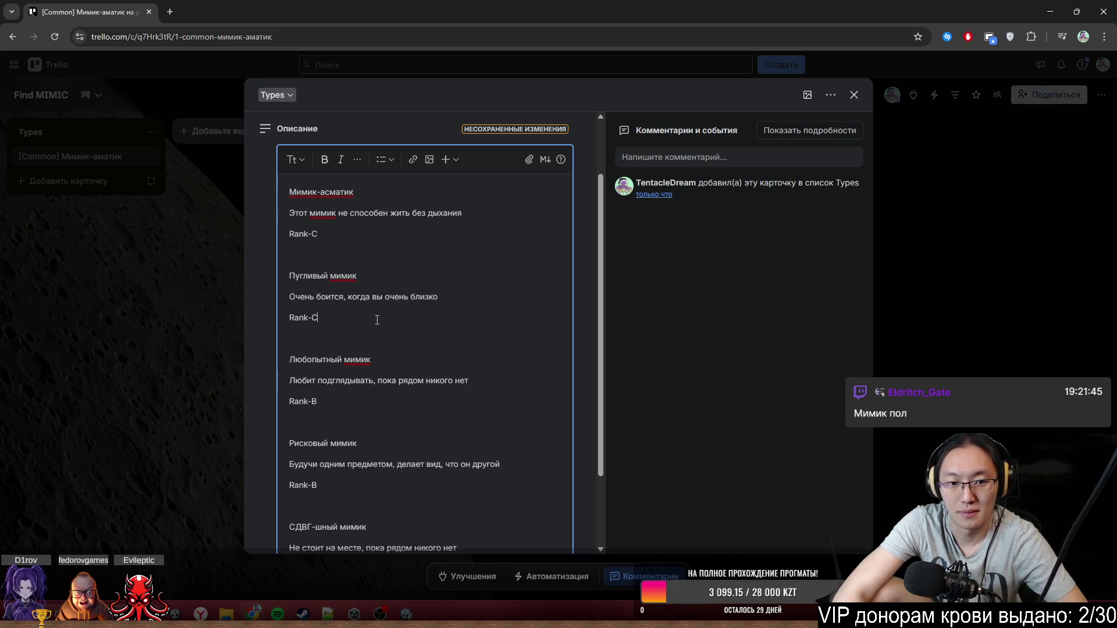
scroll(373, 244, down, 2)
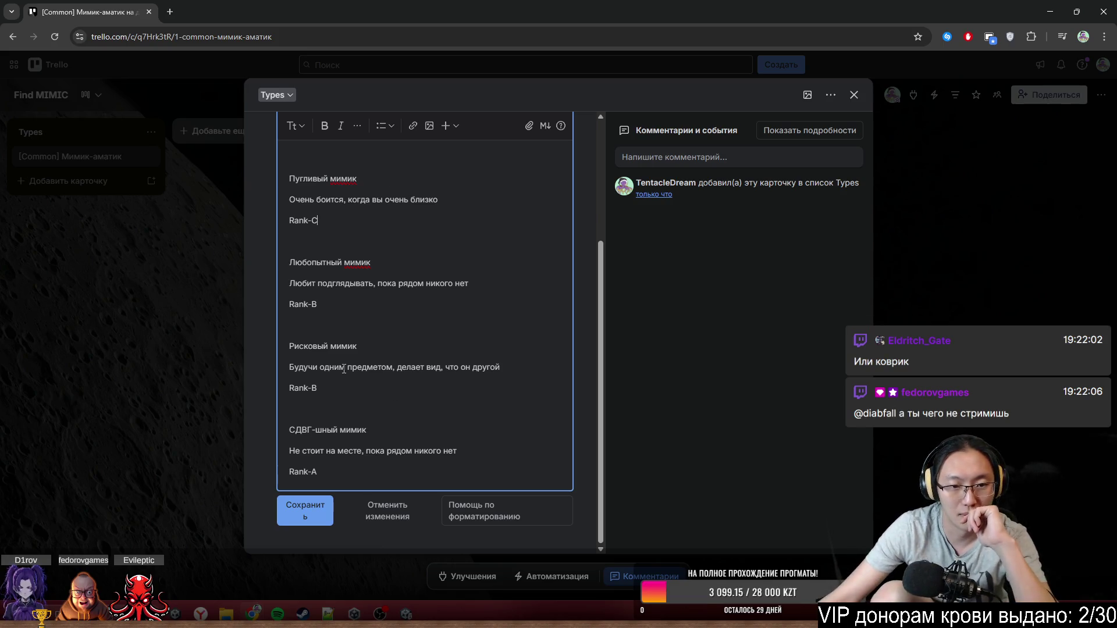
scroll(369, 342, up, 2)
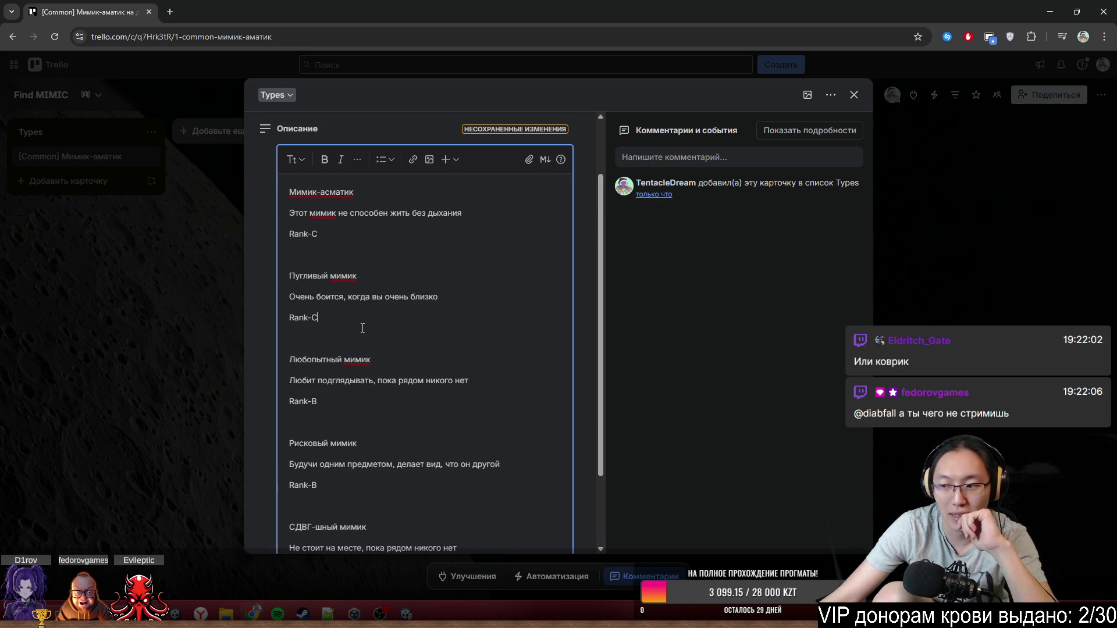
scroll(392, 355, down, 1)
scroll(392, 355, down, 1)
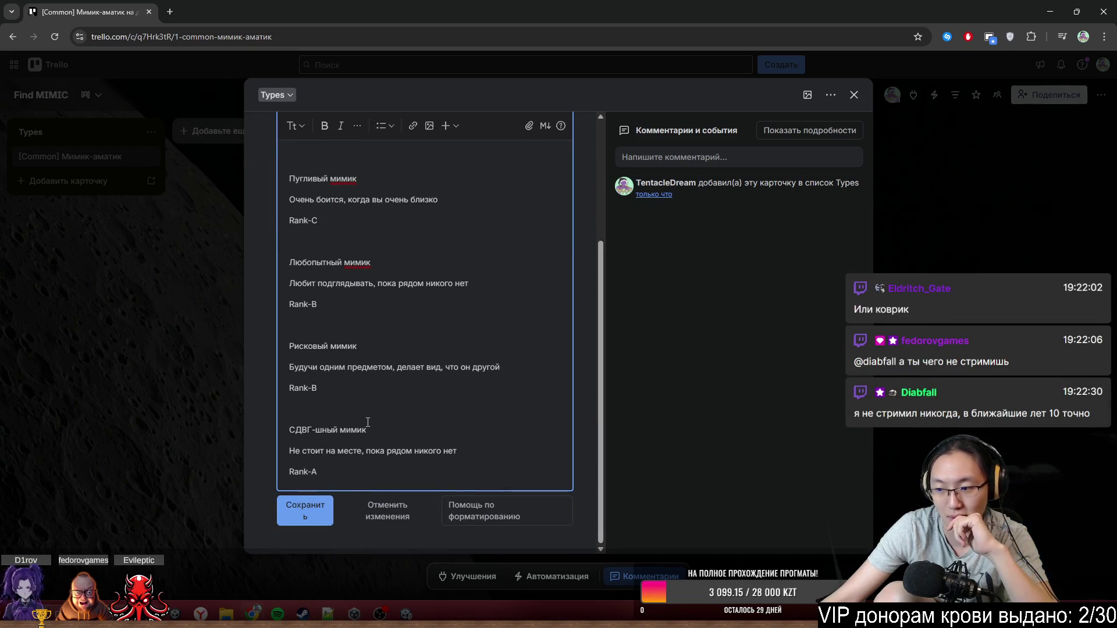
- Open a new line before СДВГ-шный мимик and title the entry 'Биполярный мимик'
click(376, 411)
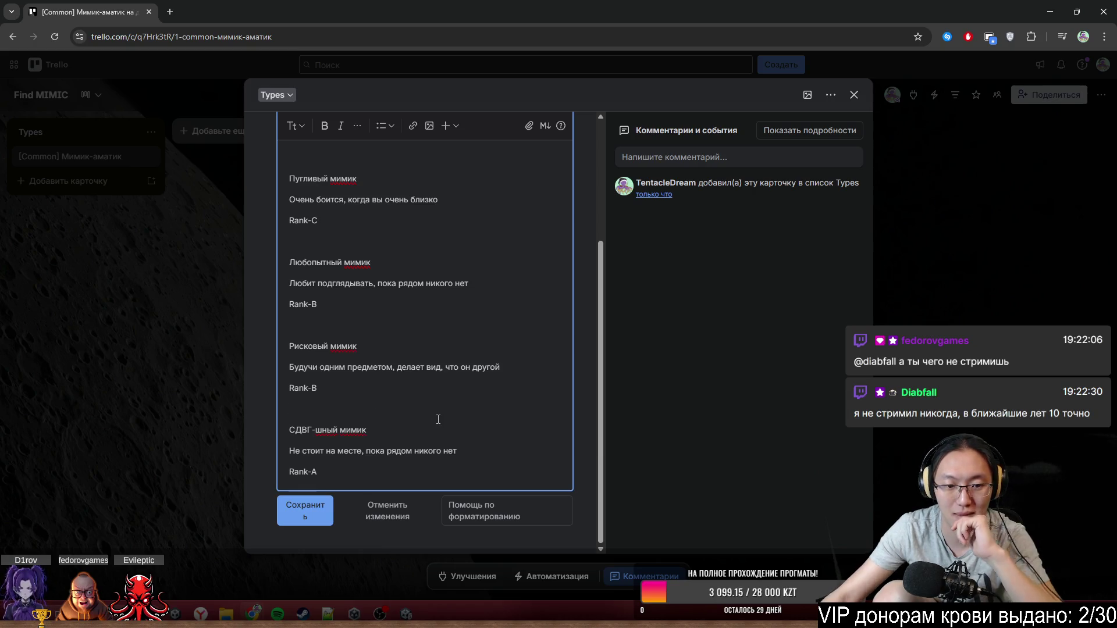
key(Return)
text(Vbv)
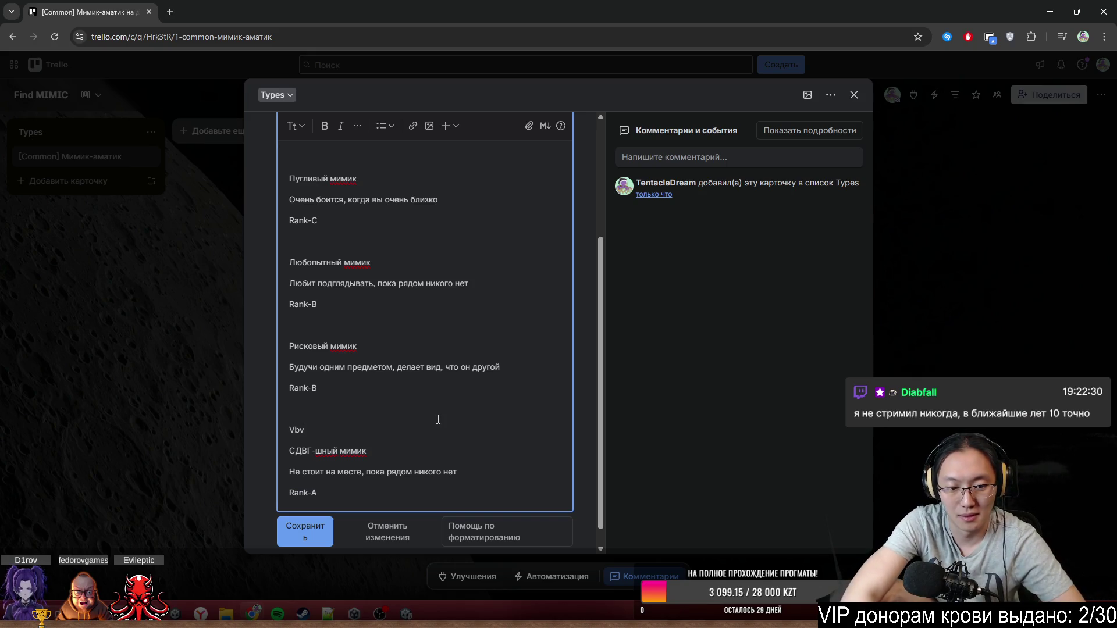
key(BackSpace)
key(BackSpace)
key(BackSpace)
key(Return)
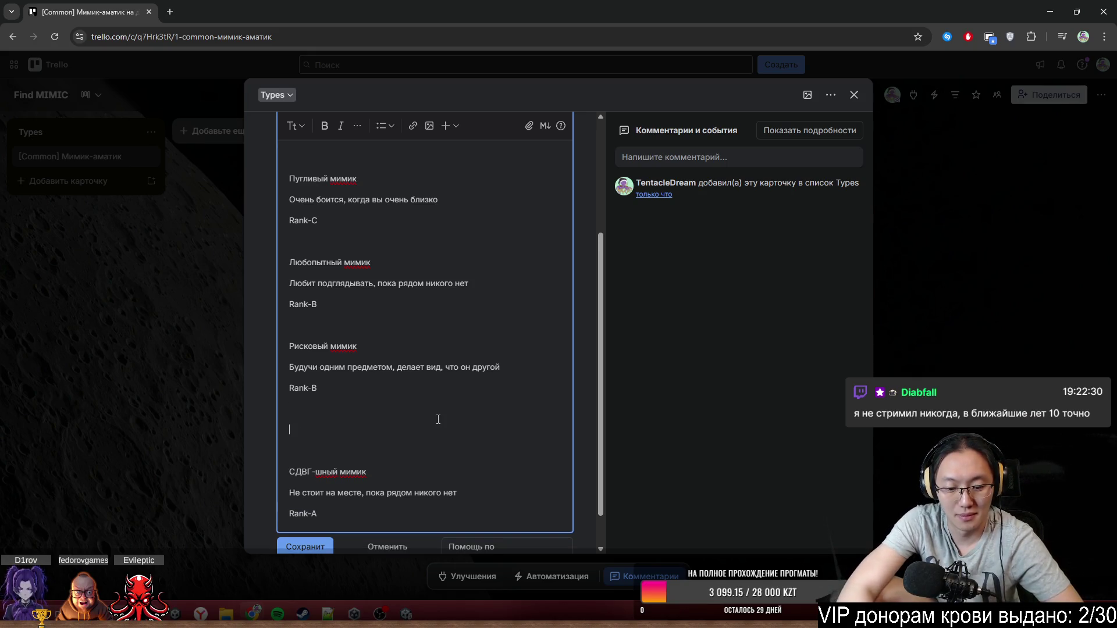
text(Мим)
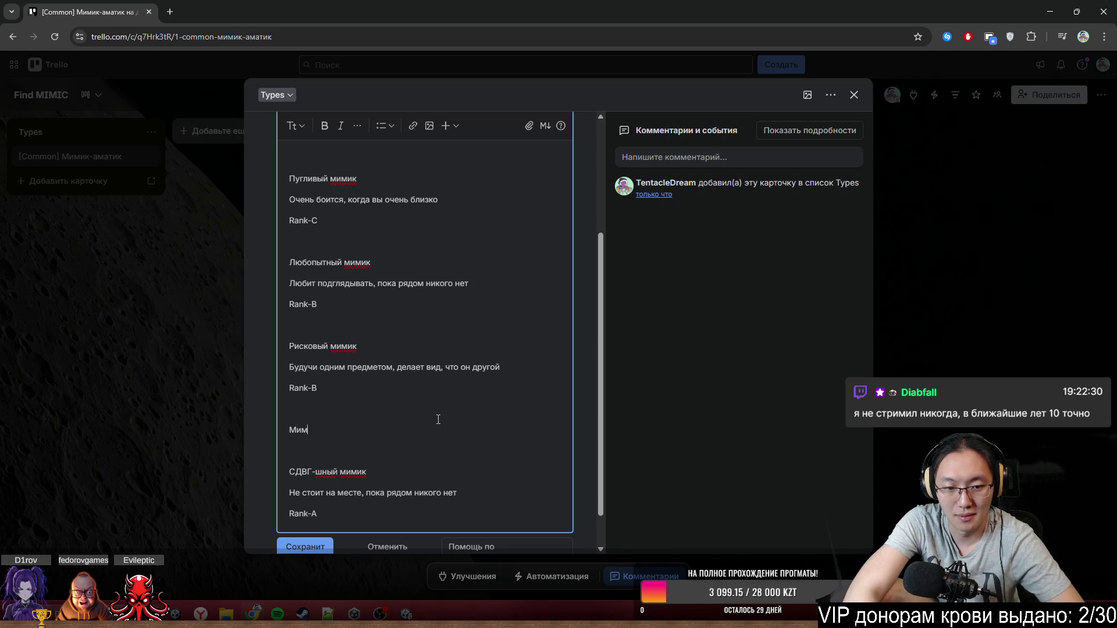
text(ик)
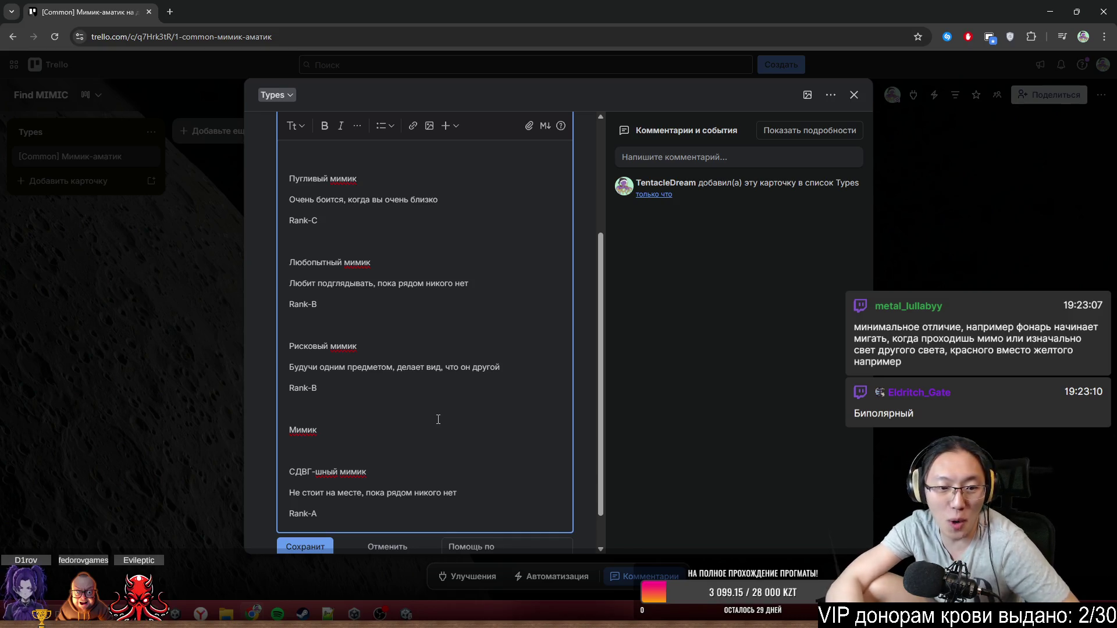
key(ctrl+BackSpace)
text(Би)
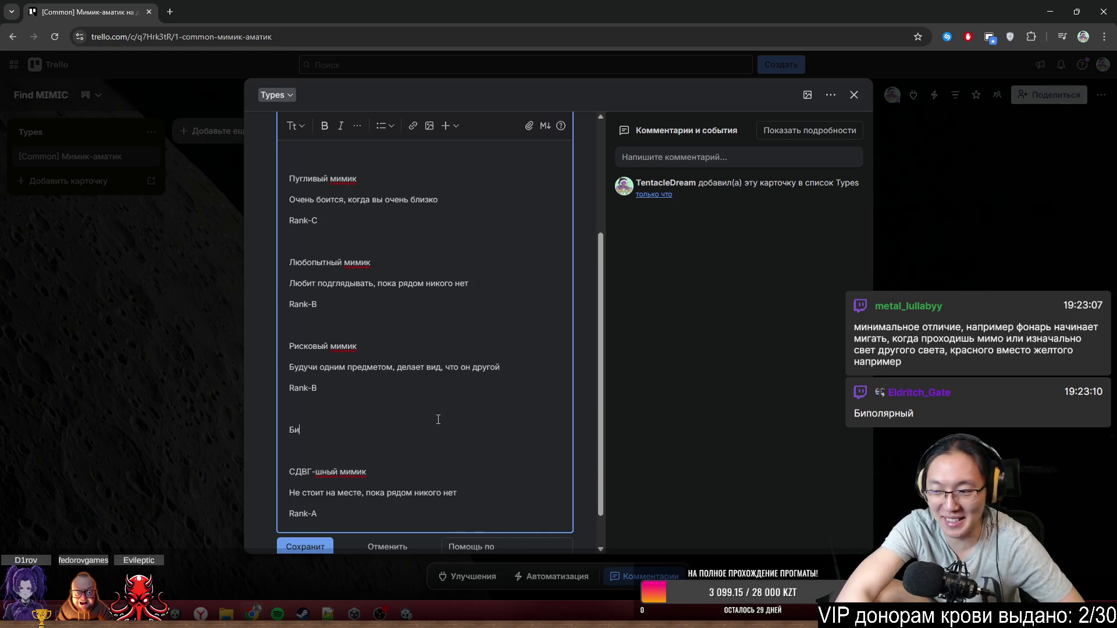
text(пол)
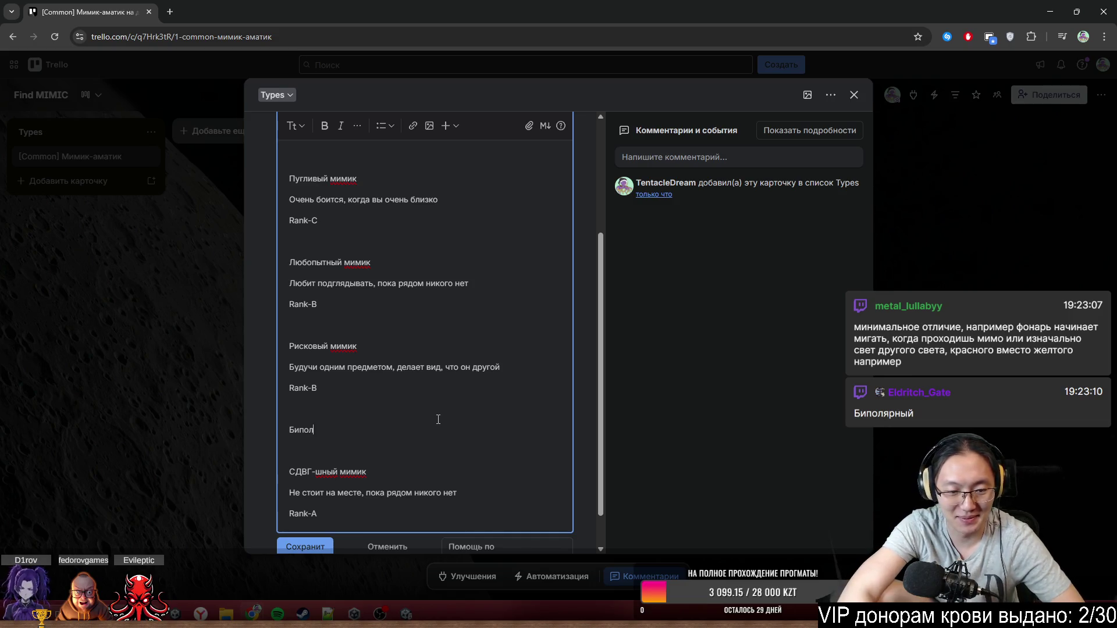
text(ярный мимик)
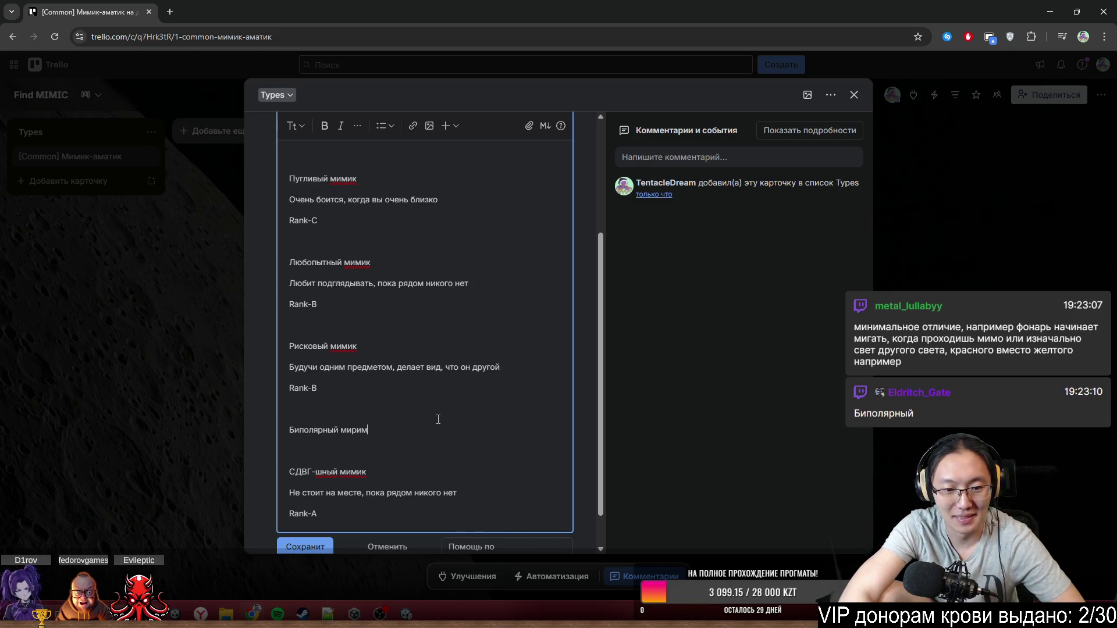
- Give Биполярный мимик the description 'Постоянно меняет свой вид' and a 'Rank-B' line
key(Return)
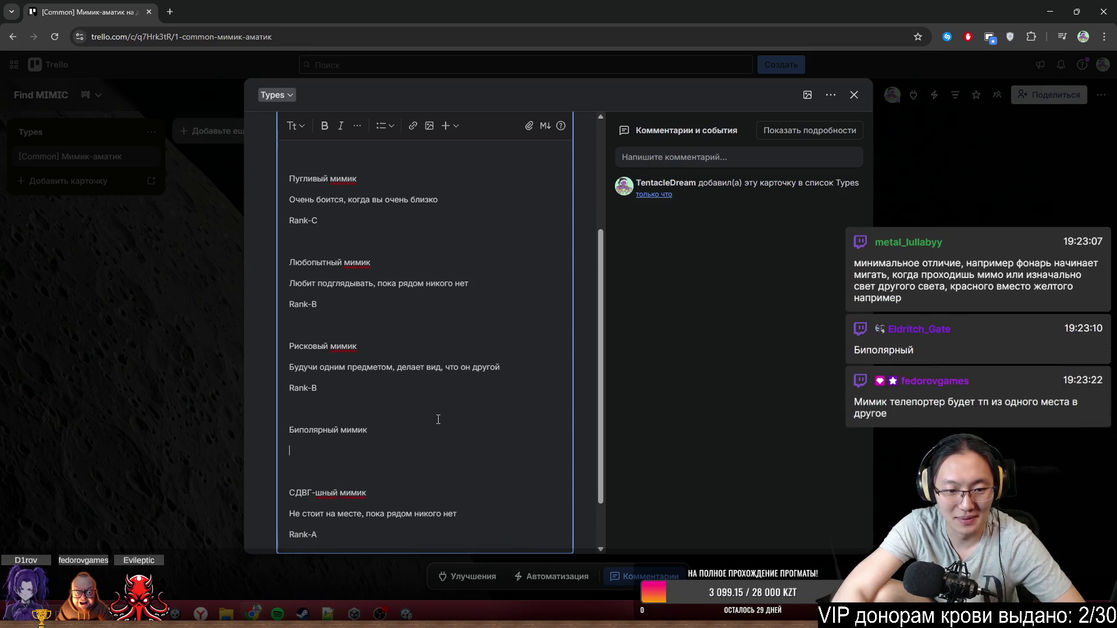
text(Пост)
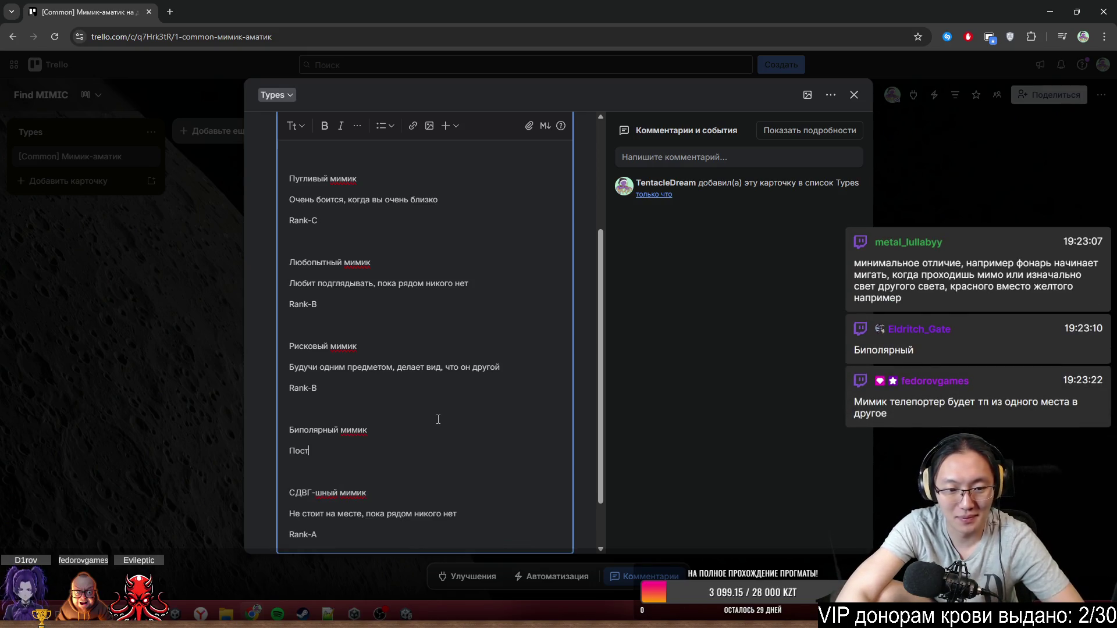
text(оянно меняет )
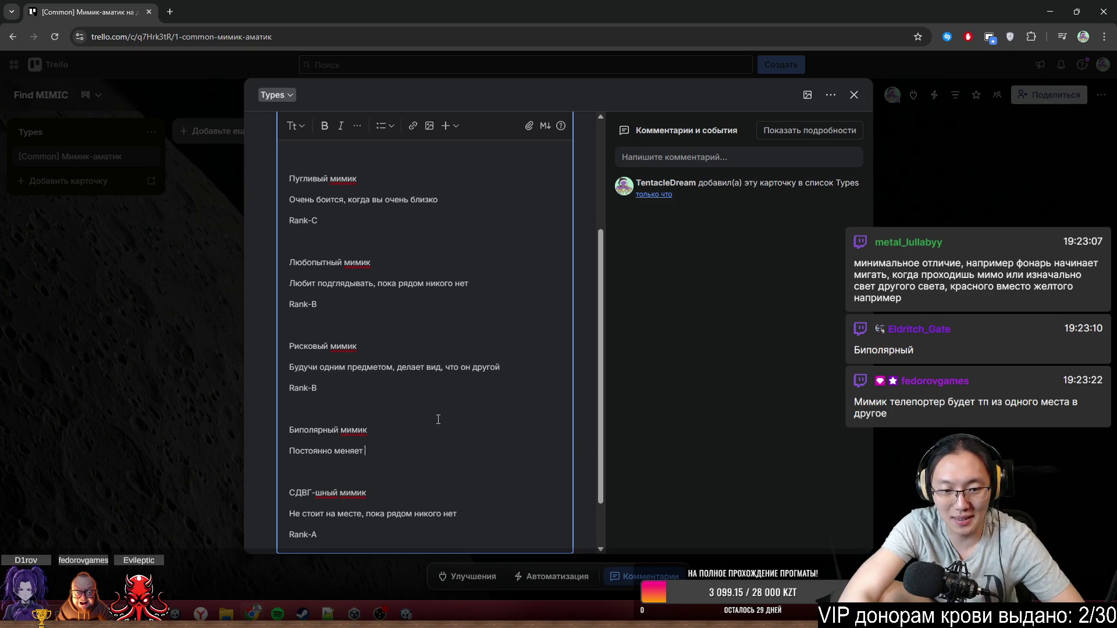
text(свой вид)
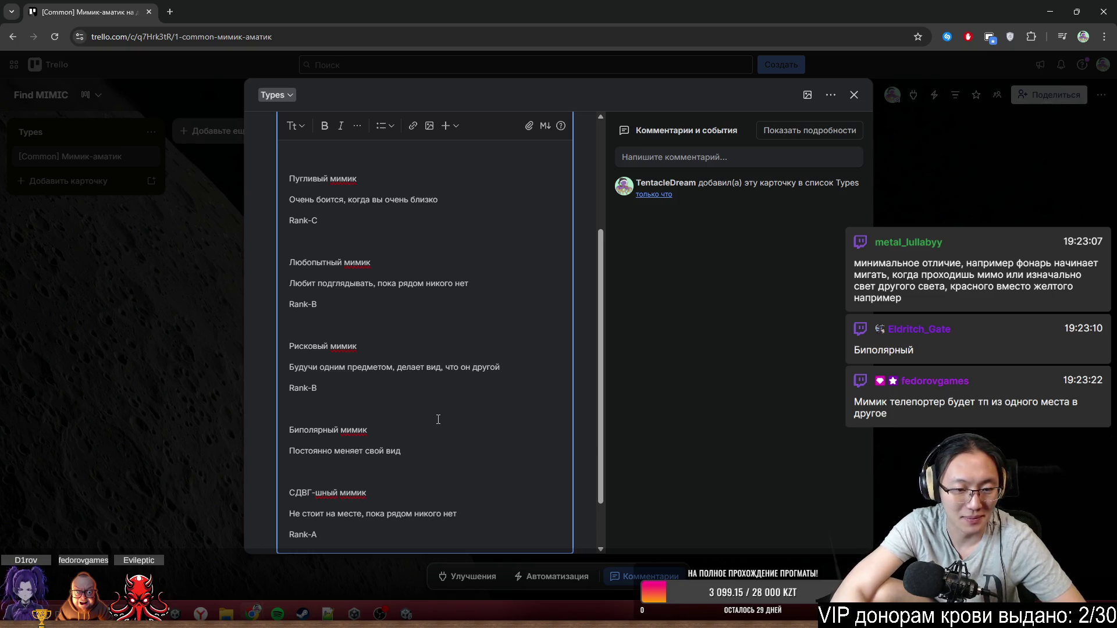
key(Return)
text(Ran)
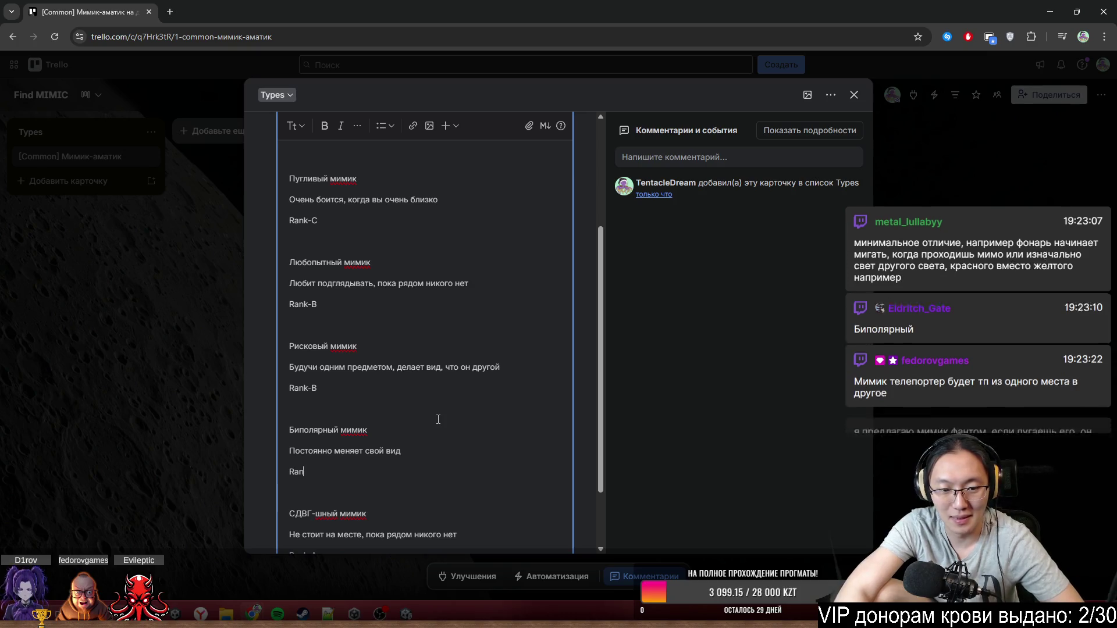
text(k-B)
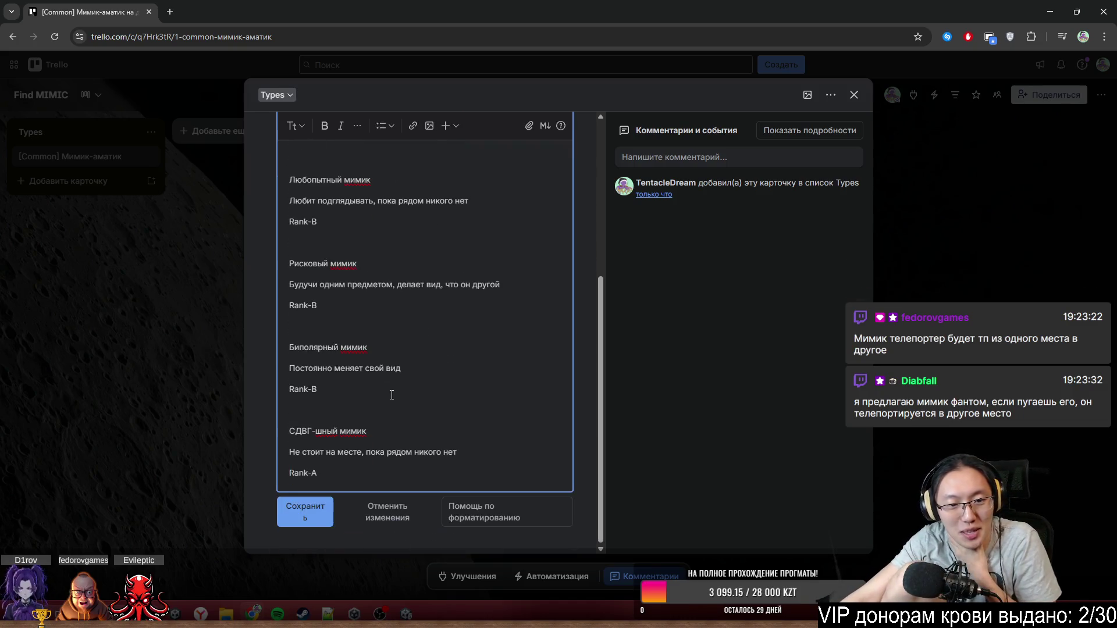
click(393, 401)
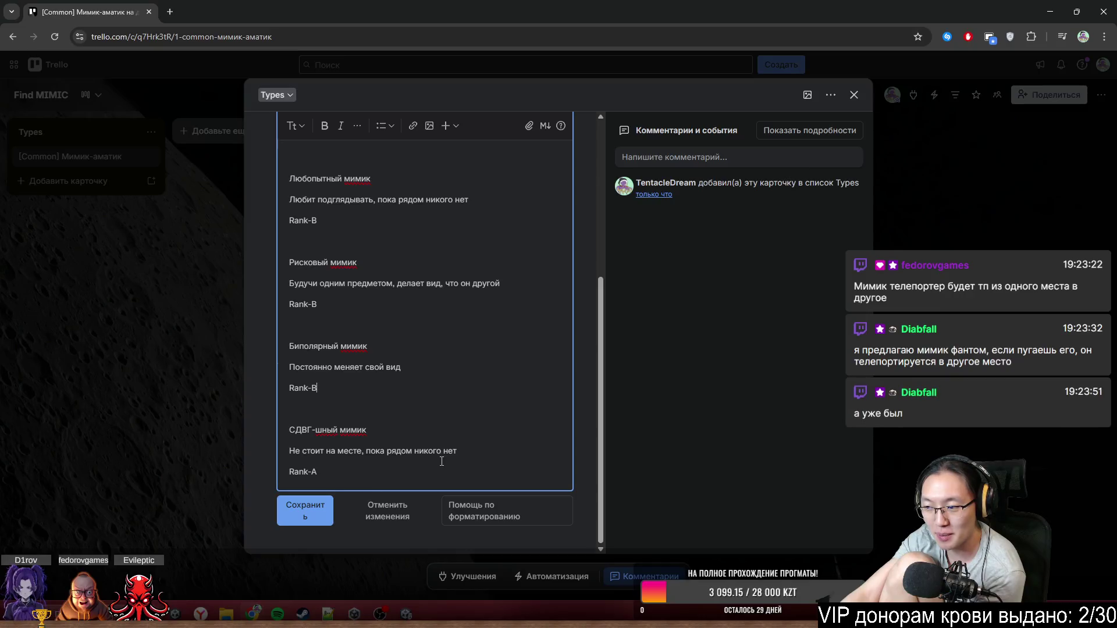
scroll(442, 459, up, 3)
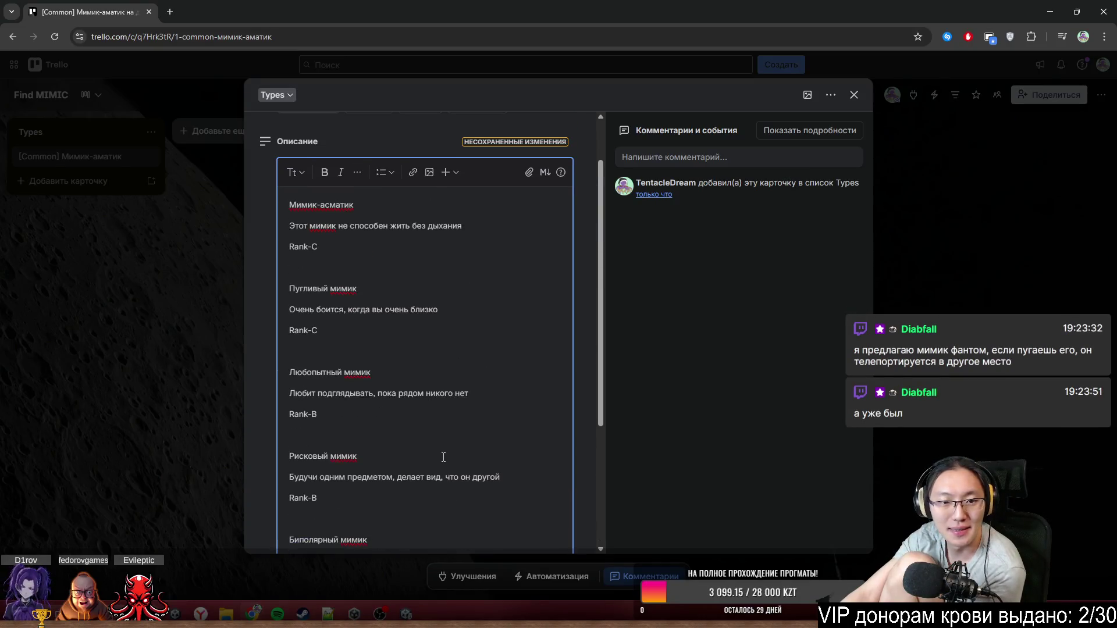
scroll(602, 361, down, 1)
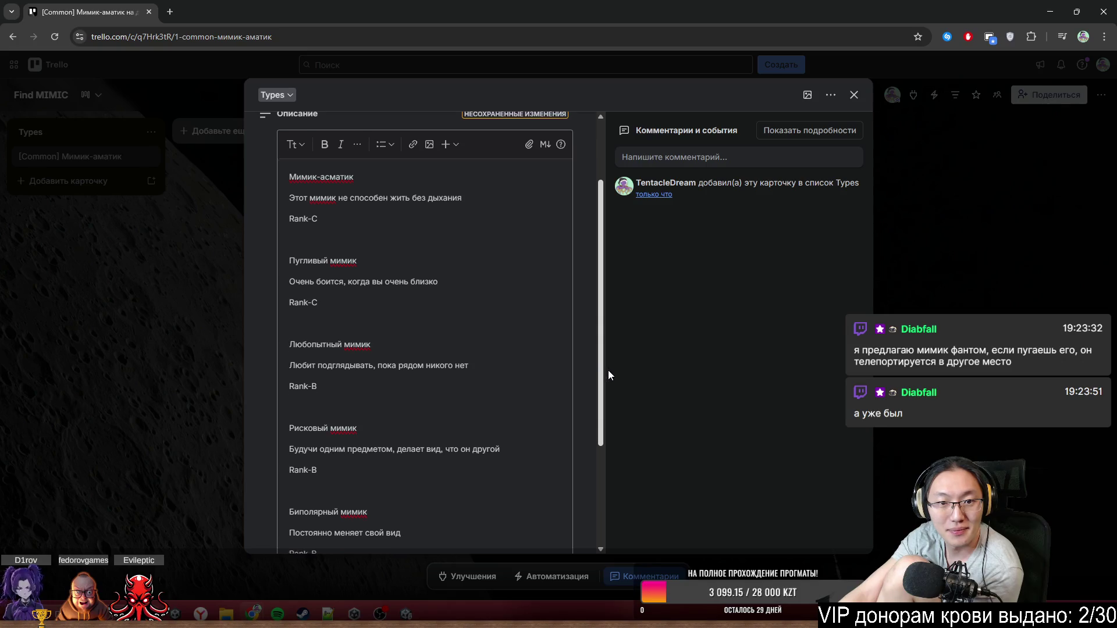
scroll(616, 383, down, 2)
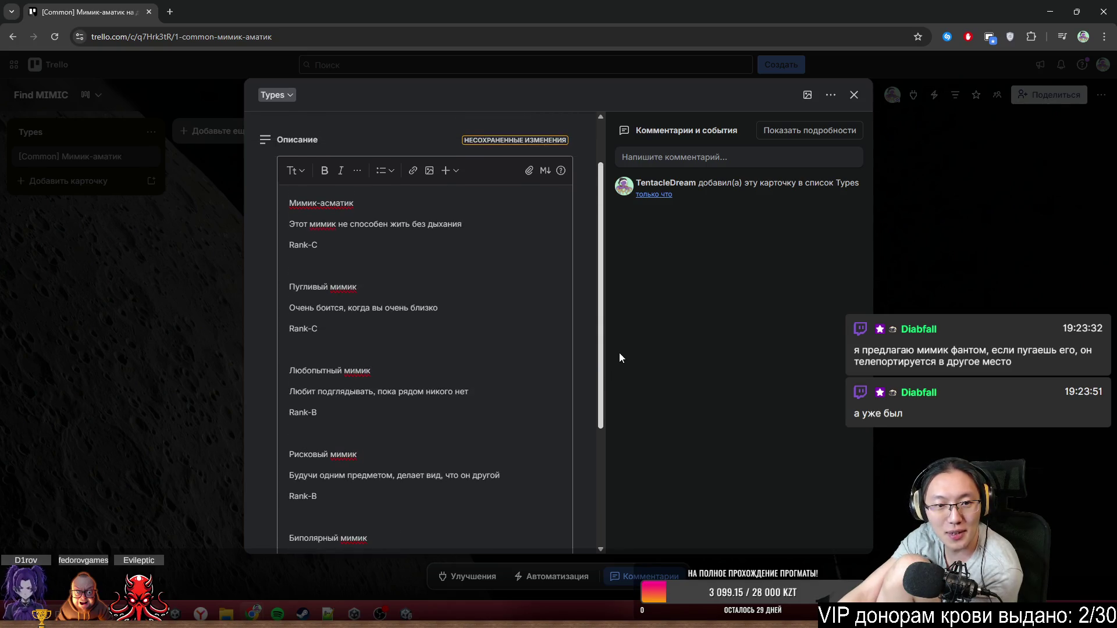
scroll(627, 420, down, 2)
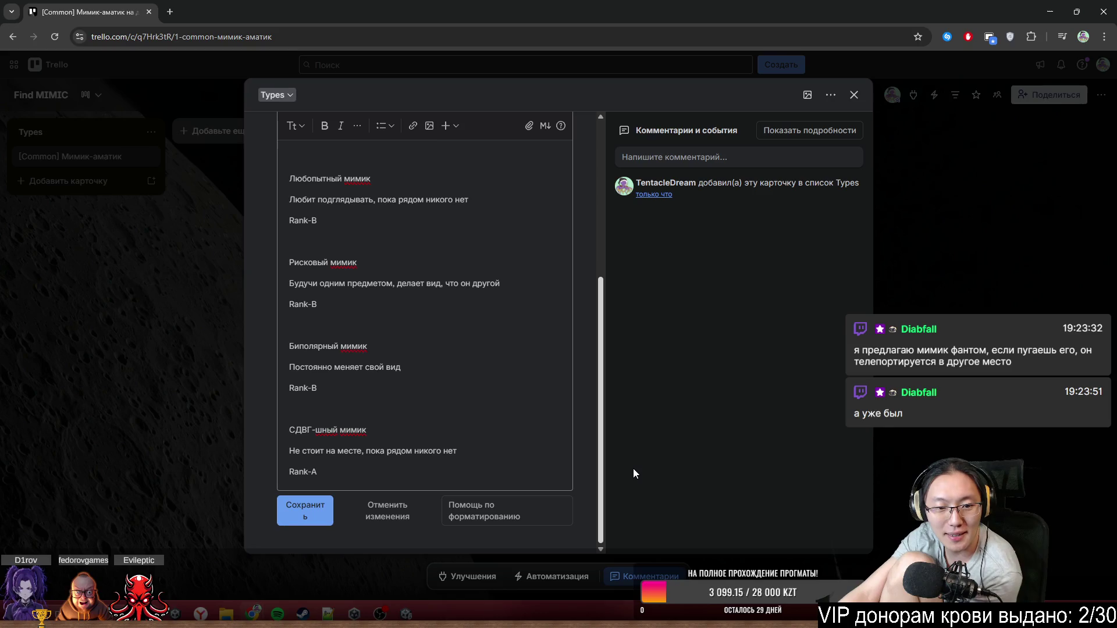
scroll(616, 430, up, 5)
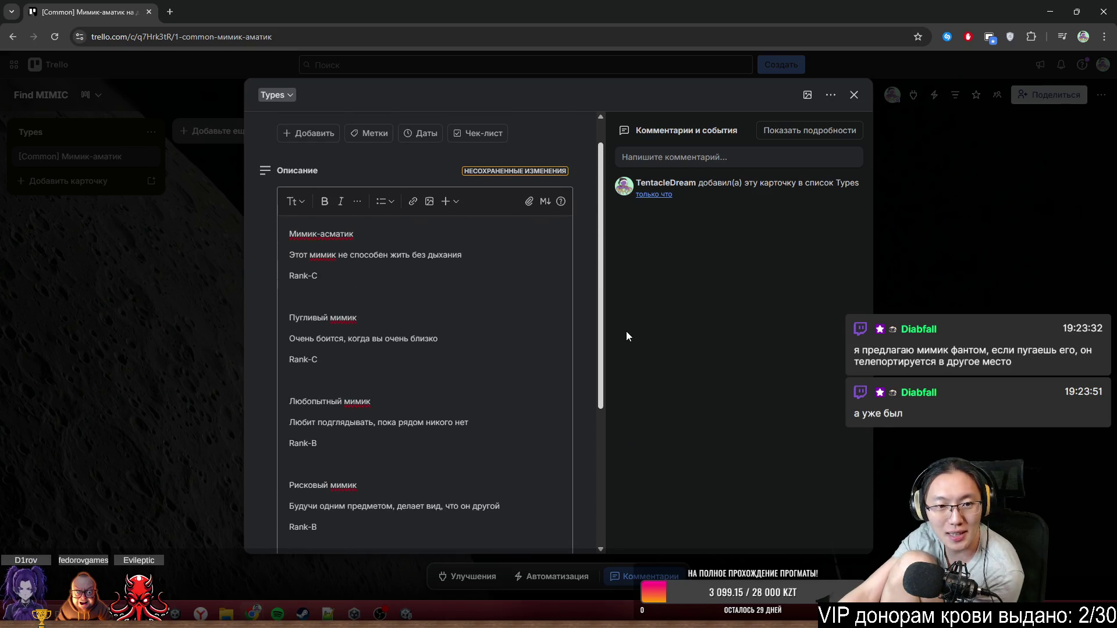
scroll(628, 344, down, 3)
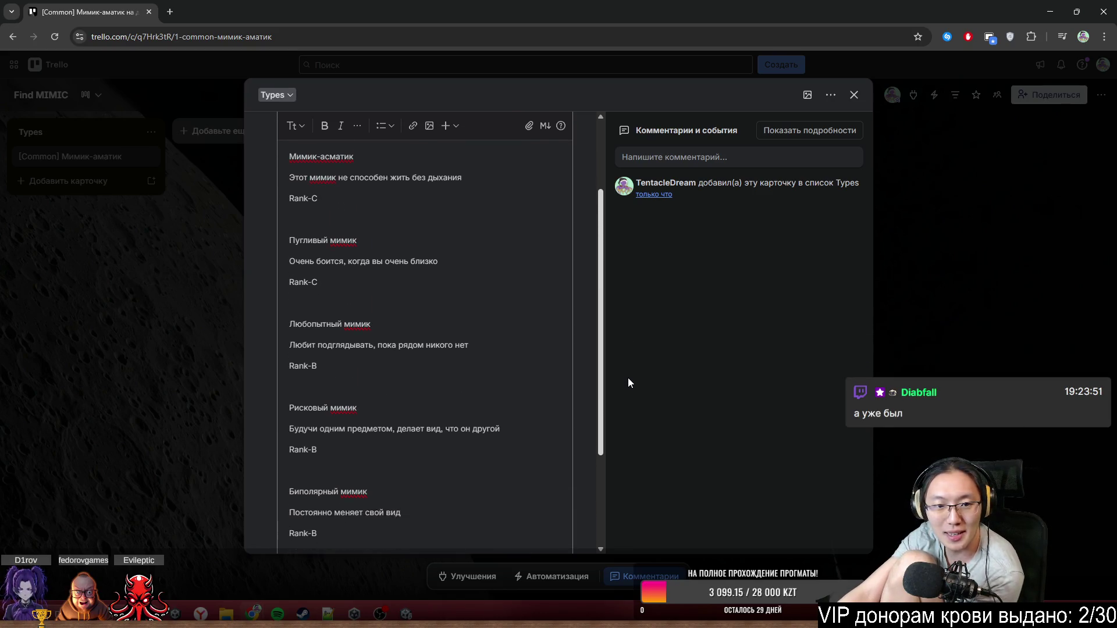
scroll(633, 437, down, 1)
scroll(623, 408, up, 3)
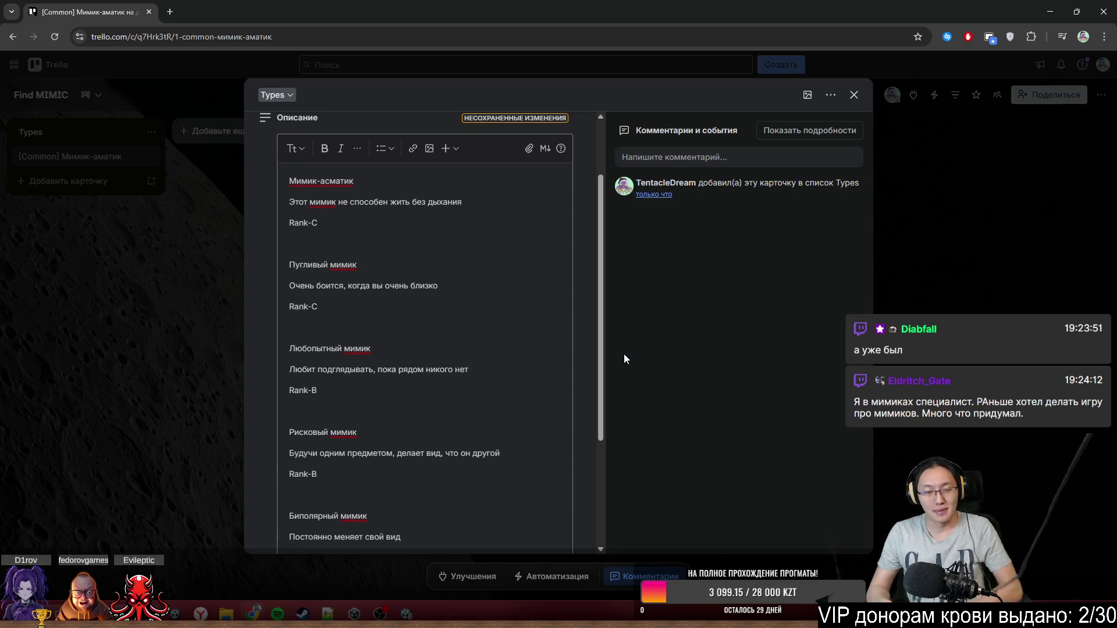
- Place the cursor after Мимик-асматик's Rank-C line in the description
click(441, 328)
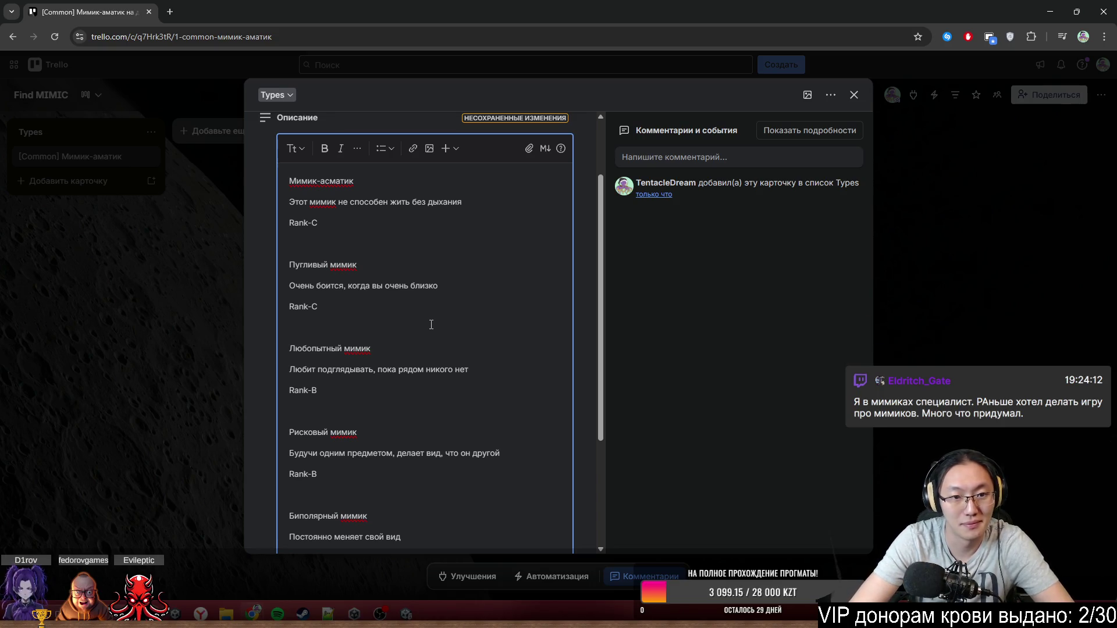
- Add a 'Клыкасный мимик' entry described as 'Зубы этого мимика растут очень быстро'
key(Return)
key(Return)
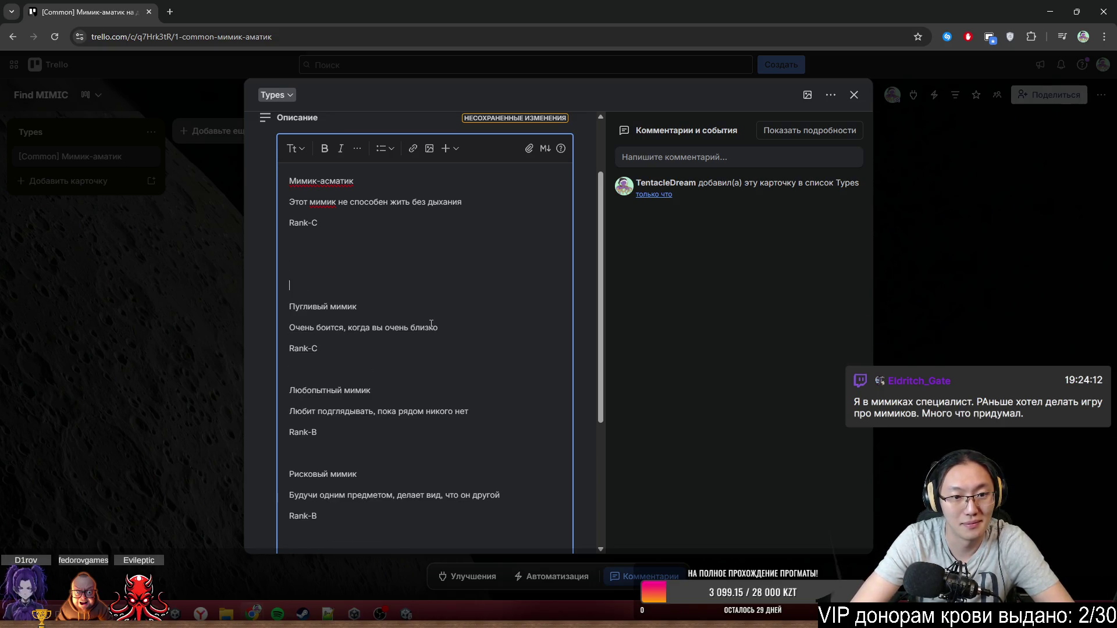
text(Ra)
key(BackSpace)
key(BackSpace)
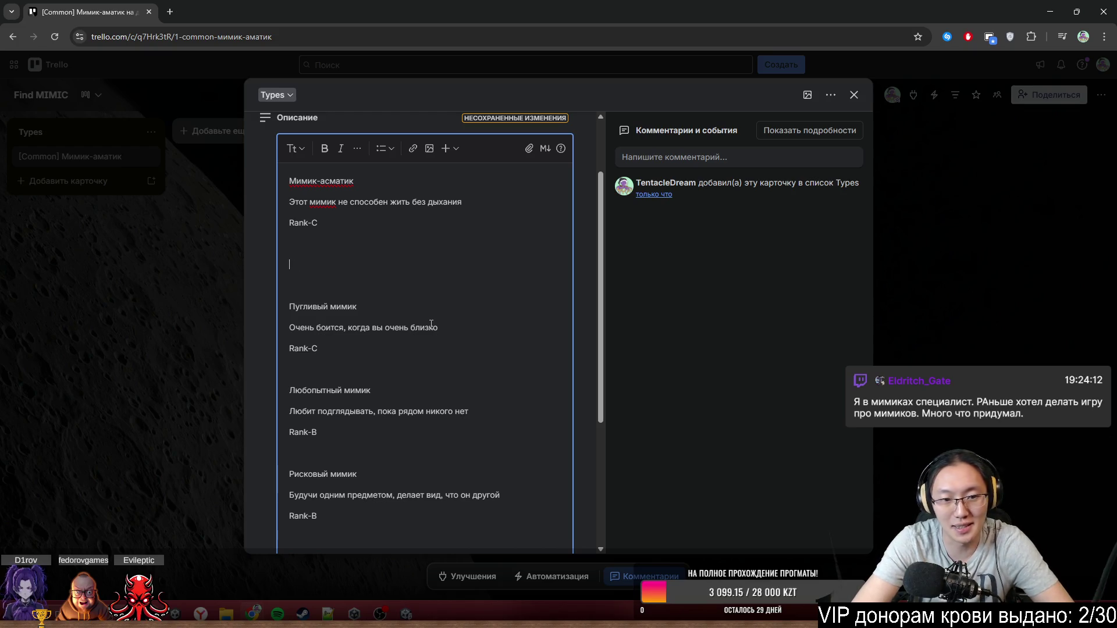
text(R)
key(BackSpace)
text(Кл)
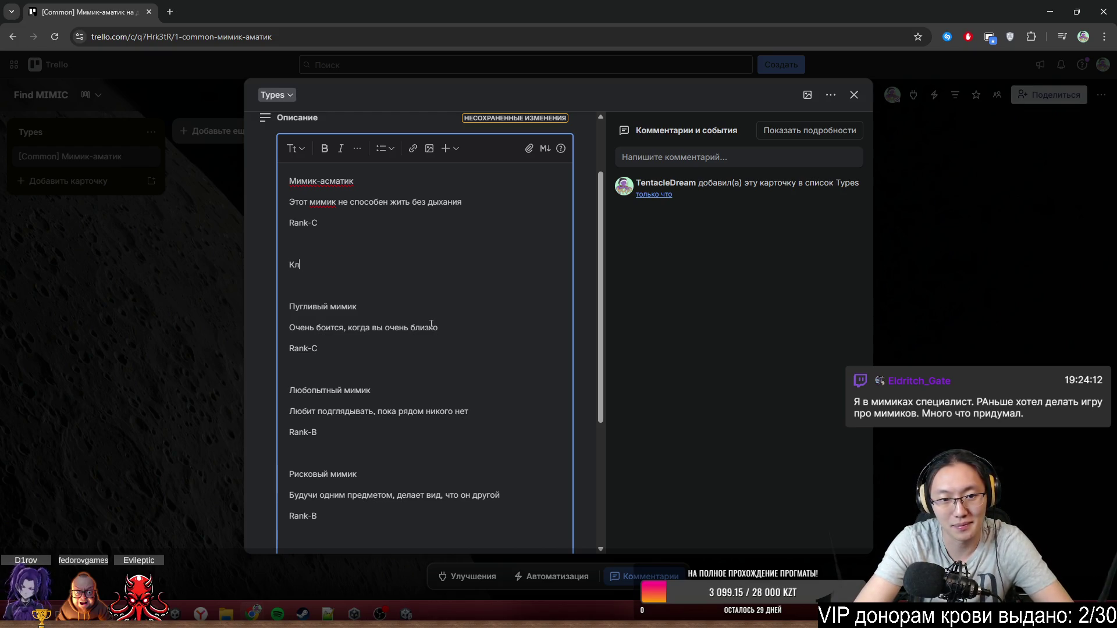
text(ыкасный мимм)
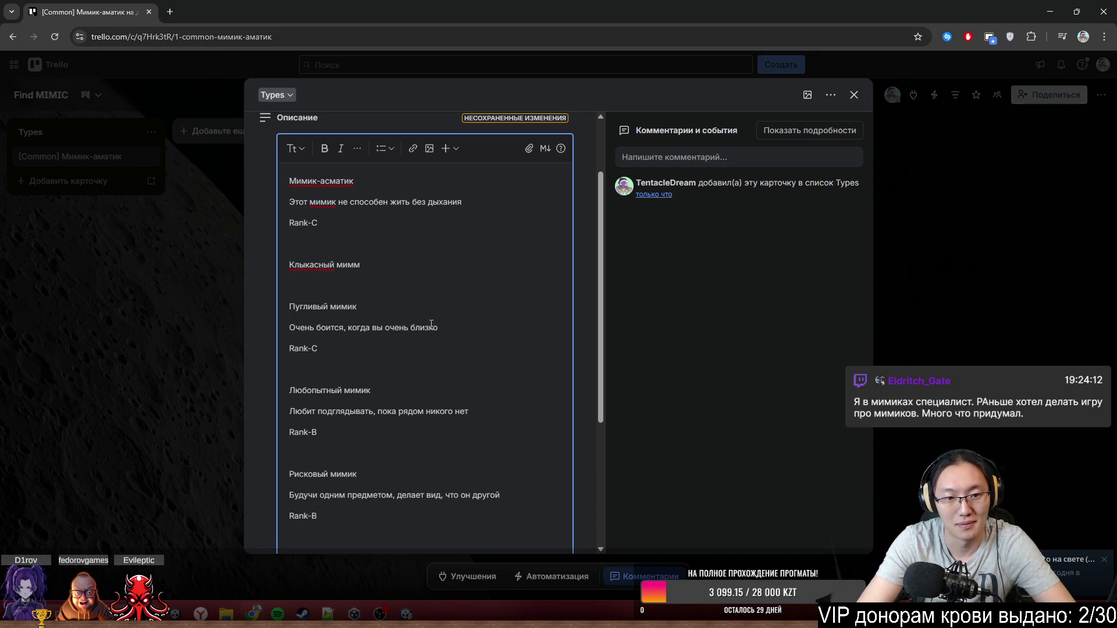
key(BackSpace)
text(ик)
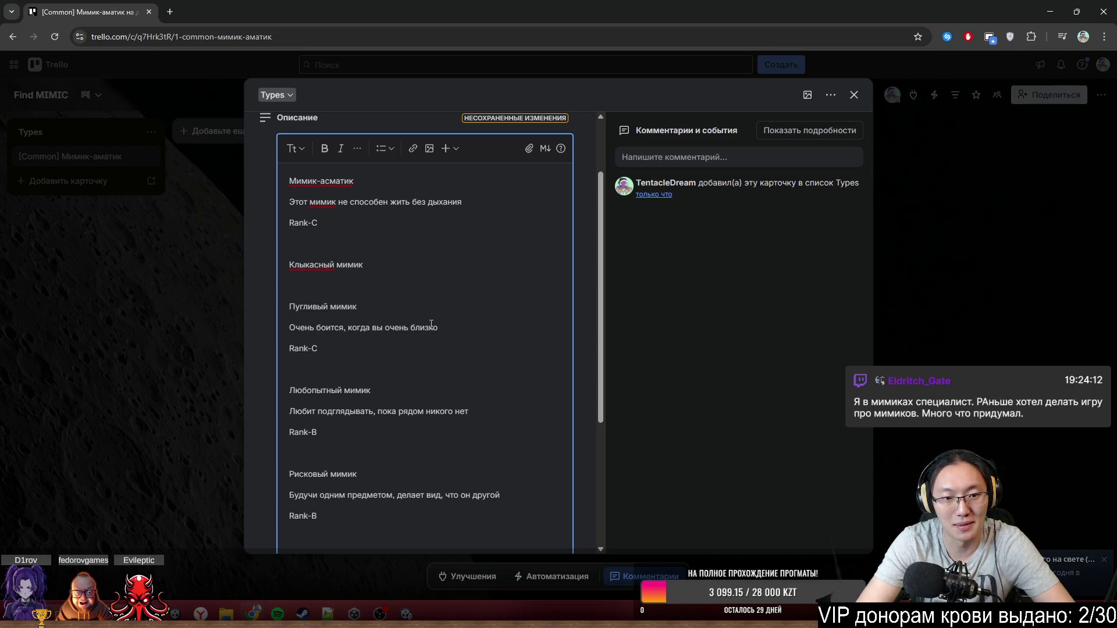
key(Return)
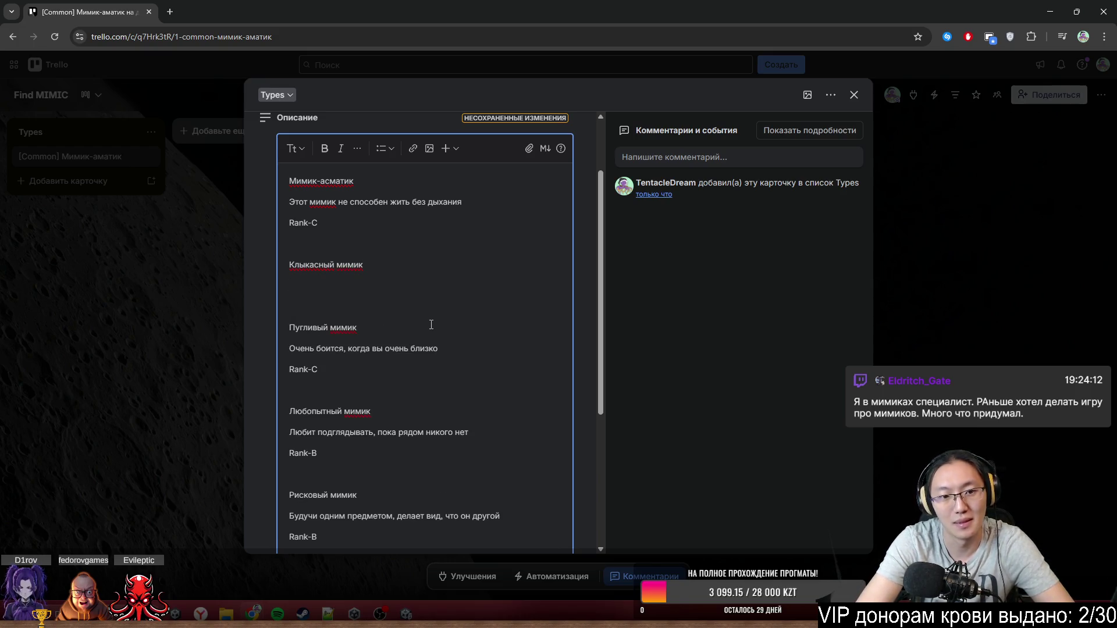
text(Зуб)
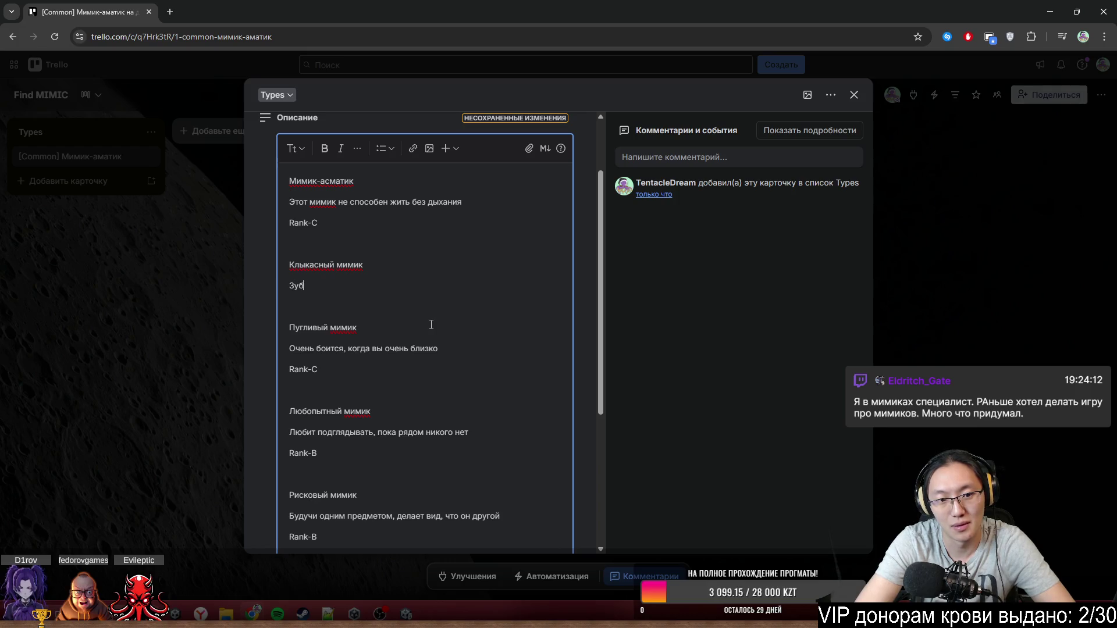
text(ы этого мим)
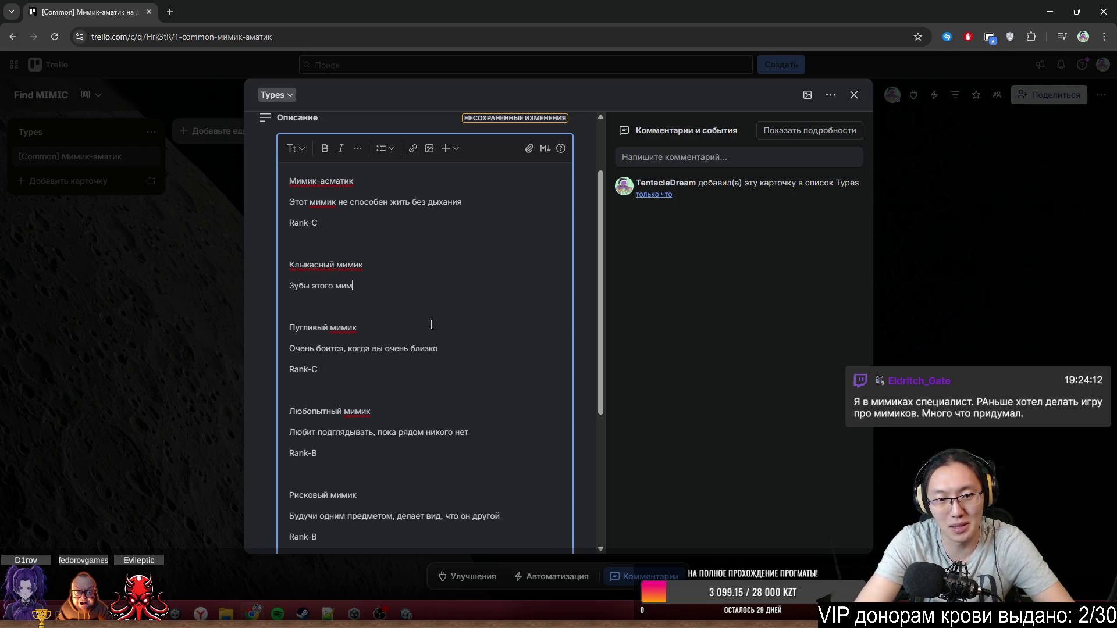
text(ика растут )
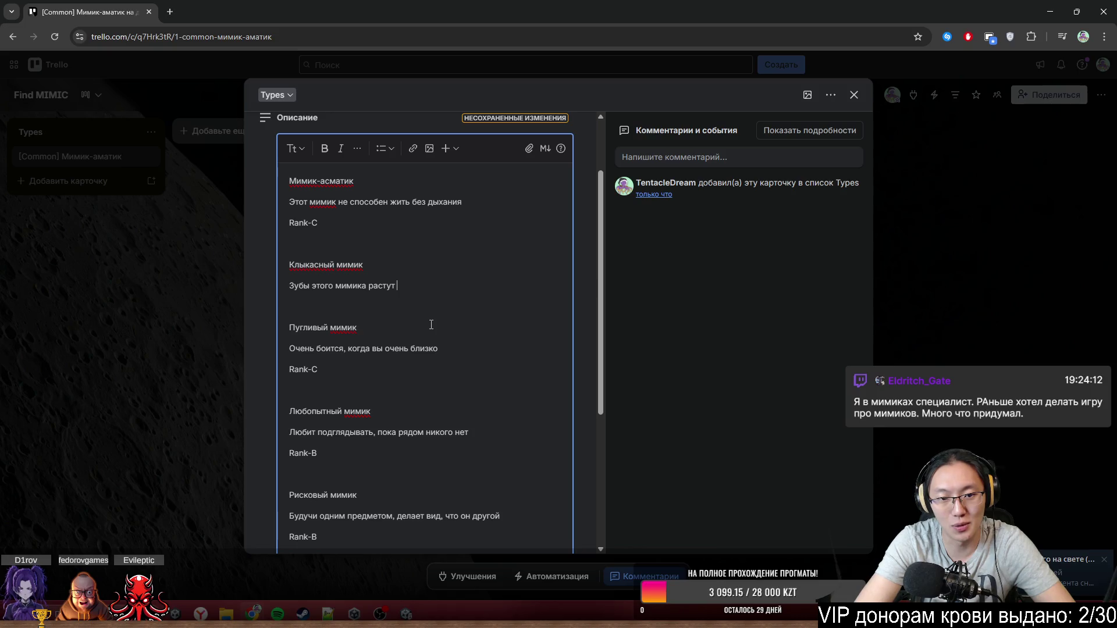
text(очень быстро)
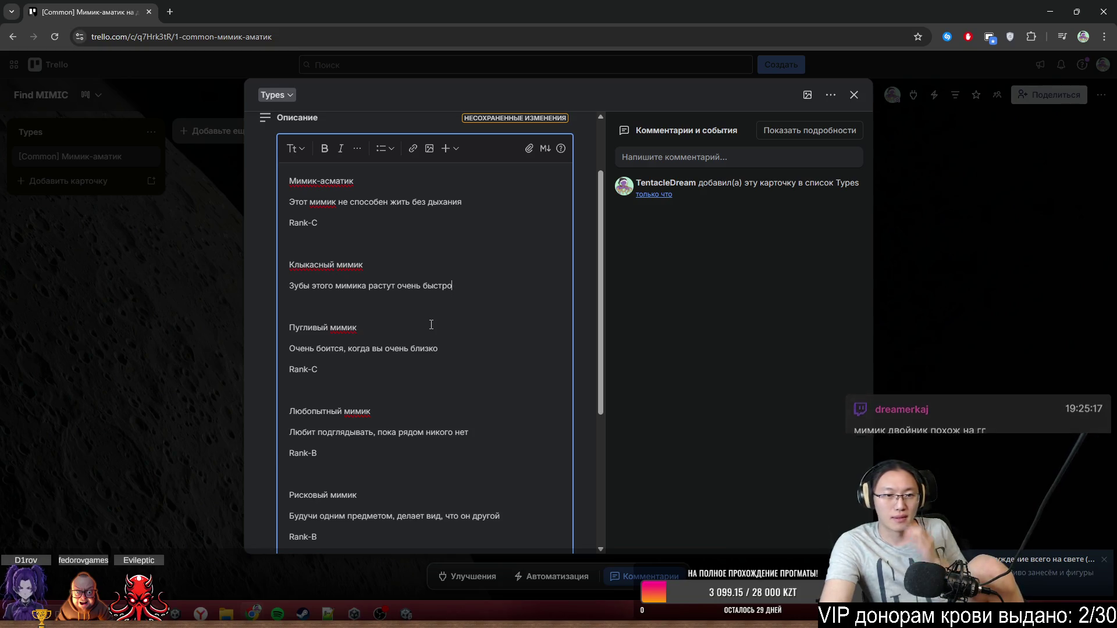
- Begin the entry's rank line and correct the name's spelling to Клыкастый
key(Return)
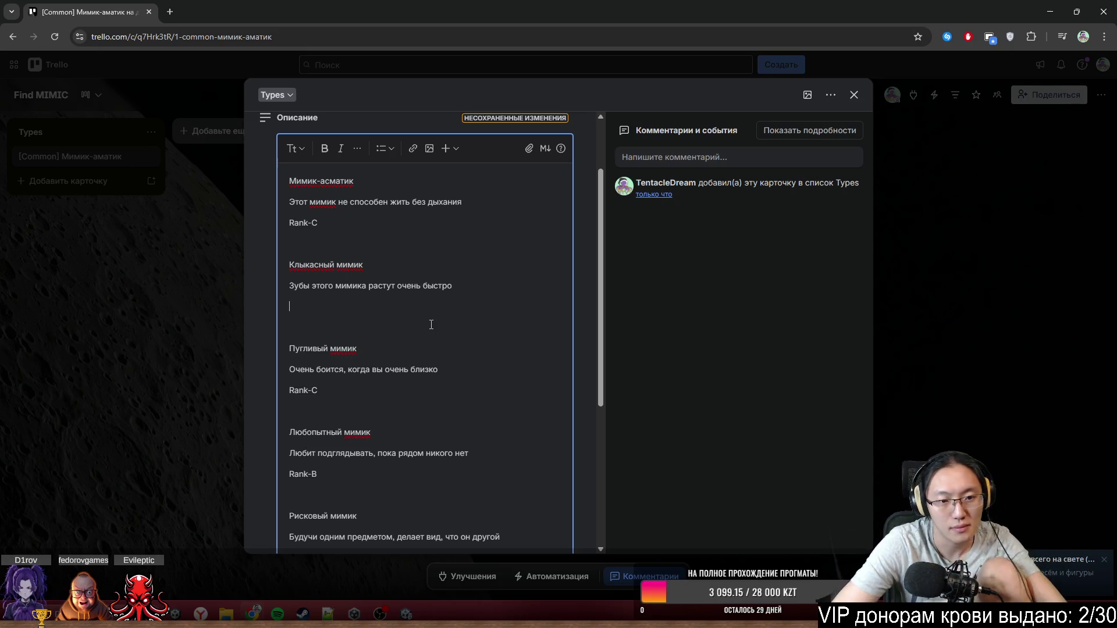
text(Ranc-C)
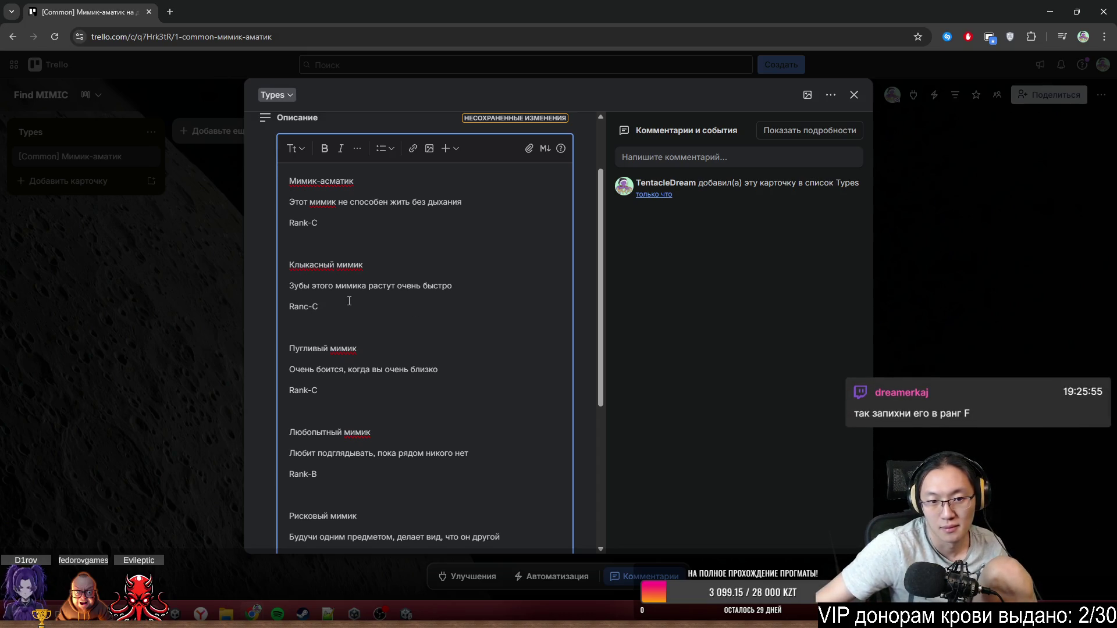
right_click(333, 265)
click(358, 281)
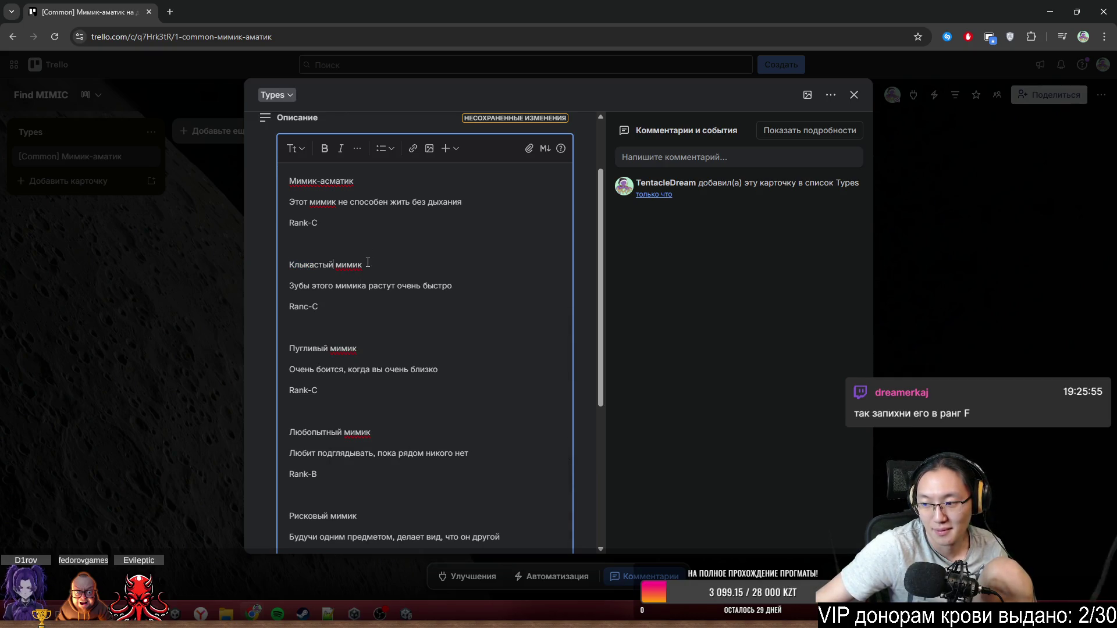
- Below Пугливый мимик, insert 'Призрачный мимик' with 'Его сложно заметить' and 'Rank-C' lines
scroll(366, 266, down, 3)
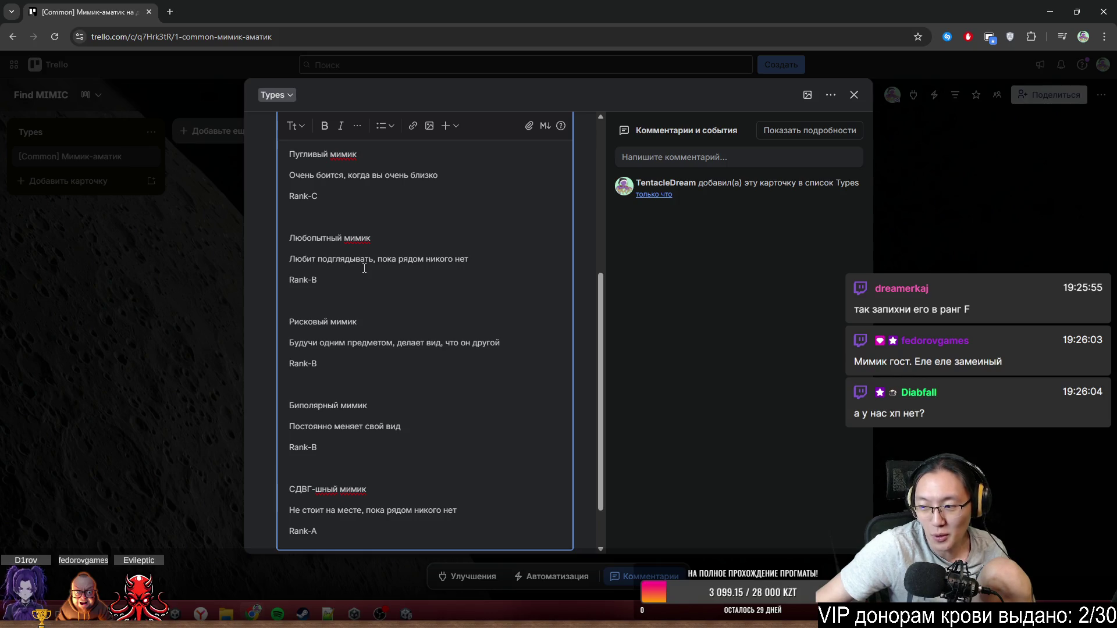
scroll(358, 298, up, 5)
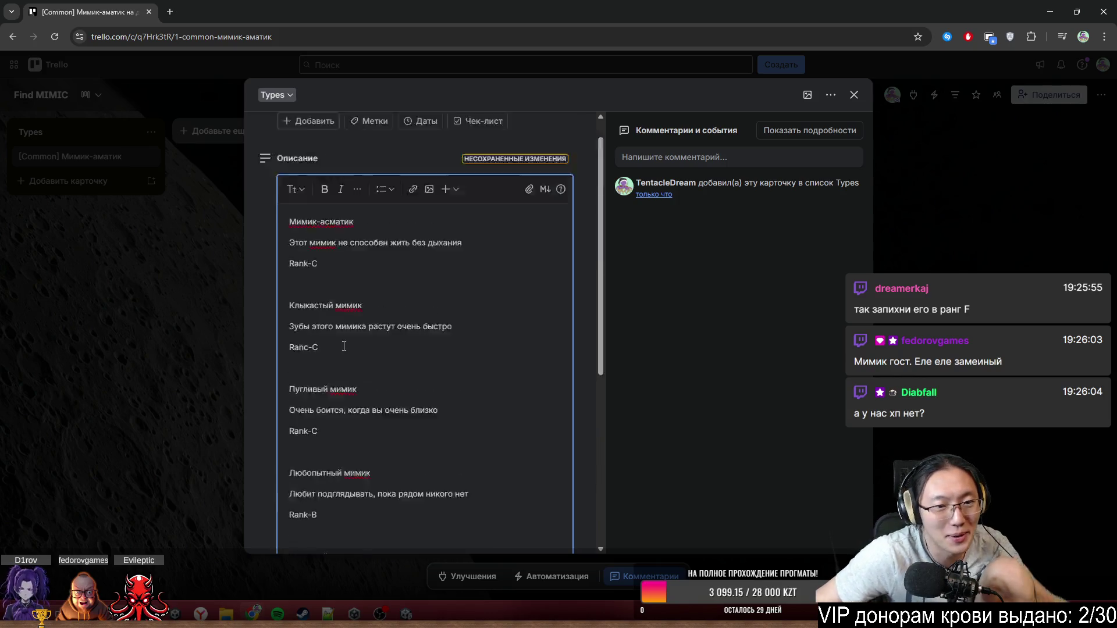
scroll(381, 385, down, 2)
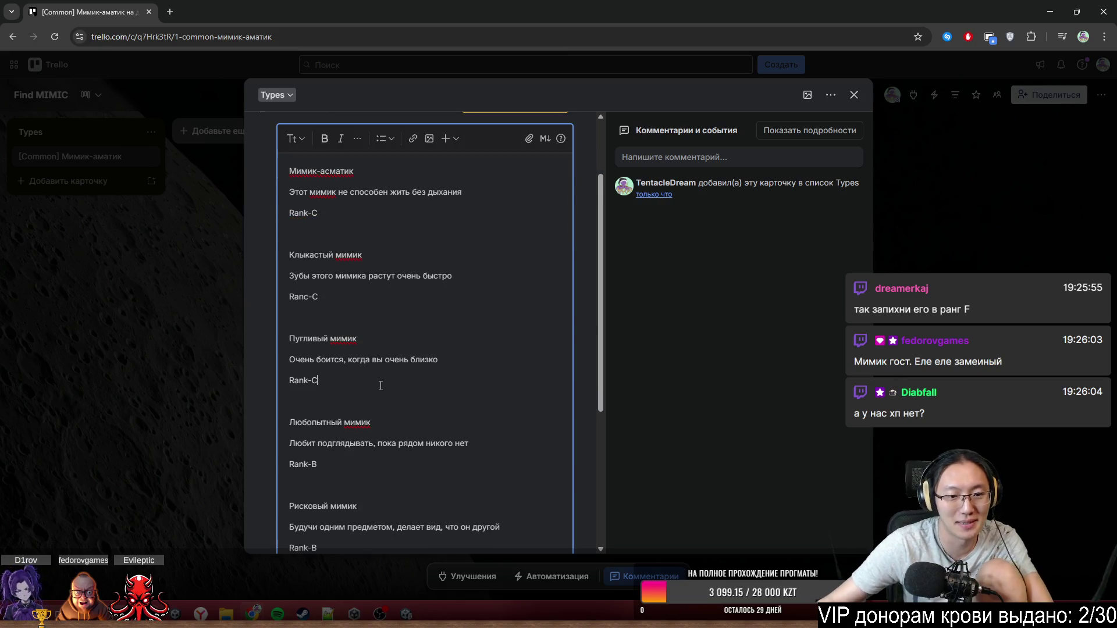
key(Return)
key(Return)
text(V)
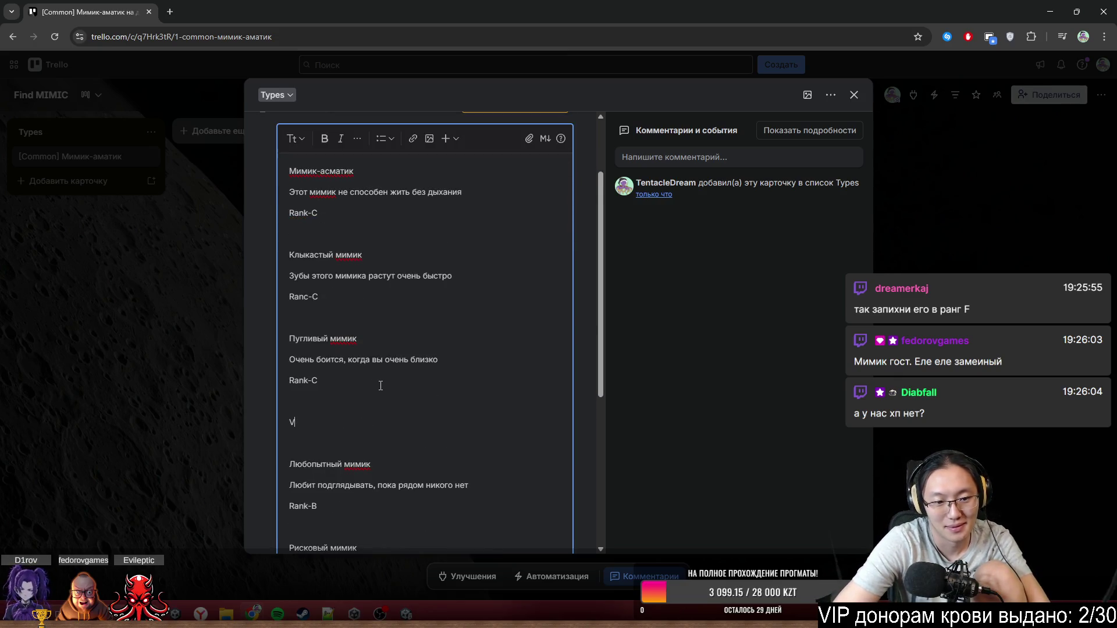
key(BackSpace)
text(Призрачный мимик)
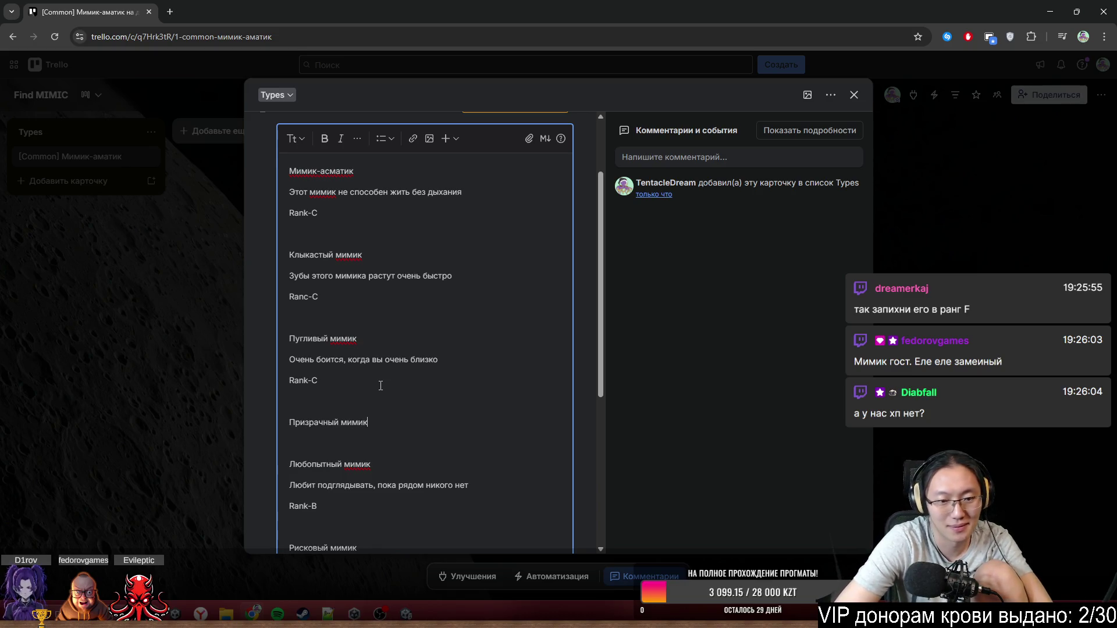
key(Return)
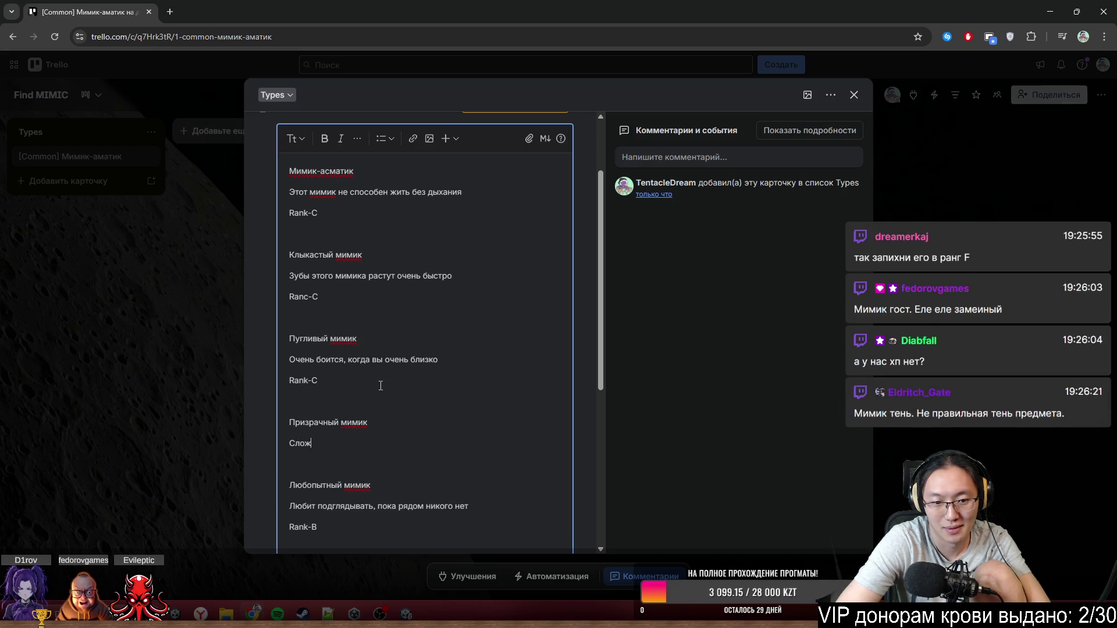
text(го сло)
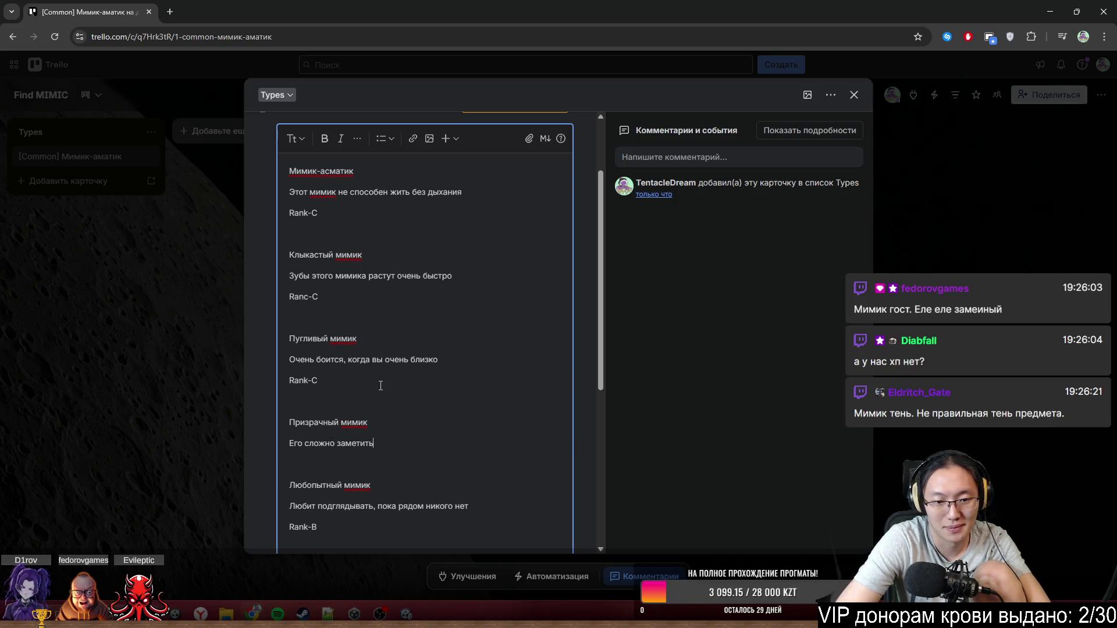
key(Return)
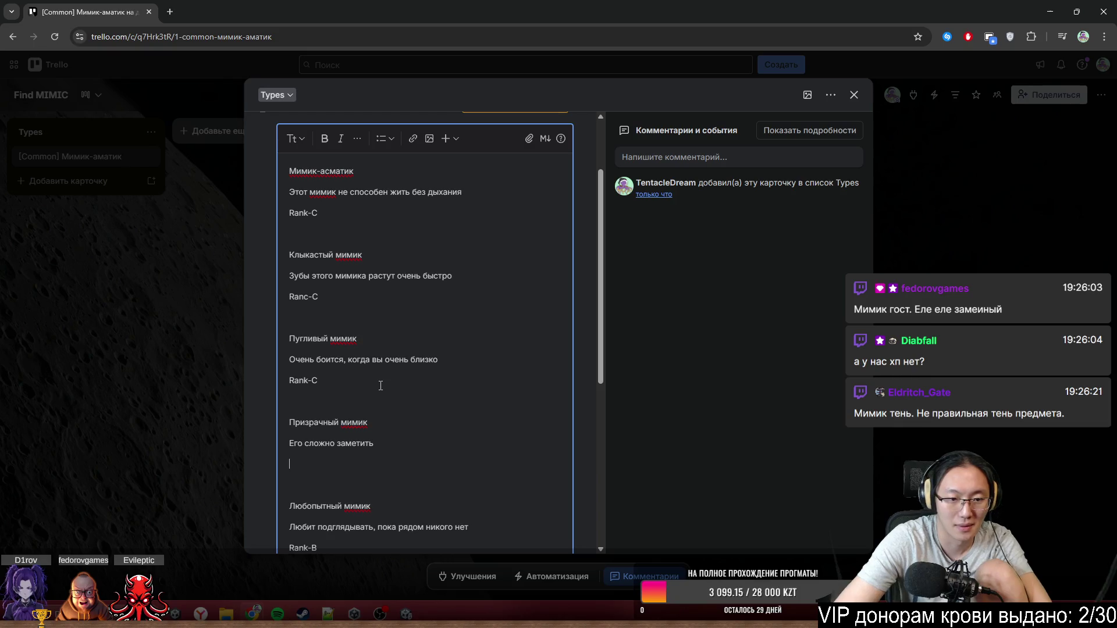
text(Rank-C)
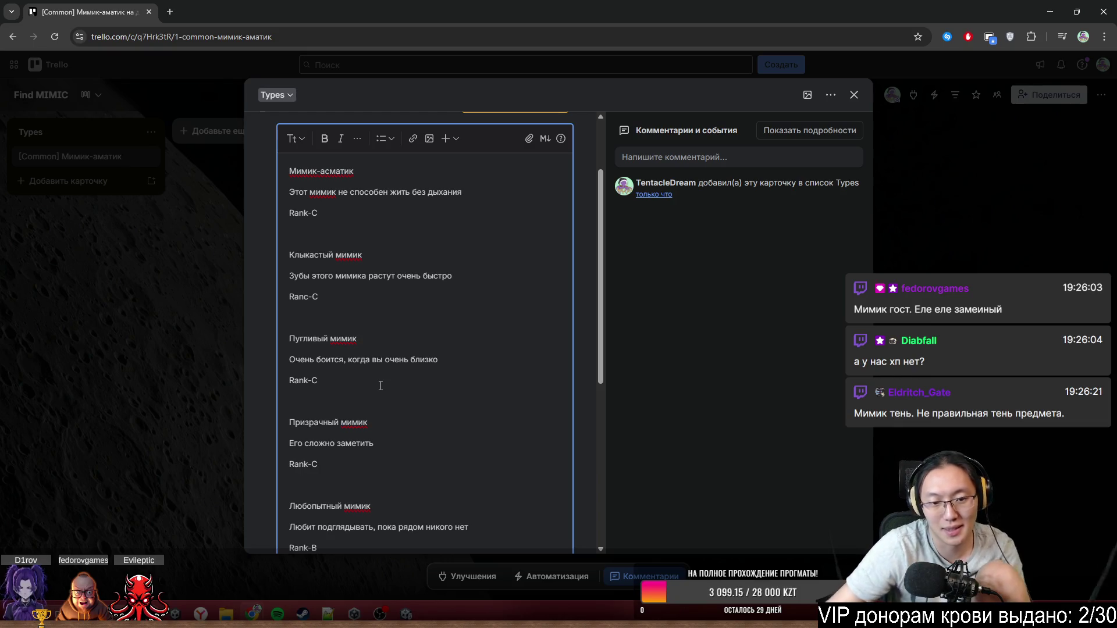
scroll(384, 396, down, 3)
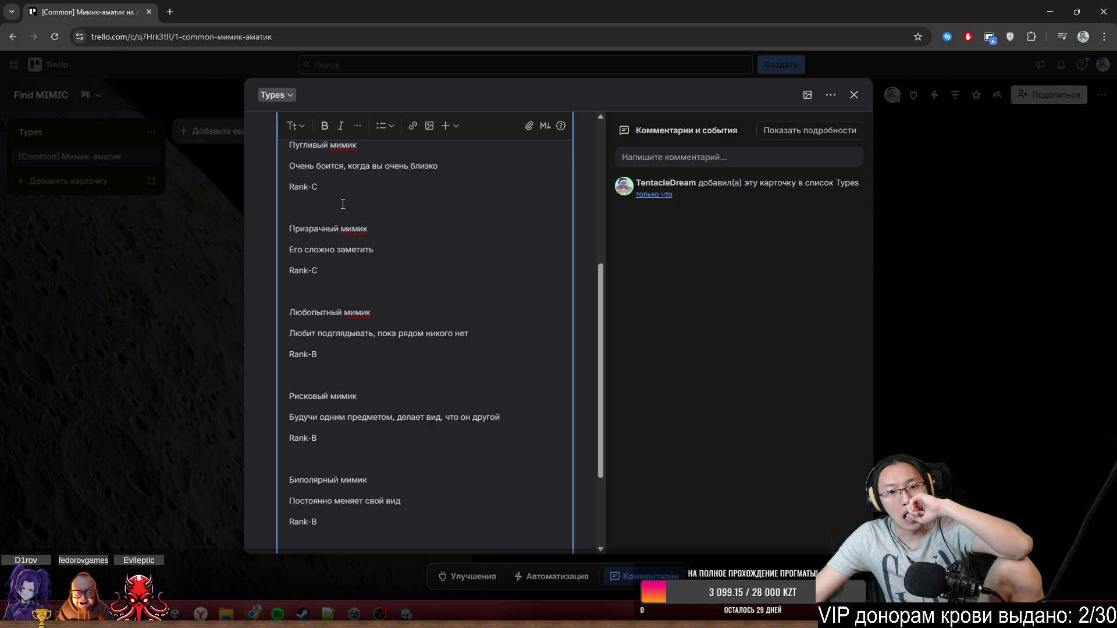
mouse_move(175, 614)
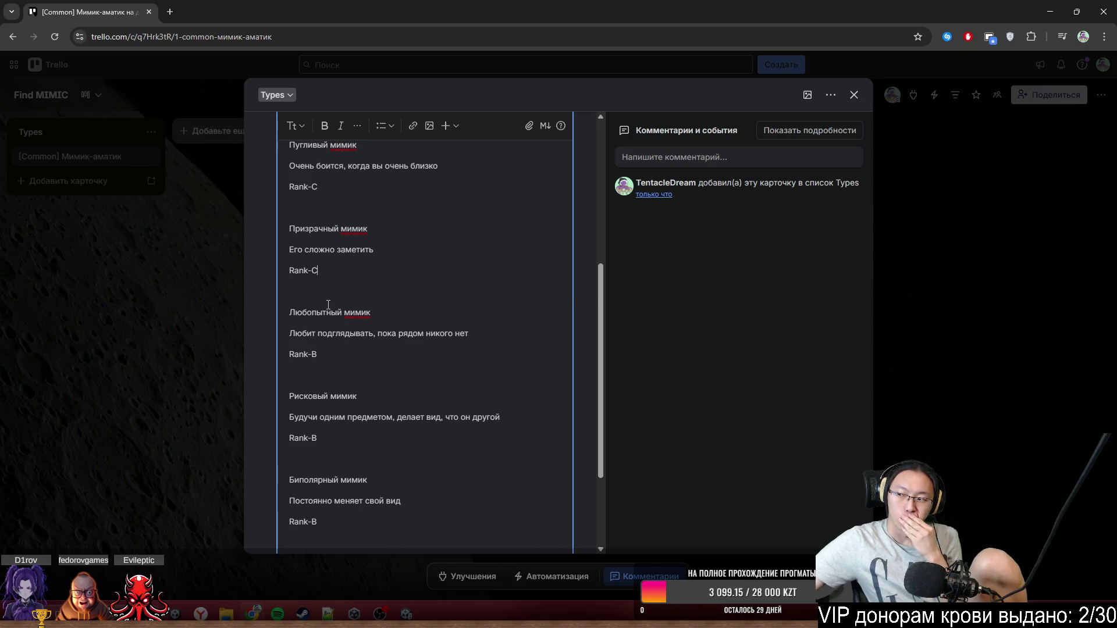
scroll(343, 311, up, 3)
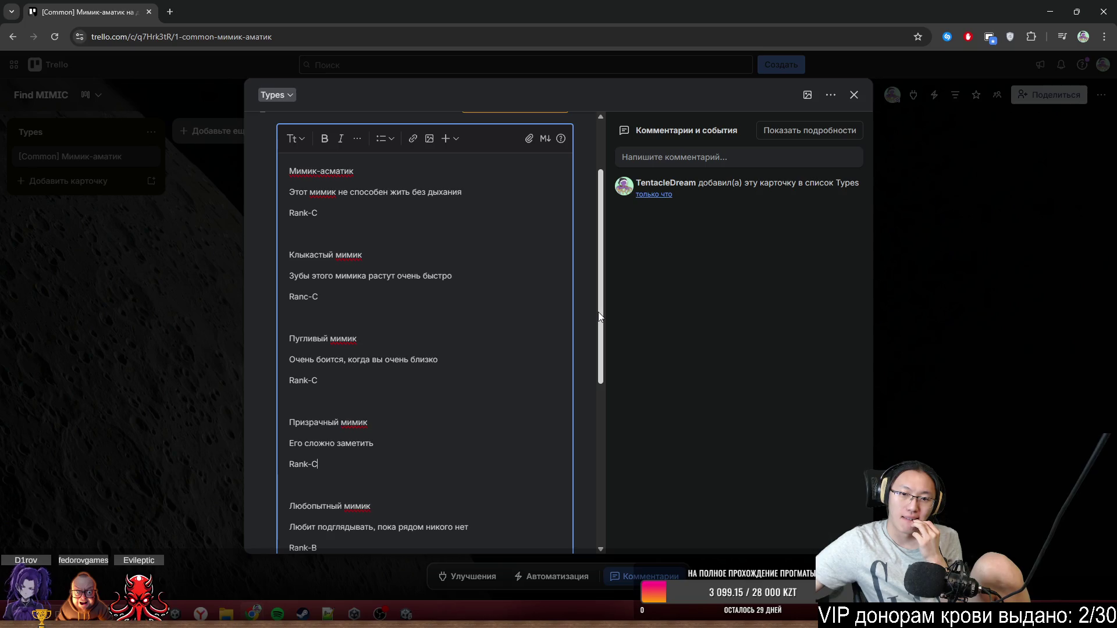
drag(602, 313, 574, 439)
scroll(560, 306, up, 5)
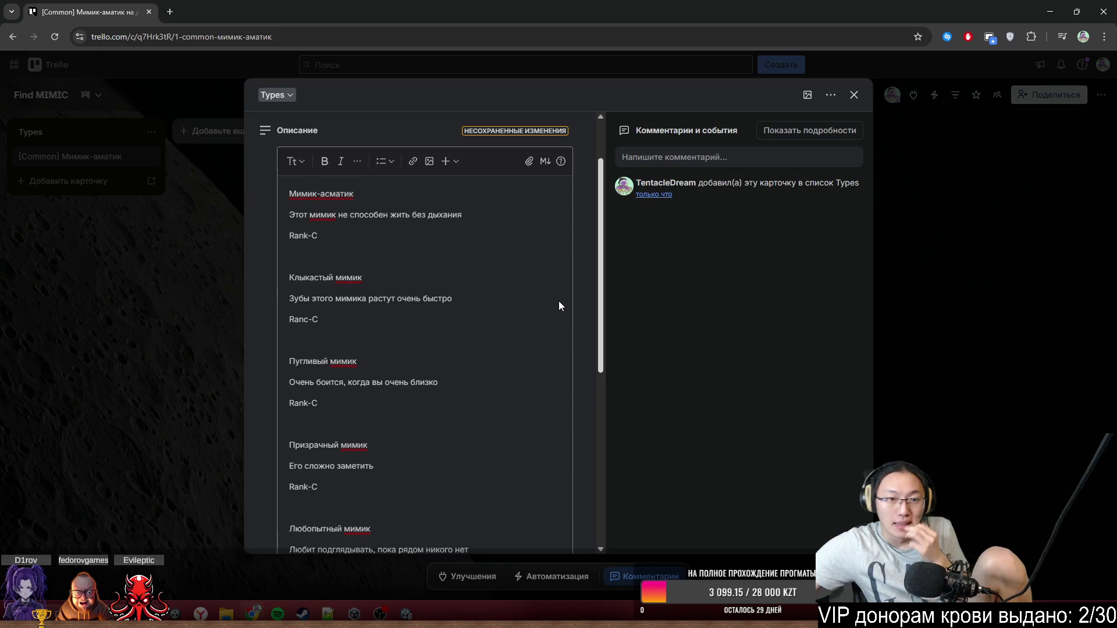
scroll(559, 305, up, 1)
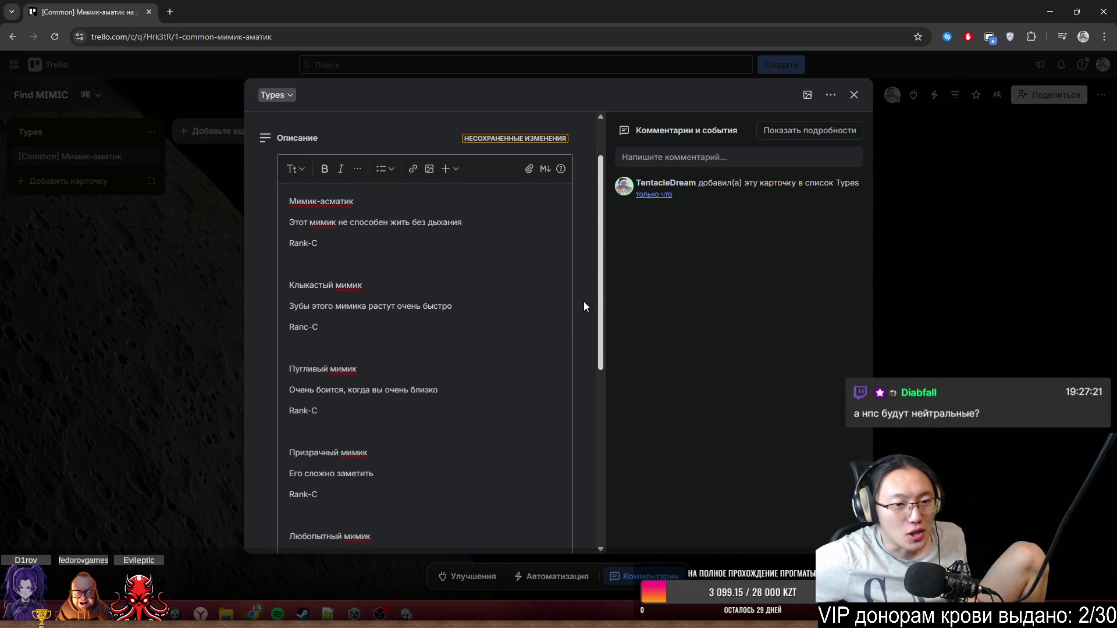
scroll(584, 303, down, 2)
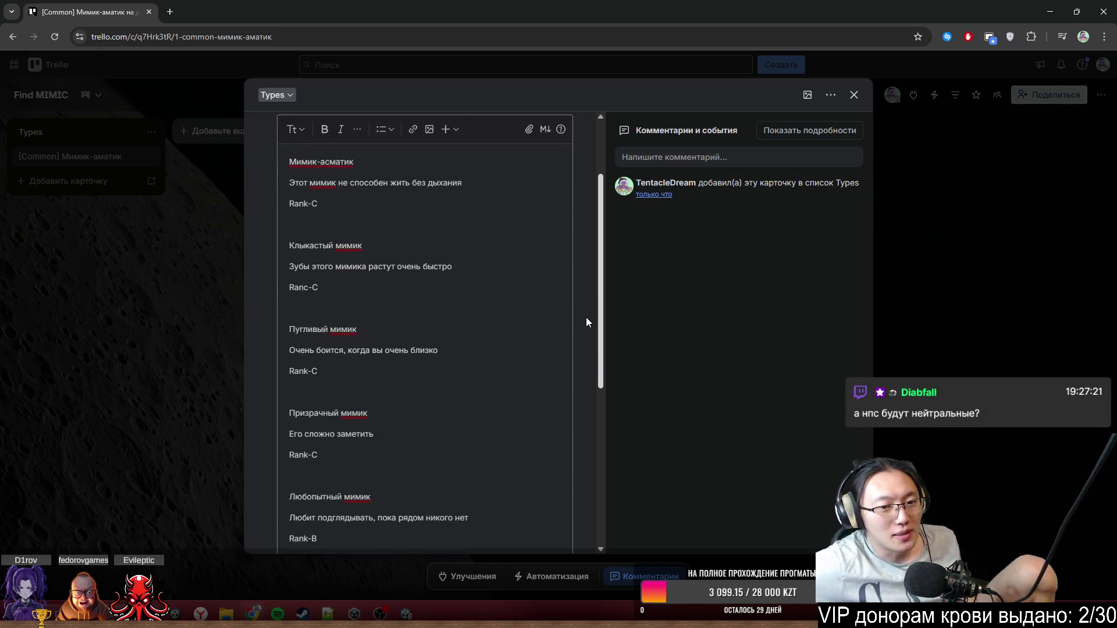
scroll(589, 320, down, 2)
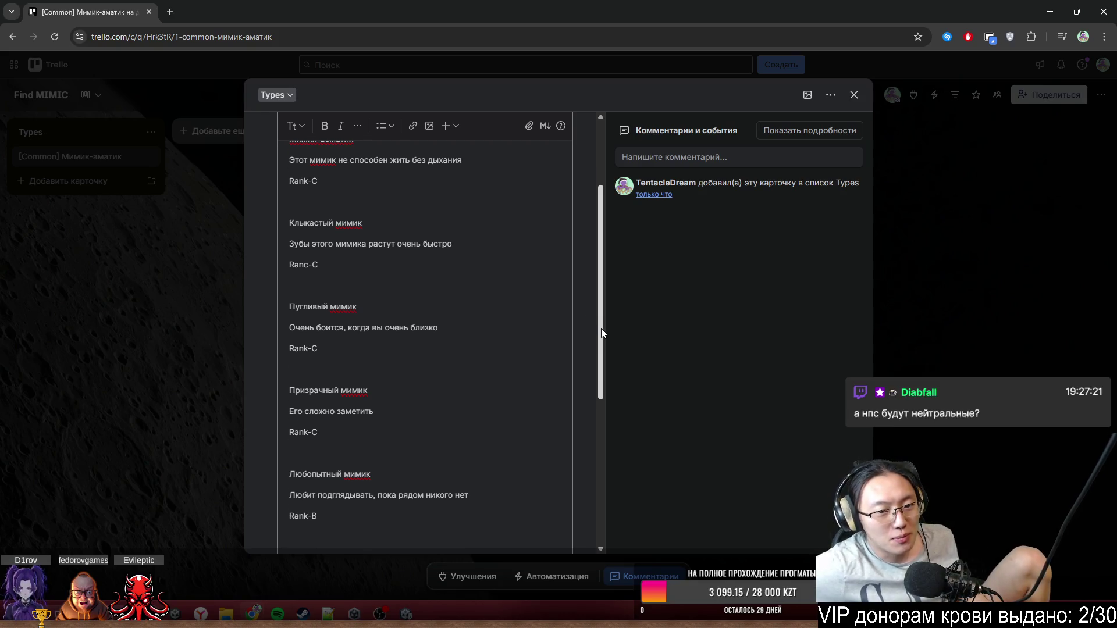
scroll(604, 336, down, 2)
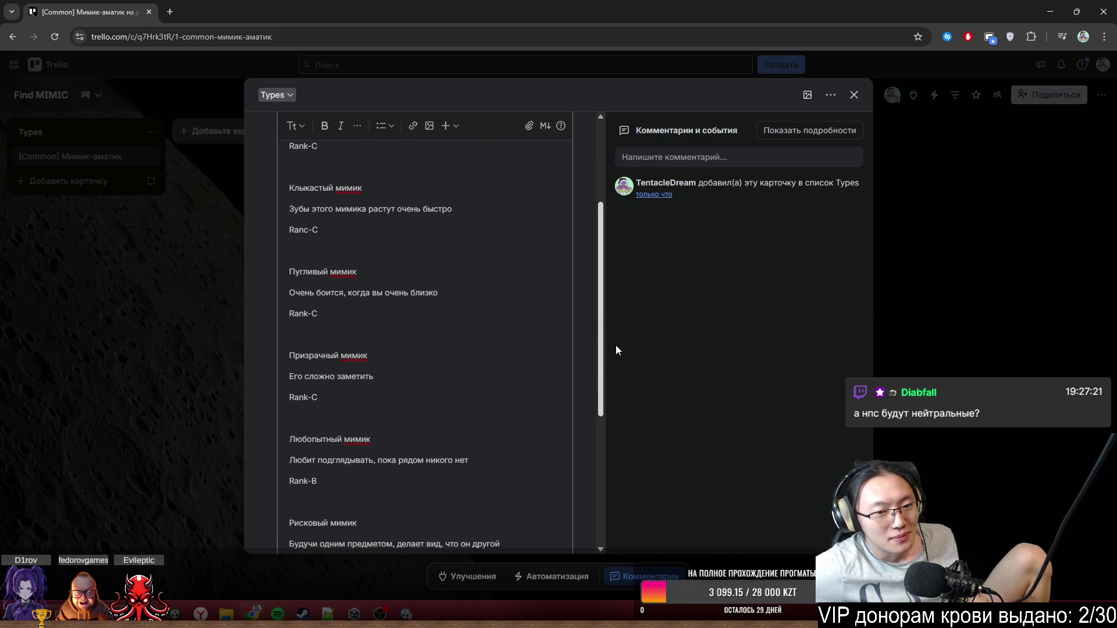
scroll(617, 348, down, 5)
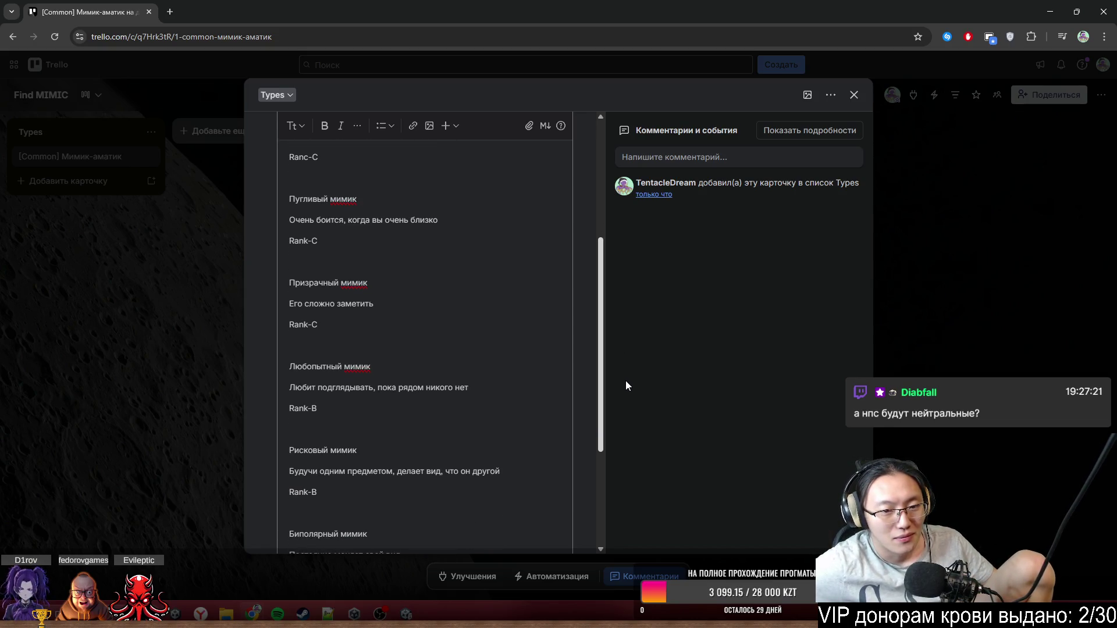
- Change Призрачный мимик's rank to Rank-B, then review the list down to СДВГ-шный мимик
click(318, 327)
text(B)
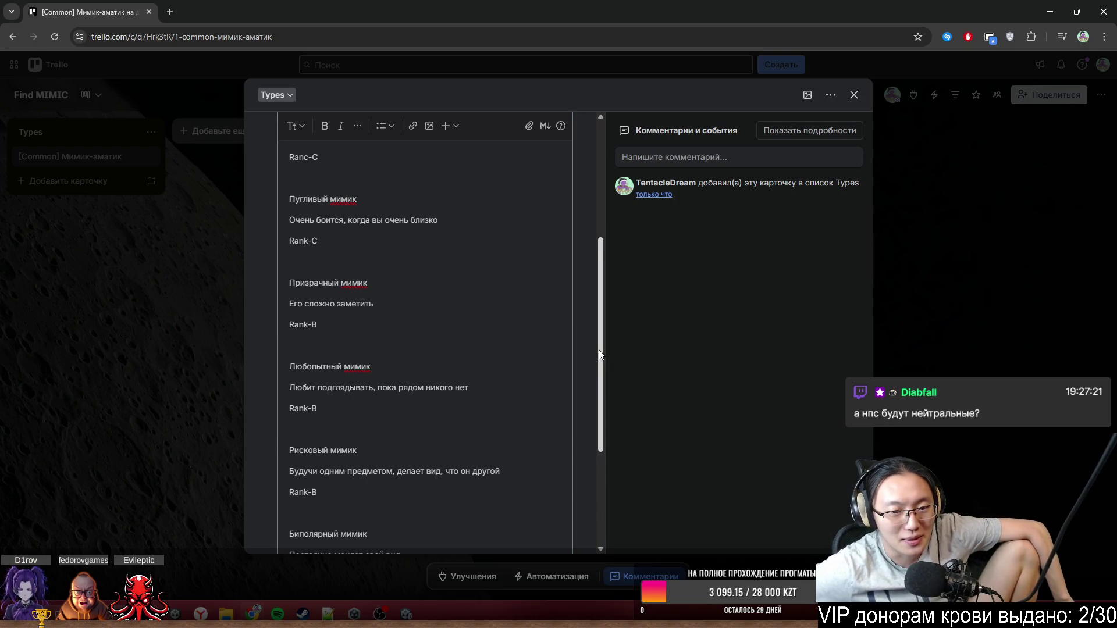
scroll(605, 352, down, 1)
scroll(609, 366, down, 1)
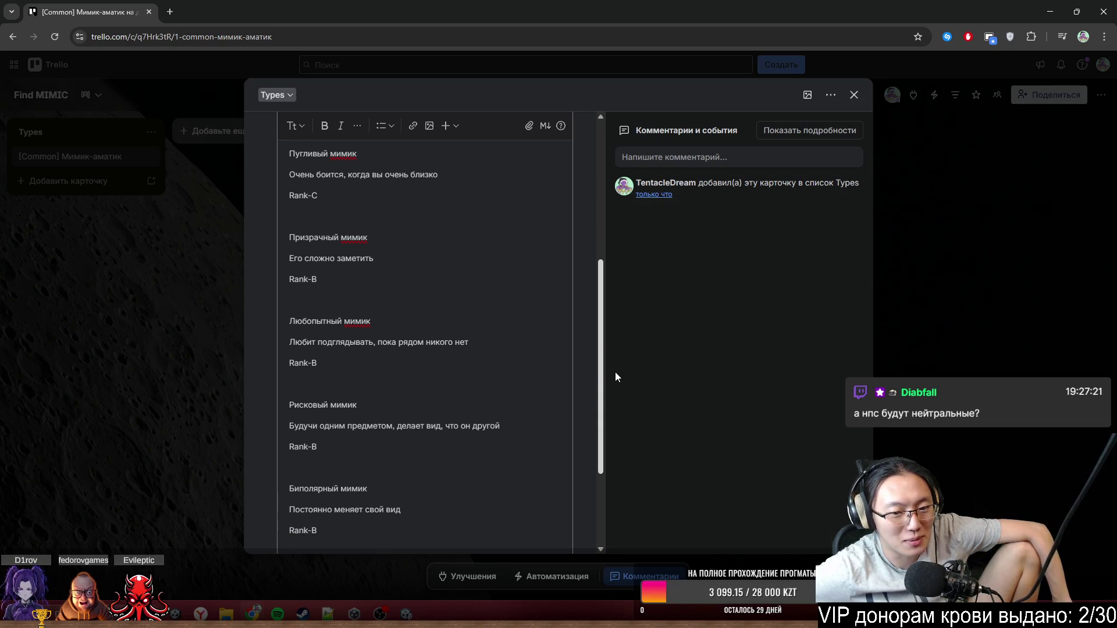
scroll(616, 378, down, 1)
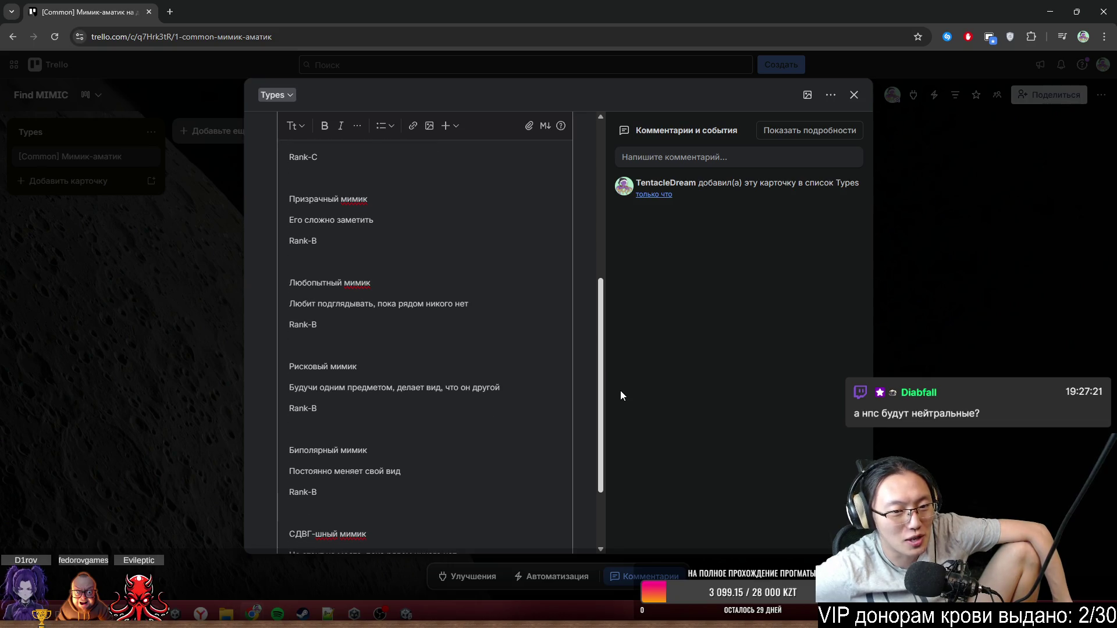
scroll(621, 392, down, 3)
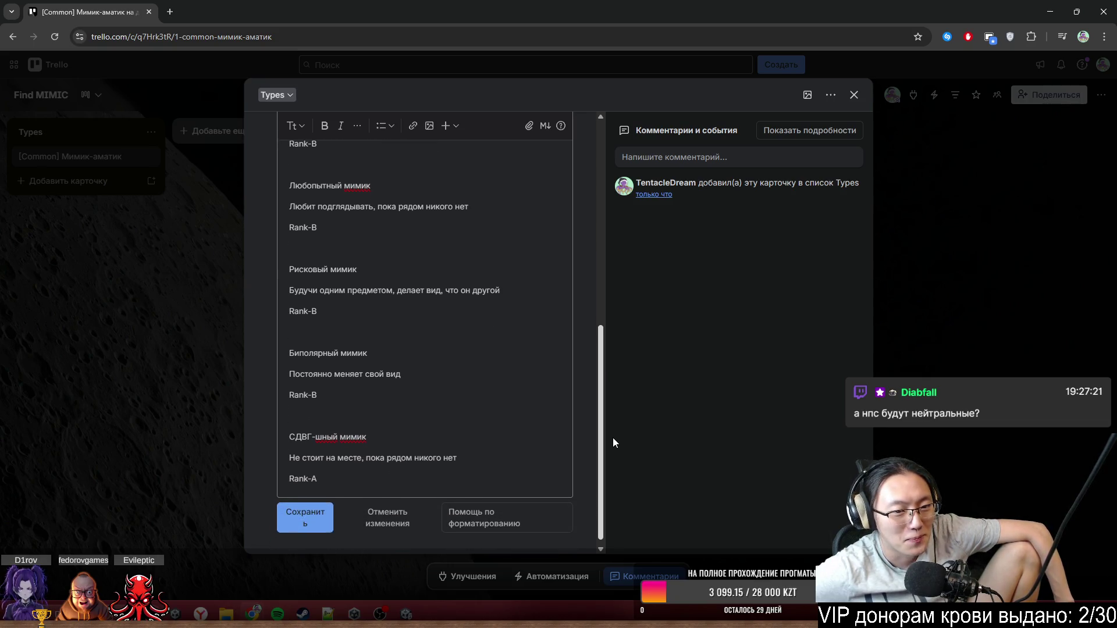
scroll(613, 440, down, 1)
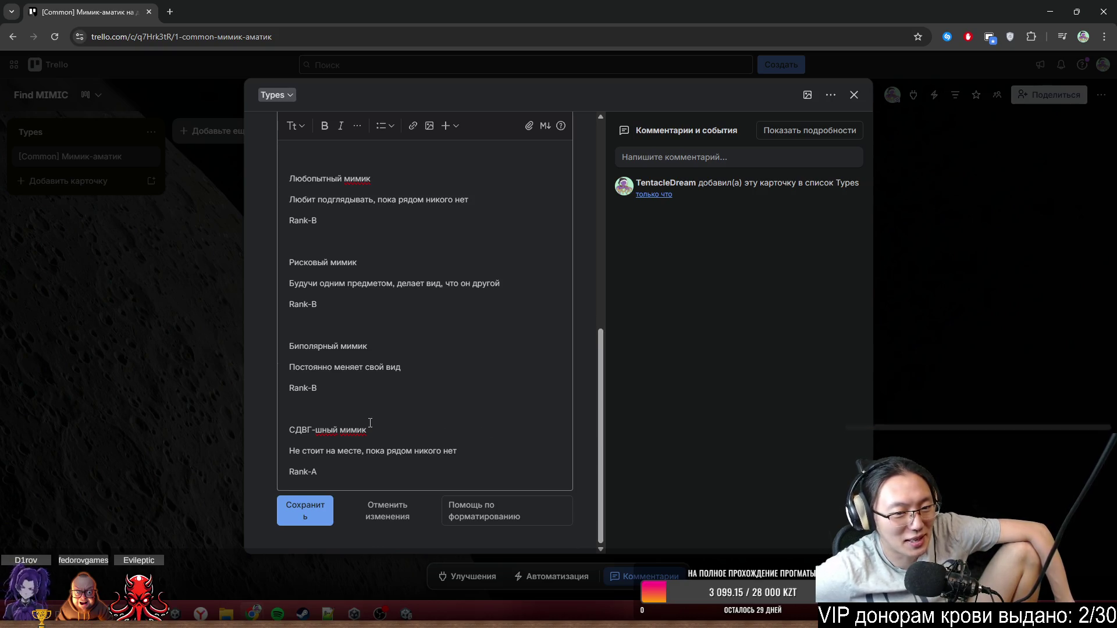
click(412, 463)
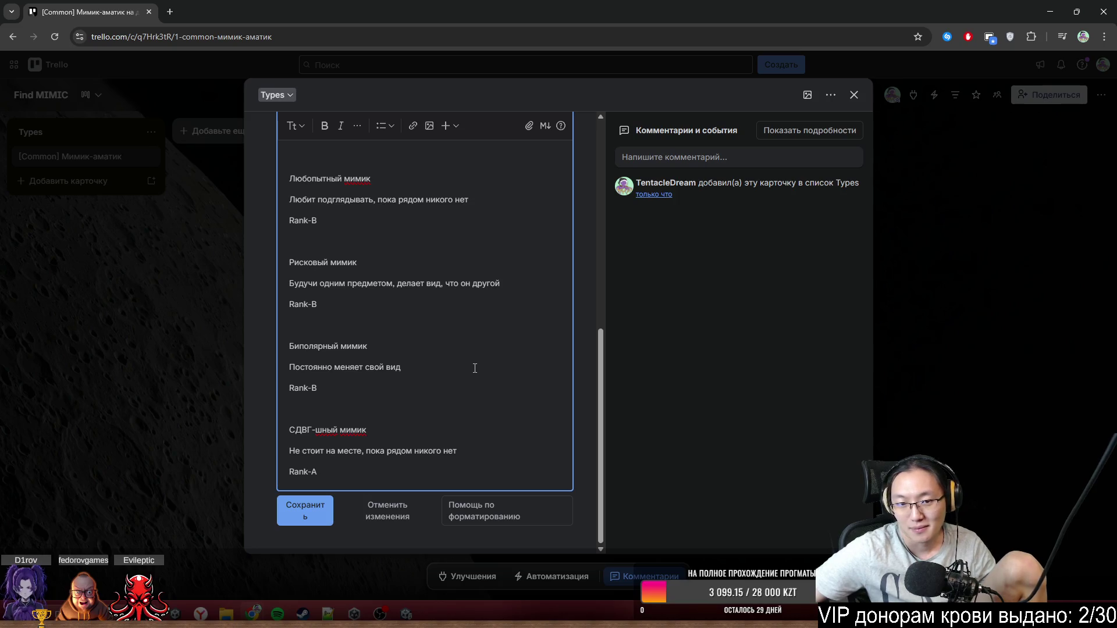
mouse_move(600, 407)
mouse_down()
mouse_move(587, 390)
mouse_move(646, 332)
mouse_move(626, 276)
mouse_move(600, 278)
mouse_move(612, 239)
mouse_up()
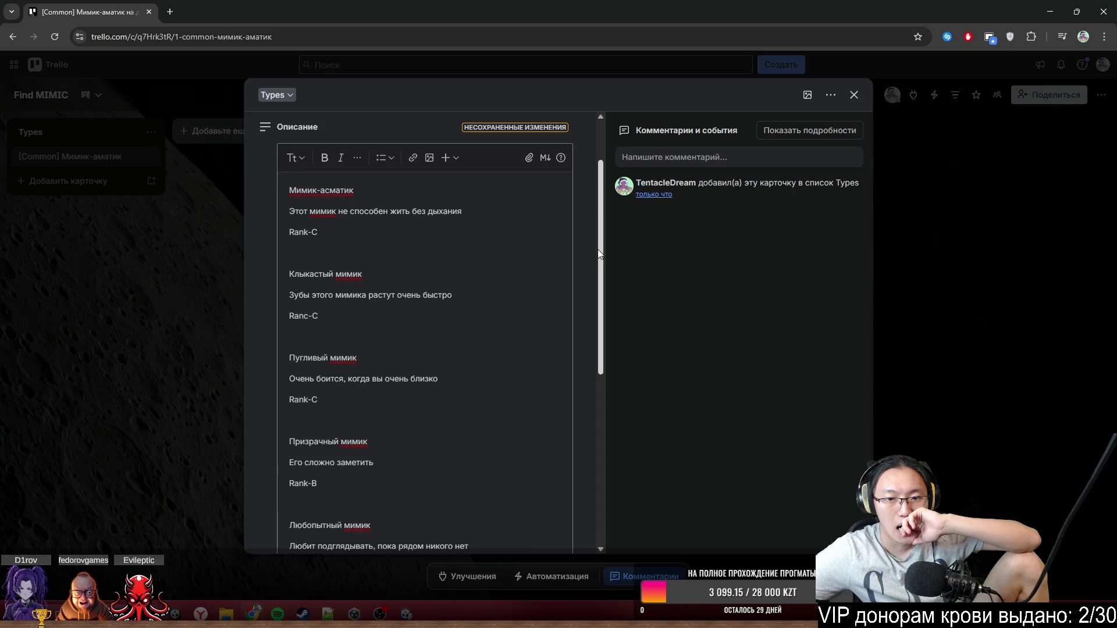
mouse_move(599, 254)
mouse_down()
mouse_move(588, 316)
mouse_move(599, 281)
mouse_move(586, 276)
mouse_up()
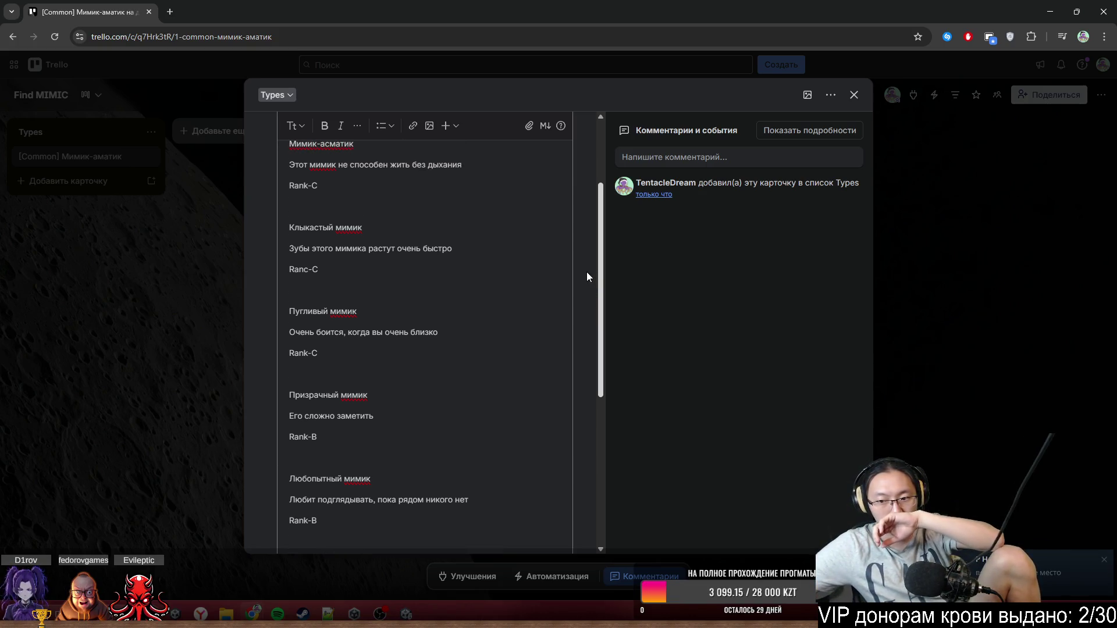
mouse_move(600, 275)
mouse_down()
mouse_move(584, 365)
mouse_move(586, 478)
mouse_up()
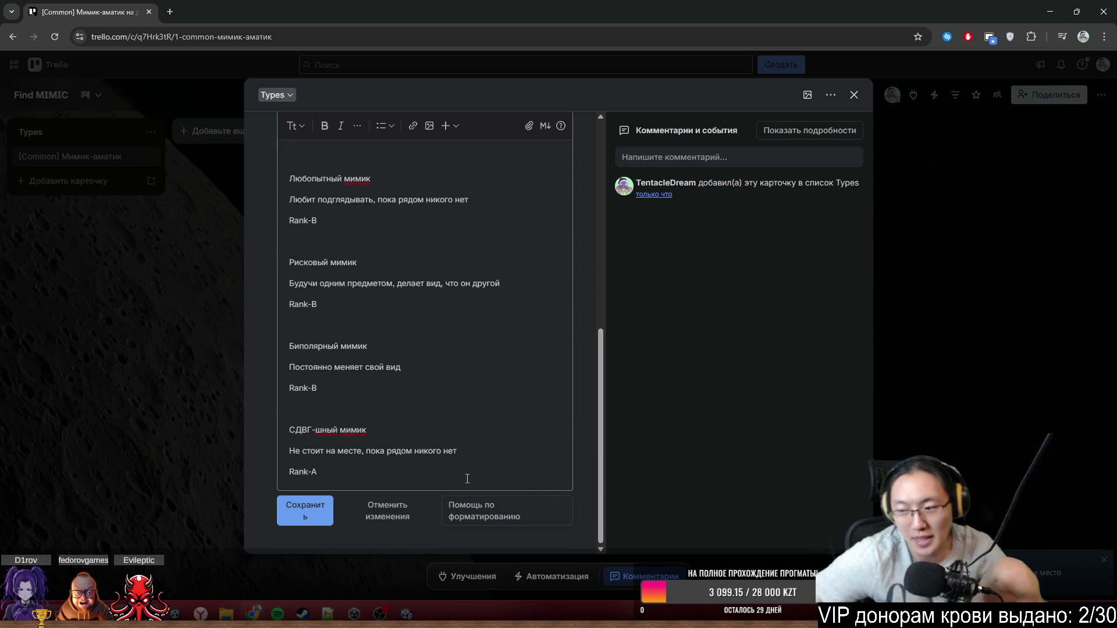
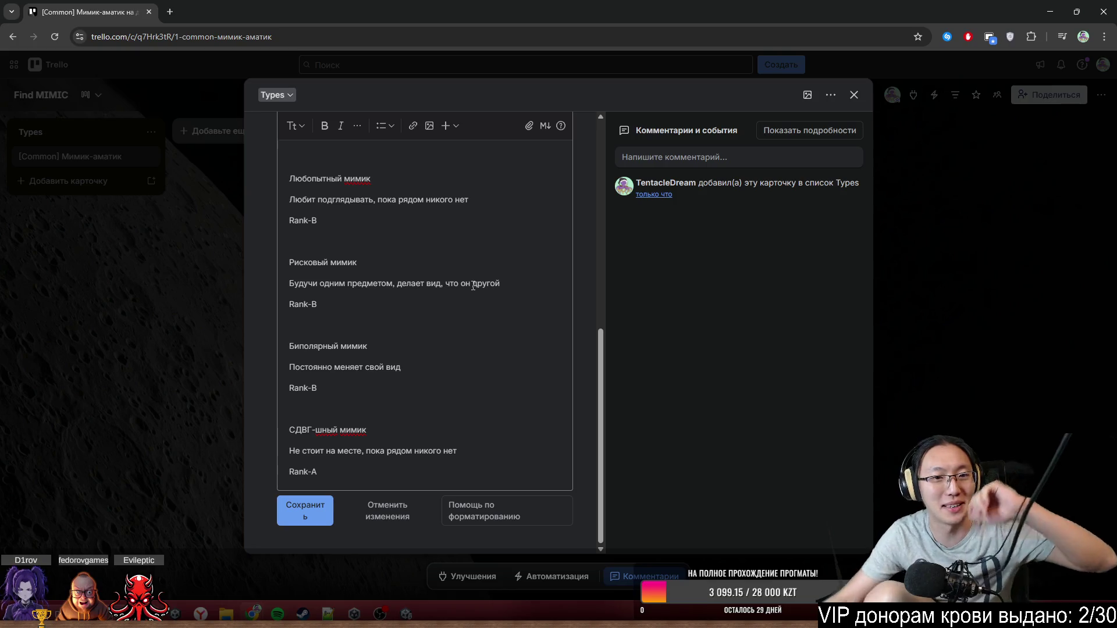
- Review the drafted mimic types and ranks on the Trello card, then switch to the Unity editor
scroll(429, 282, up, 7)
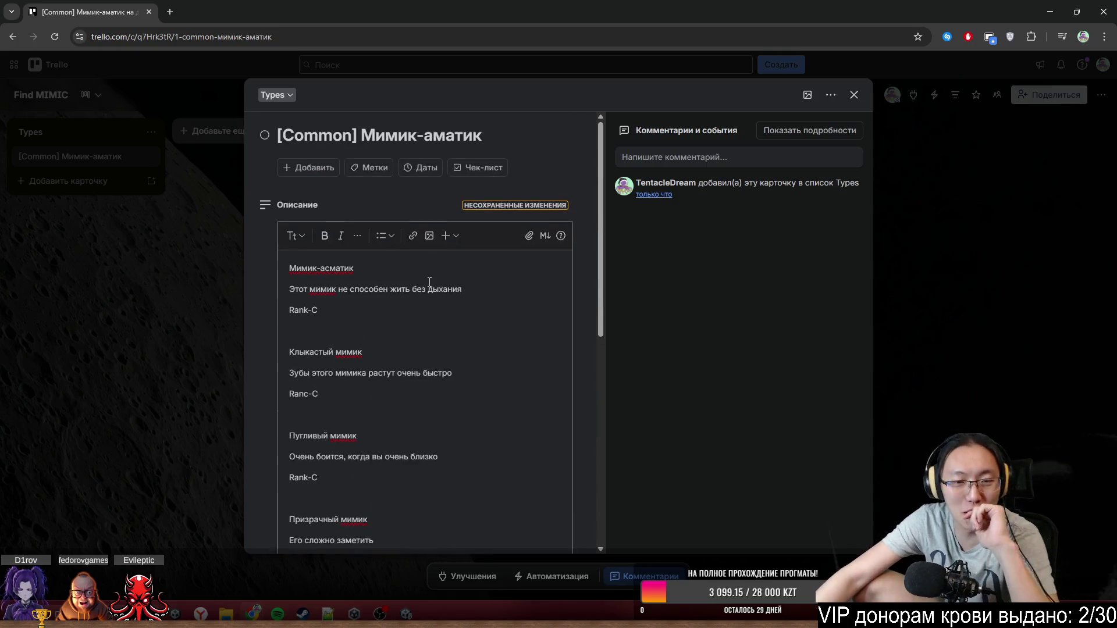
mouse_move(602, 224)
mouse_down()
mouse_move(604, 281)
mouse_move(630, 299)
mouse_move(626, 254)
mouse_move(633, 263)
mouse_up()
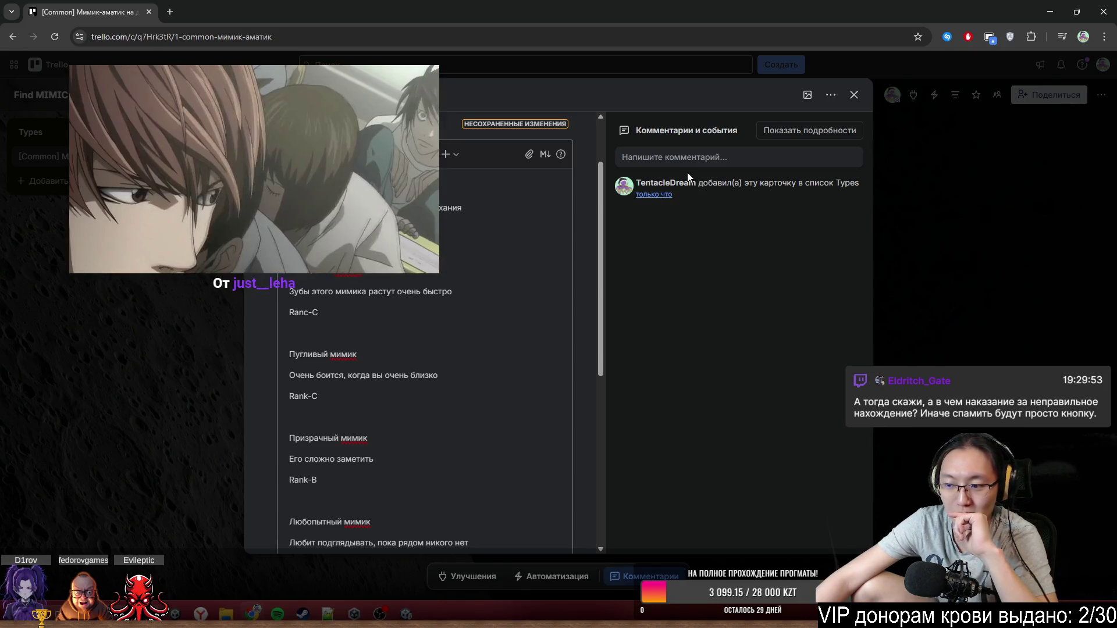
scroll(603, 205, up, 1)
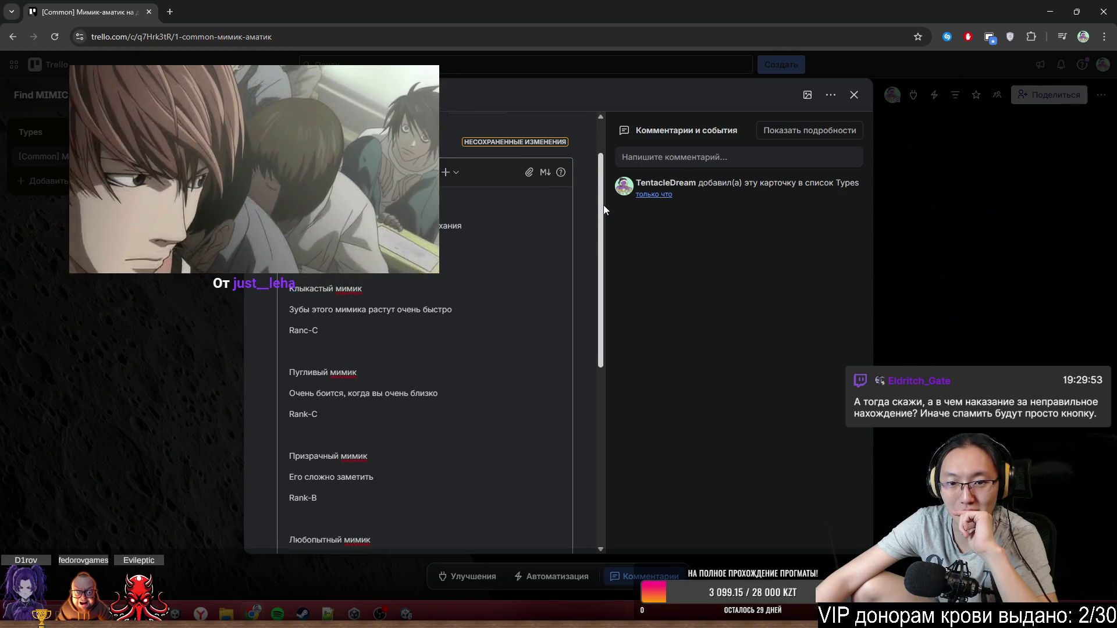
scroll(600, 185, up, 1)
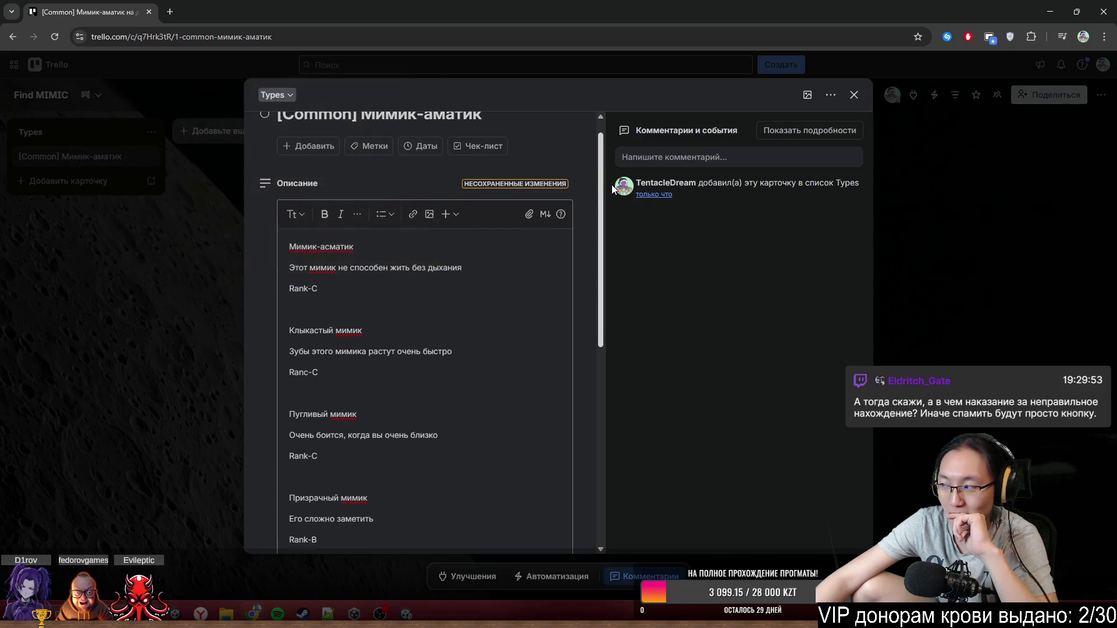
scroll(612, 186, down, 1)
scroll(614, 197, up, 1)
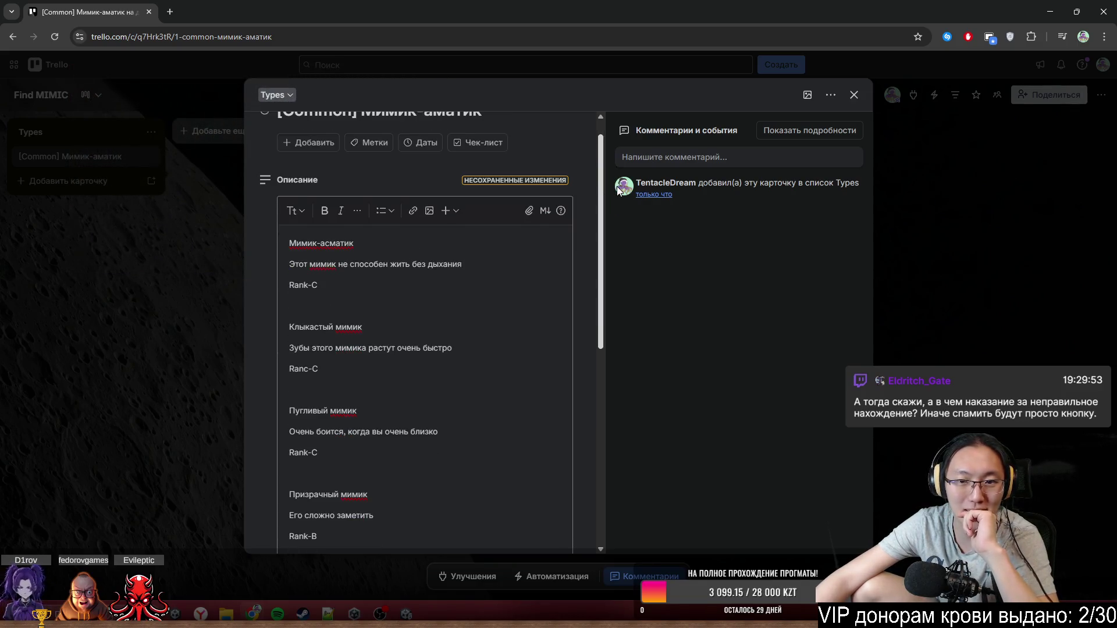
scroll(588, 199, down, 1)
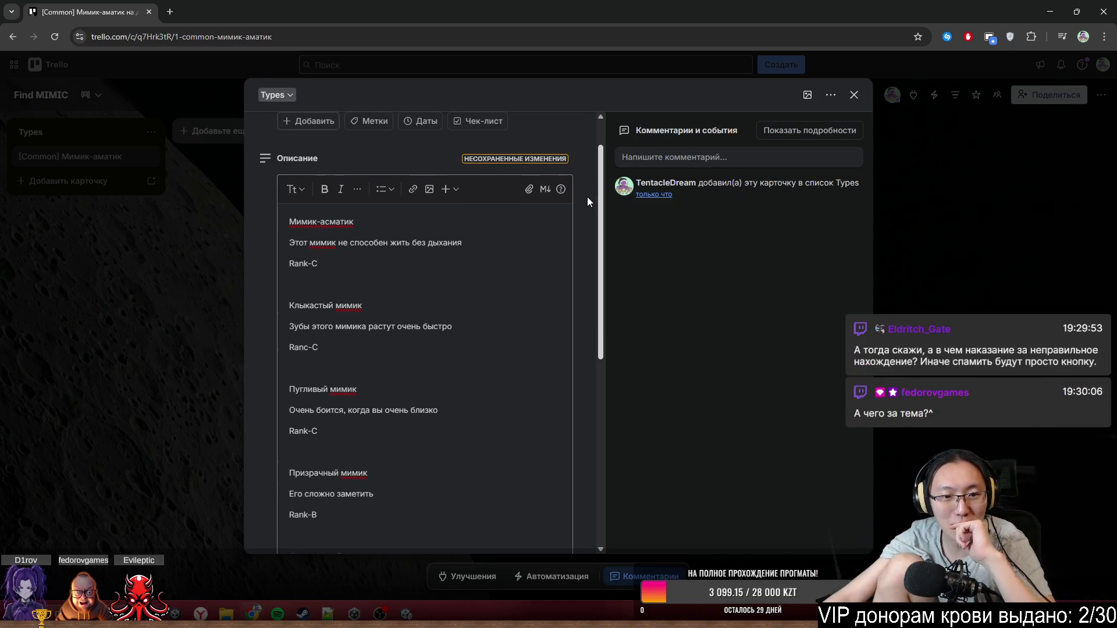
scroll(588, 198, down, 1)
scroll(605, 221, down, 1)
click(382, 226)
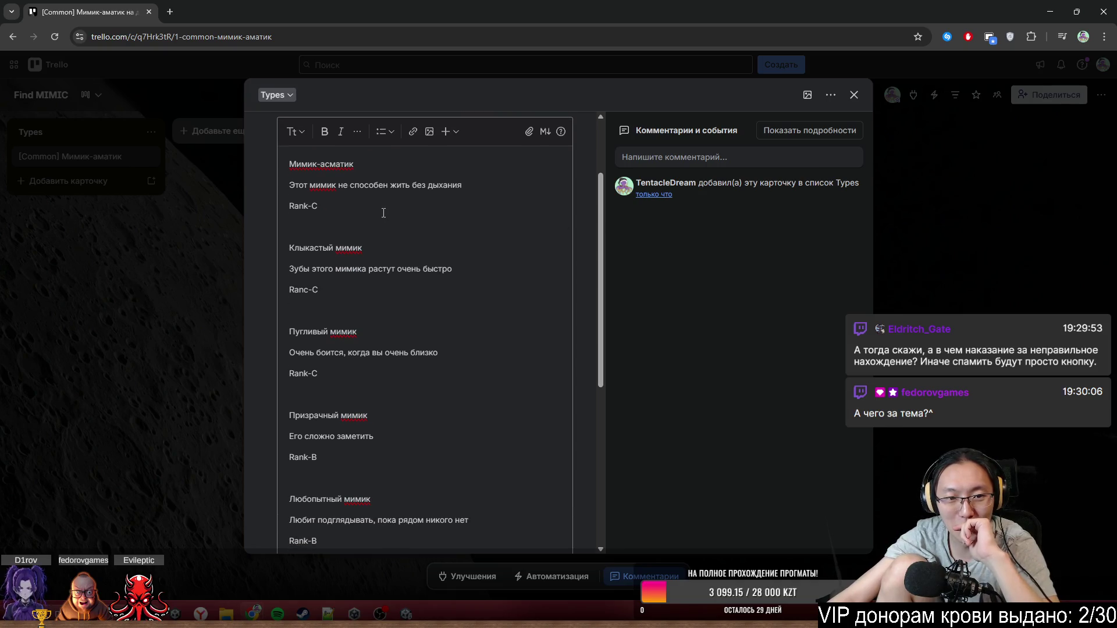
key(alt+Tab)
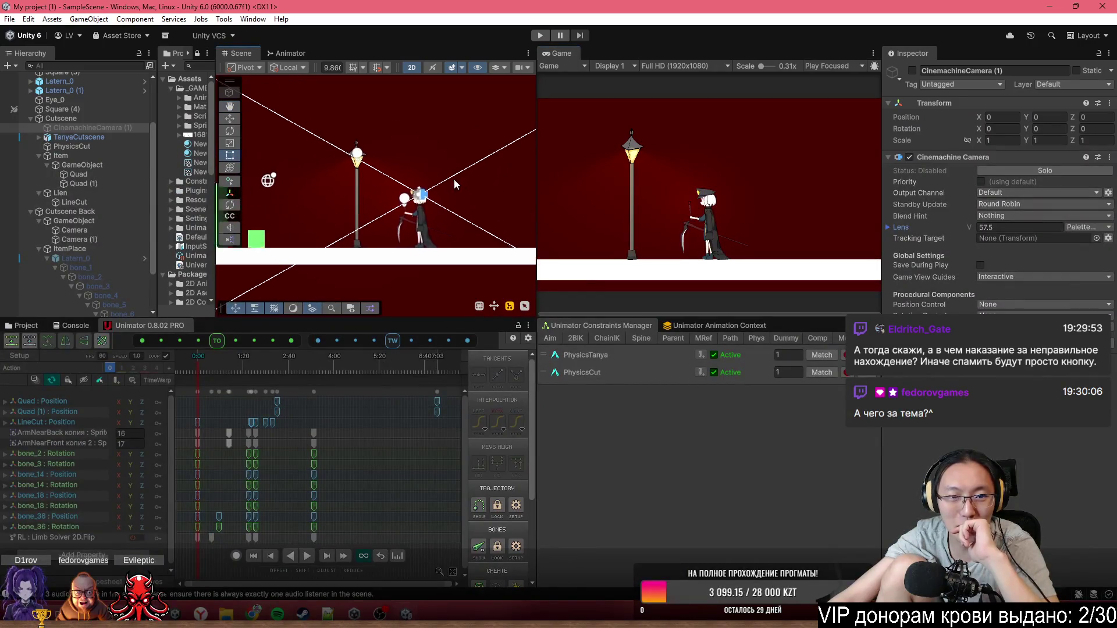
- Select the lamp post and preview its bone animation from the Unimator panel, zooming around it
scroll(376, 175, up, 2)
click(340, 203)
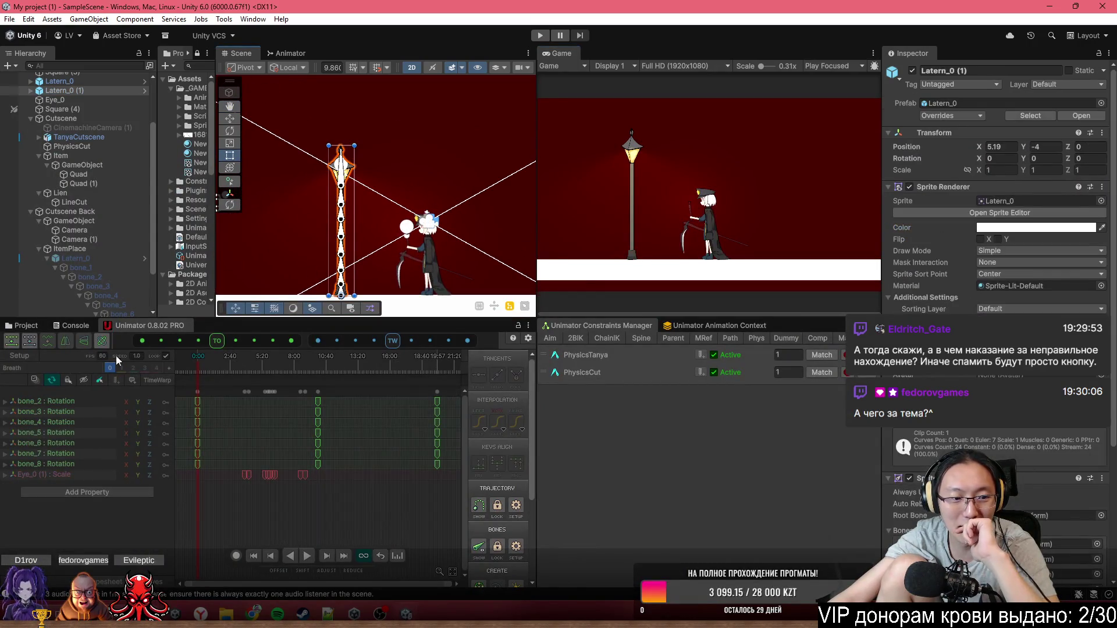
click(198, 360)
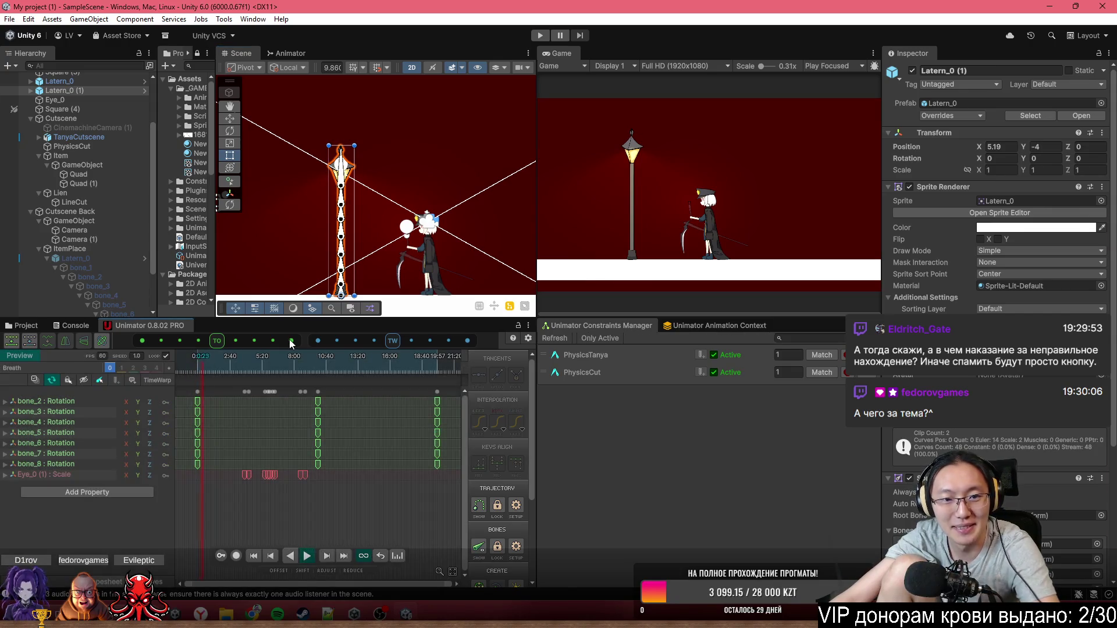
scroll(351, 219, up, 3)
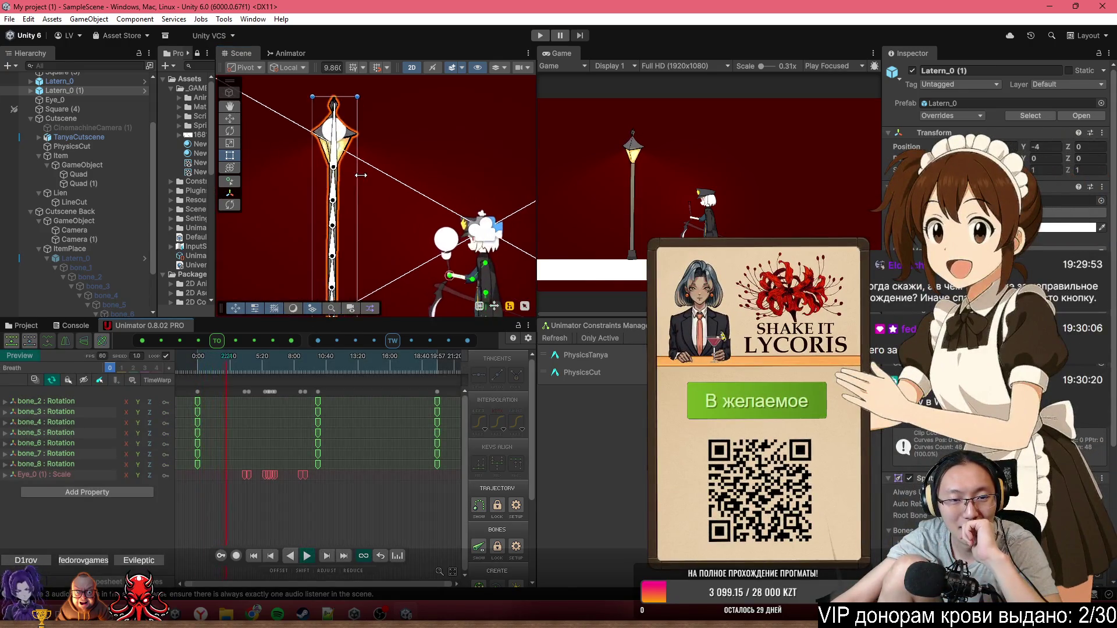
scroll(364, 163, up, 3)
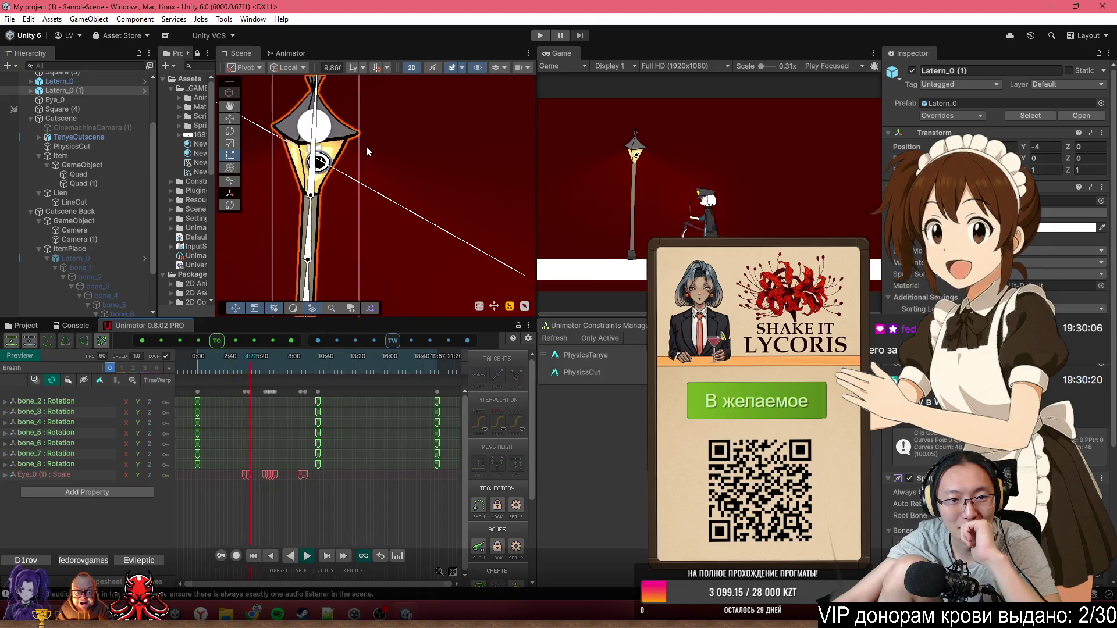
scroll(393, 215, down, 2)
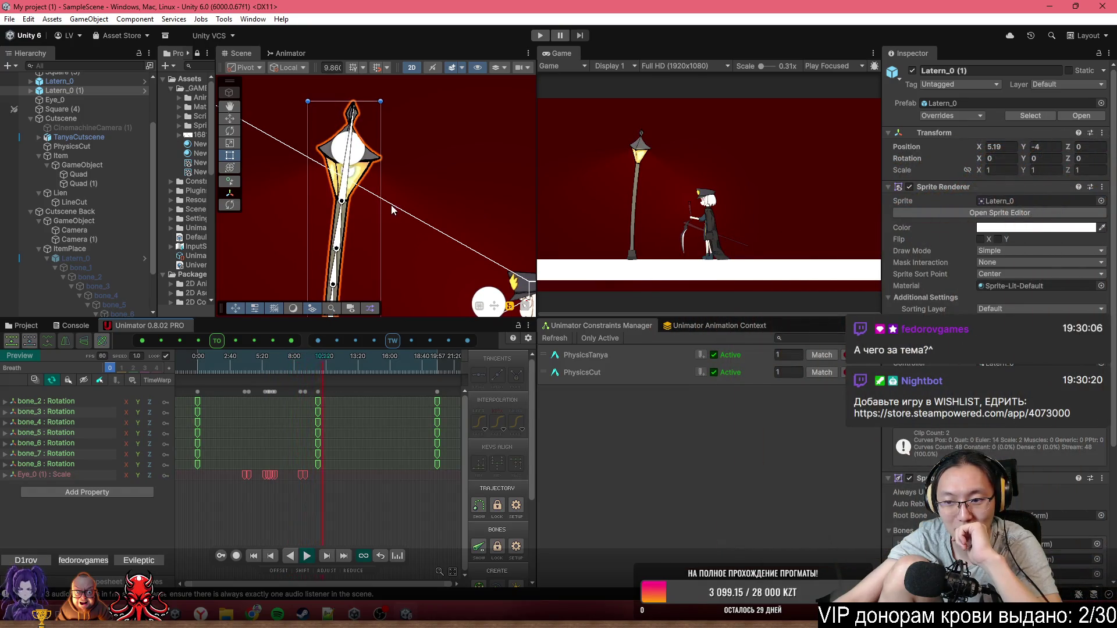
scroll(389, 169, down, 3)
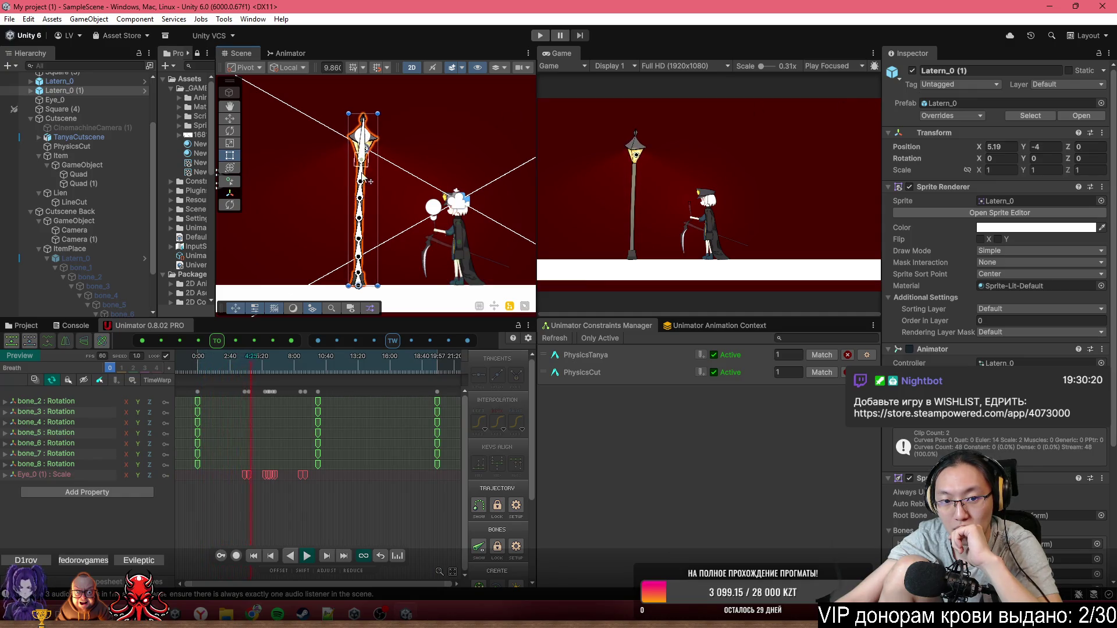
scroll(370, 182, up, 2)
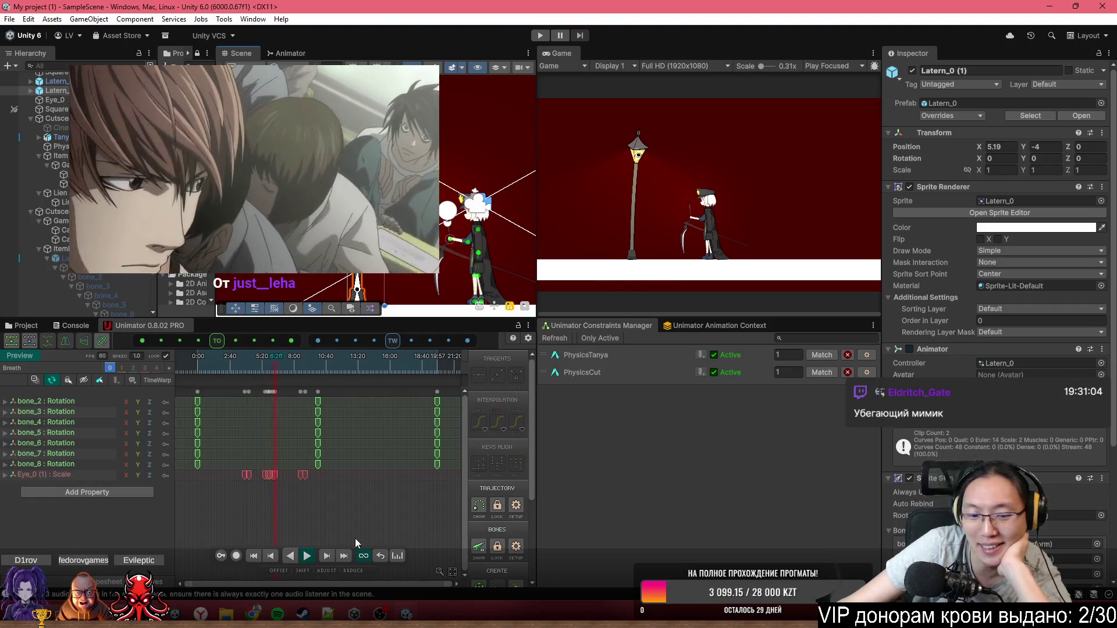
- After the third Rank-C, add Мимик-бегун with 'Уверен, что вы его не догоните' and a rank line
mouse_move(256, 615)
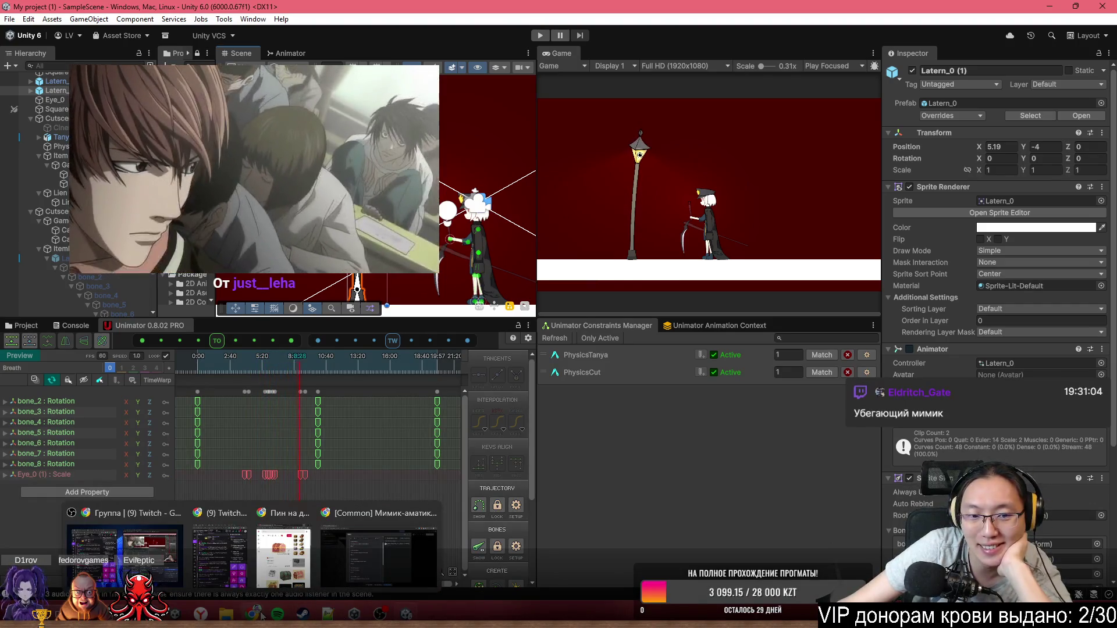
click(348, 553)
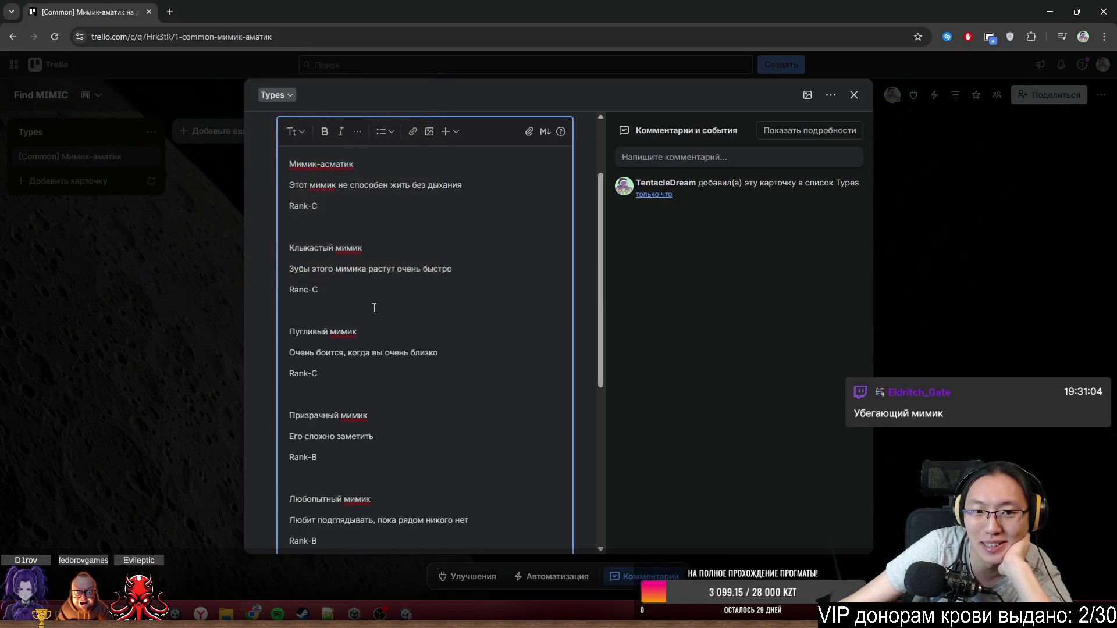
scroll(374, 308, up, 3)
scroll(372, 325, down, 3)
click(364, 371)
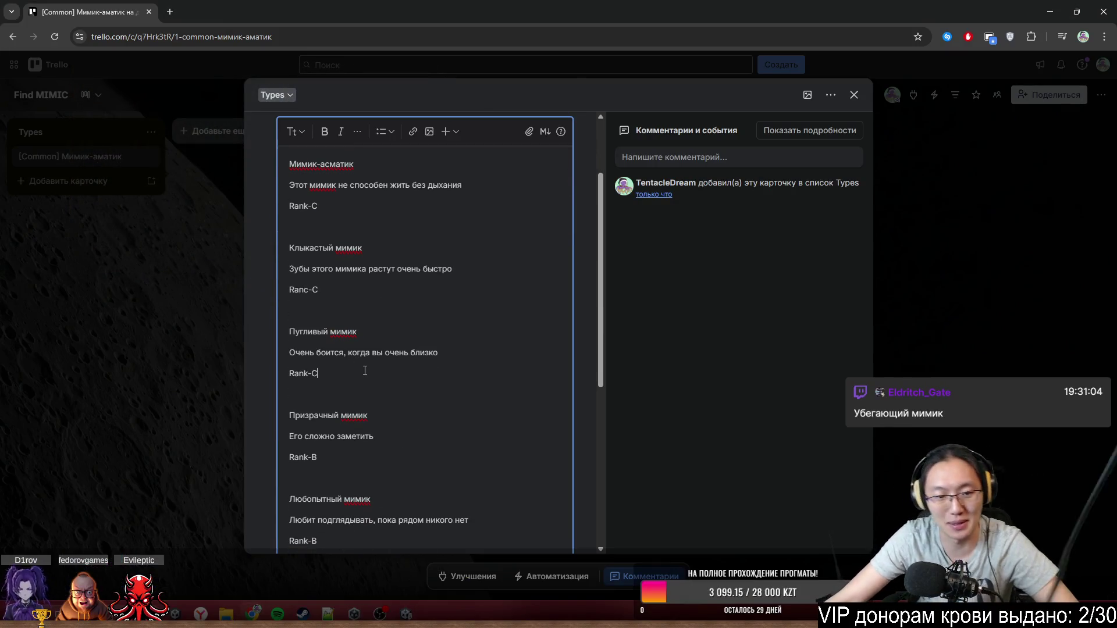
key(Return)
key(Return)
text(Мимик-бегун)
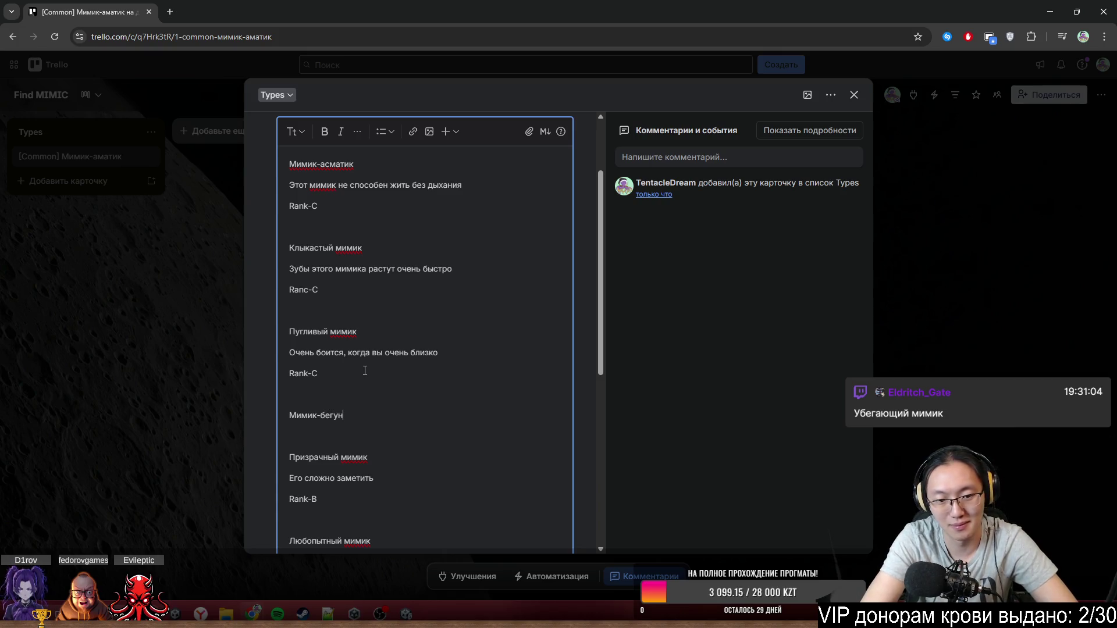
key(Return)
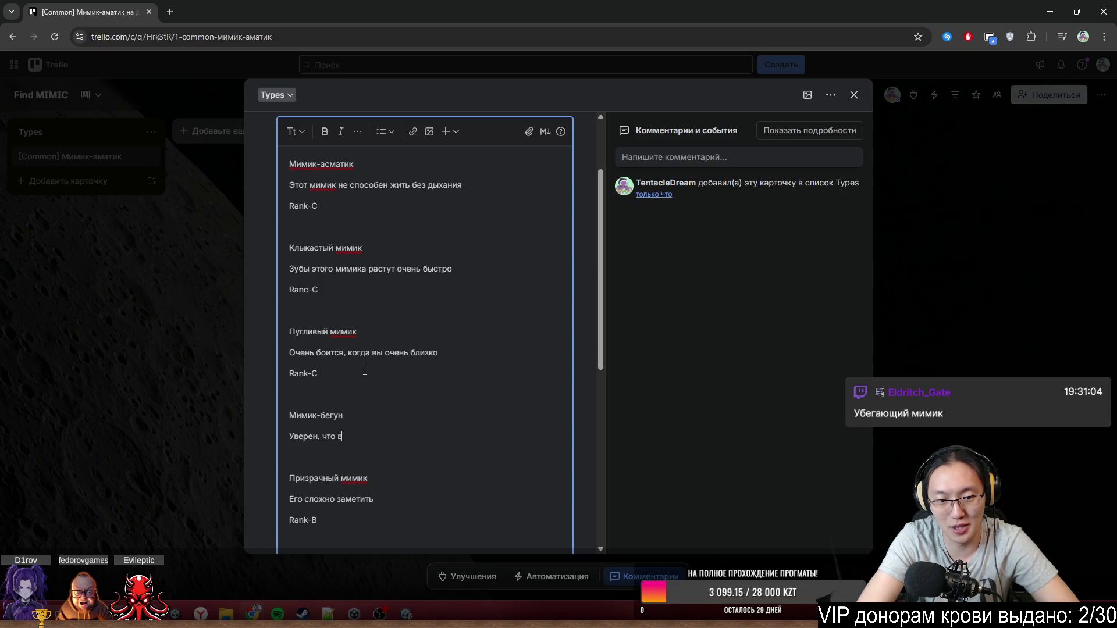
text(ы его не догоните)
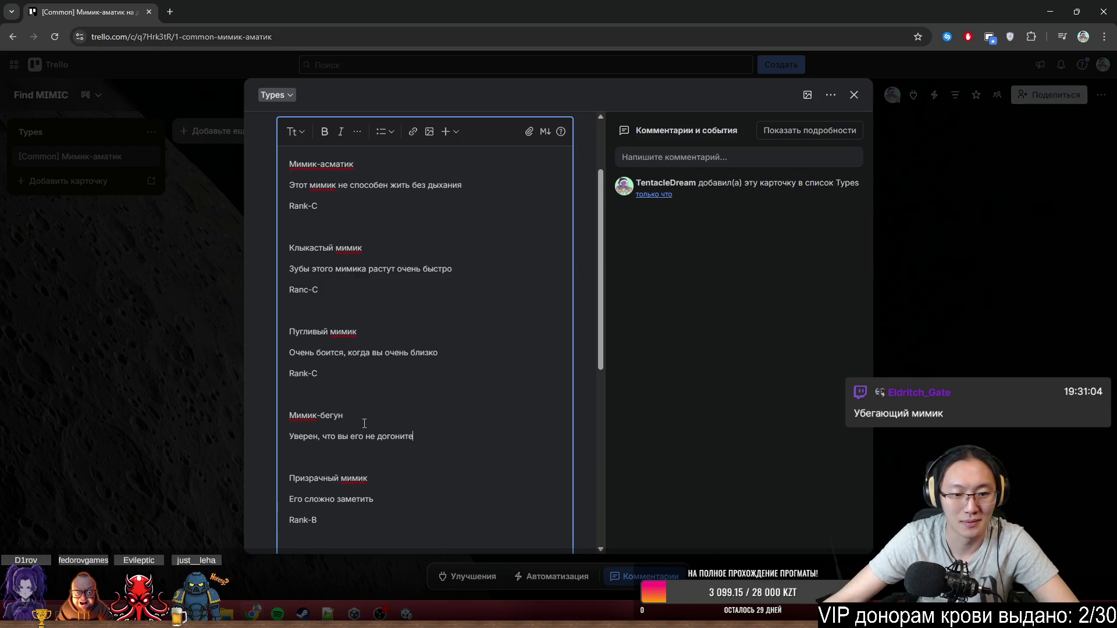
scroll(365, 423, down, 2)
key(Return)
text(Rank-C)
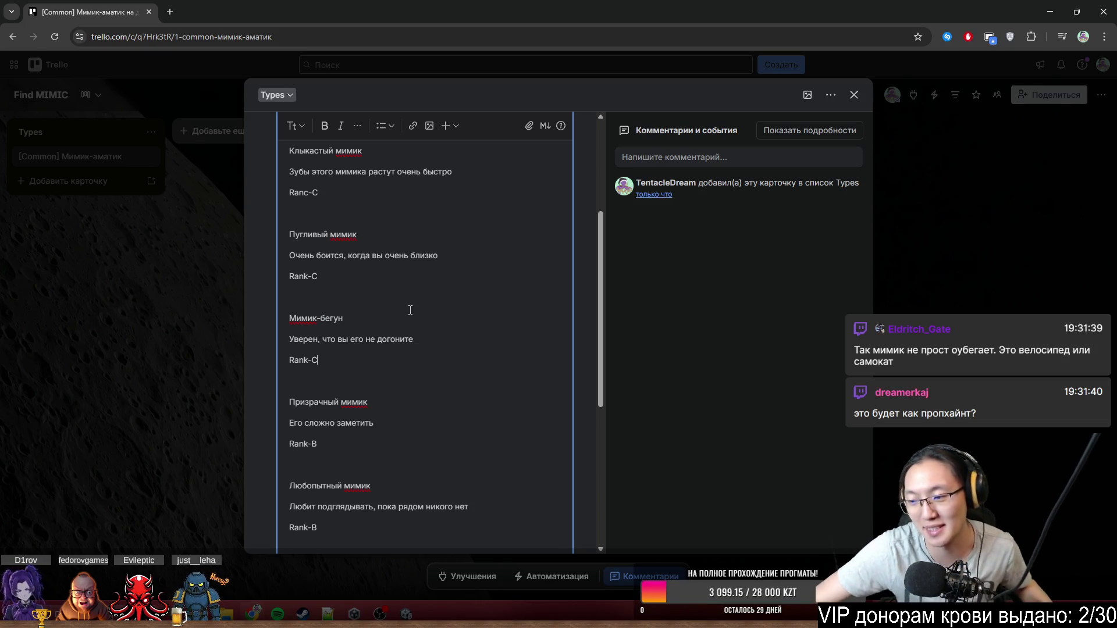
scroll(390, 227, up, 4)
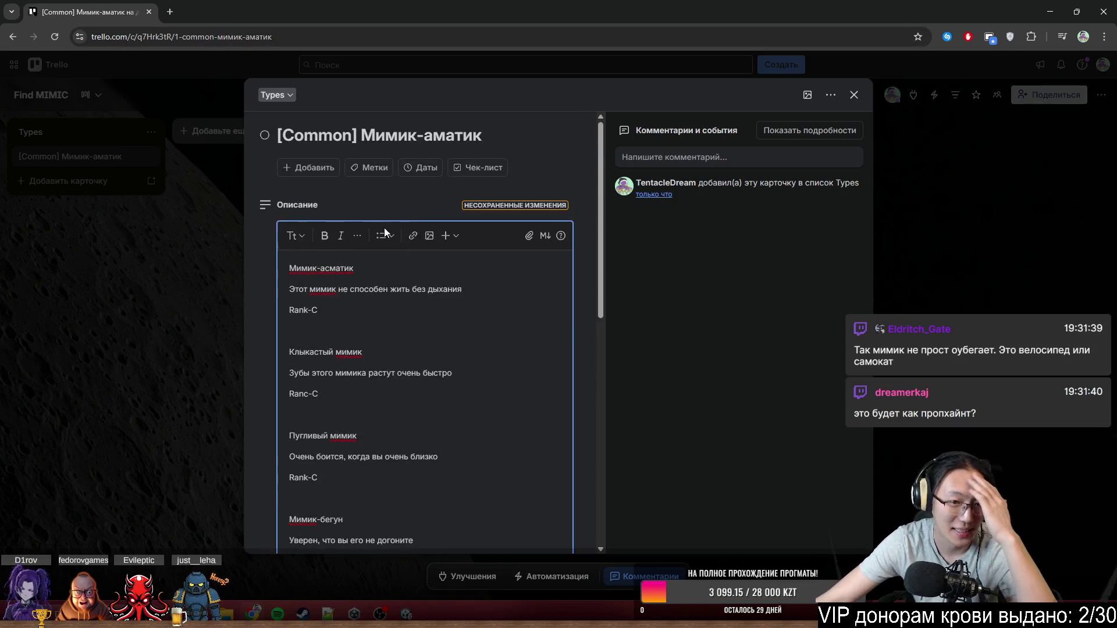
scroll(582, 231, down, 3)
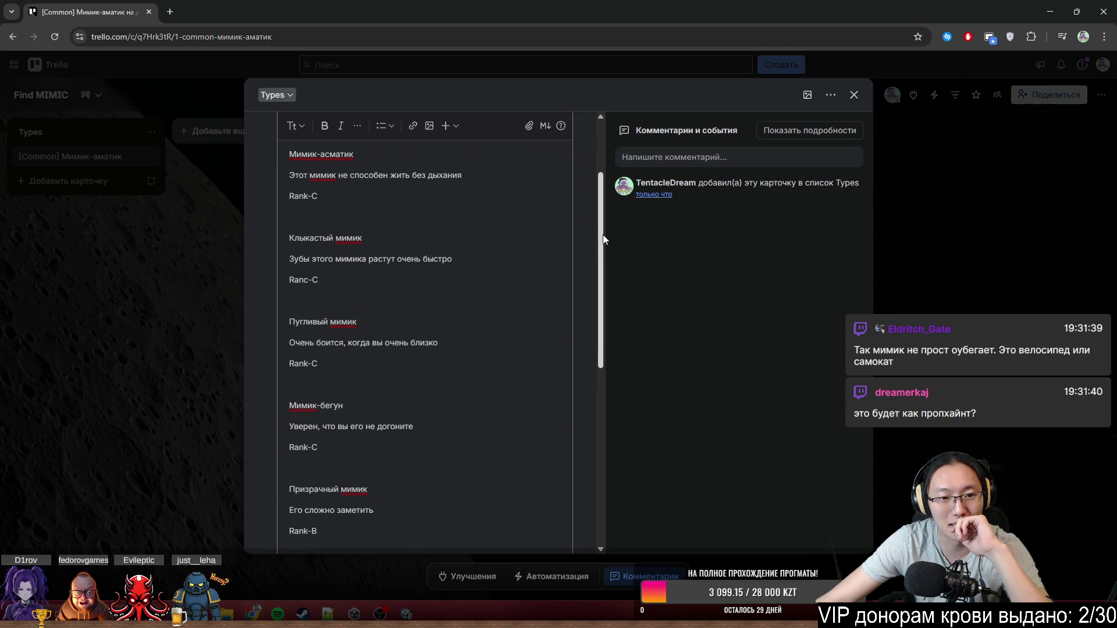
scroll(607, 248, down, 1)
scroll(614, 239, up, 2)
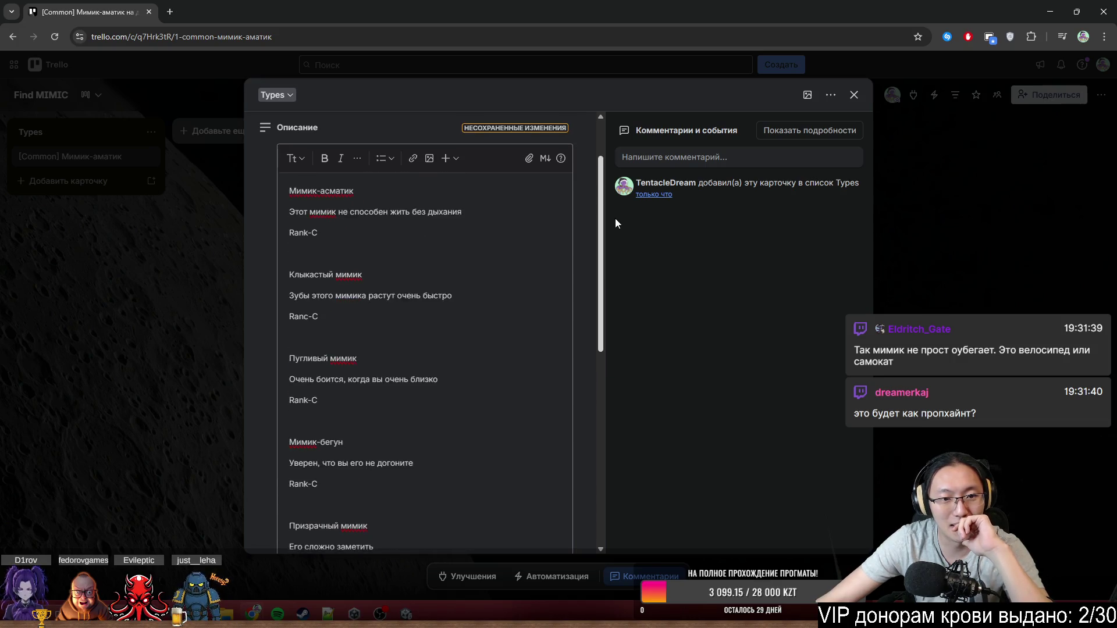
scroll(615, 251, down, 1)
scroll(615, 268, down, 4)
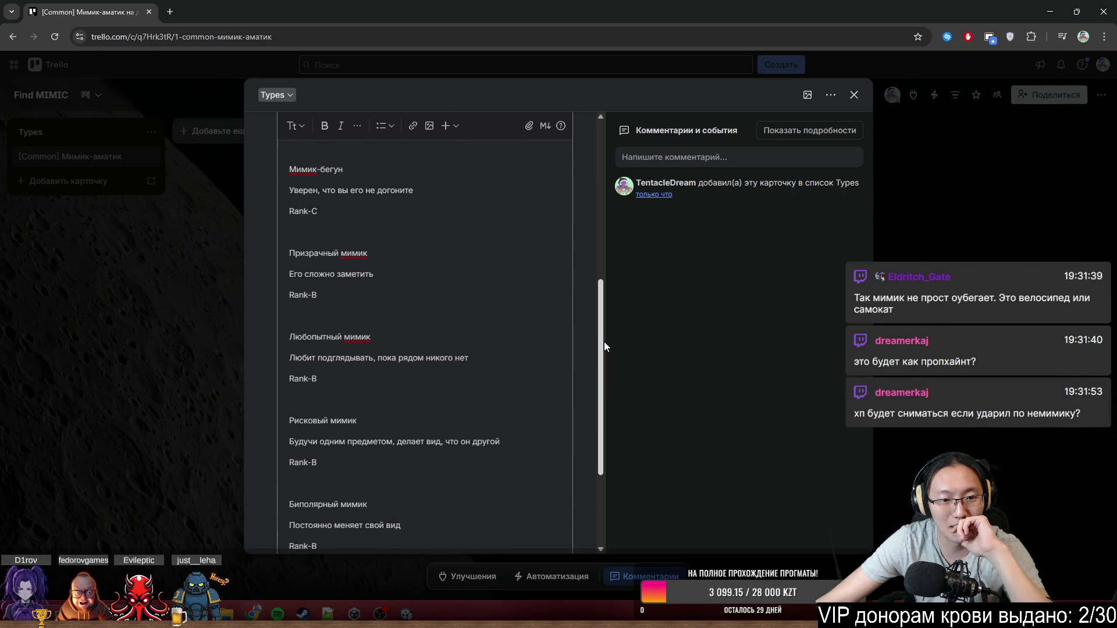
drag(604, 355, 600, 424)
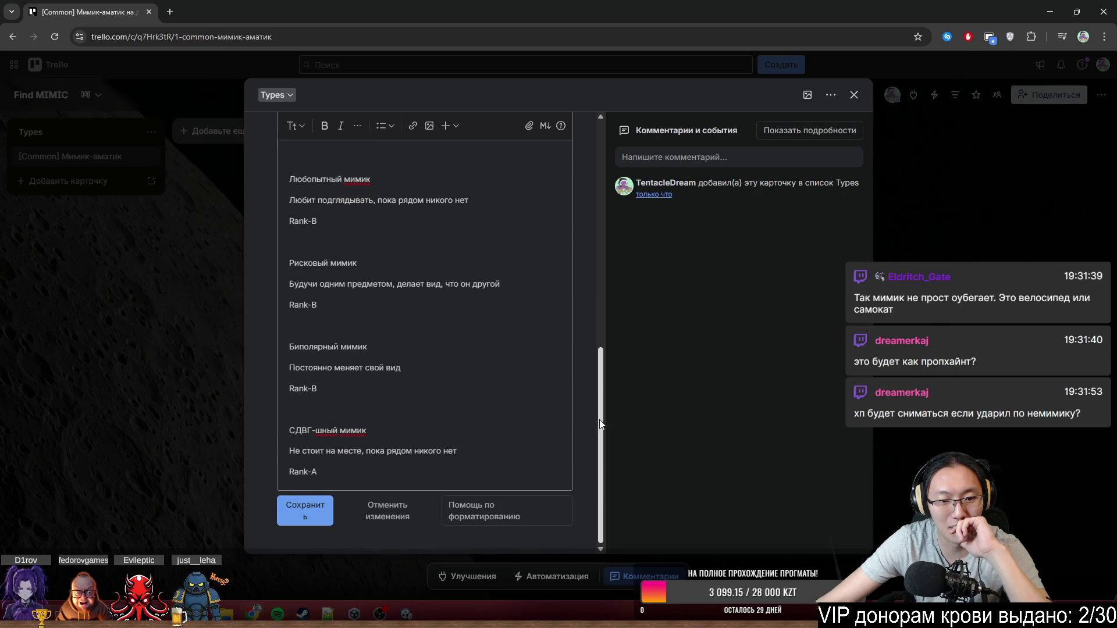
mouse_move(367, 474)
mouse_down()
mouse_move(264, 453)
mouse_move(271, 432)
mouse_up()
click(370, 476)
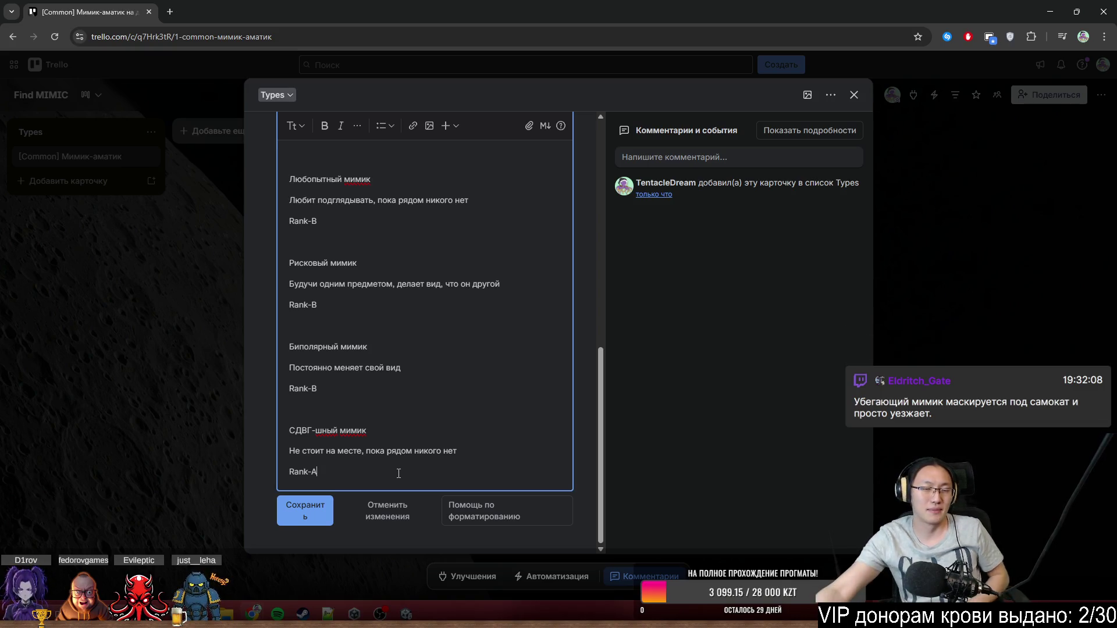
scroll(444, 357, up, 1)
scroll(445, 357, up, 5)
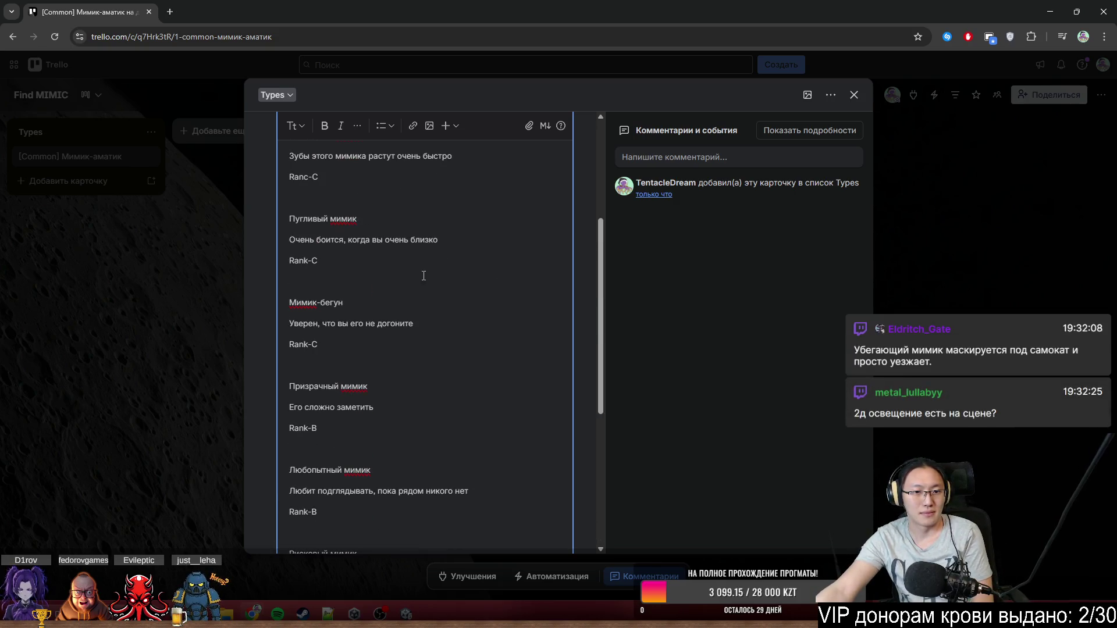
scroll(423, 254, up, 3)
scroll(386, 406, down, 5)
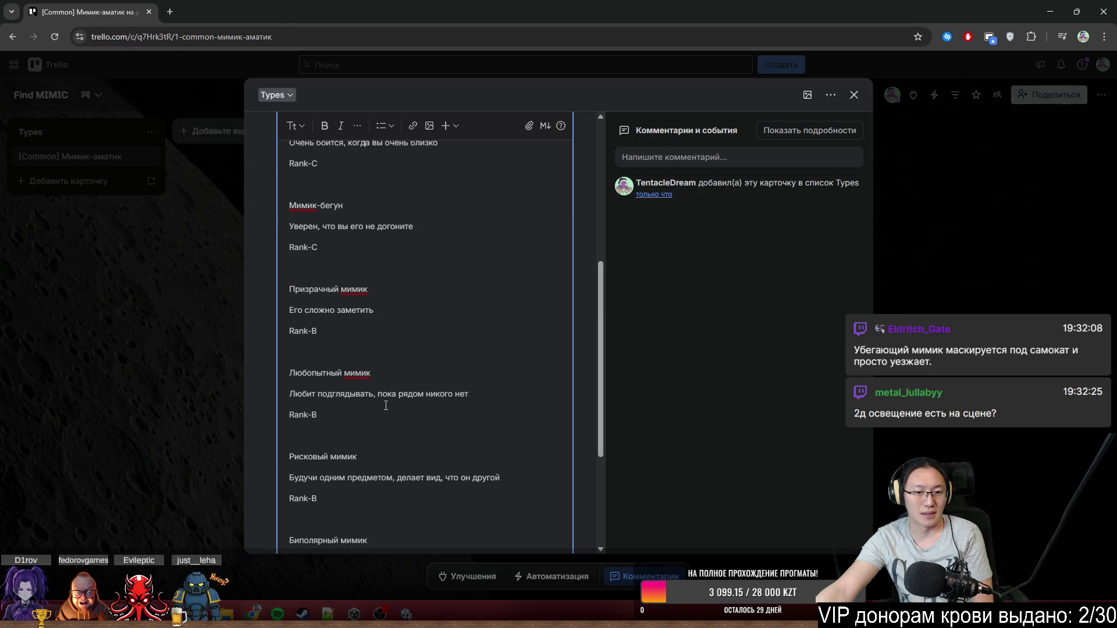
scroll(386, 404, down, 2)
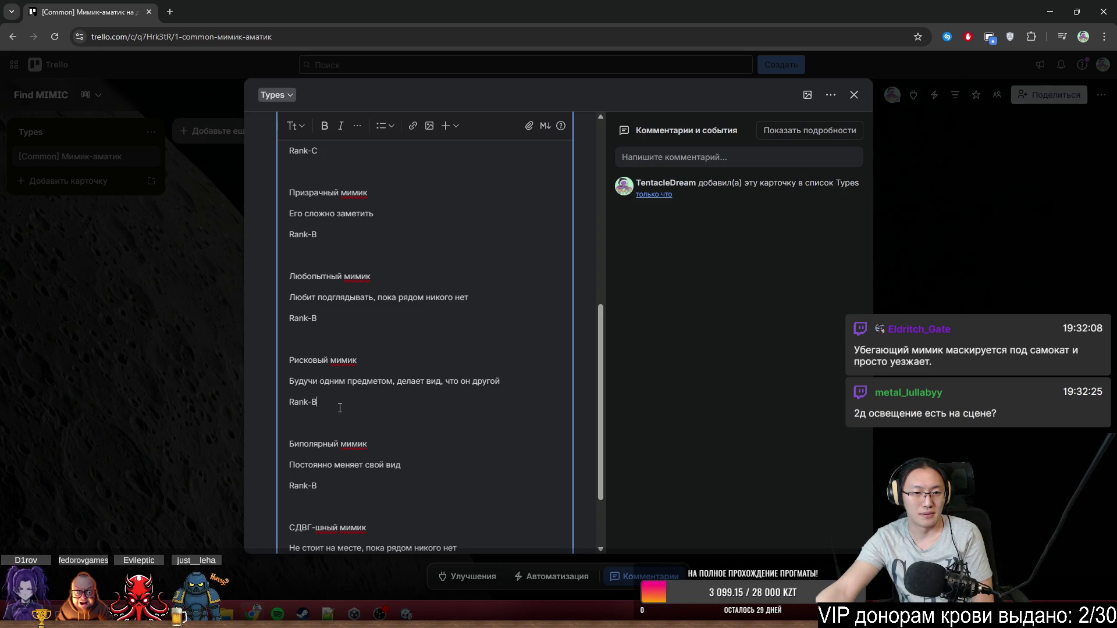
scroll(345, 419, down, 2)
- Open two blank lines above Биполярный мимик for a new entry
key(Return)
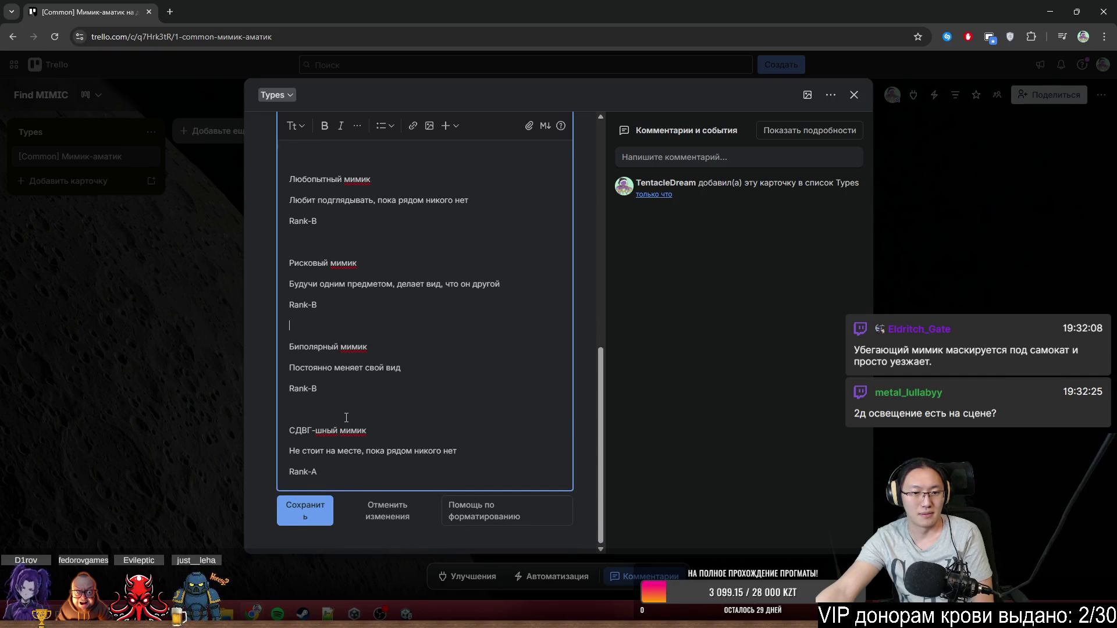
key(Return)
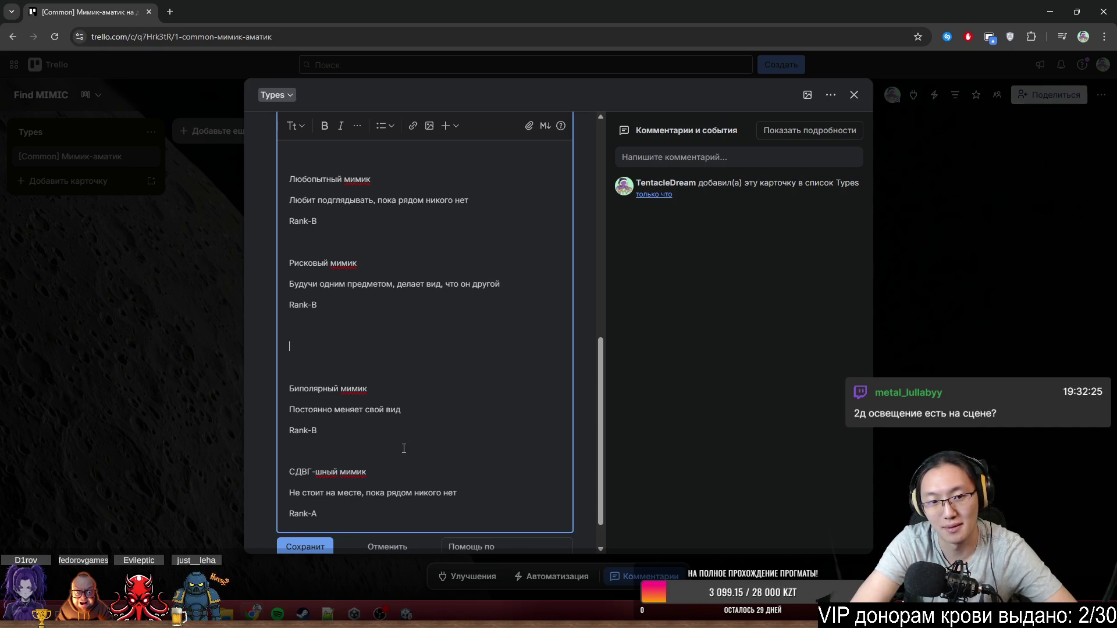
text(Ran)
key(BackSpace)
key(BackSpace)
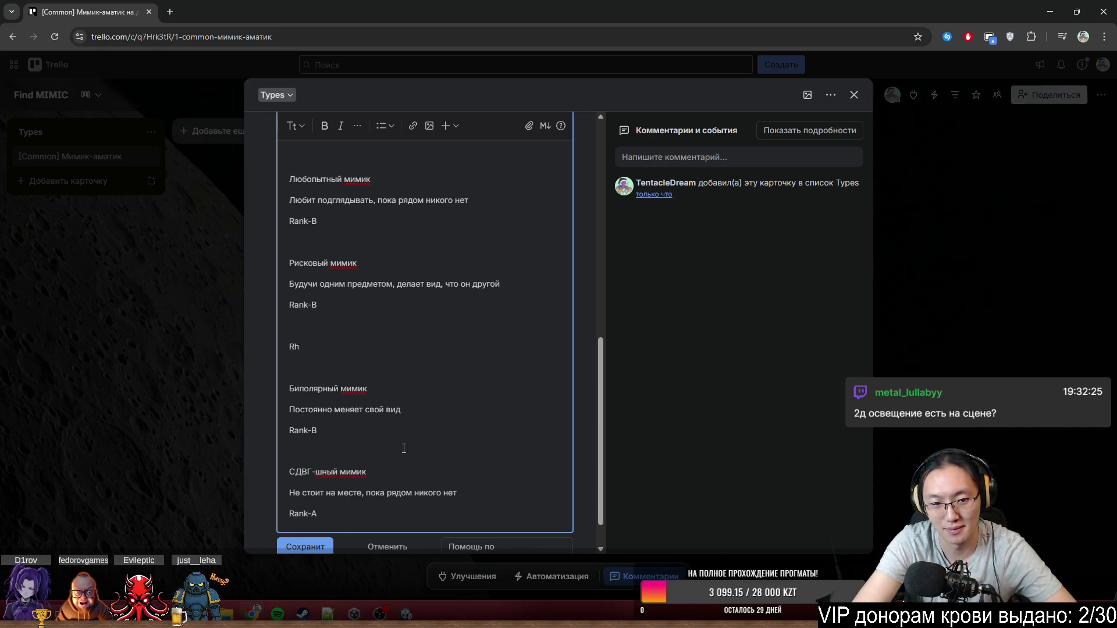
key(BackSpace)
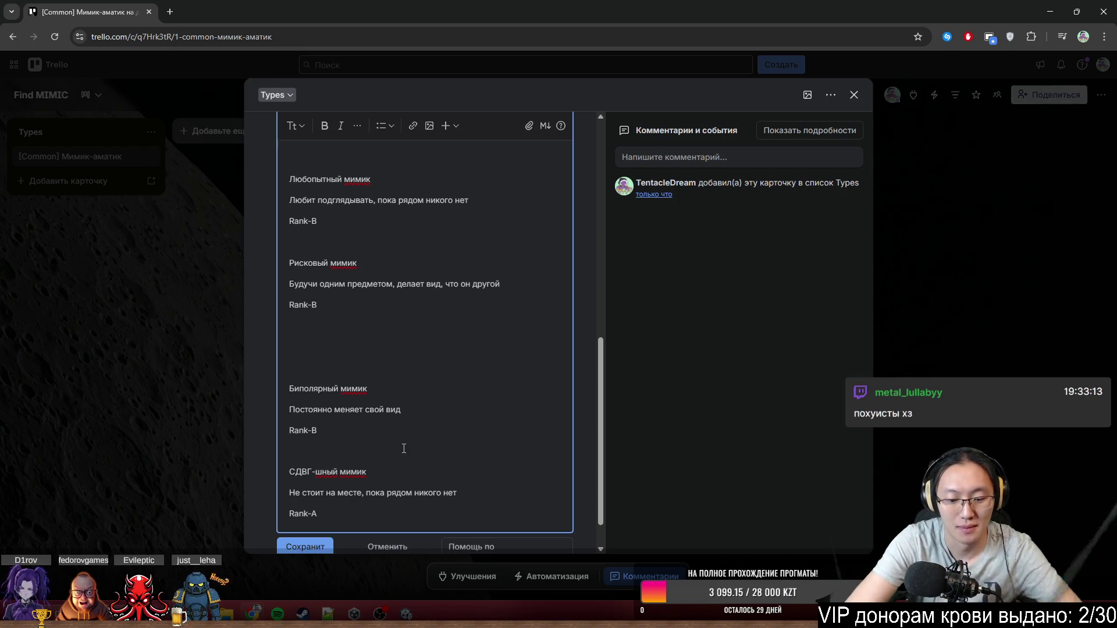
- Type the name 'Мимик-не-перфекционист' and the description line 'Неидеально копирует'
text(Мимик-)
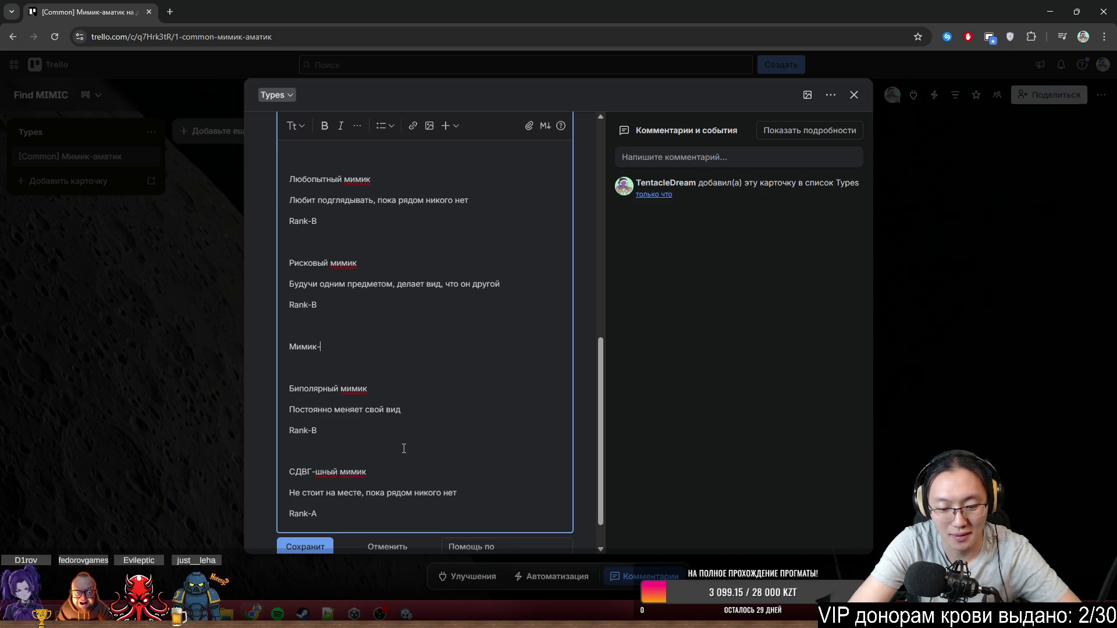
text(не)
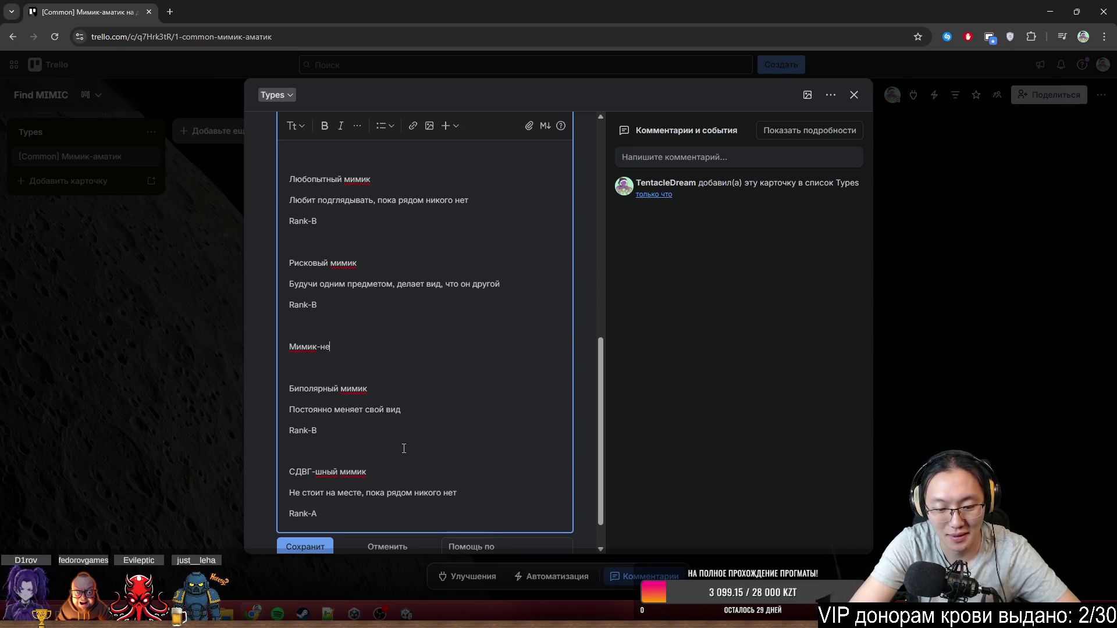
text(-перфекц)
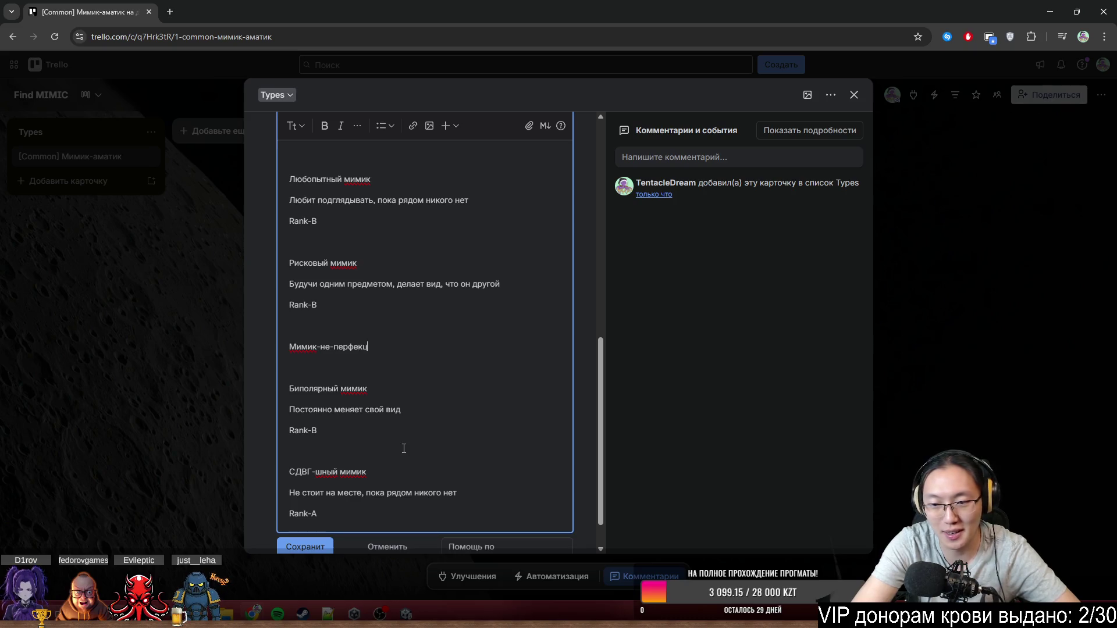
text(ионист)
key(Return)
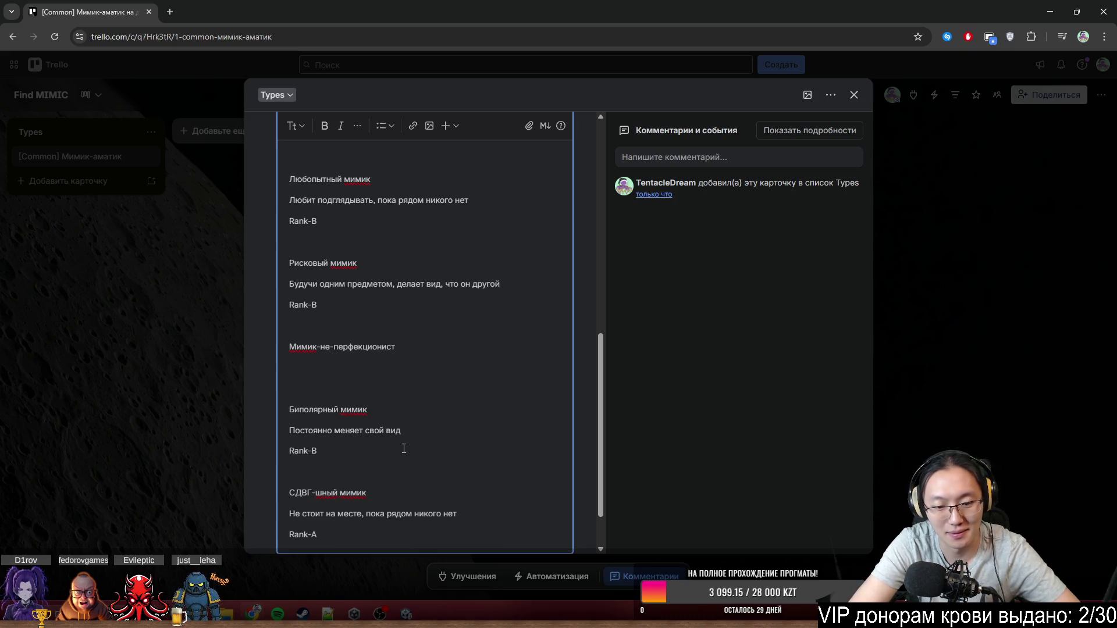
text(Неиде)
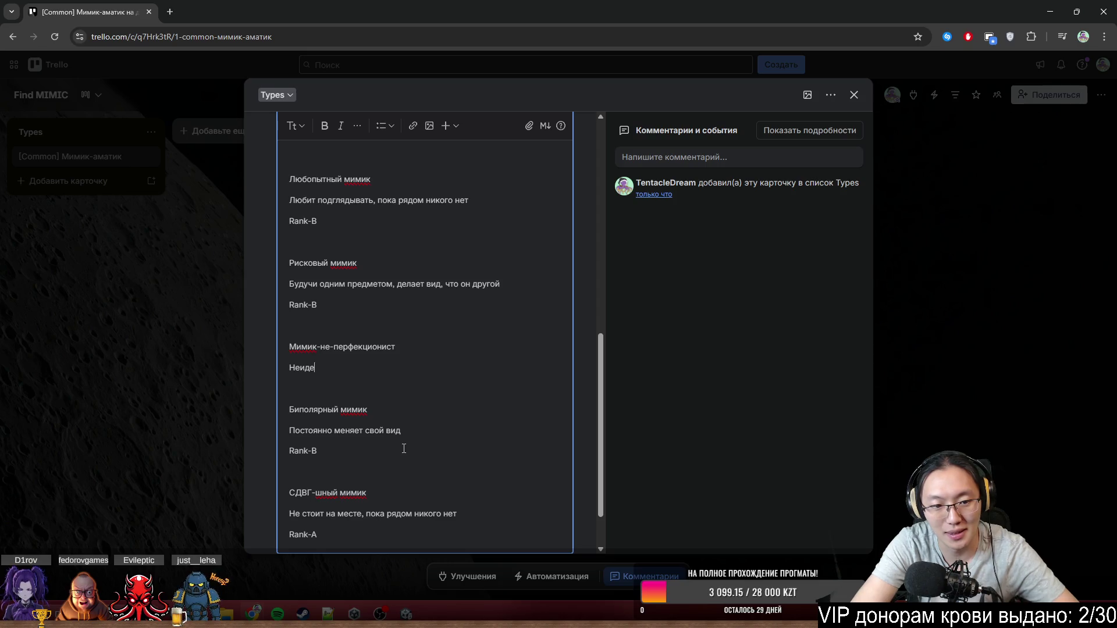
text(ально копирует )
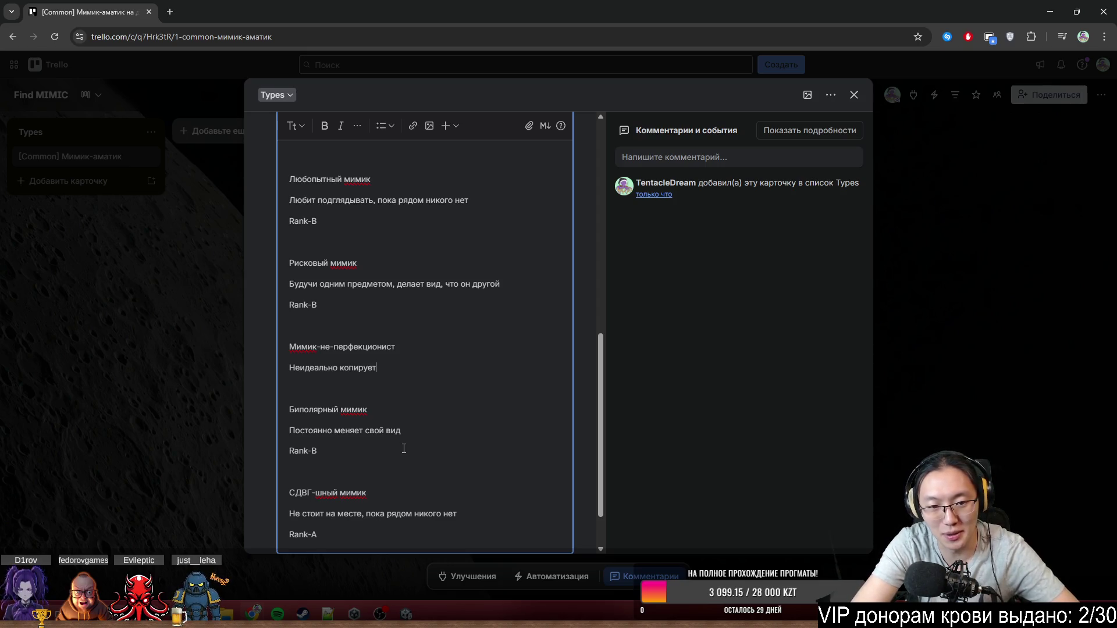
text(прое)
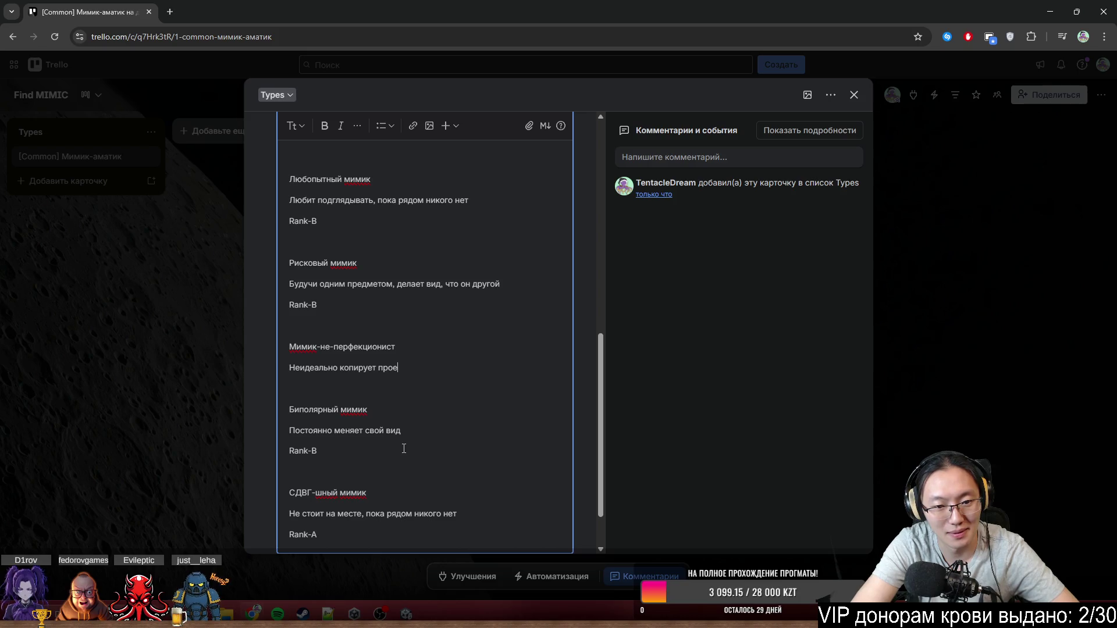
key(BackSpace)
key(BackSpace)
text(образ)
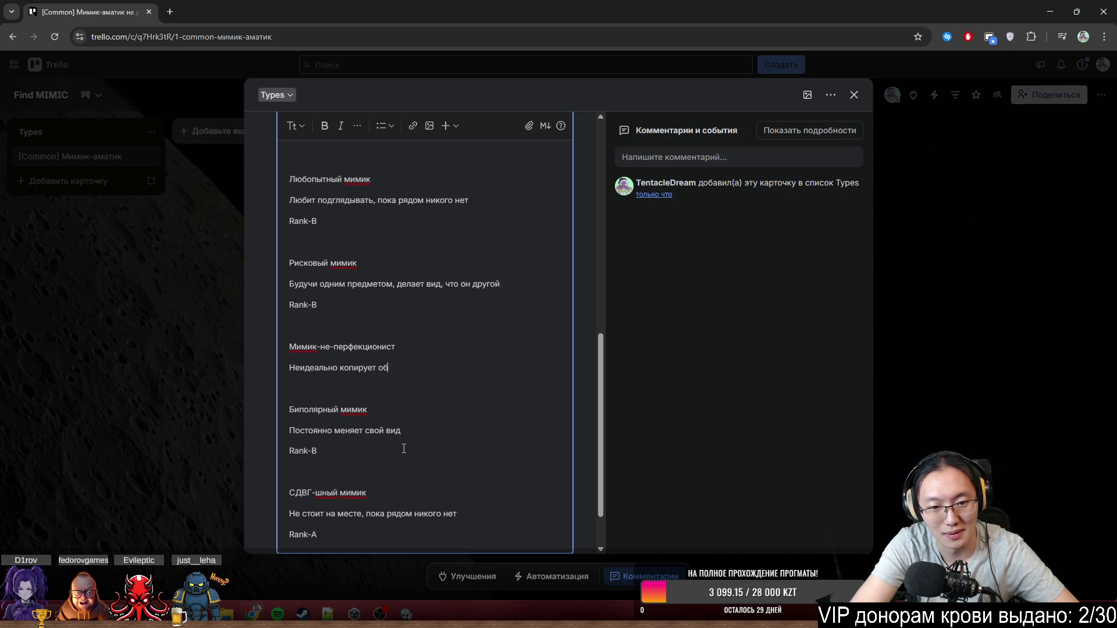
key(ctrl+BackSpace)
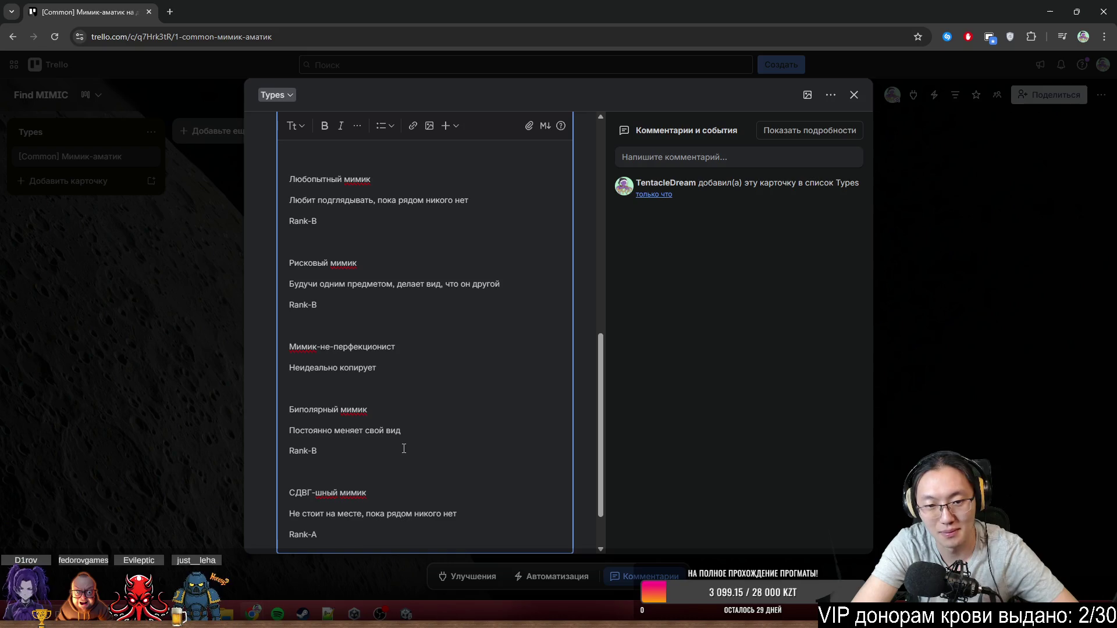
- Search Google for 'глагол метоморф' in a new tab
click(172, 12)
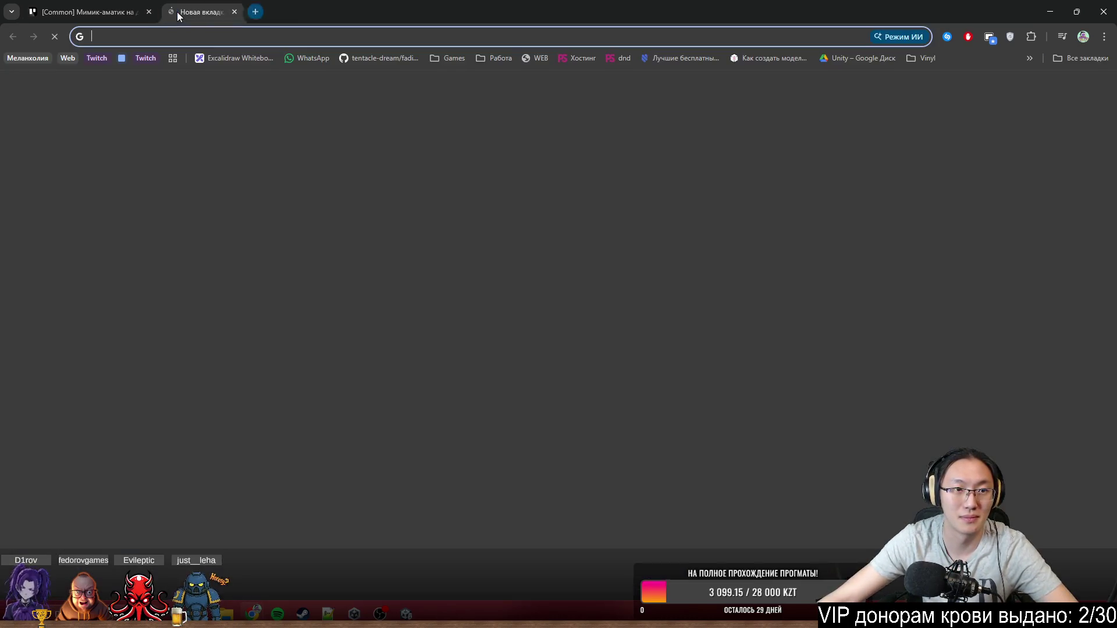
text(глагол )
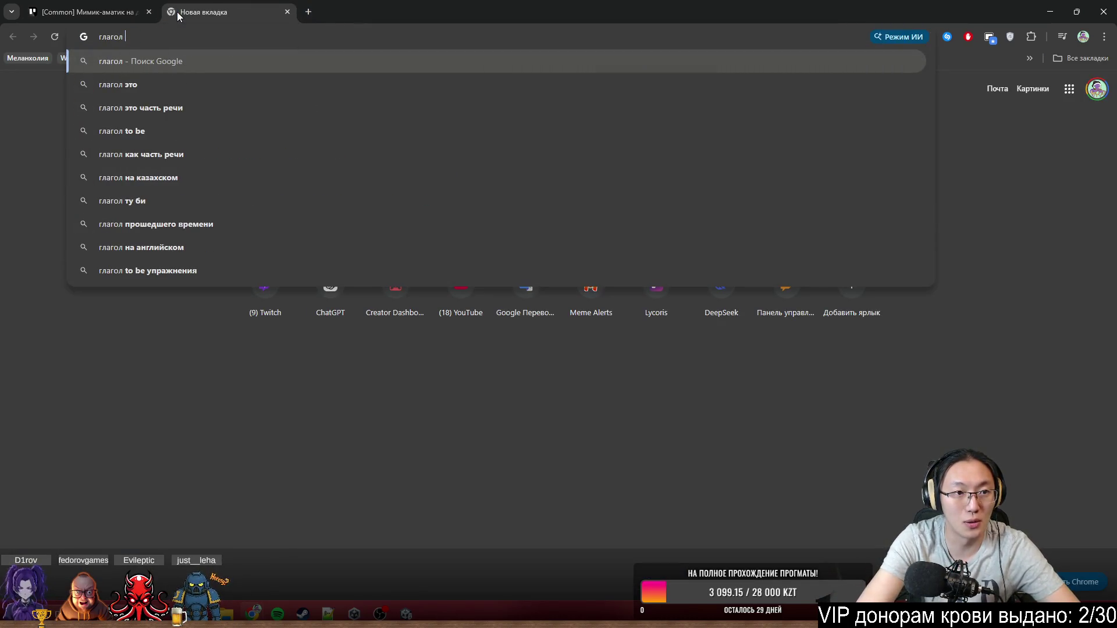
text(метома)
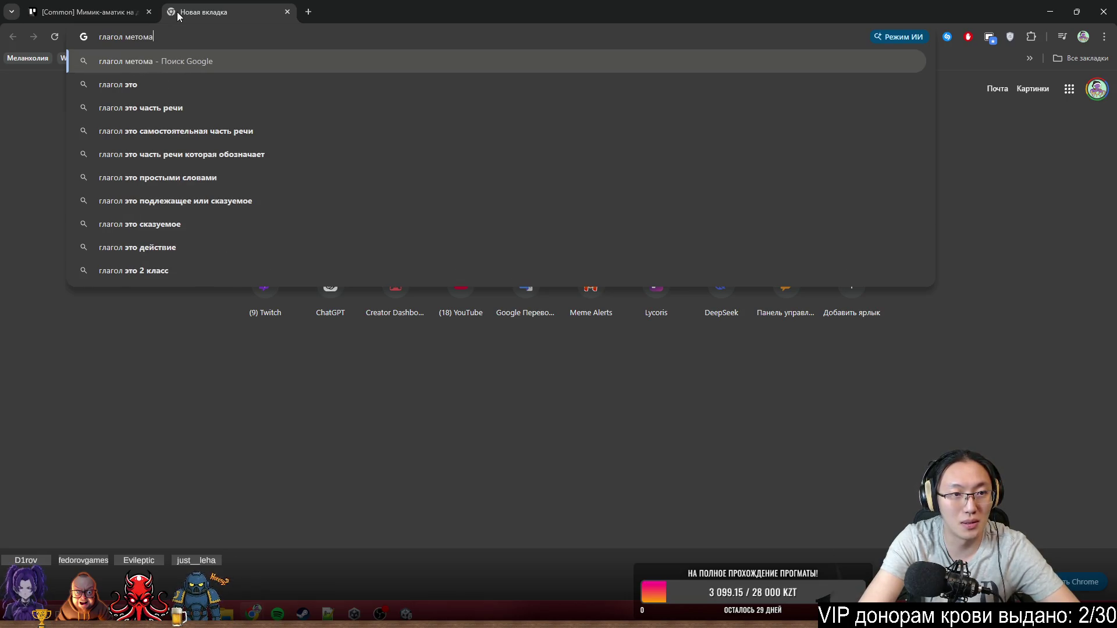
key(BackSpace)
text(орфи)
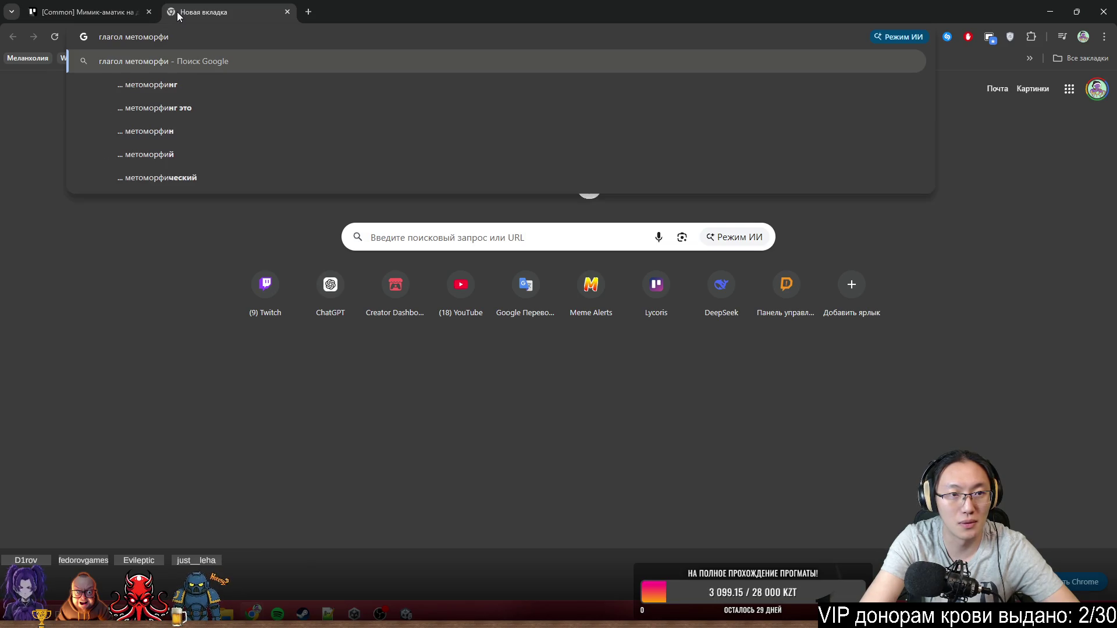
key(BackSpace)
key(Return)
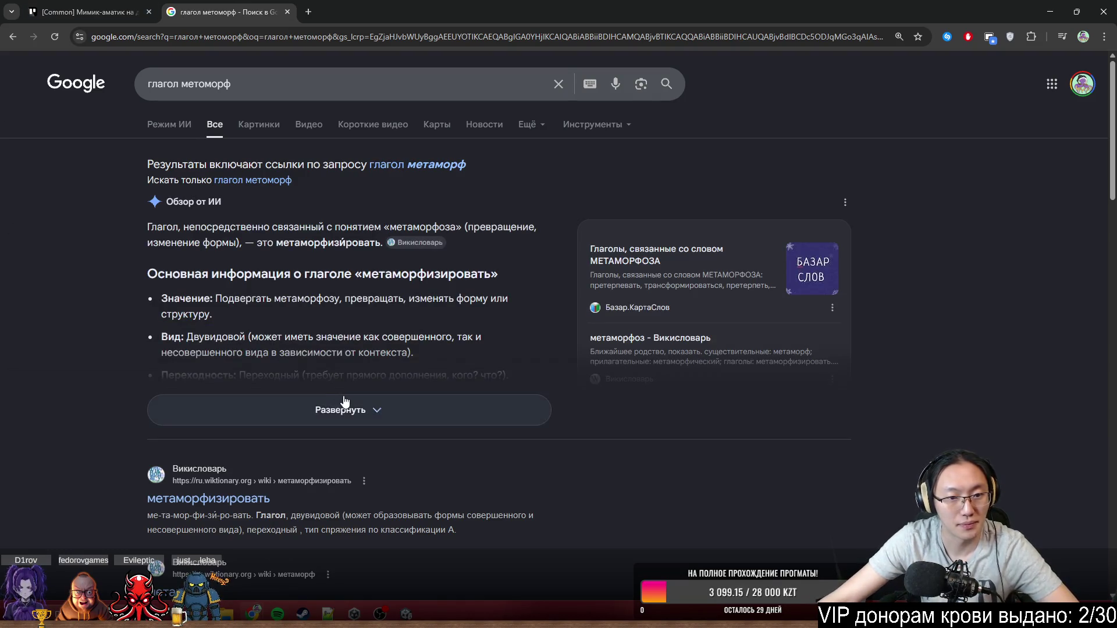
- Expand the AI overview, select 'метаморфизировать', and return to the Trello tab
click(334, 410)
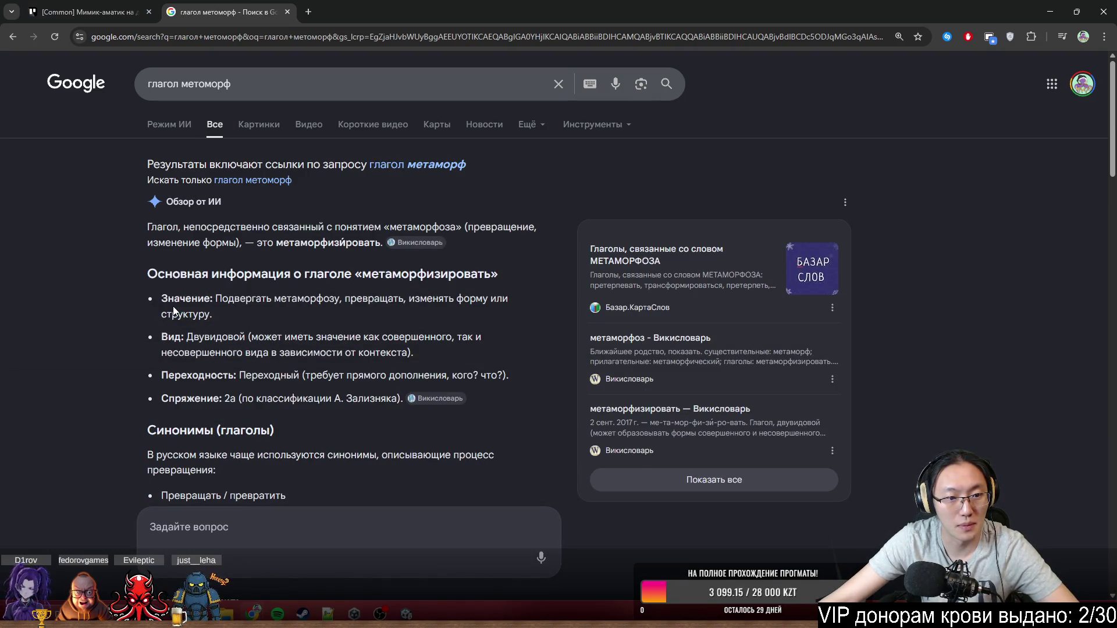
scroll(194, 324, down, 1)
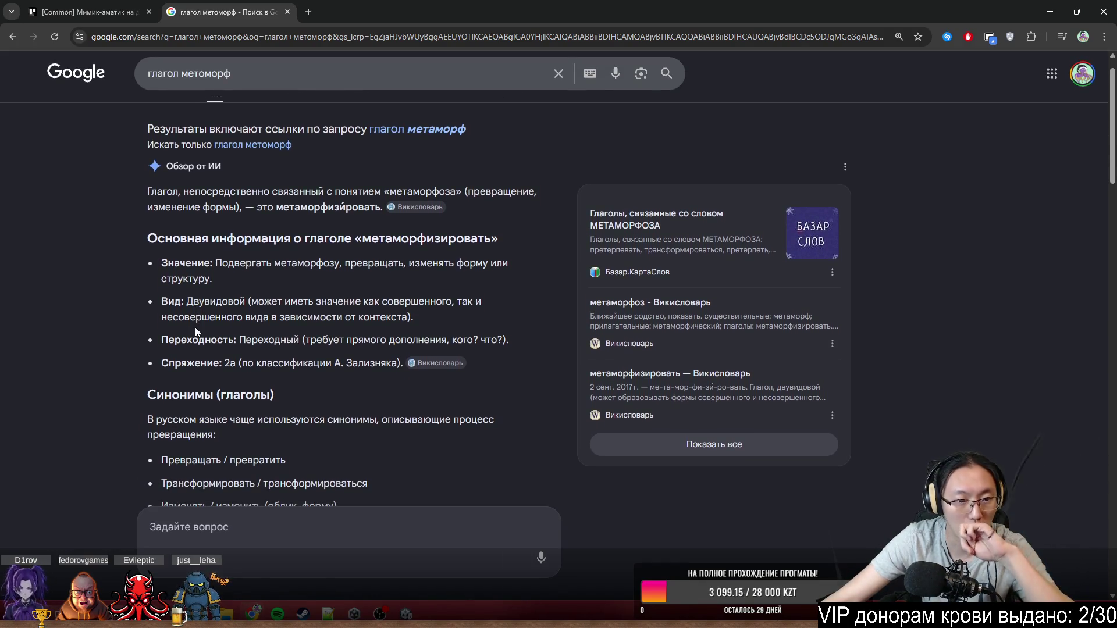
scroll(278, 348, down, 1)
middle_click(283, 327)
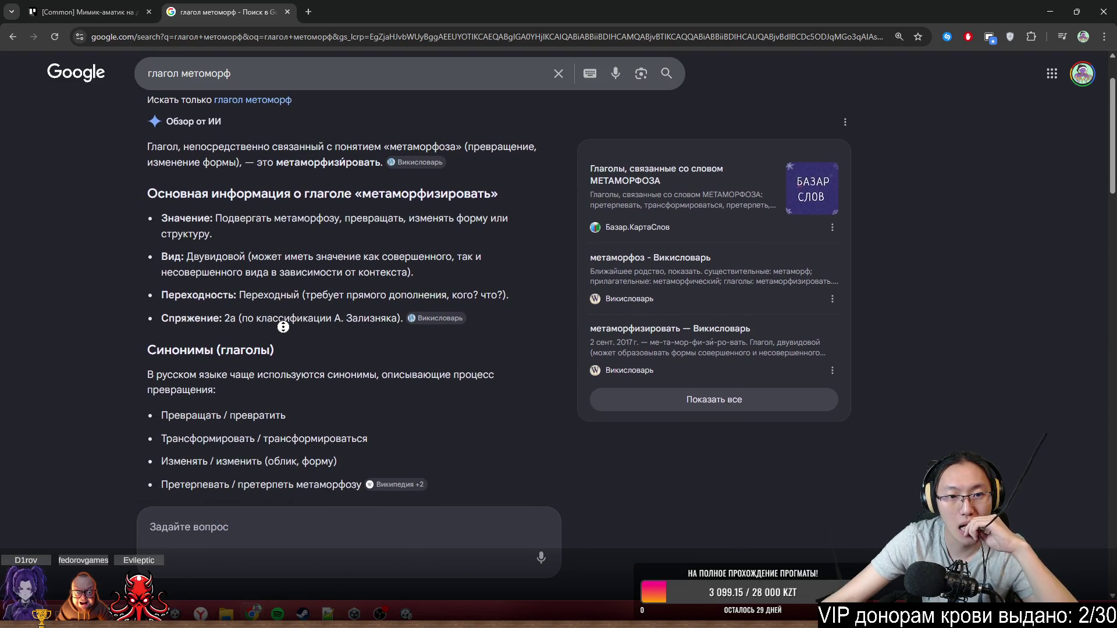
double_click(346, 165)
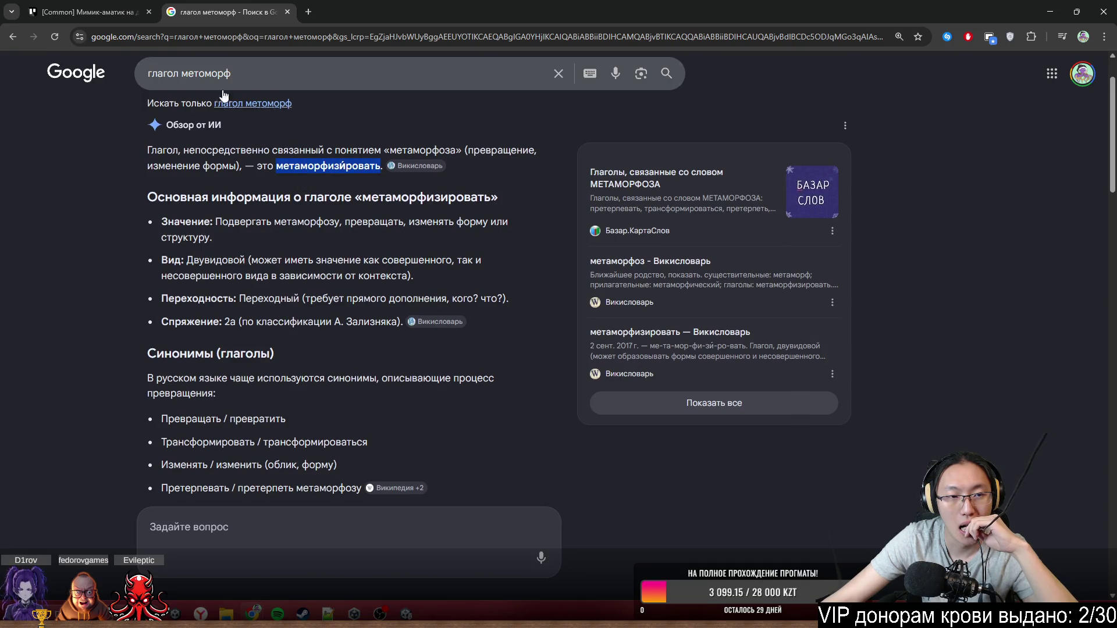
click(87, 12)
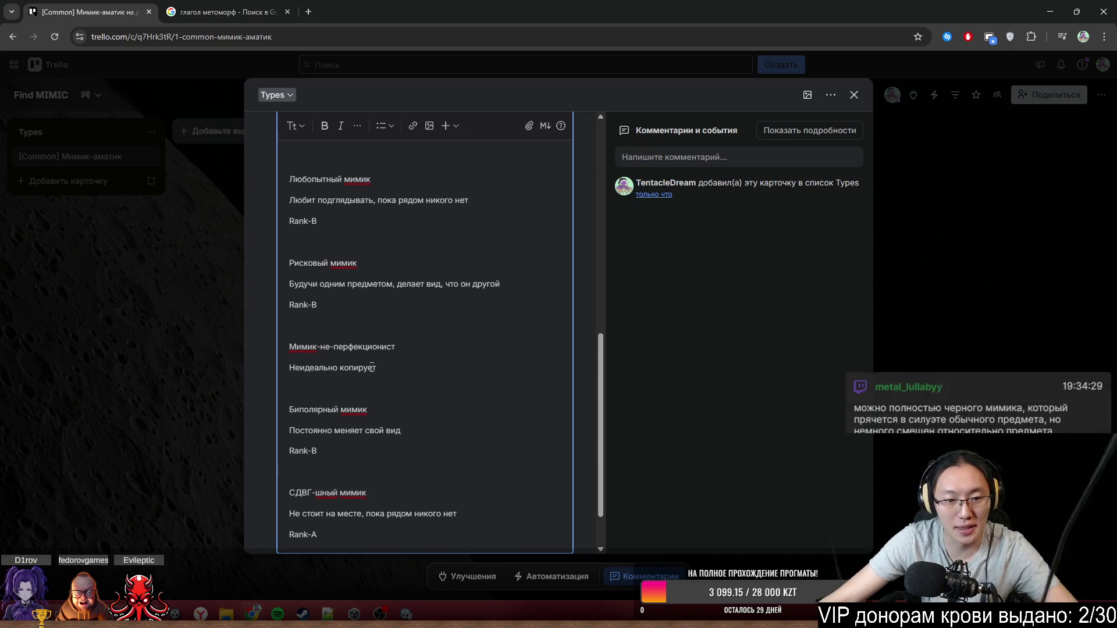
- Replace 'копирует' with 'метоморфизирует', checking the spelling against the Google result
double_click(372, 368)
text(мето)
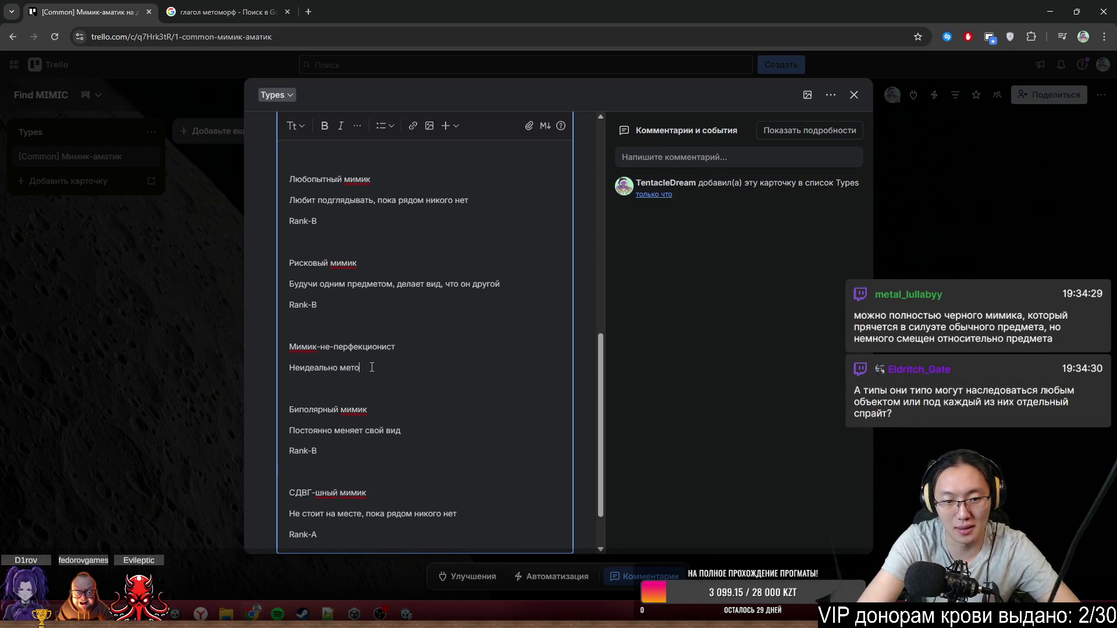
text(морфазирует)
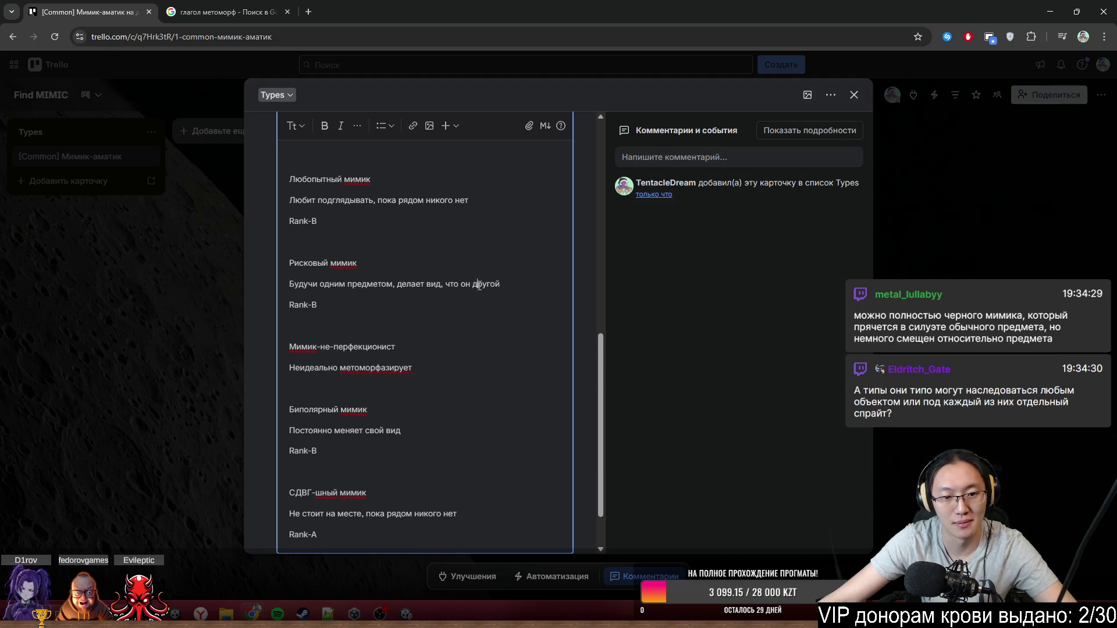
click(243, 13)
mouse_move(284, 164)
mouse_down()
mouse_move(274, 153)
mouse_move(294, 167)
mouse_move(364, 169)
mouse_up()
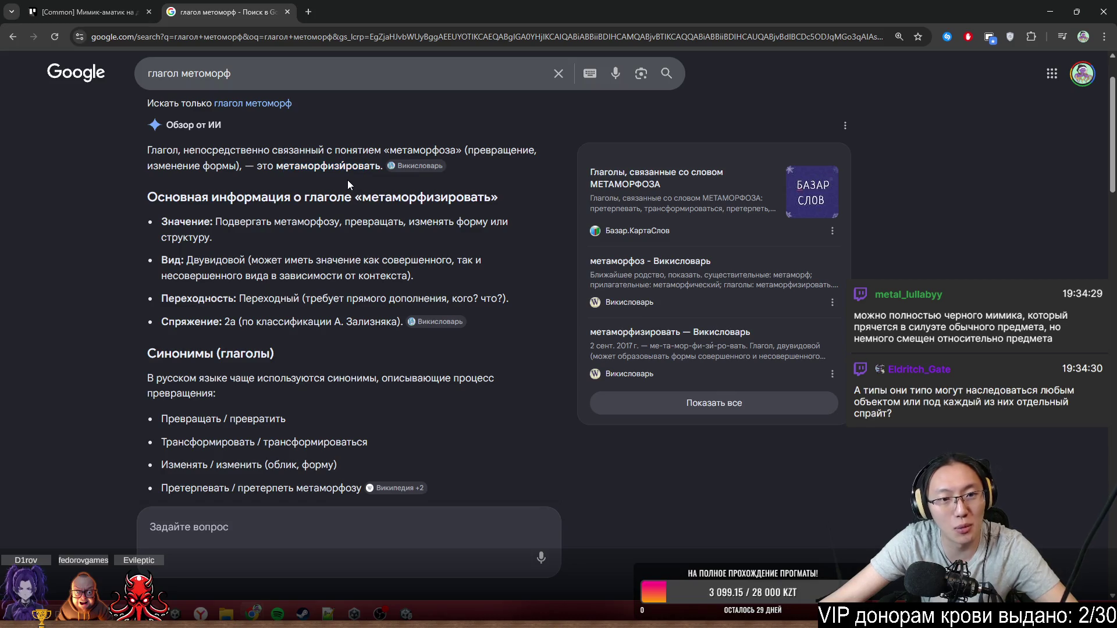
key(ctrl+shift+Tab)
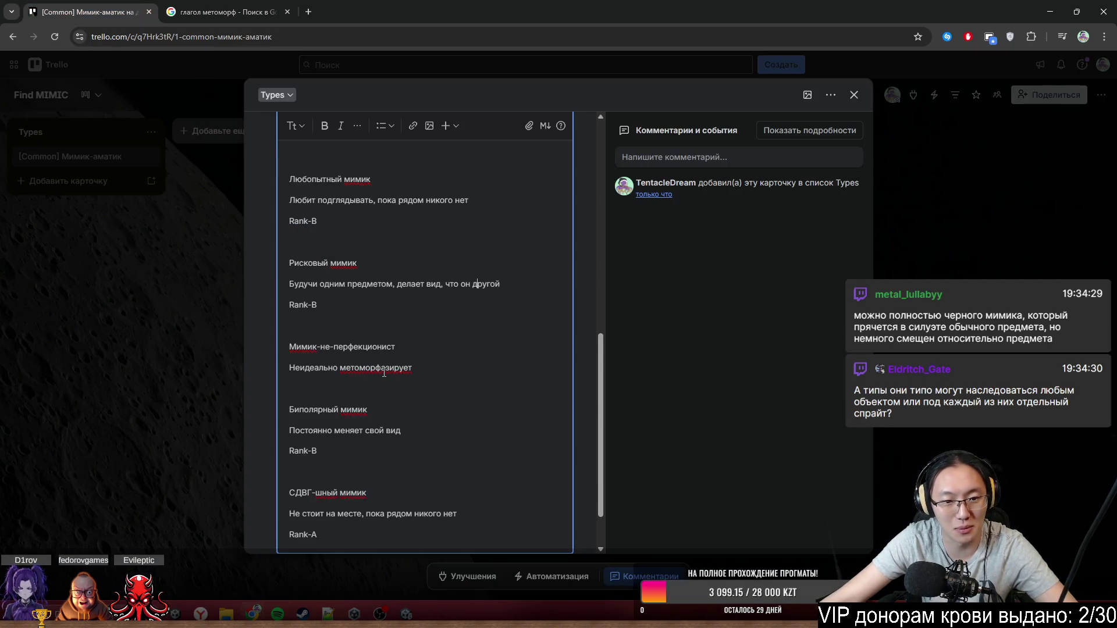
key(Delete)
text(и)
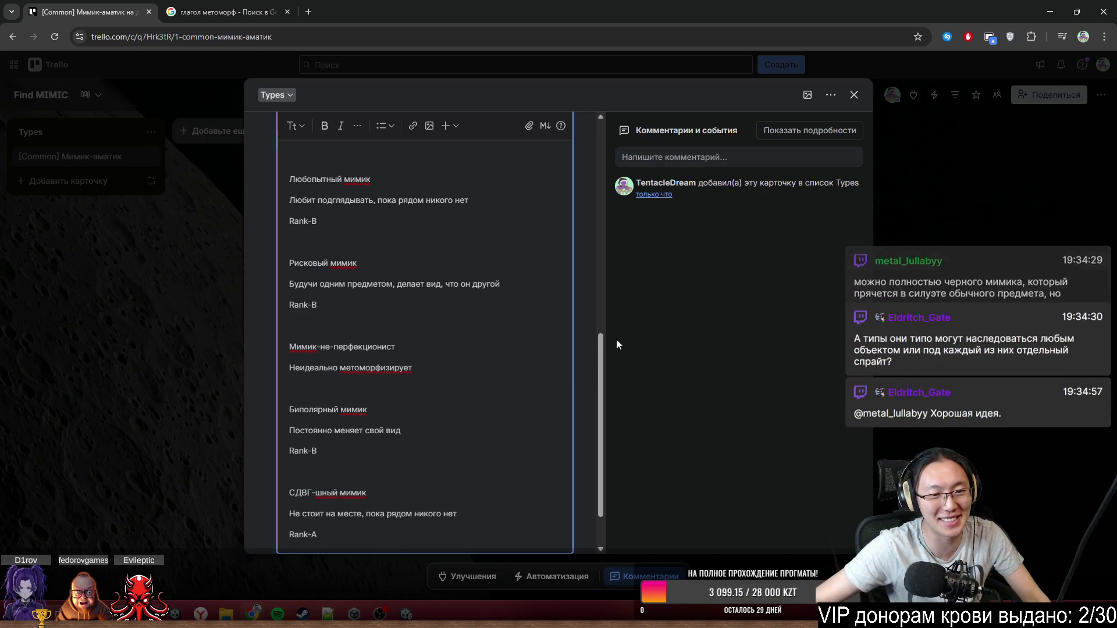
- Add a new line above Призрачный мимик and type the name 'Мимик-тень'
scroll(411, 348, up, 2)
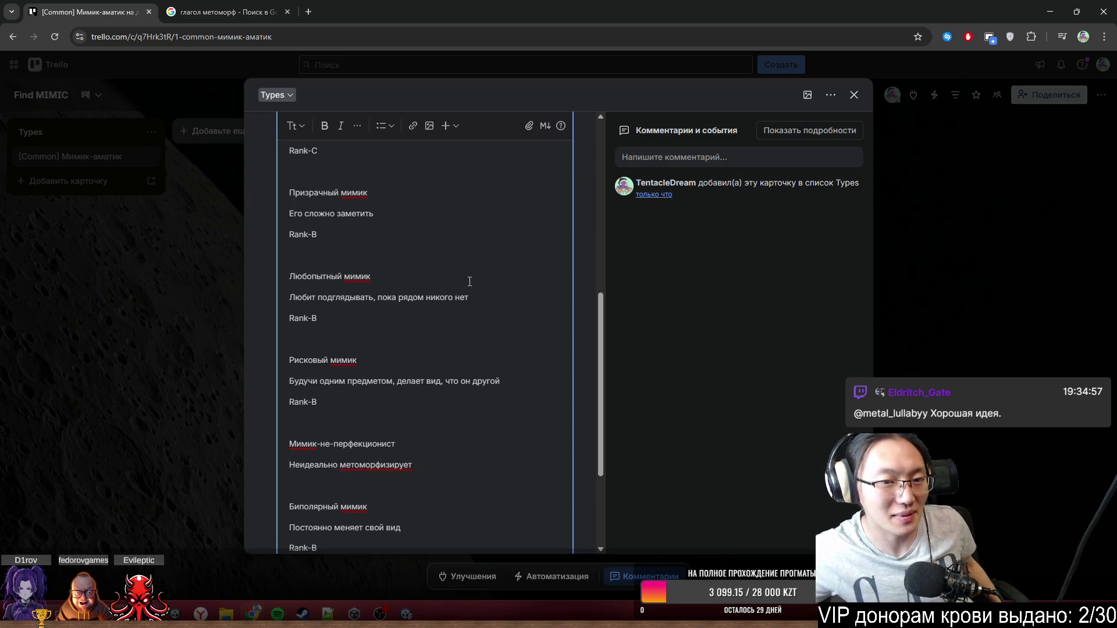
scroll(466, 276, up, 5)
scroll(460, 279, down, 5)
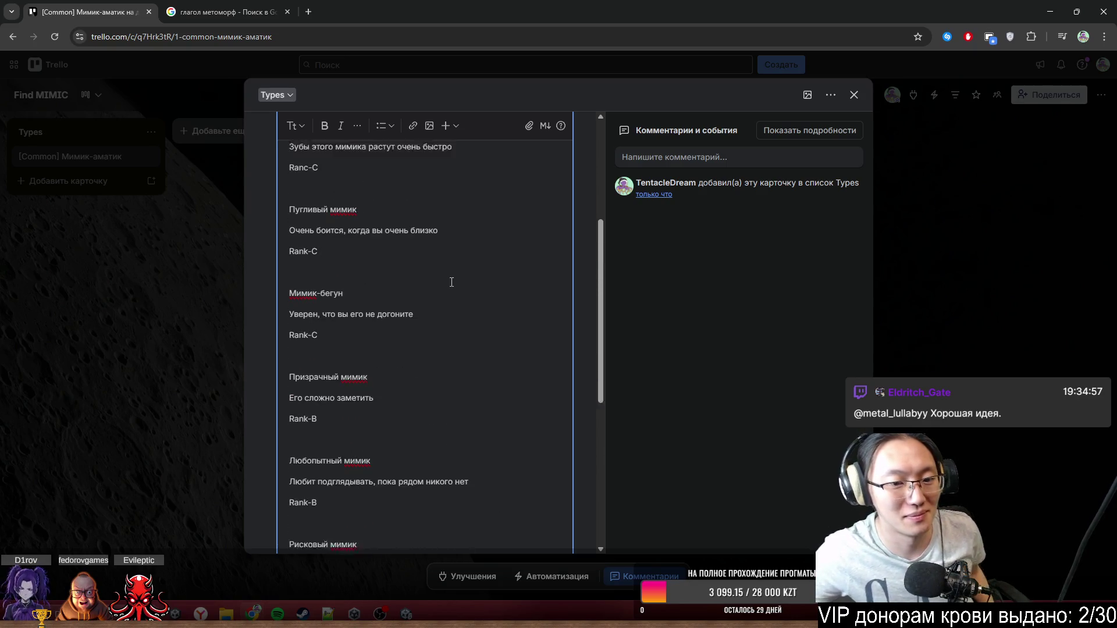
key(Up)
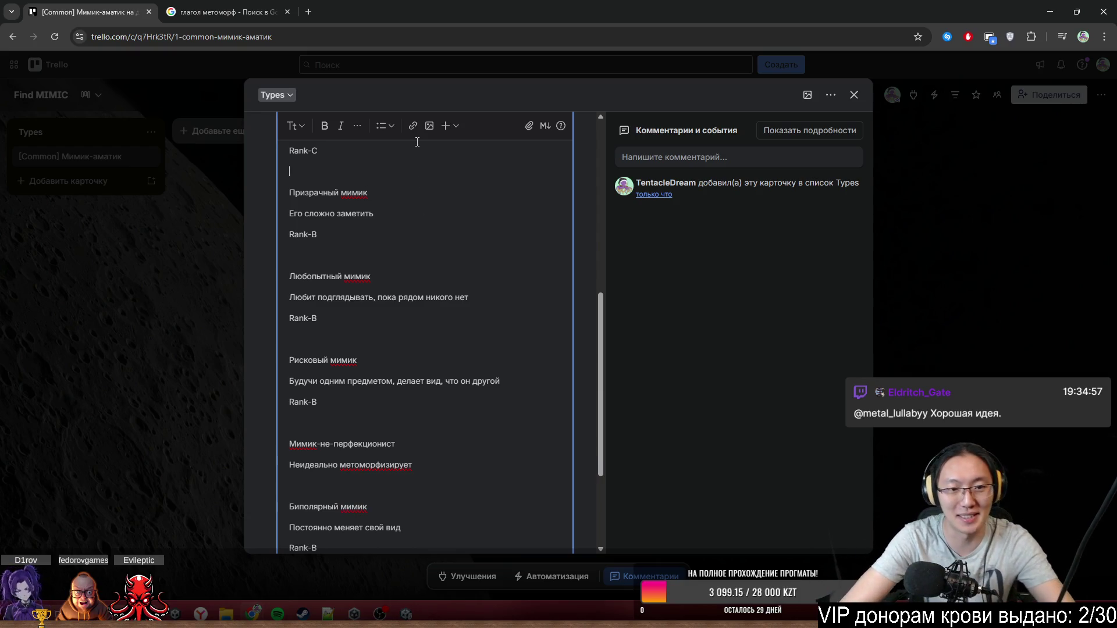
key(Return)
key(Return)
text(Мин)
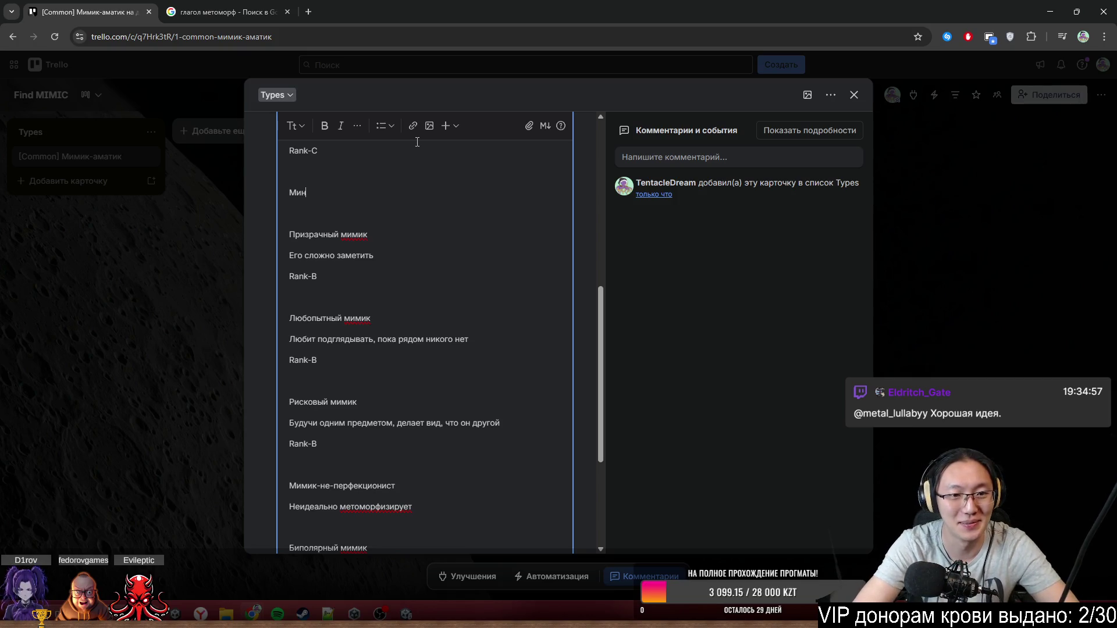
text(ми)
key(BackSpace)
key(BackSpace)
key(BackSpace)
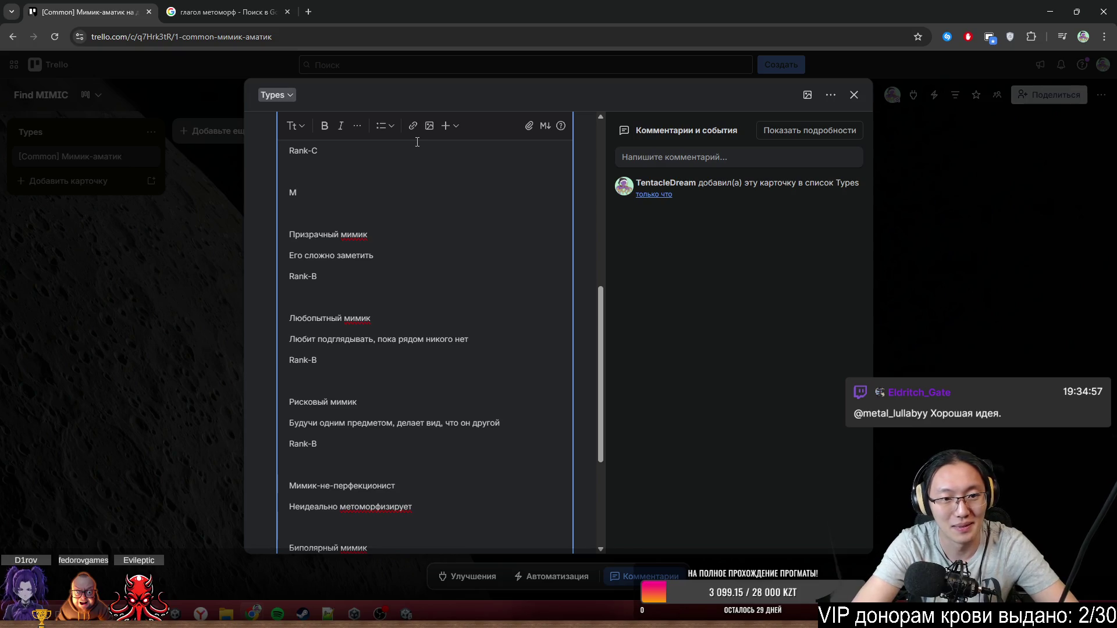
text(имик-тень)
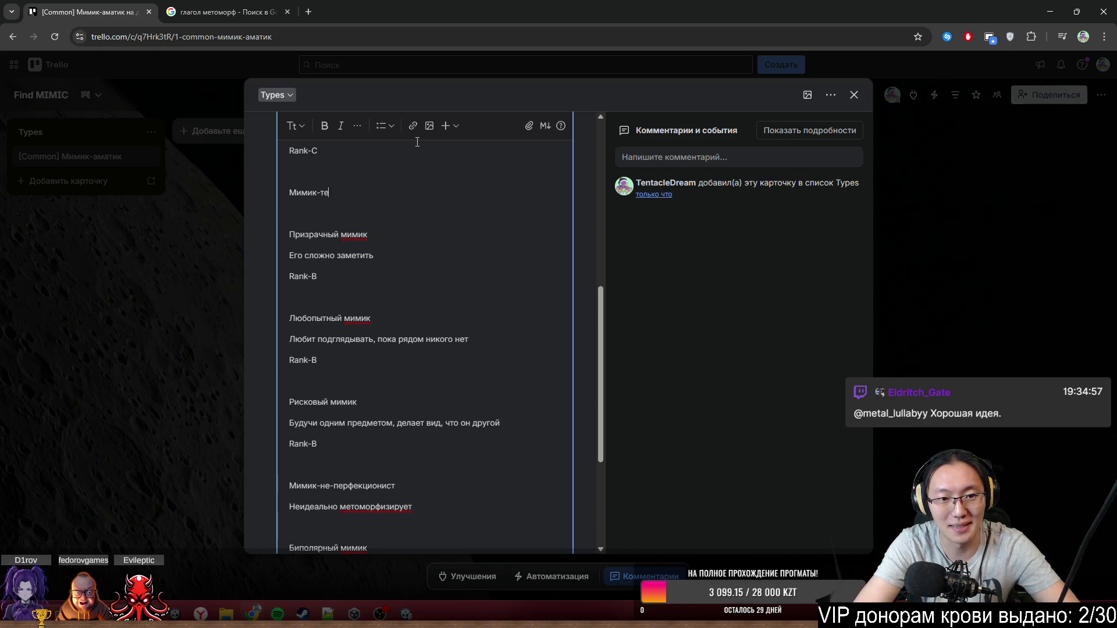
- Describe Мимик-тень as 'Делает вид, что он - тень' with rank 'Rank-B'
key(Return)
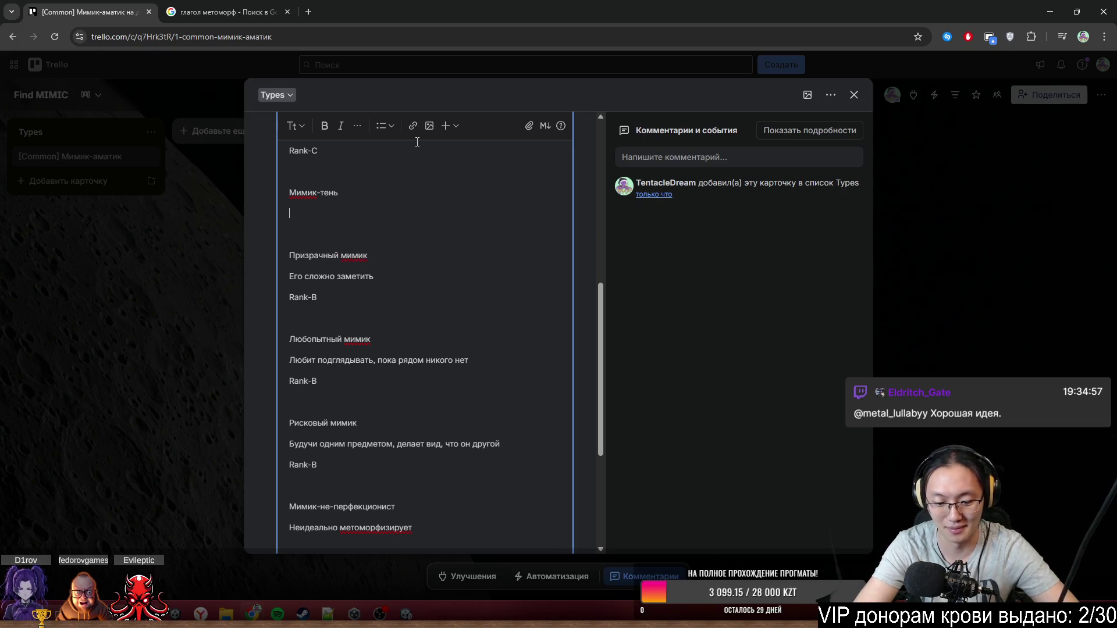
text(Дл)
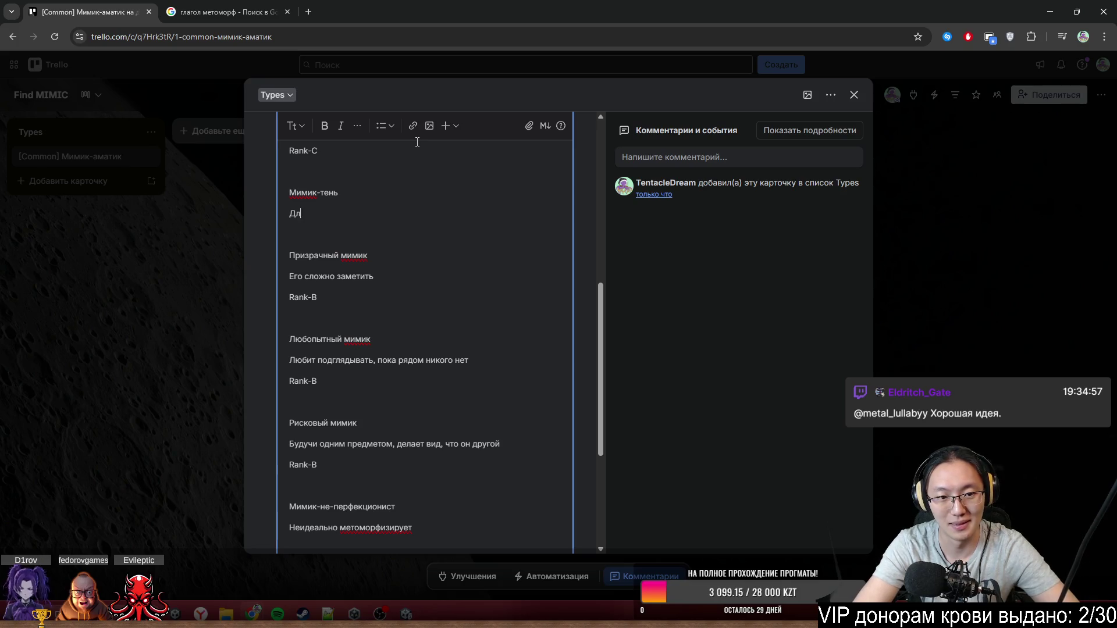
text(елает вид,)
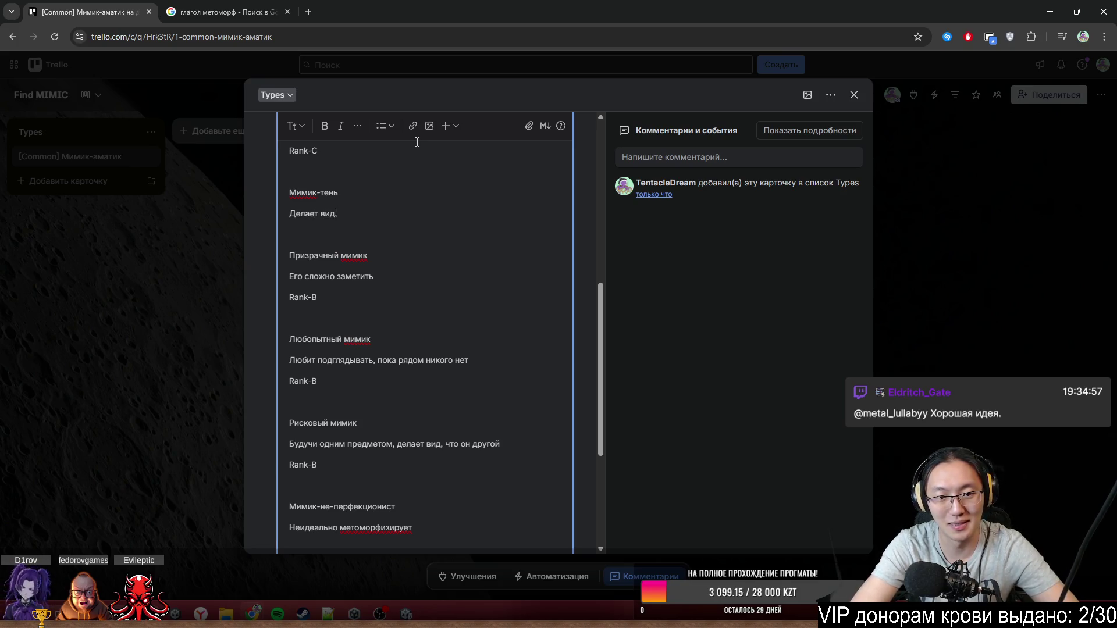
text( что он)
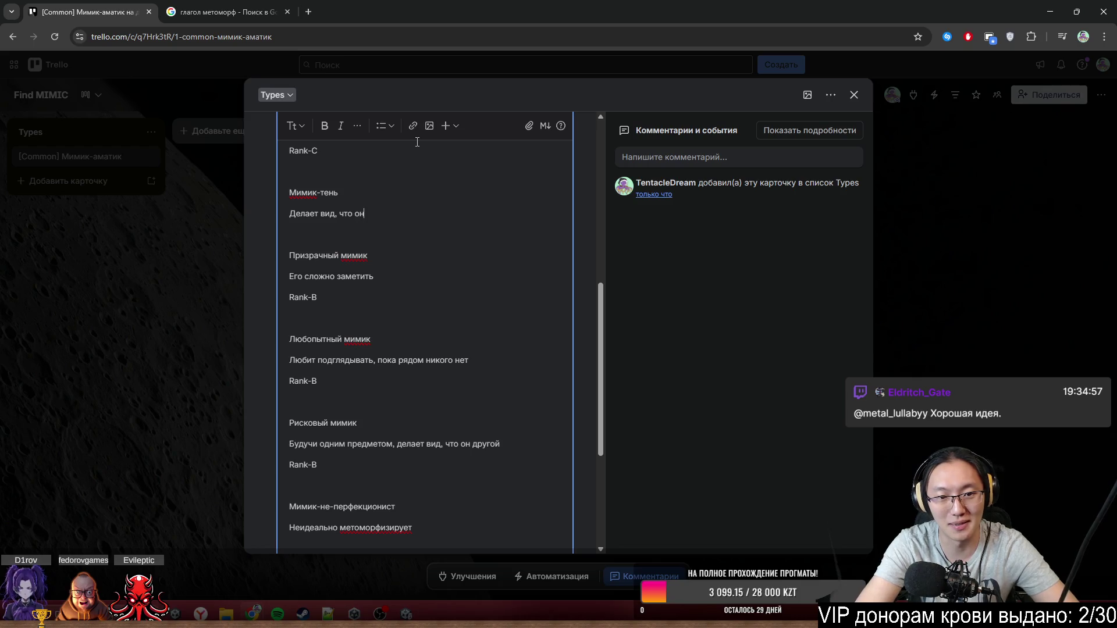
text( -тень)
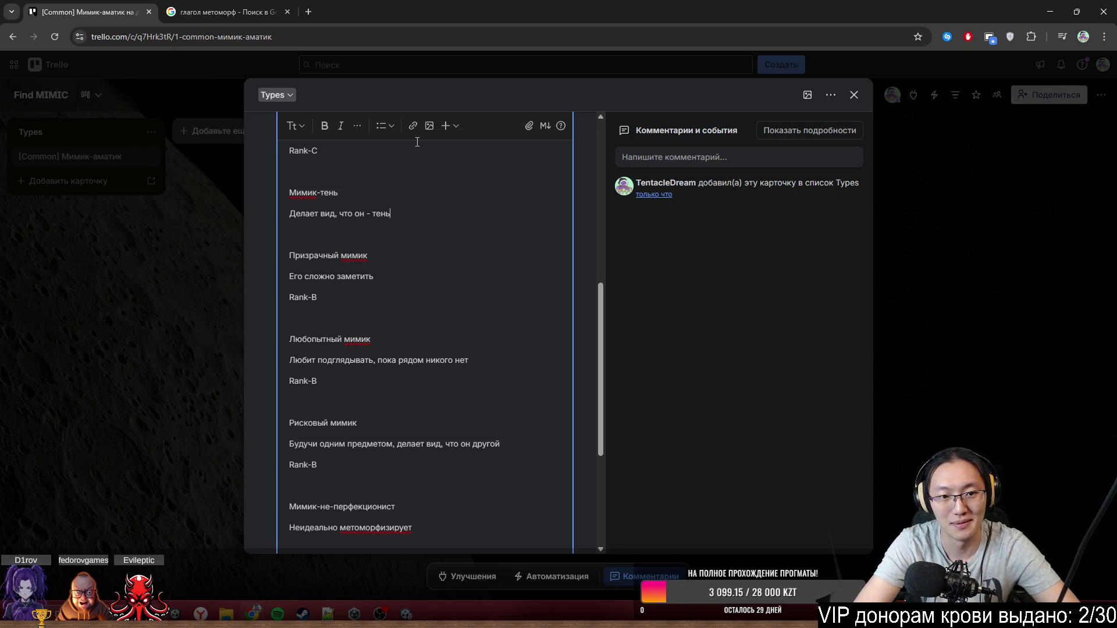
key(Return)
text(Rank-b)
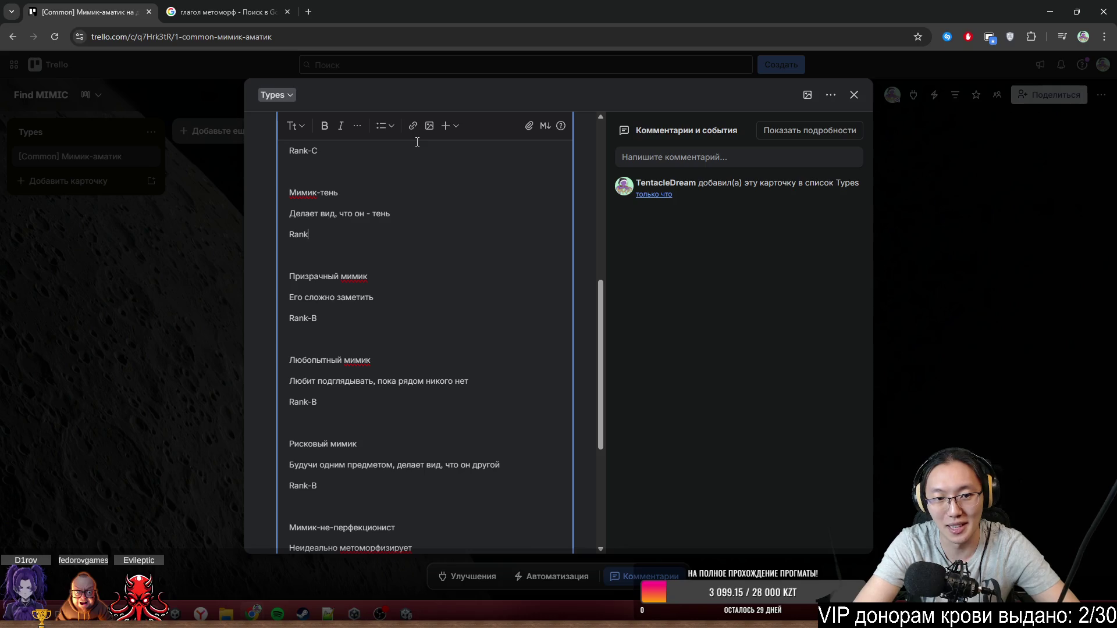
key(BackSpace)
text(B)
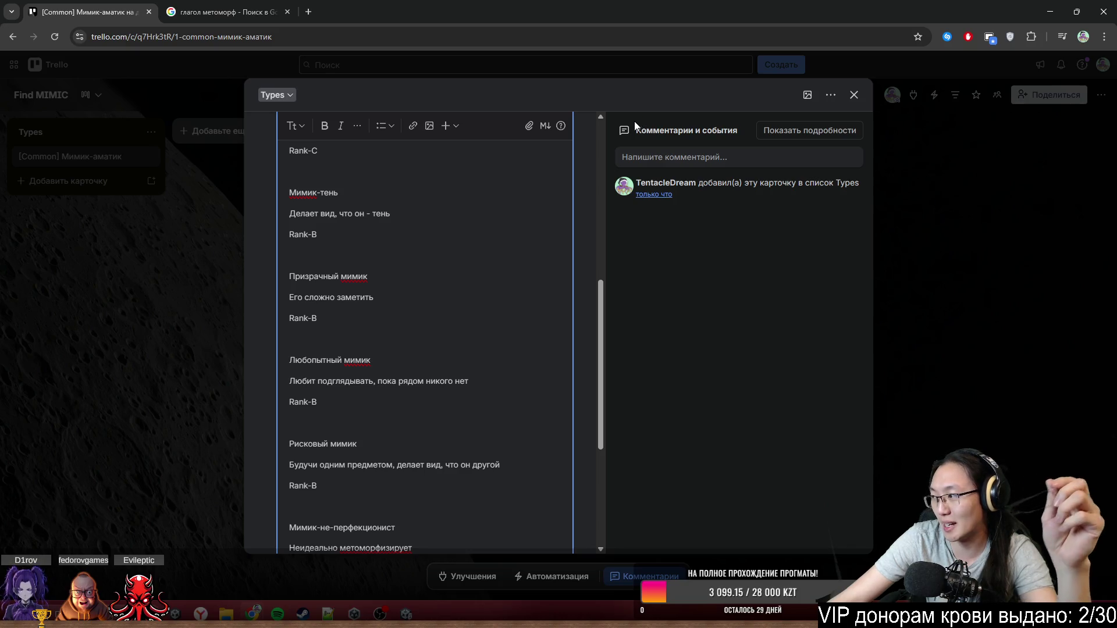
- Add blank lines above СДВГ-шный мимик, then select that entry's three lines
scroll(438, 269, up, 3)
scroll(438, 269, up, 5)
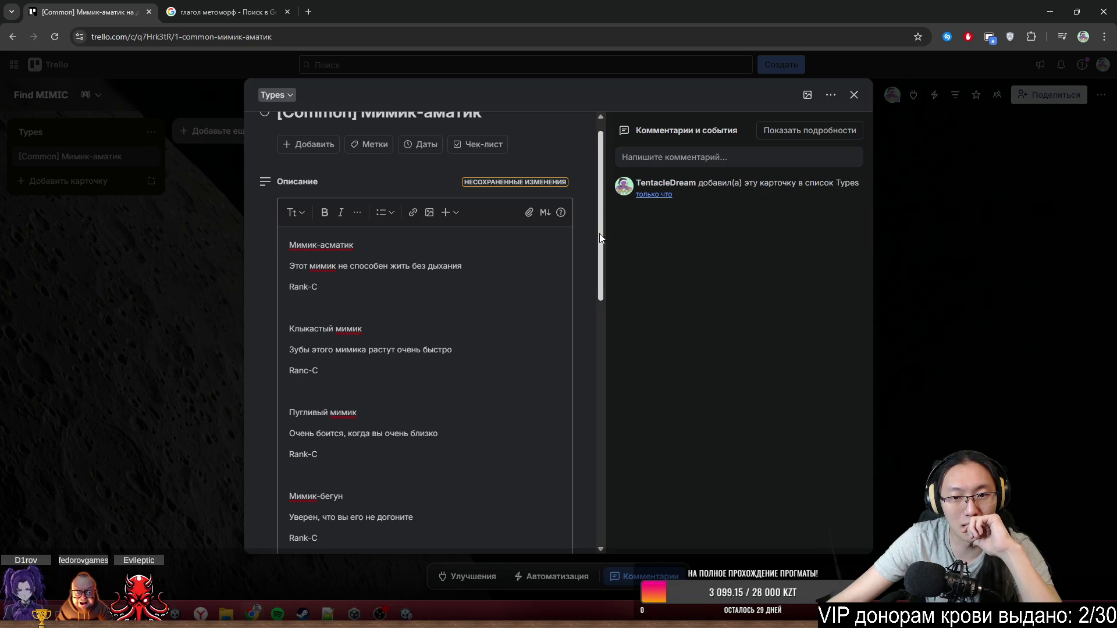
mouse_move(599, 233)
mouse_down()
mouse_move(602, 317)
mouse_move(554, 488)
mouse_move(437, 425)
mouse_up()
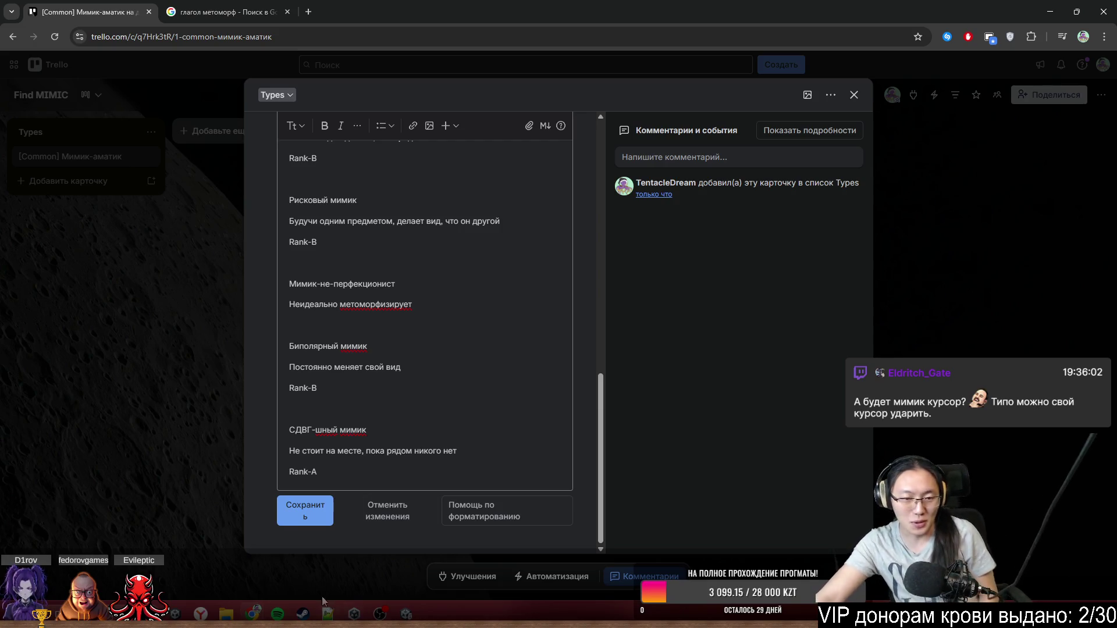
click(434, 411)
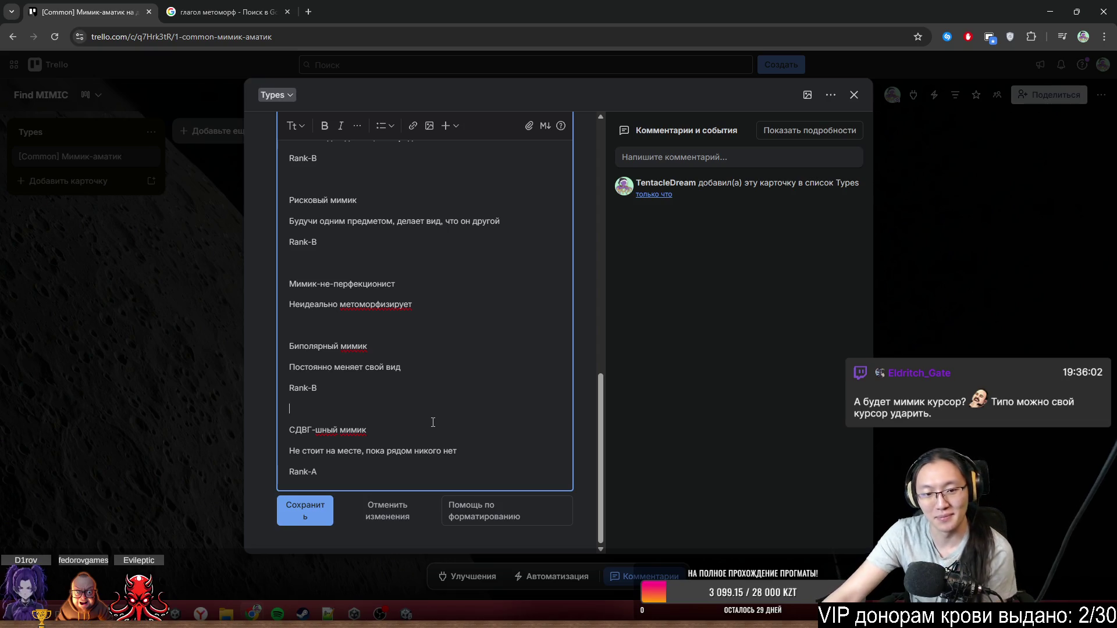
key(Return)
key(Return)
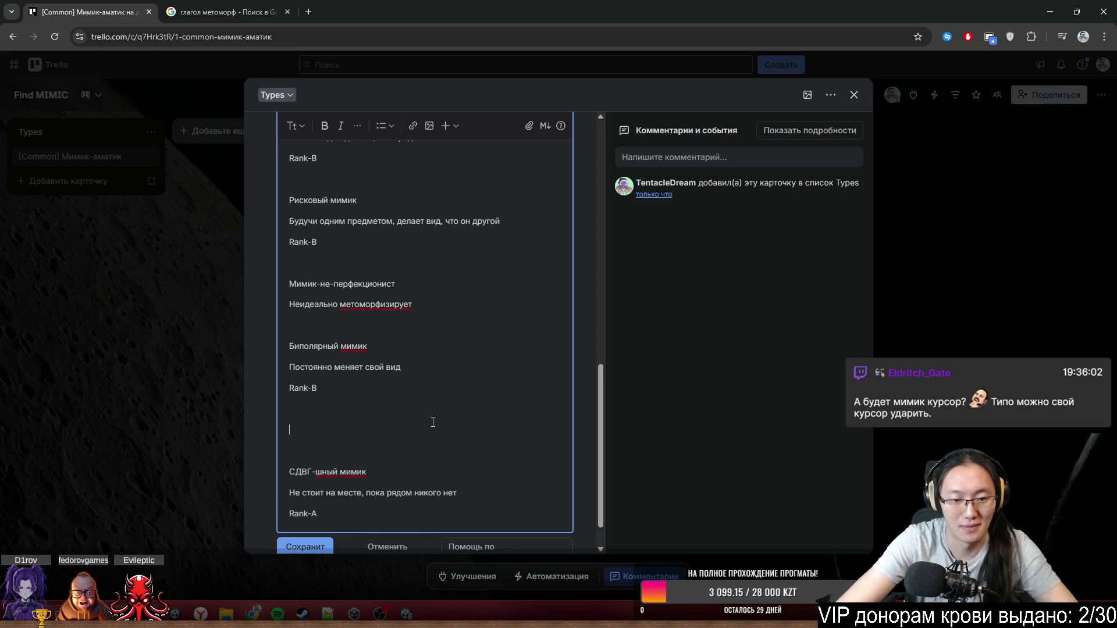
text(CN)
key(BackSpace)
key(BackSpace)
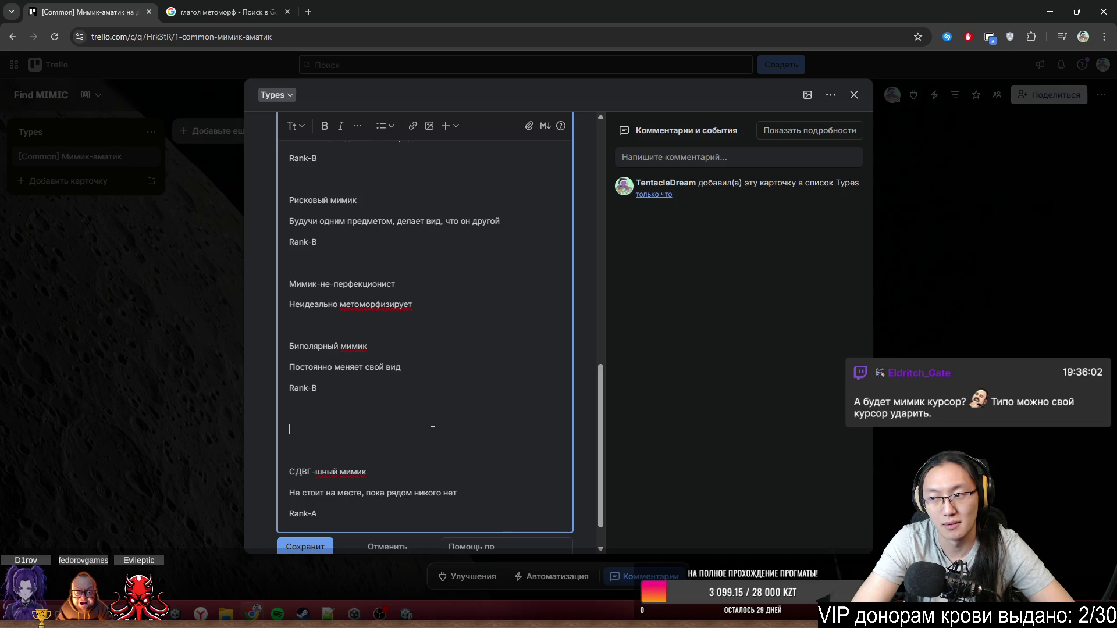
click(433, 422)
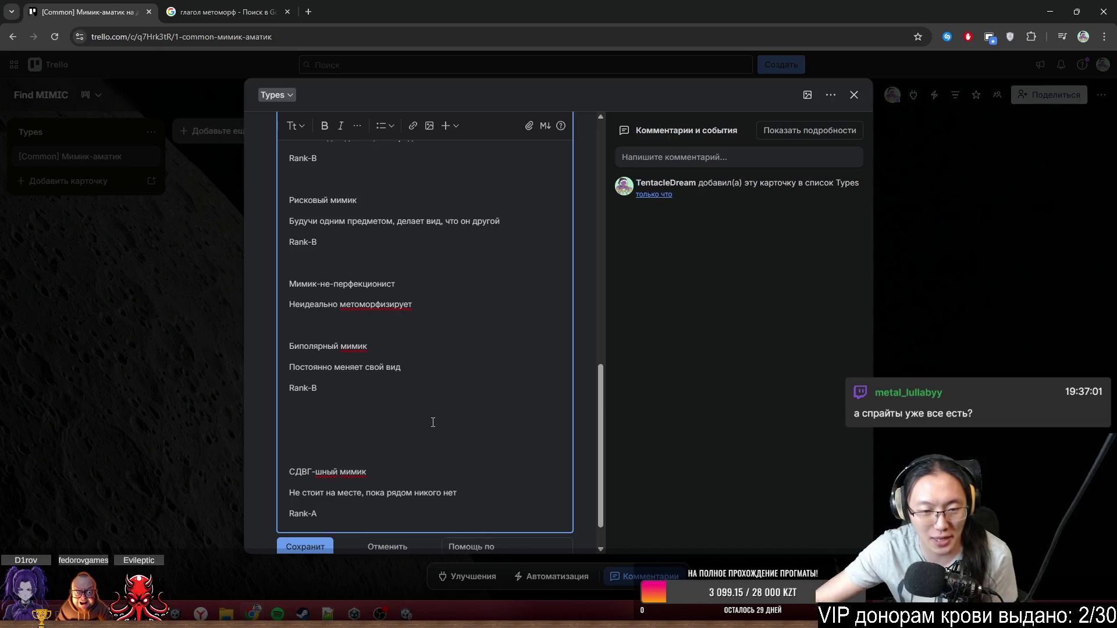
drag(383, 522, 281, 473)
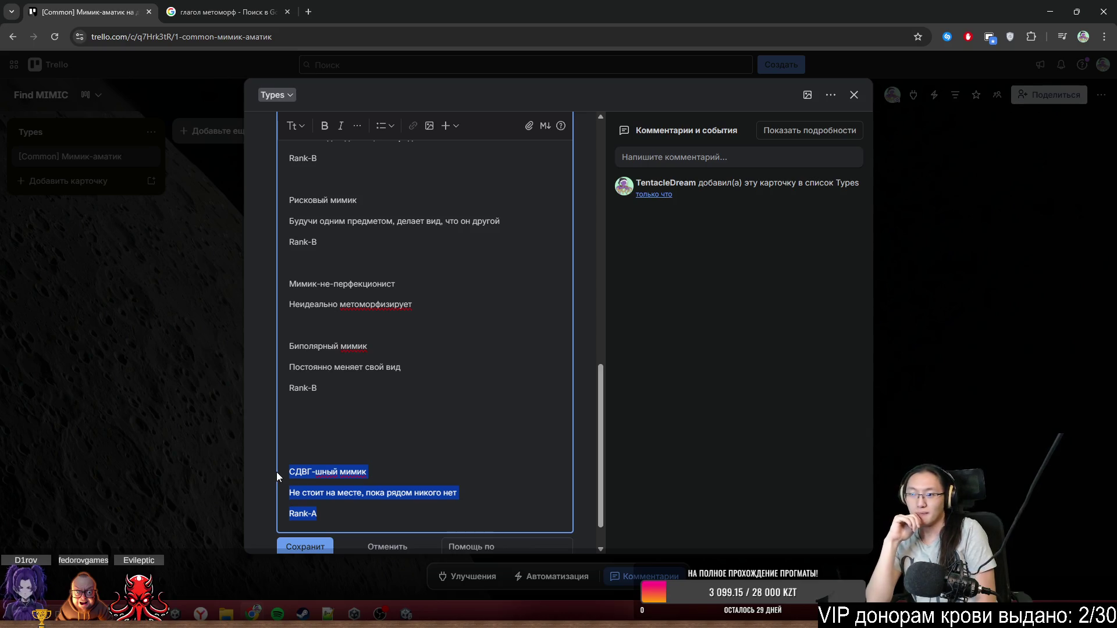
click(339, 431)
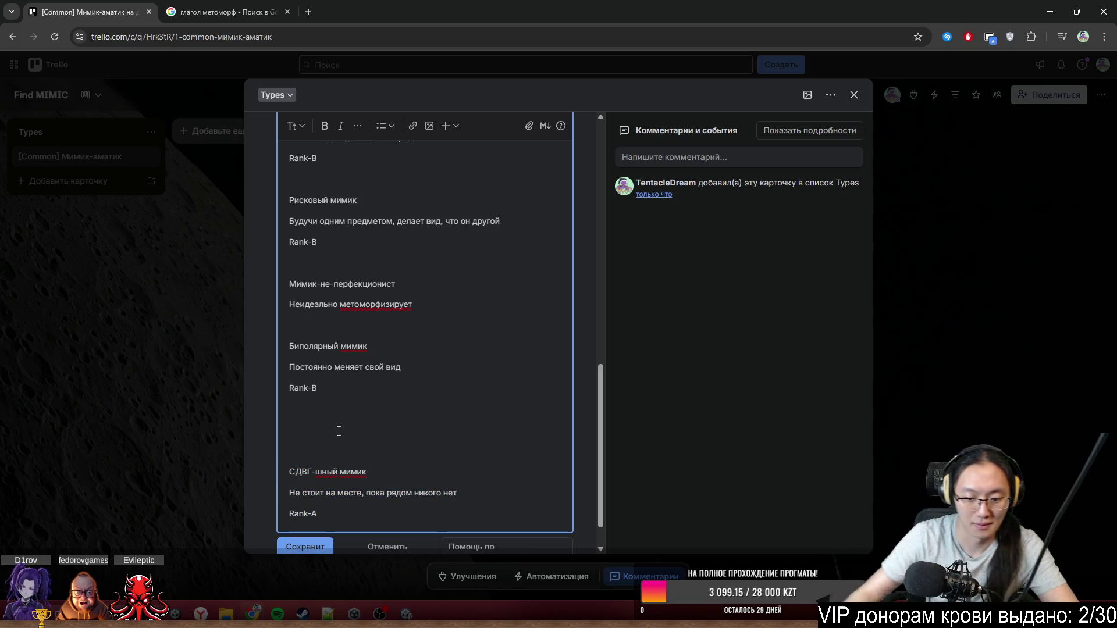
text(М)
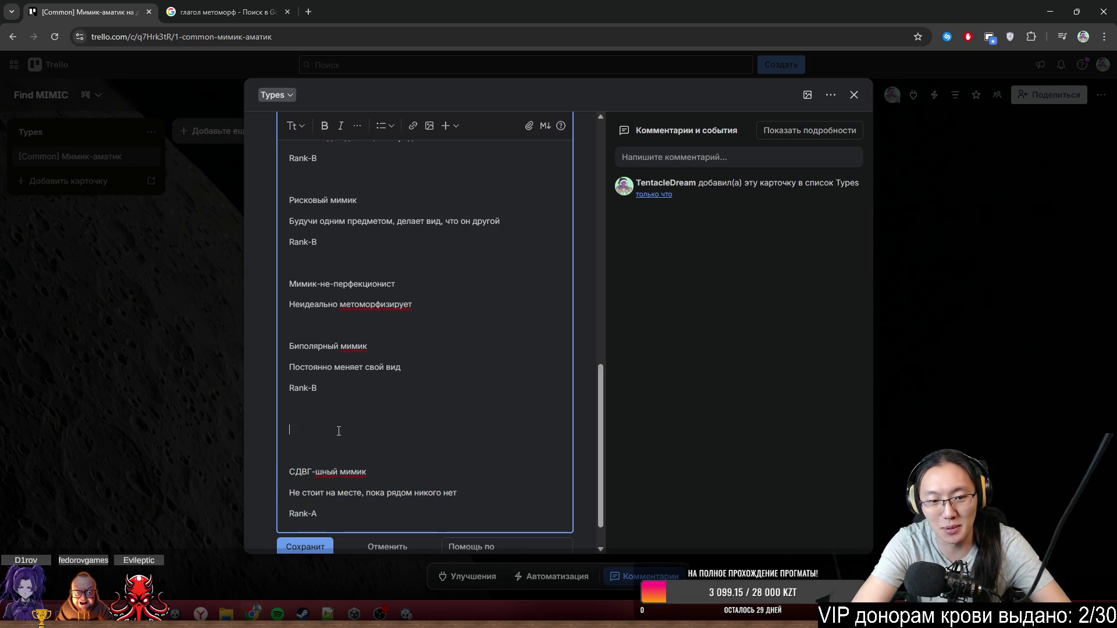
text(имик)
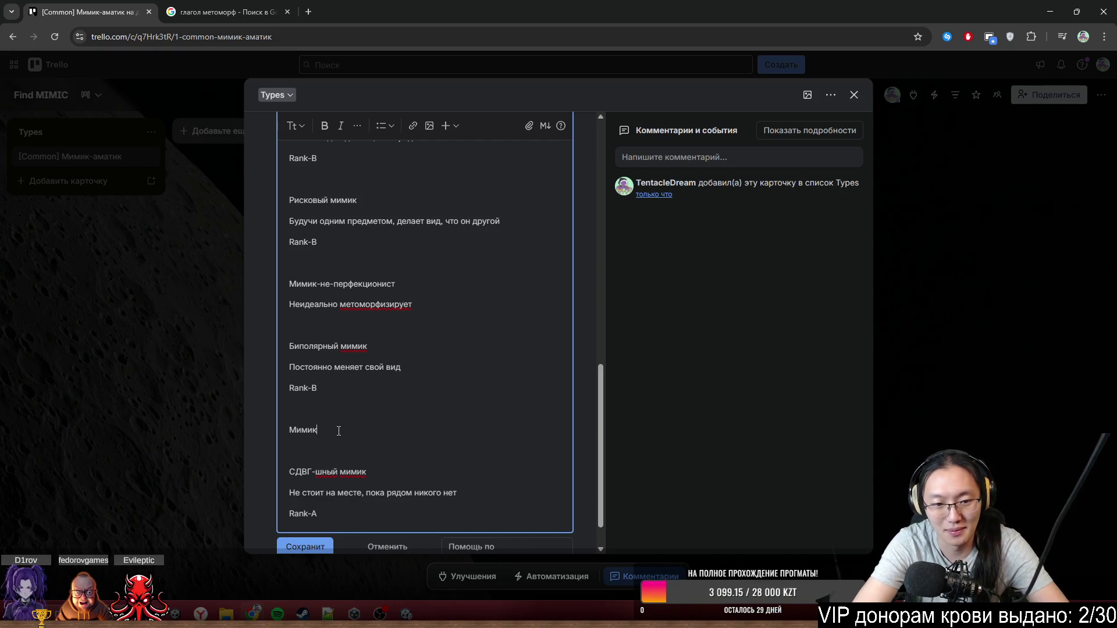
key(BackSpace)
key(BackSpace)
key(BackSpace)
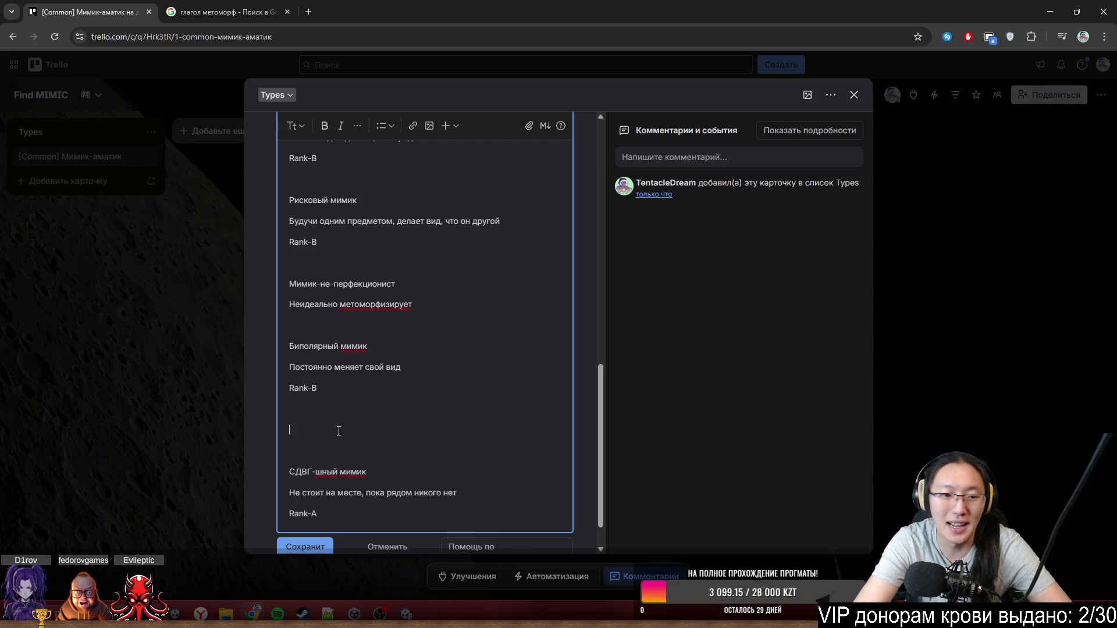
scroll(454, 296, up, 15)
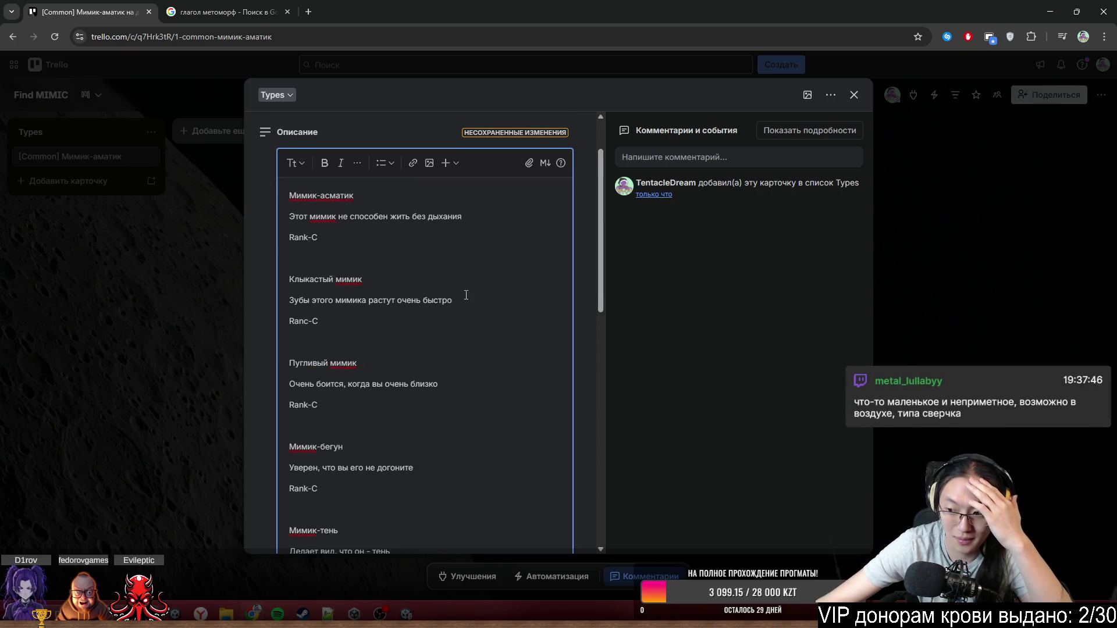
scroll(464, 303, down, 6)
scroll(464, 303, down, 3)
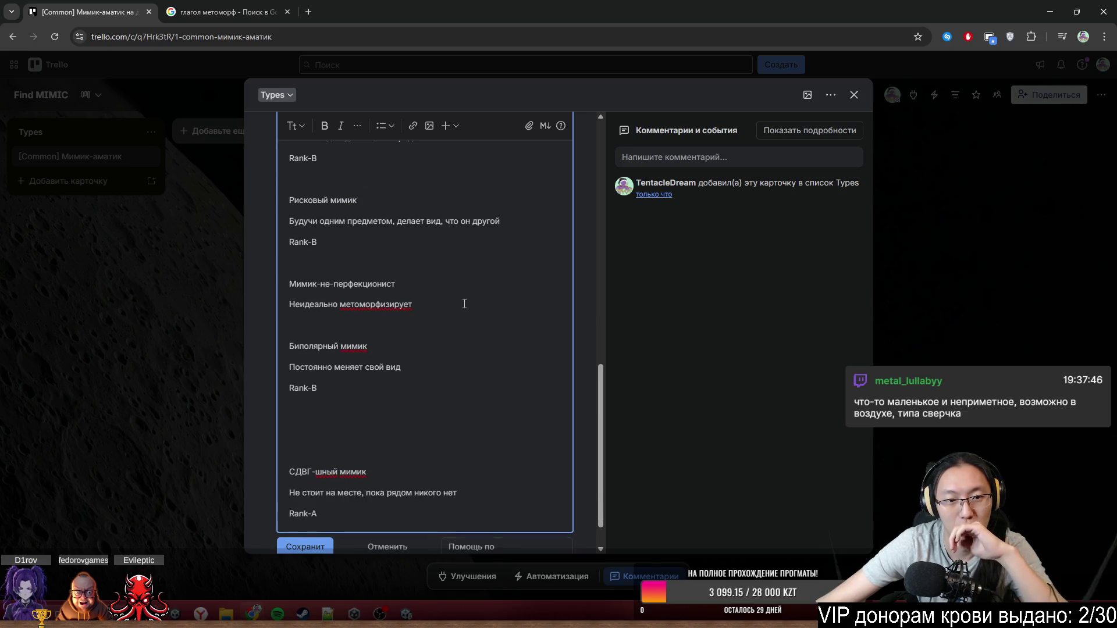
scroll(465, 304, up, 5)
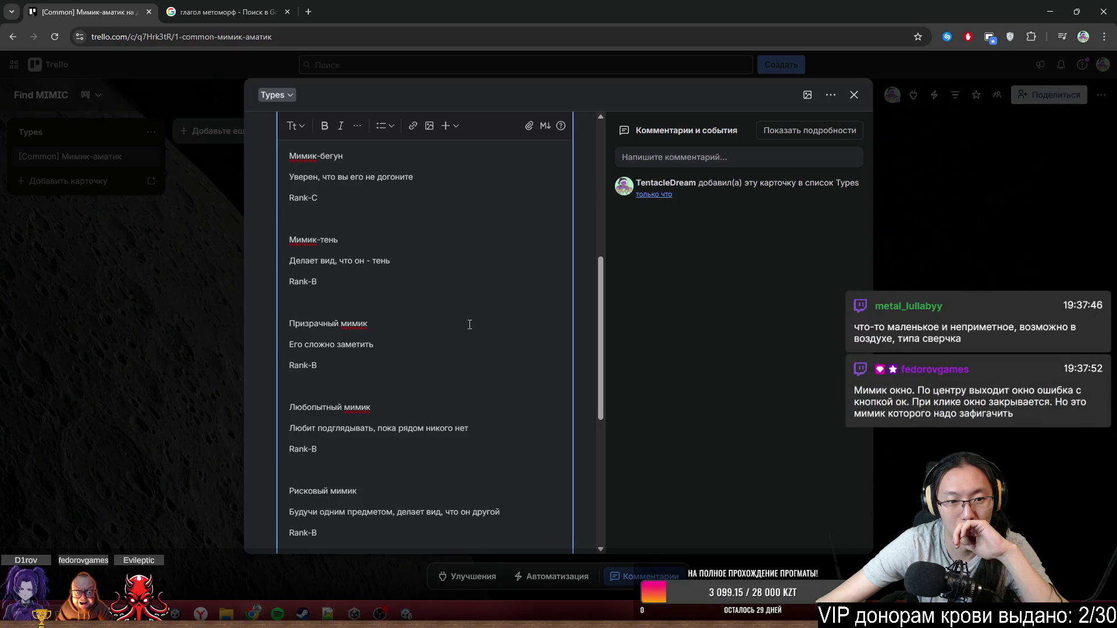
scroll(469, 326, down, 6)
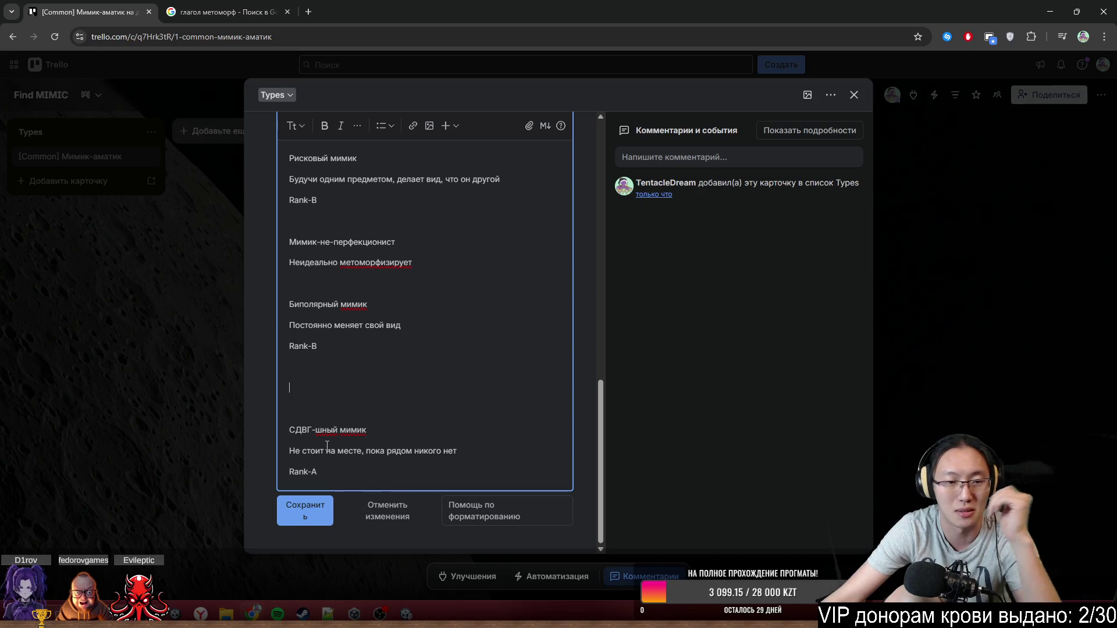
- Scroll through the mimic list and place the cursor on the empty line before СДВГ-шный мимик
scroll(327, 445, up, 3)
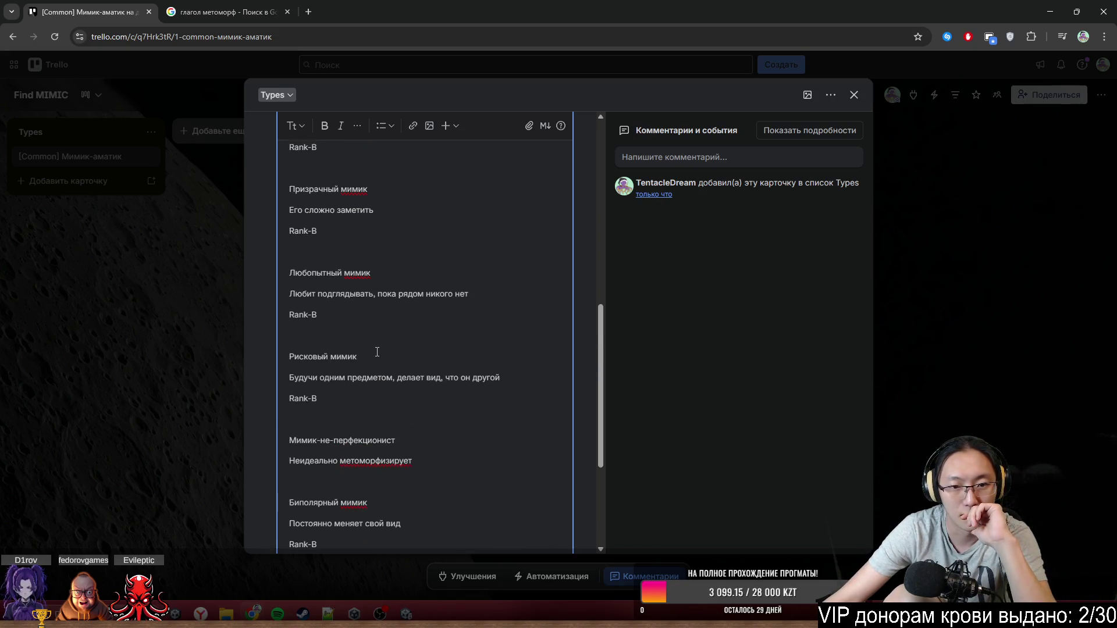
scroll(377, 353, up, 3)
scroll(377, 352, up, 2)
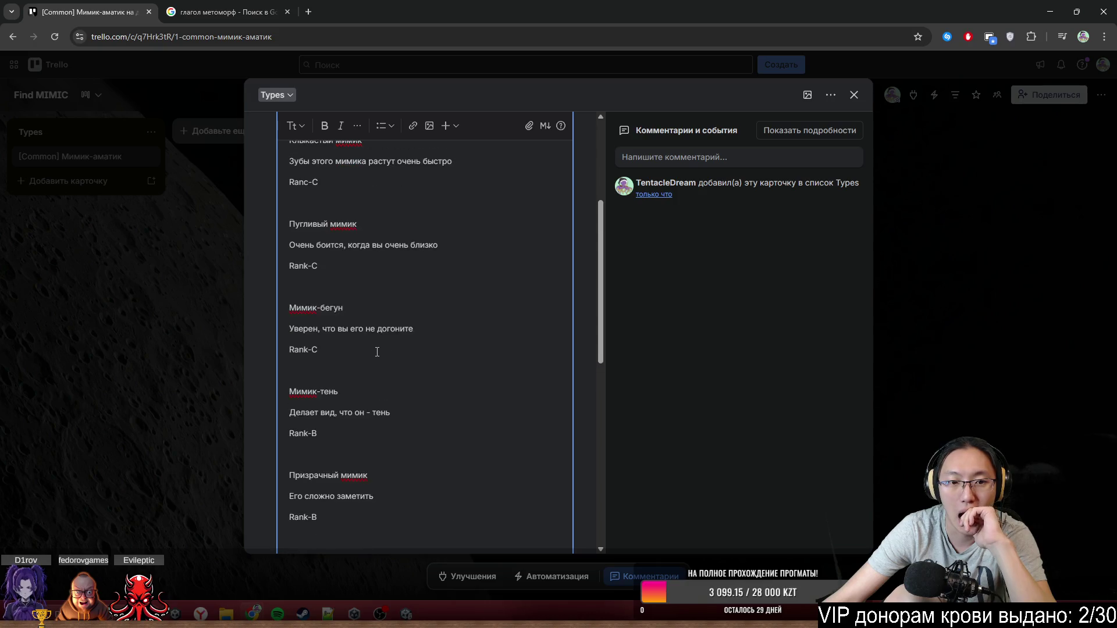
scroll(377, 353, up, 3)
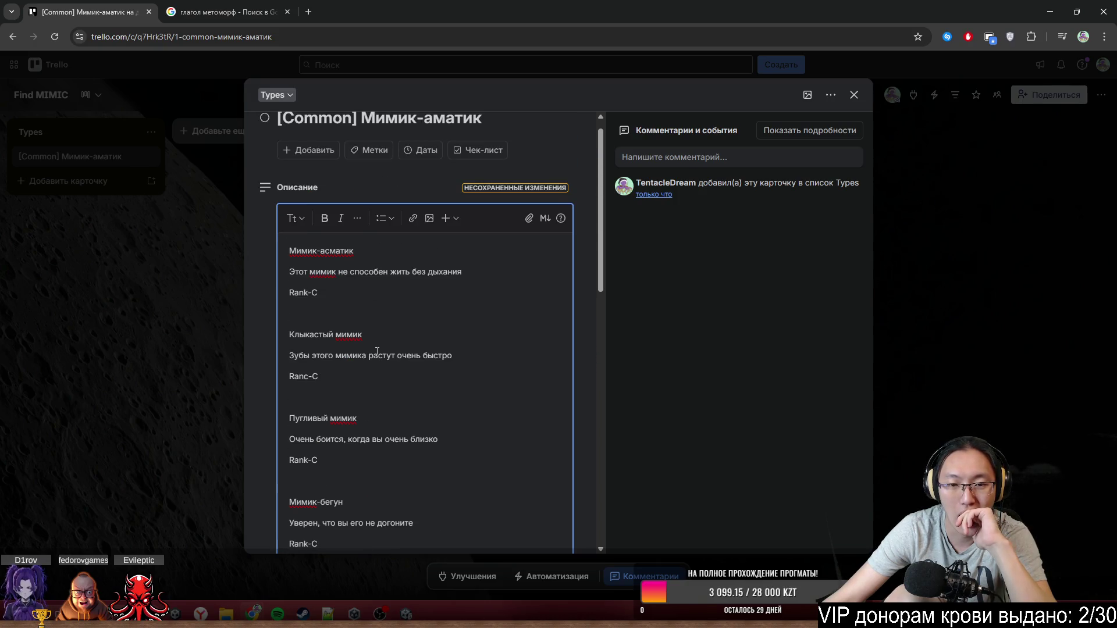
scroll(377, 352, down, 8)
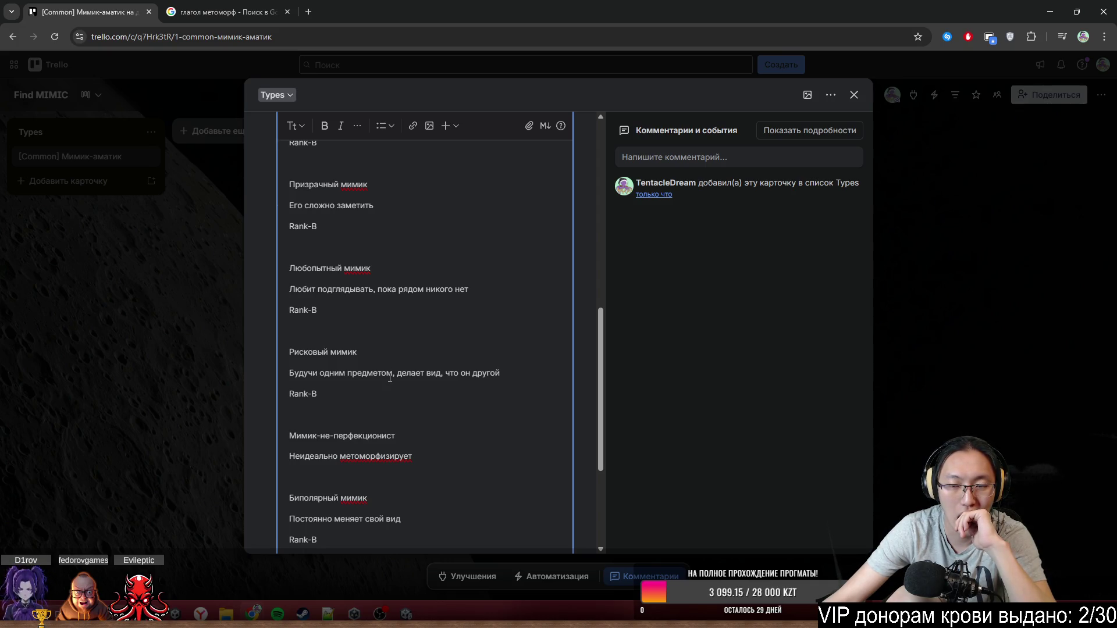
scroll(390, 378, down, 3)
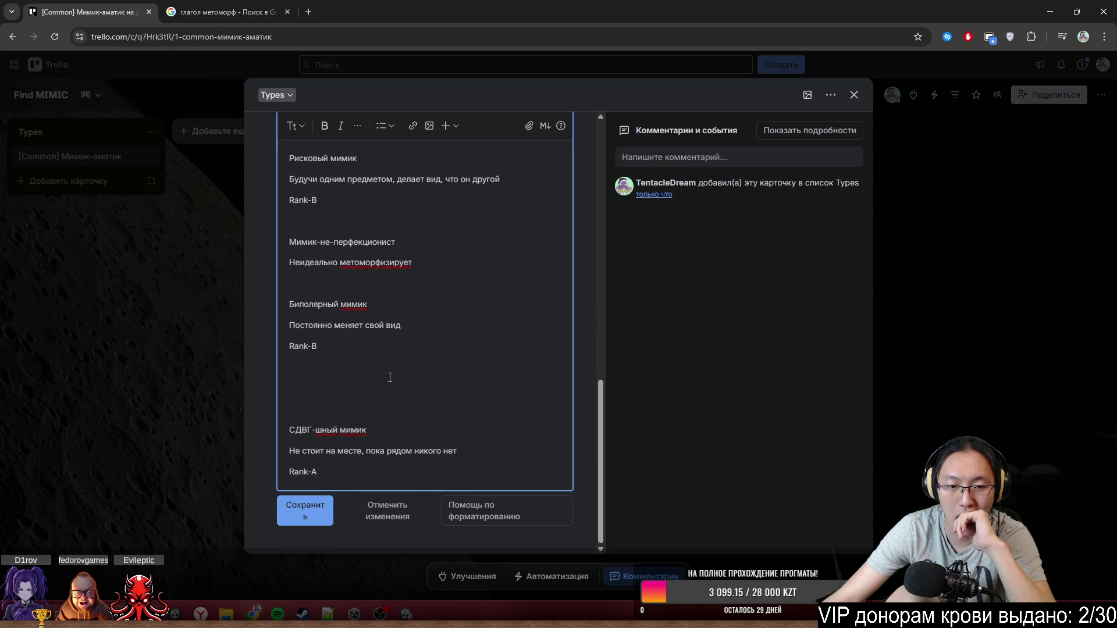
click(390, 377)
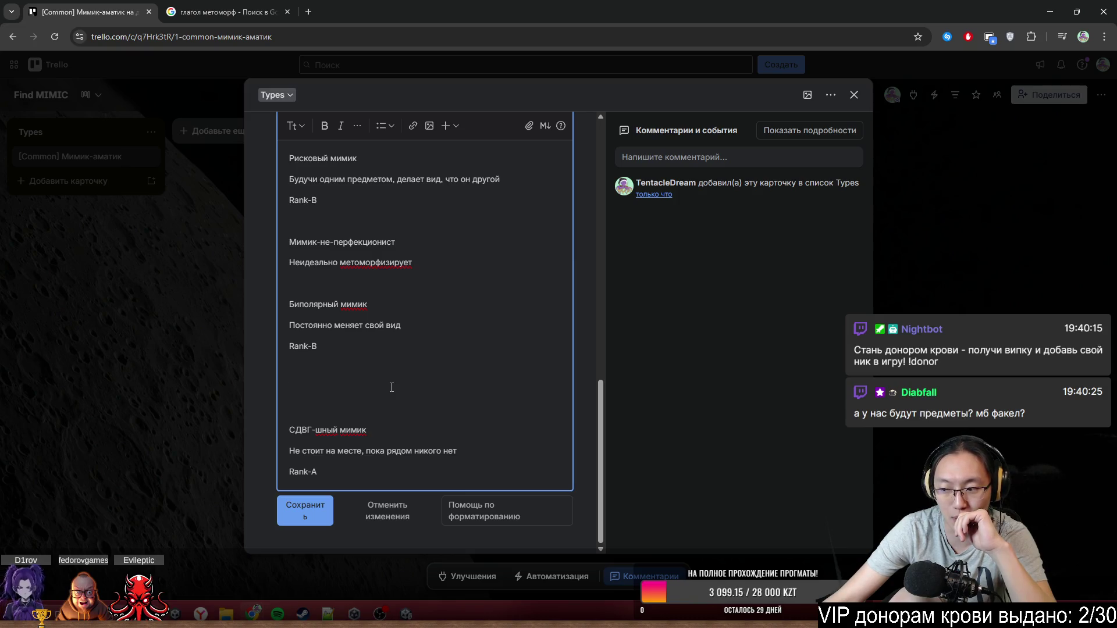
- Place the cursor on another empty description line, then go to the Google search tab
scroll(392, 388, up, 3)
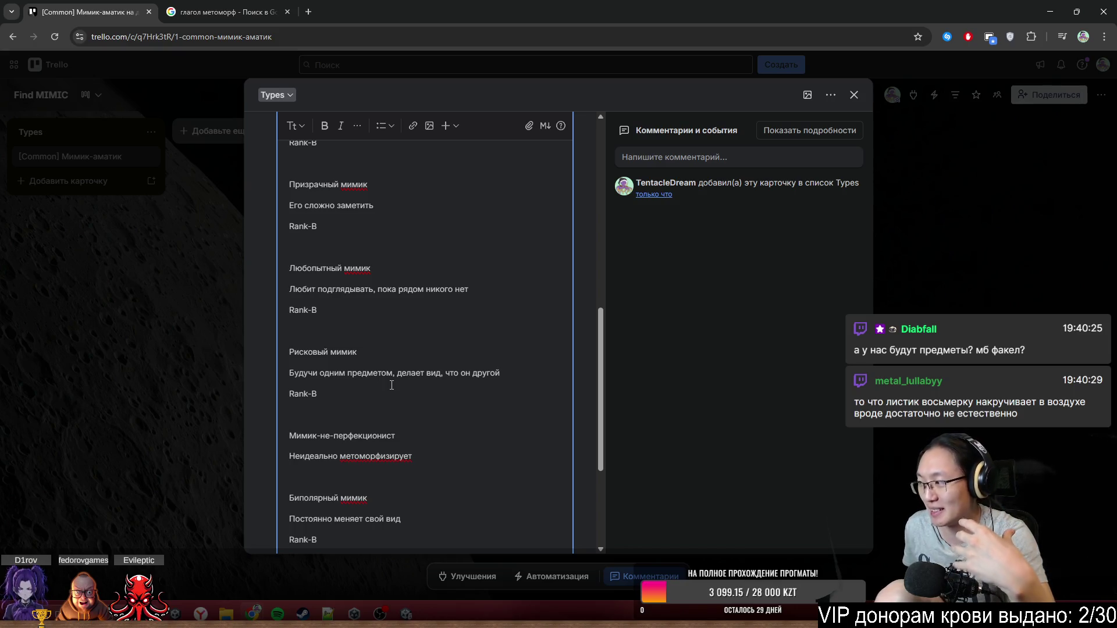
scroll(373, 396, down, 3)
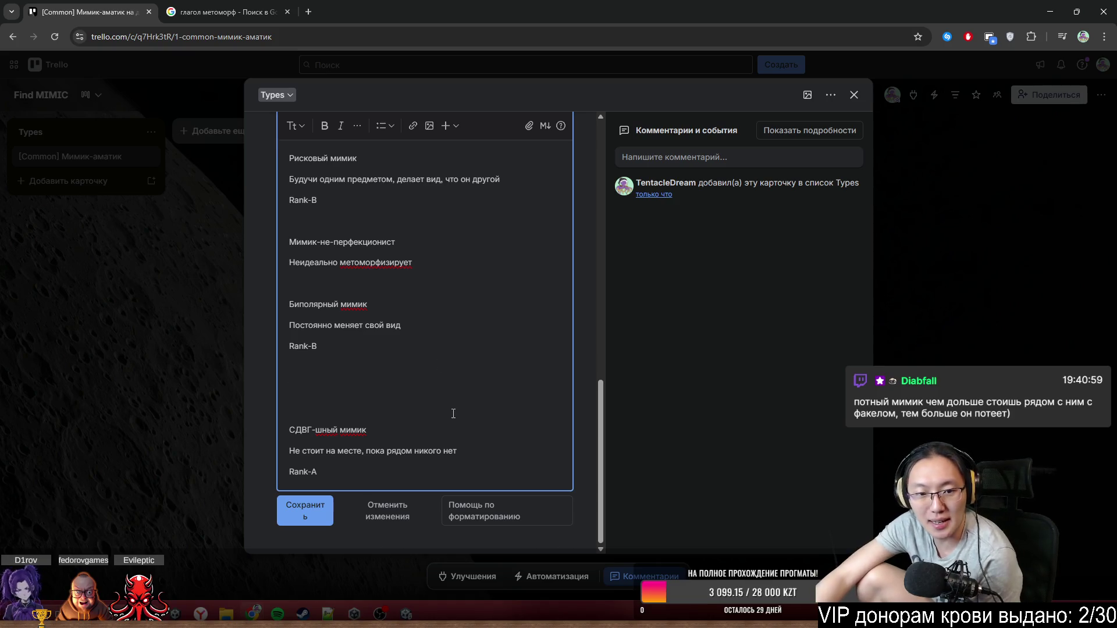
click(454, 387)
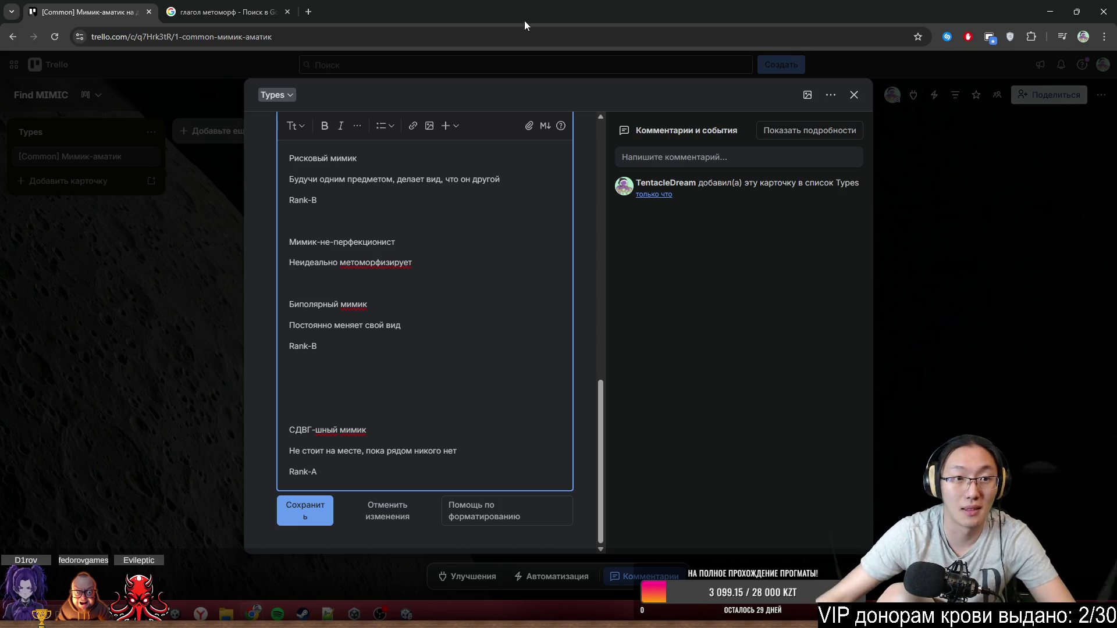
click(226, 12)
- Load chatgpt.com and ask by voice what to call someone who tolerates heat badly
click(267, 37)
text(cgha)
key(BackSpace)
key(BackSpace)
key(BackSpace)
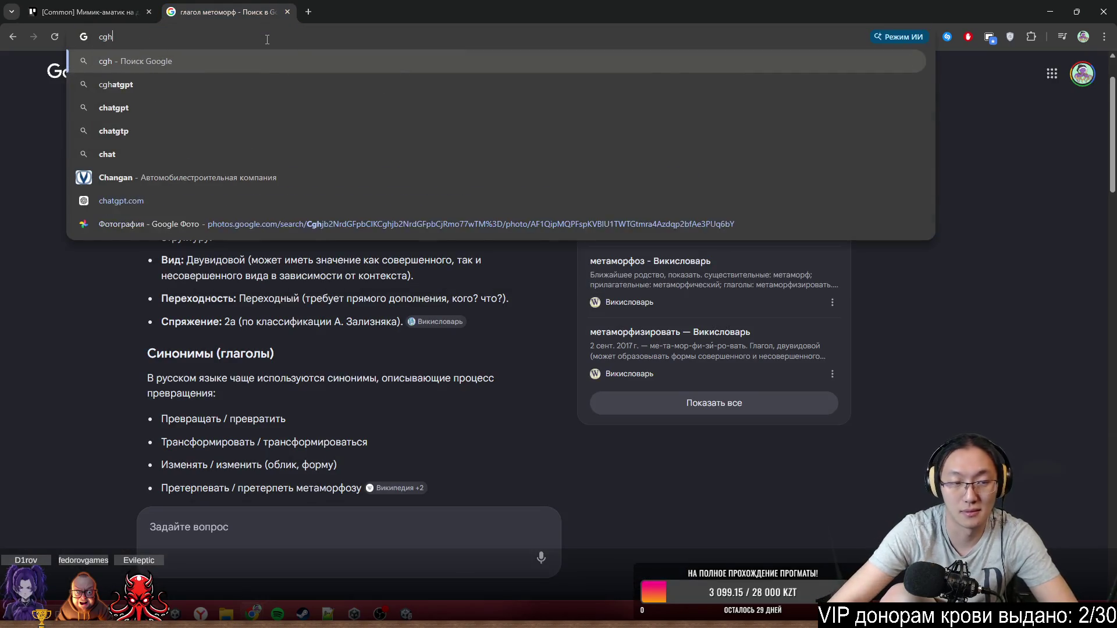
text(hatgpt.com)
key(Return)
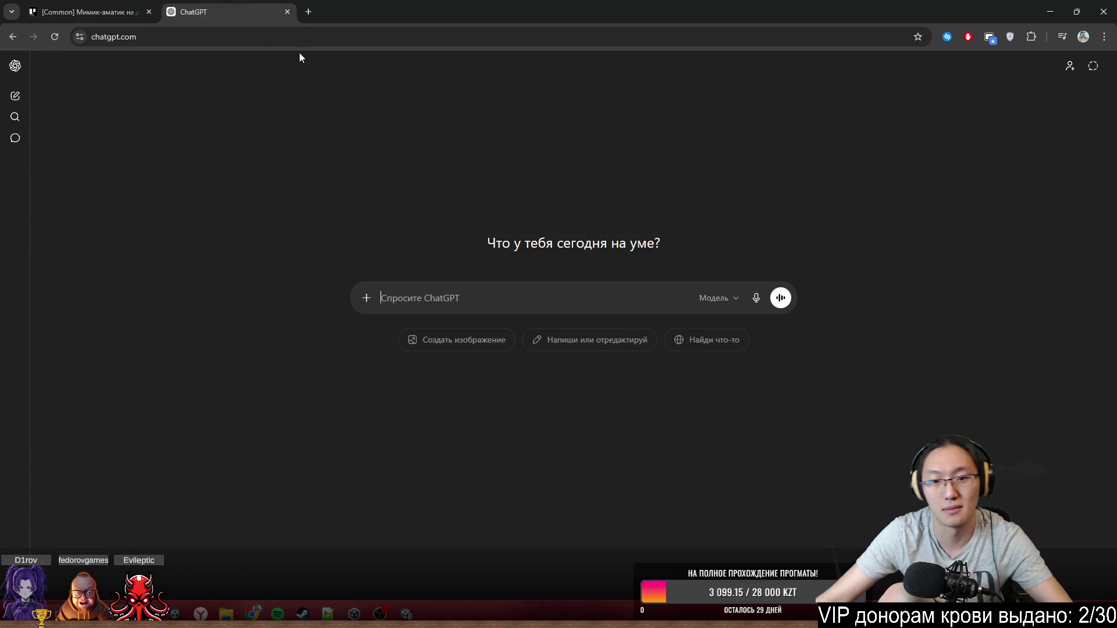
click(781, 298)
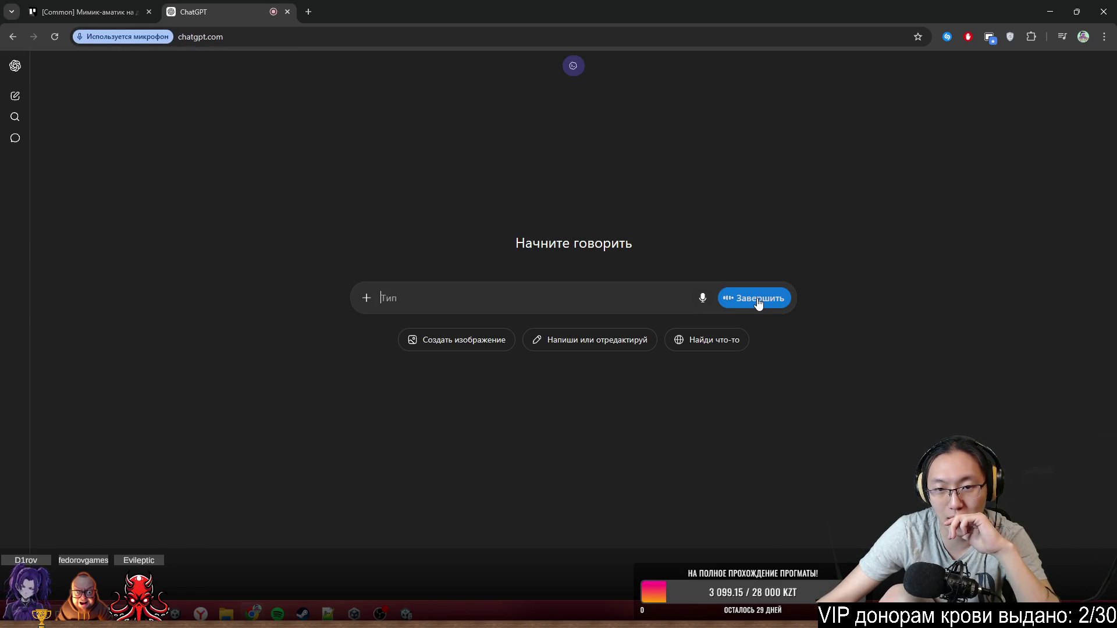
click(756, 299)
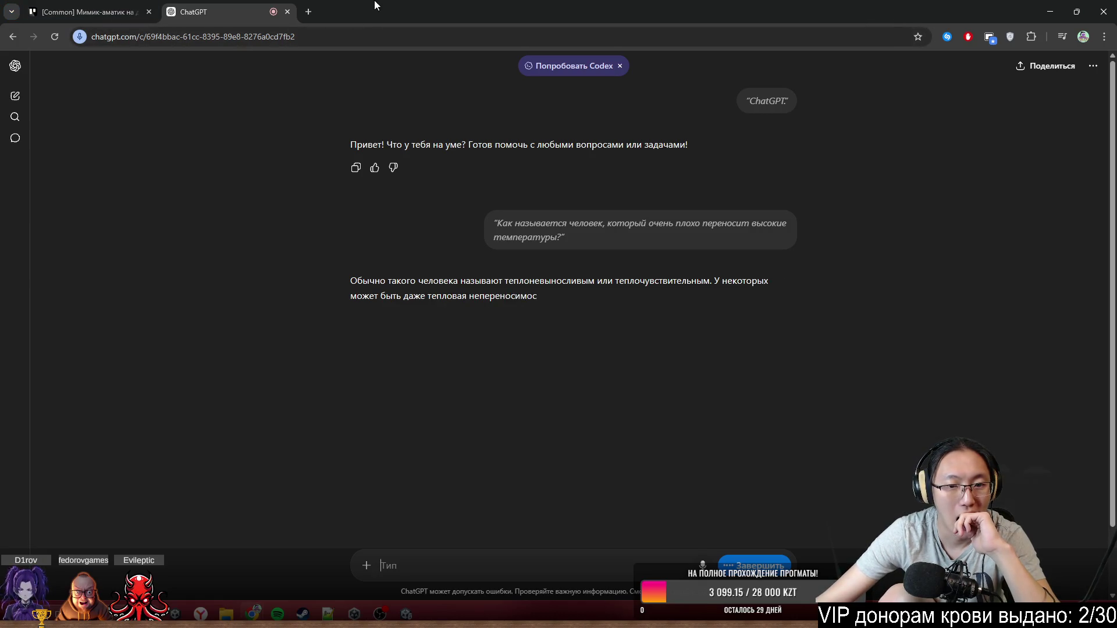
- Back on the Trello card, add the entry name 'Жарочувствительный мимик' above СДВГ-шный мимик
click(287, 11)
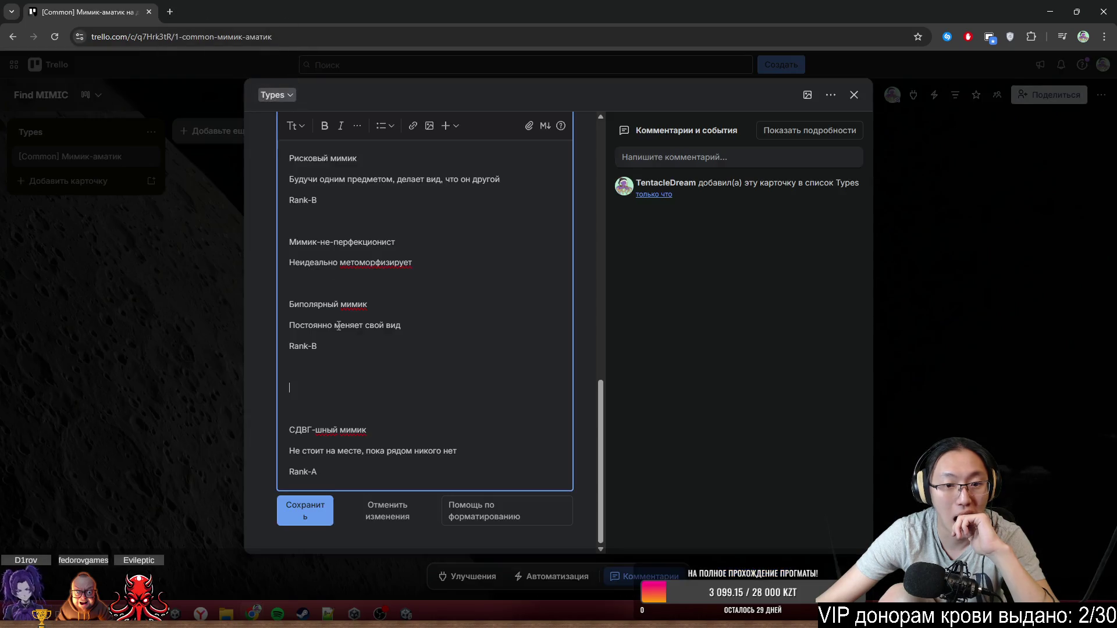
click(388, 391)
text(ыцц)
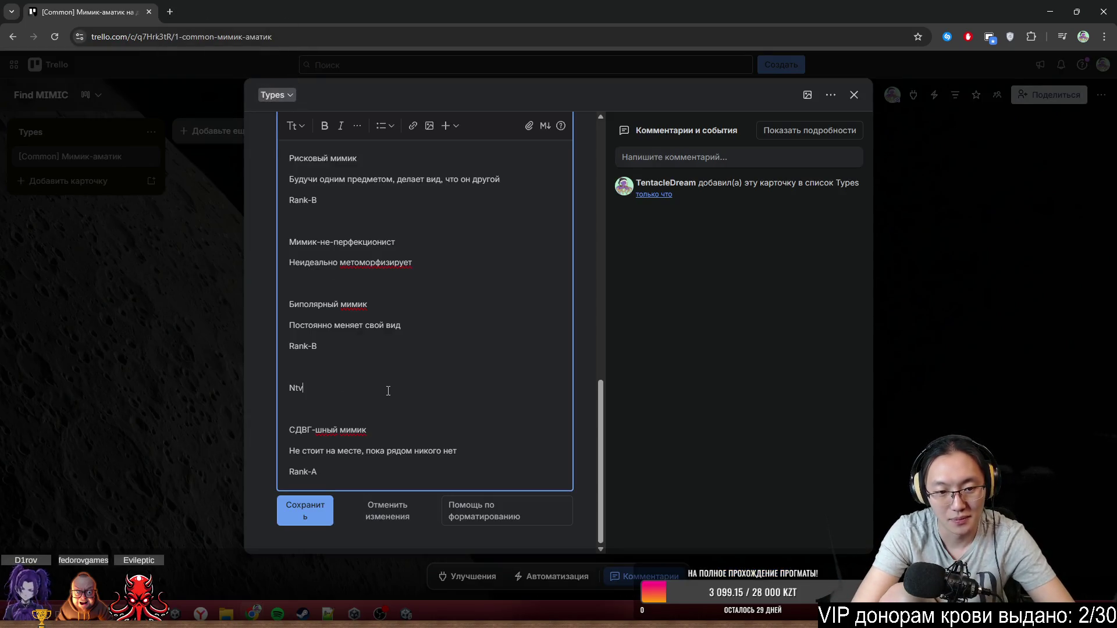
key(BackSpace)
key(BackSpace)
key(BackSpace)
text(Жароч)
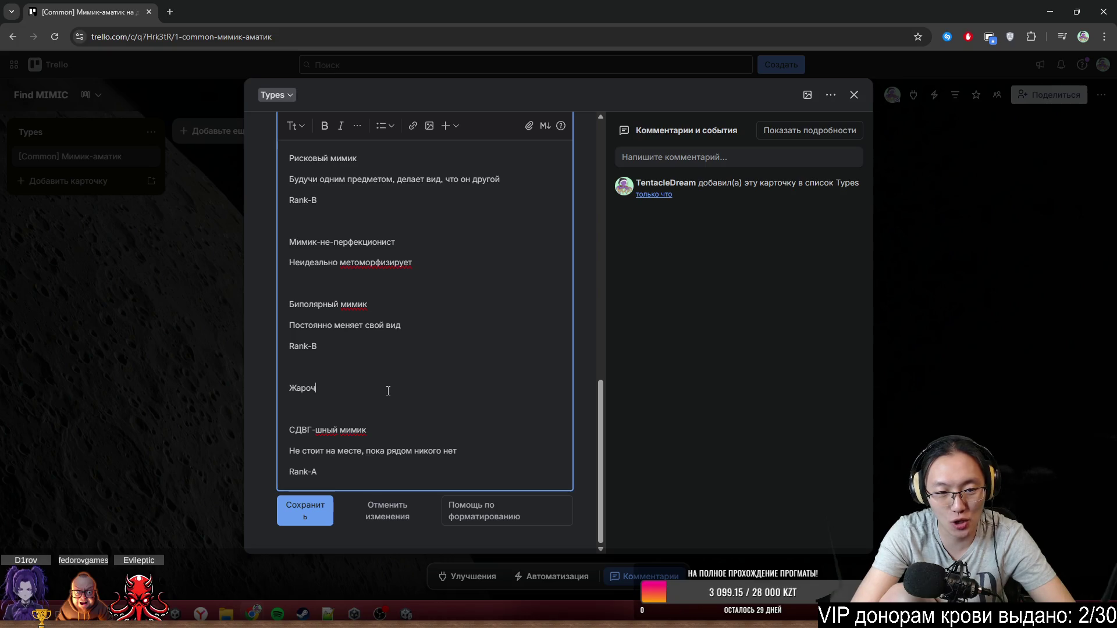
text(увст)
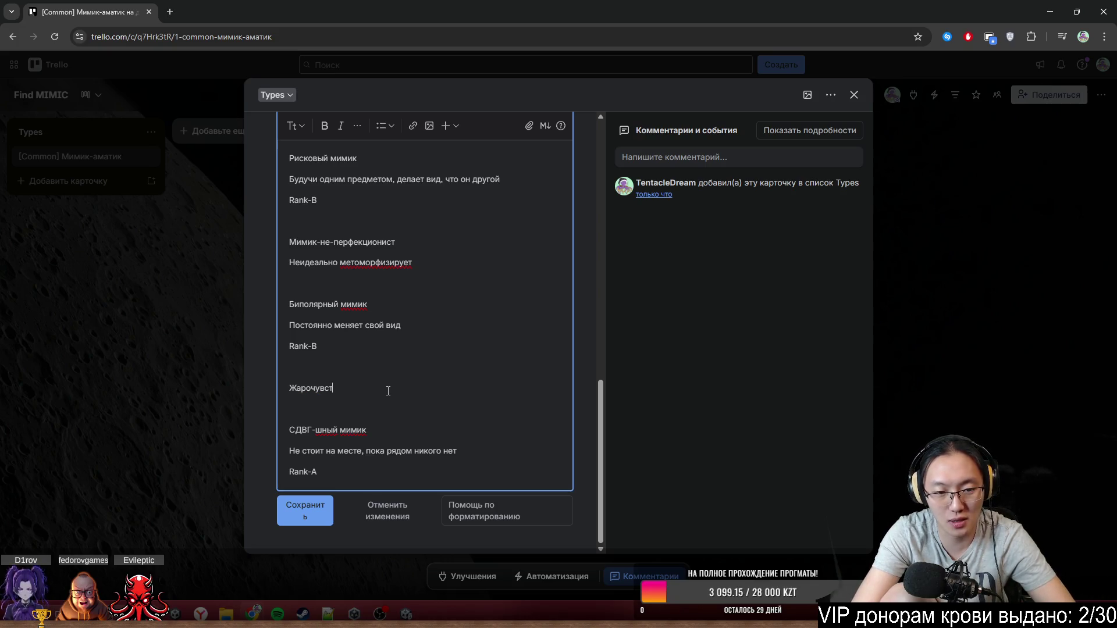
text(вительный мим)
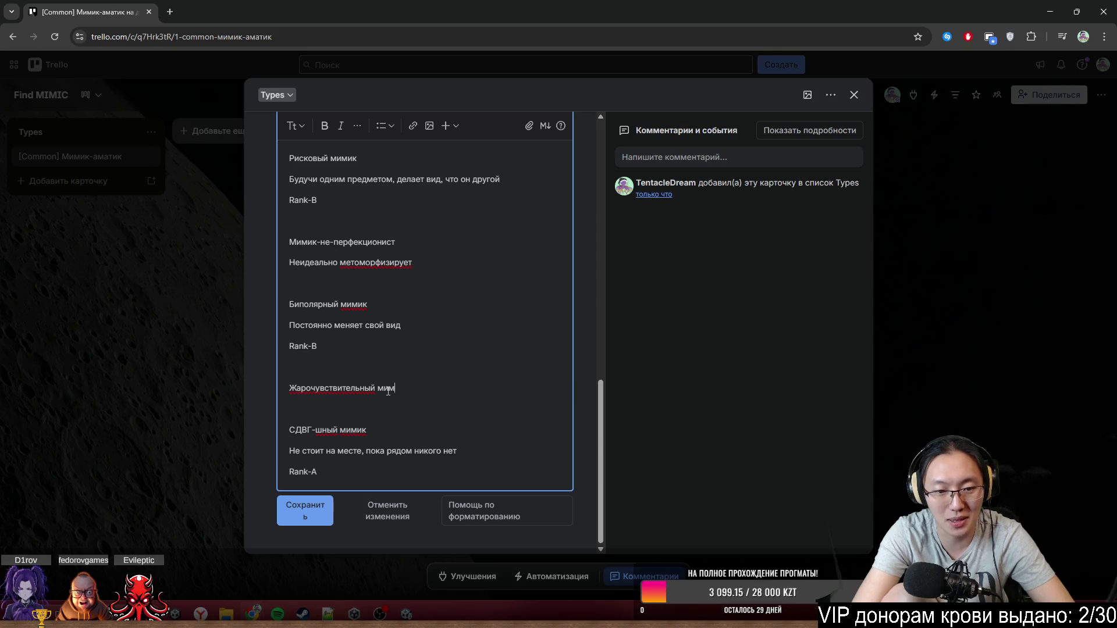
text(ик)
key(Return)
- Describe it as 'Краснеет тем больше, чем рядом есть источник тепла' and begin a rank line
text(Краснеет)
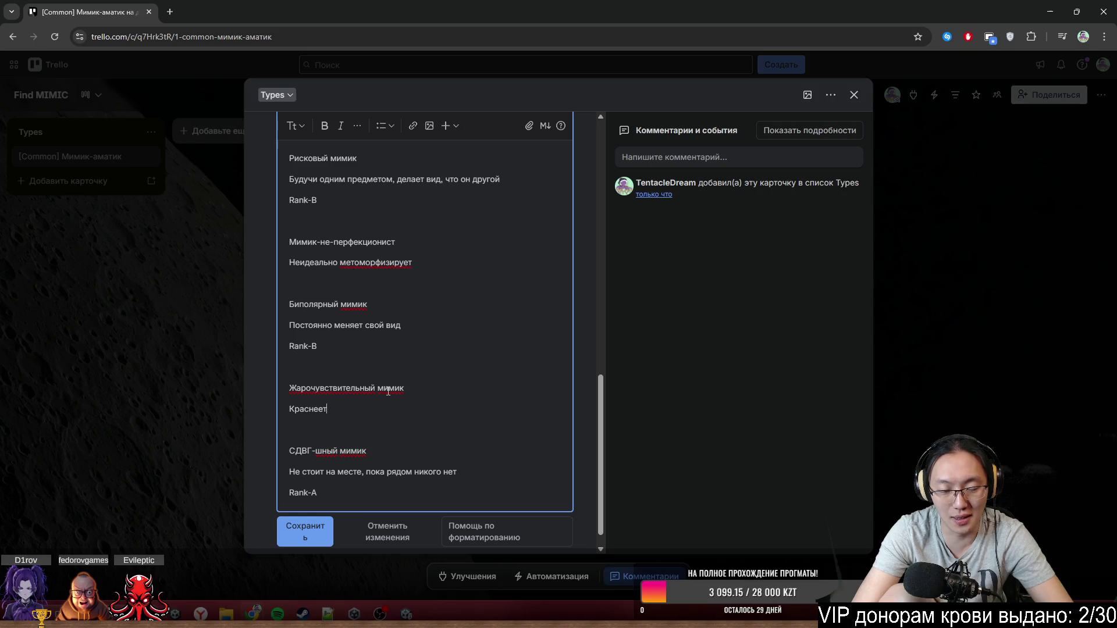
text( тем больше, чем рядом есть источник тепла)
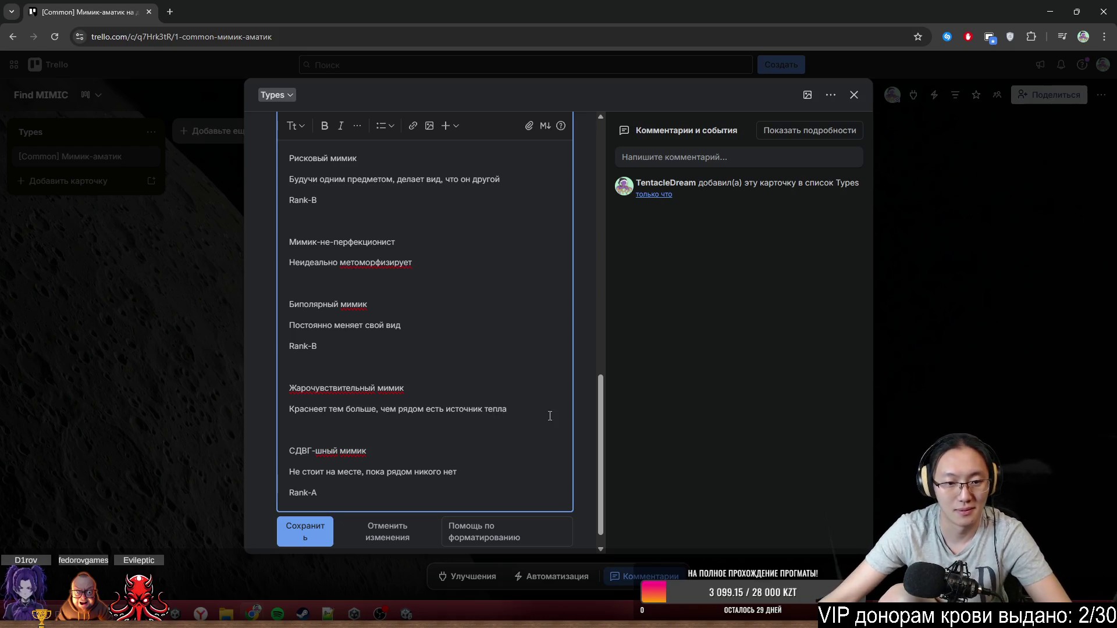
key(Return)
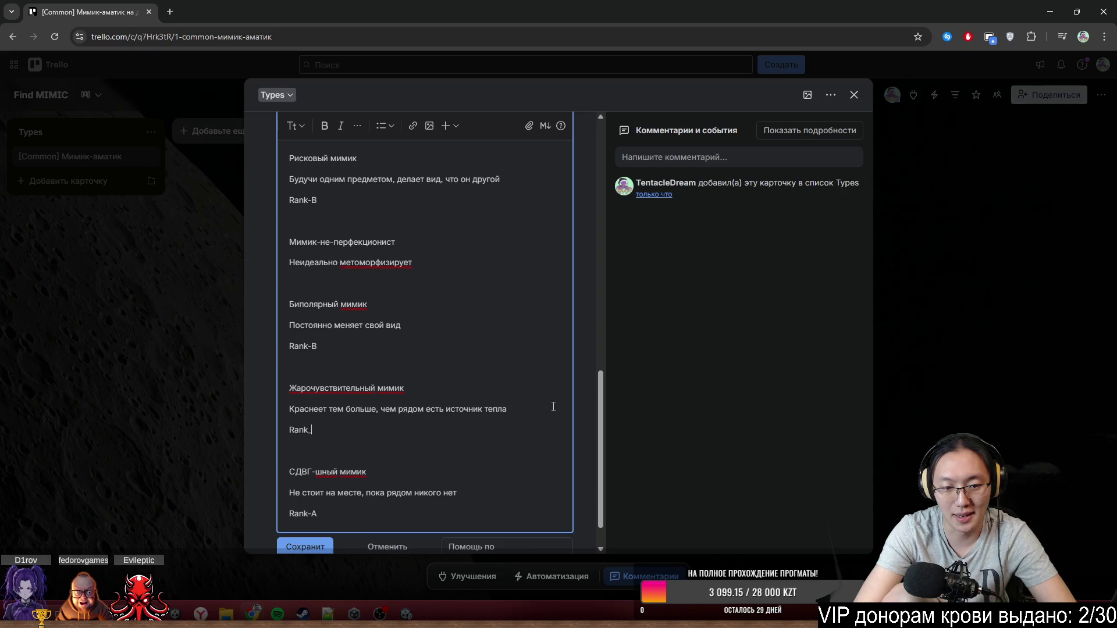
scroll(476, 315, up, 10)
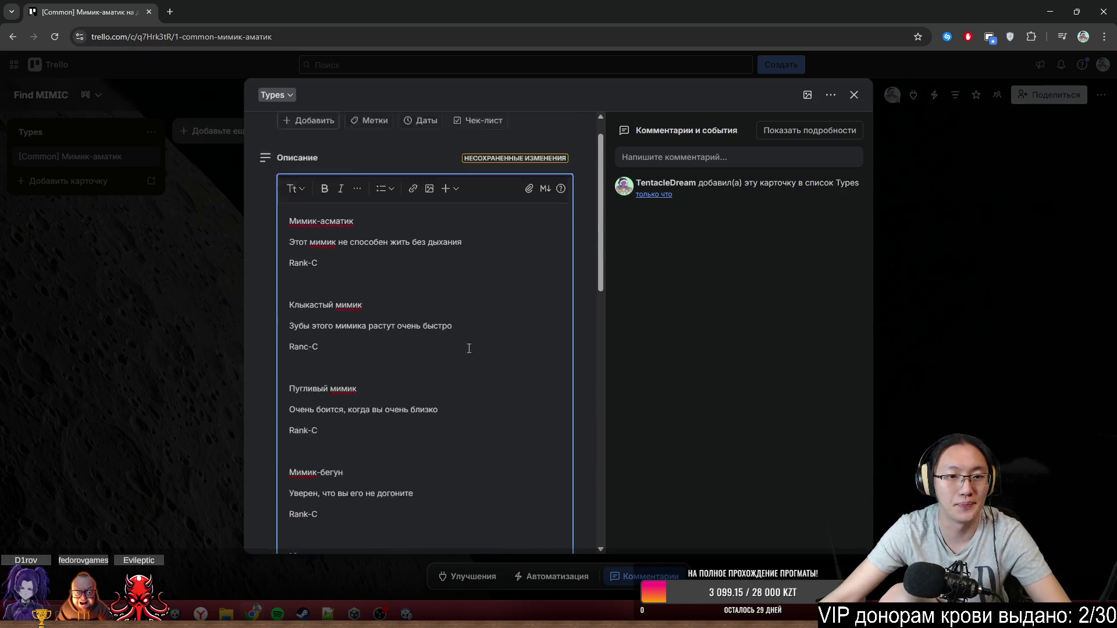
scroll(414, 472, down, 10)
scroll(399, 400, up, 10)
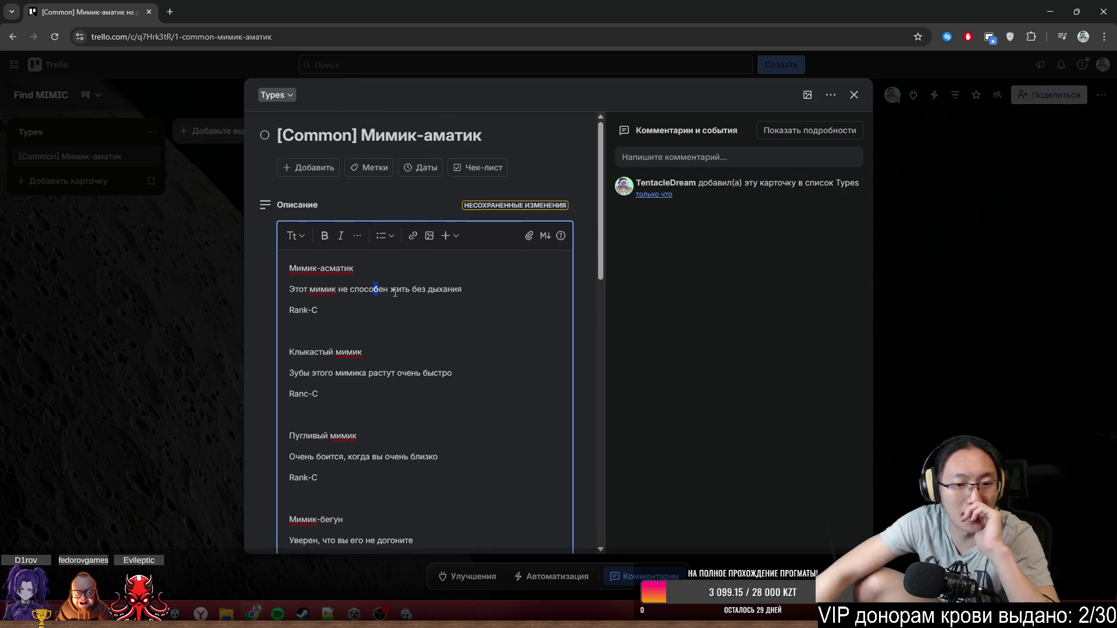
scroll(379, 294, down, 2)
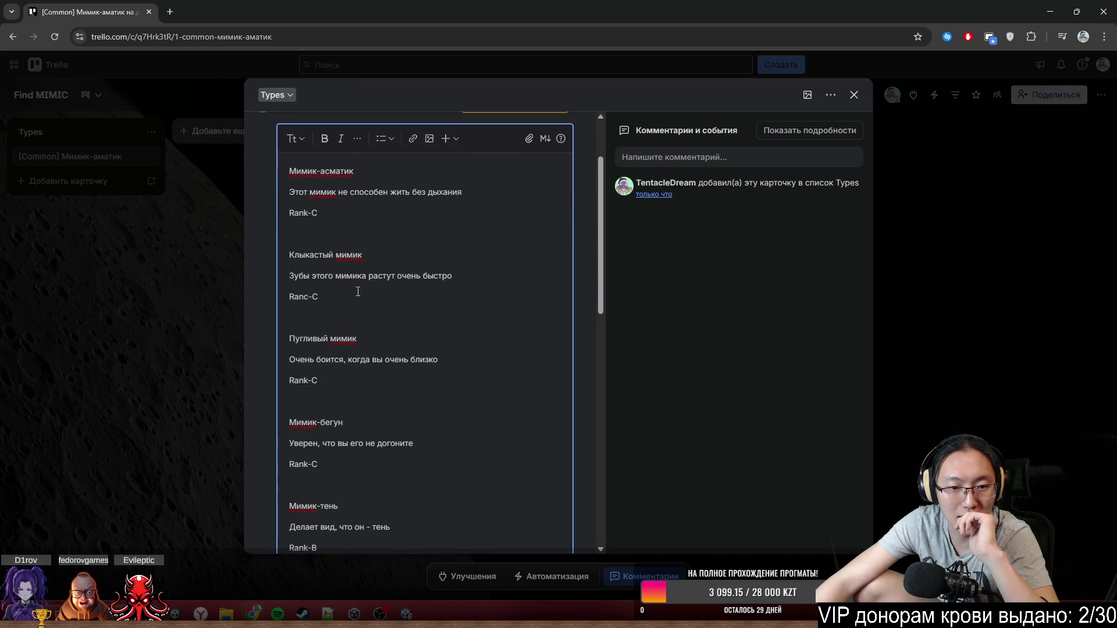
drag(316, 259, 384, 297)
click(387, 302)
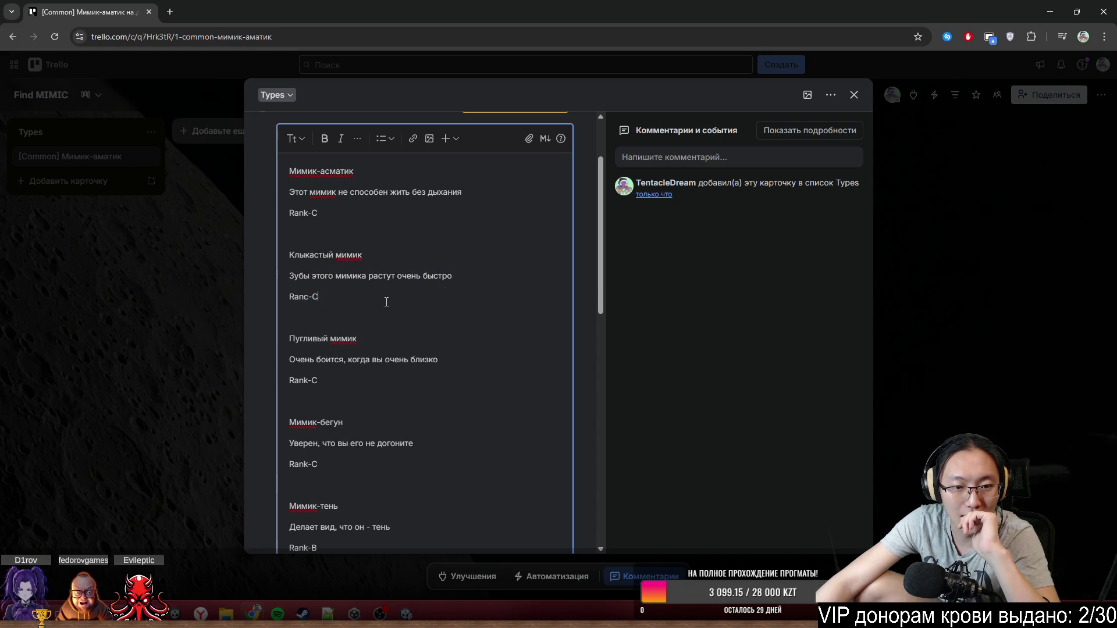
scroll(386, 302, down, 2)
drag(323, 249, 361, 284)
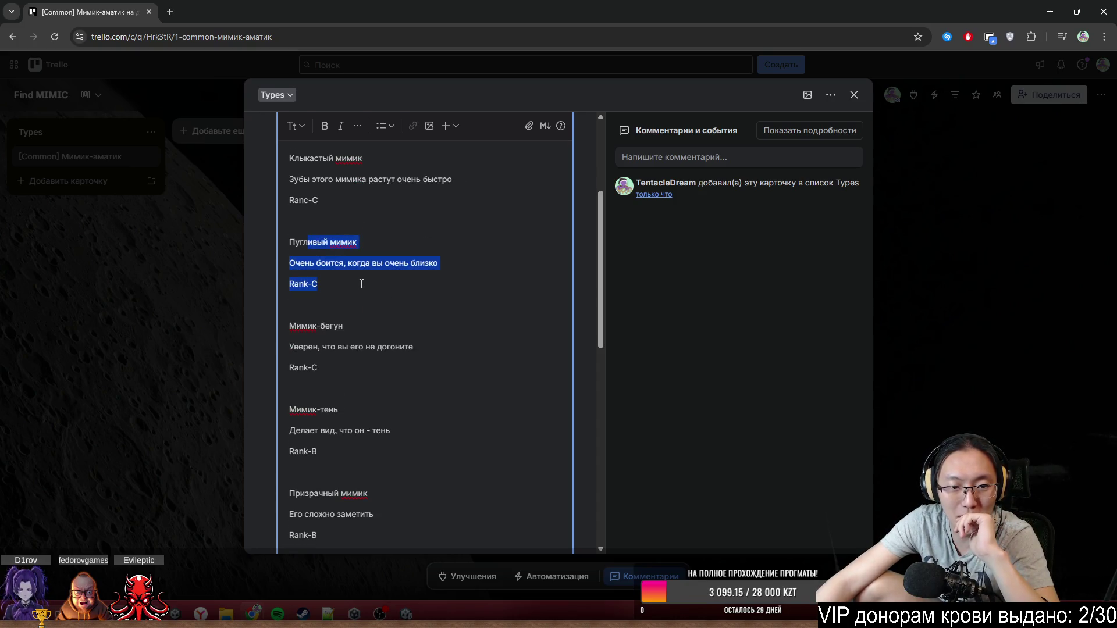
click(338, 284)
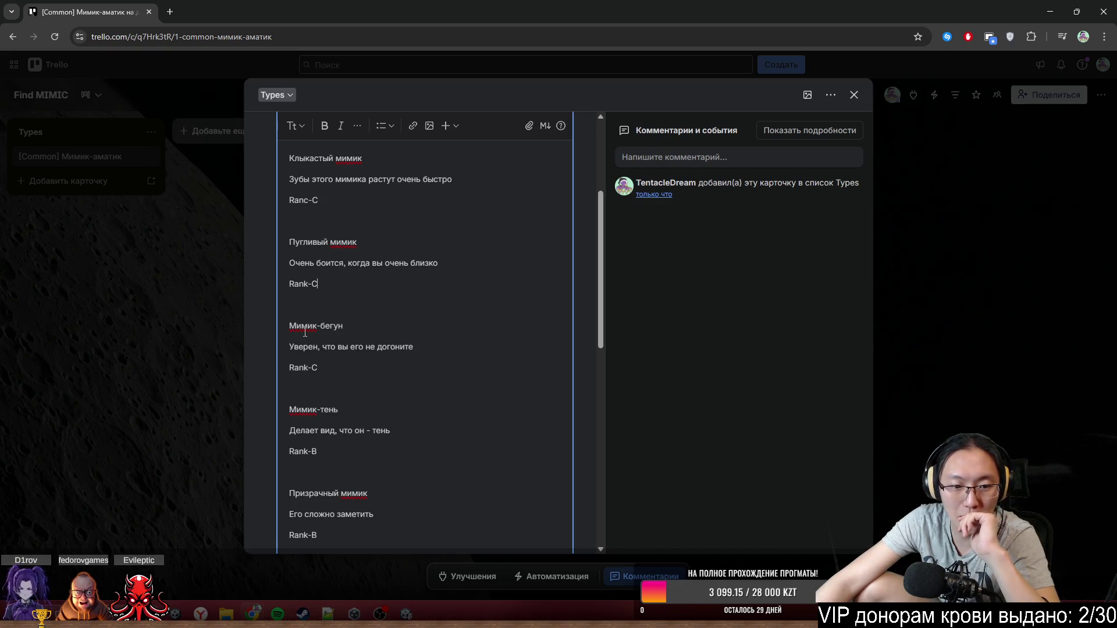
mouse_move(305, 333)
mouse_down()
mouse_move(319, 369)
mouse_move(339, 334)
mouse_move(363, 343)
mouse_up()
click(386, 351)
scroll(387, 360, down, 2)
scroll(374, 345, down, 4)
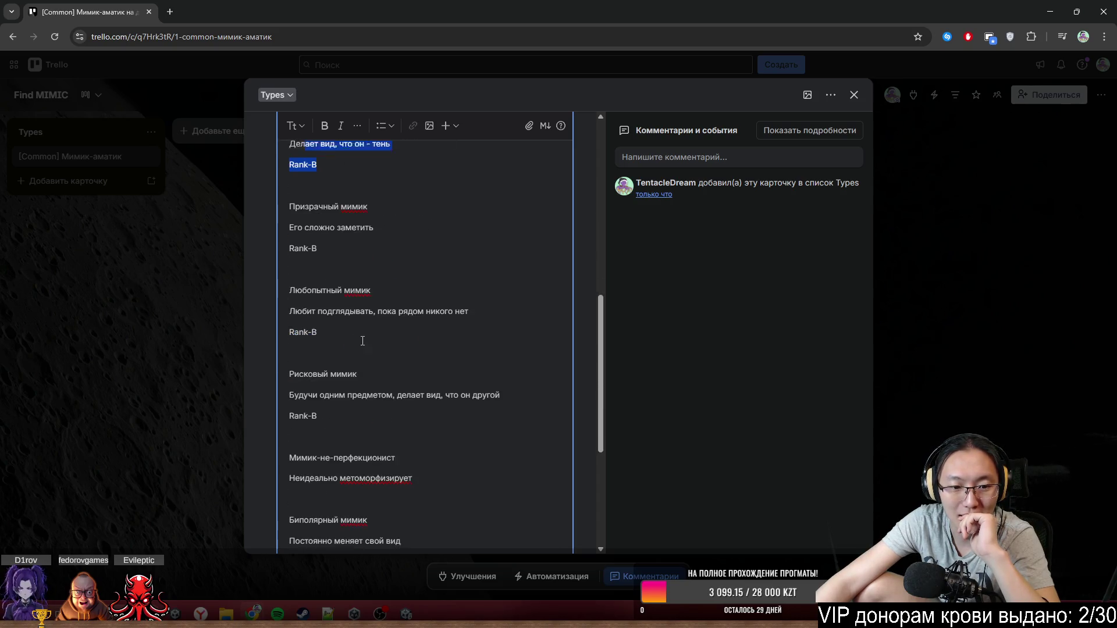
drag(319, 224, 344, 235)
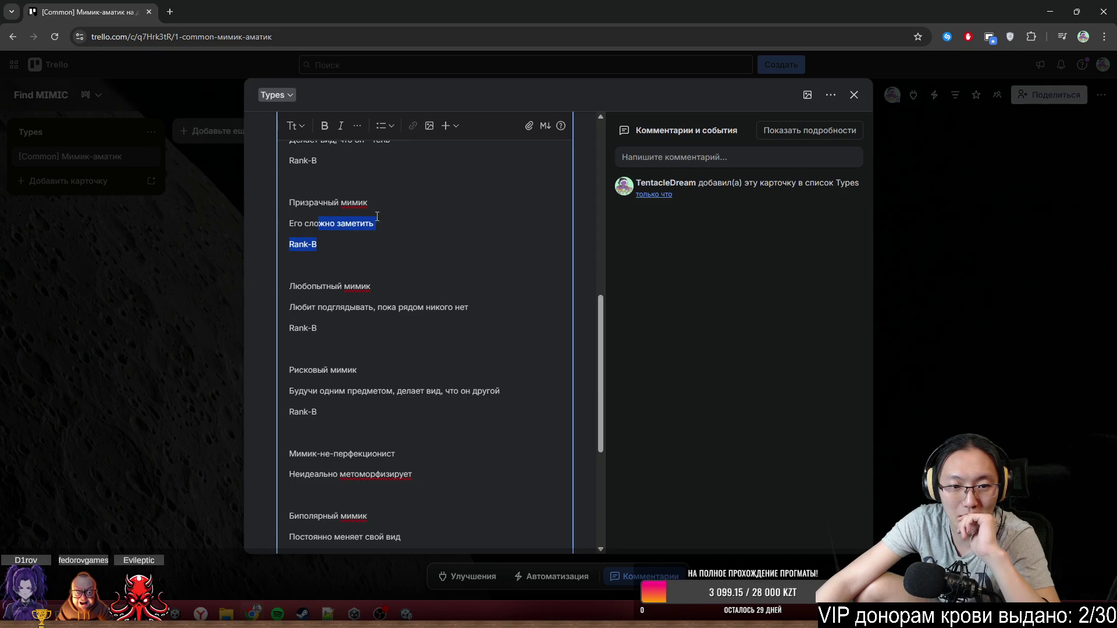
drag(301, 202, 340, 237)
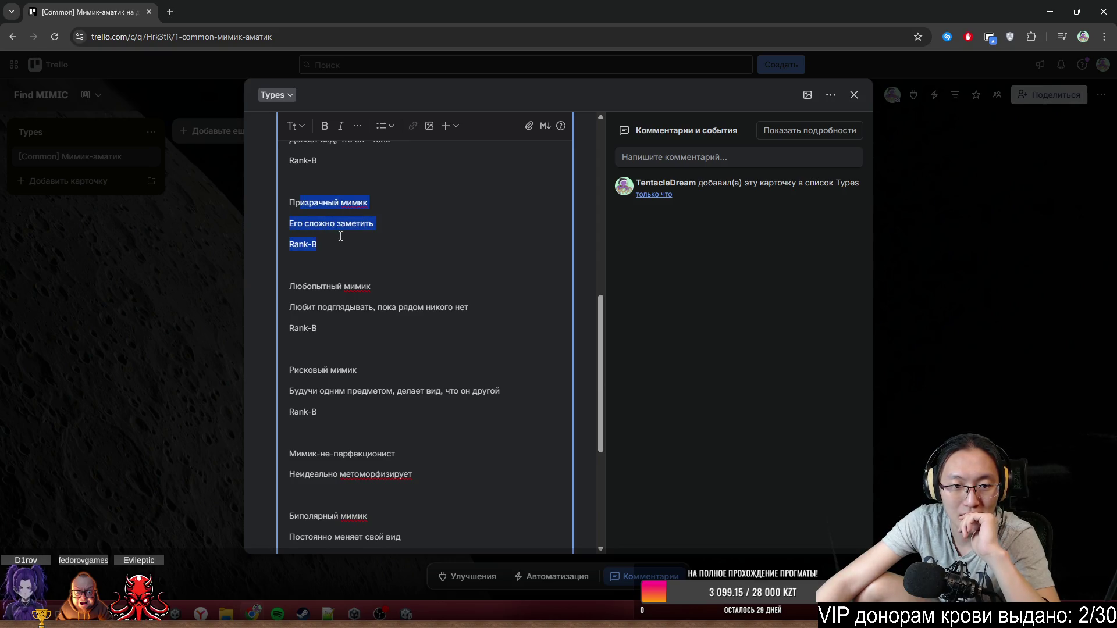
click(337, 185)
drag(337, 183, 374, 238)
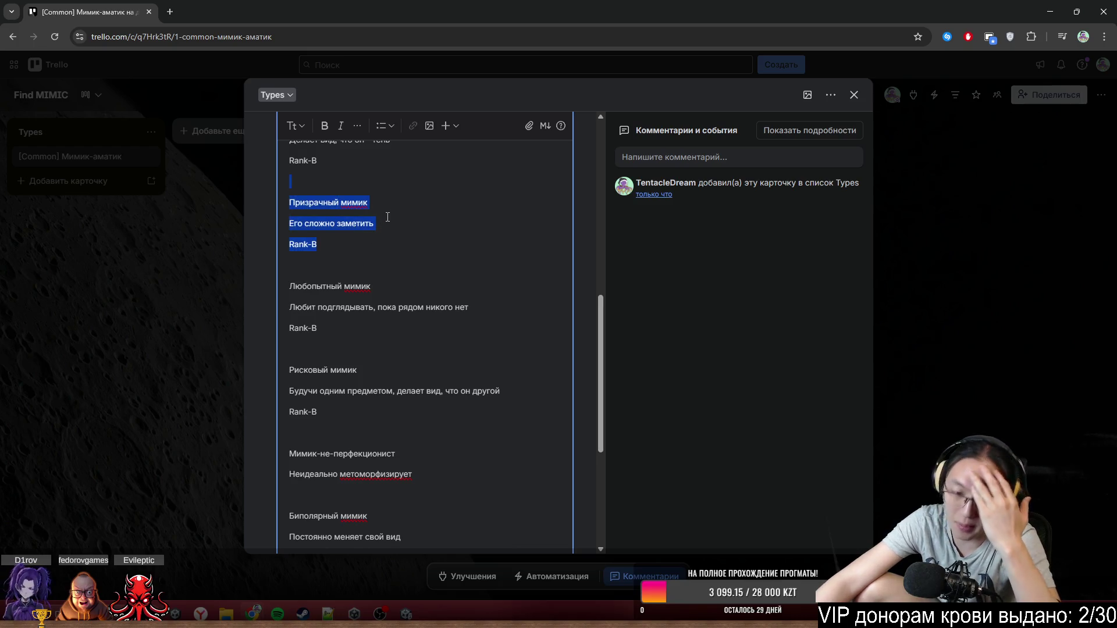
click(352, 270)
mouse_move(354, 285)
mouse_down()
mouse_move(388, 307)
mouse_move(318, 330)
mouse_up()
click(398, 307)
mouse_move(368, 287)
mouse_down()
mouse_move(369, 309)
mouse_move(389, 326)
mouse_up()
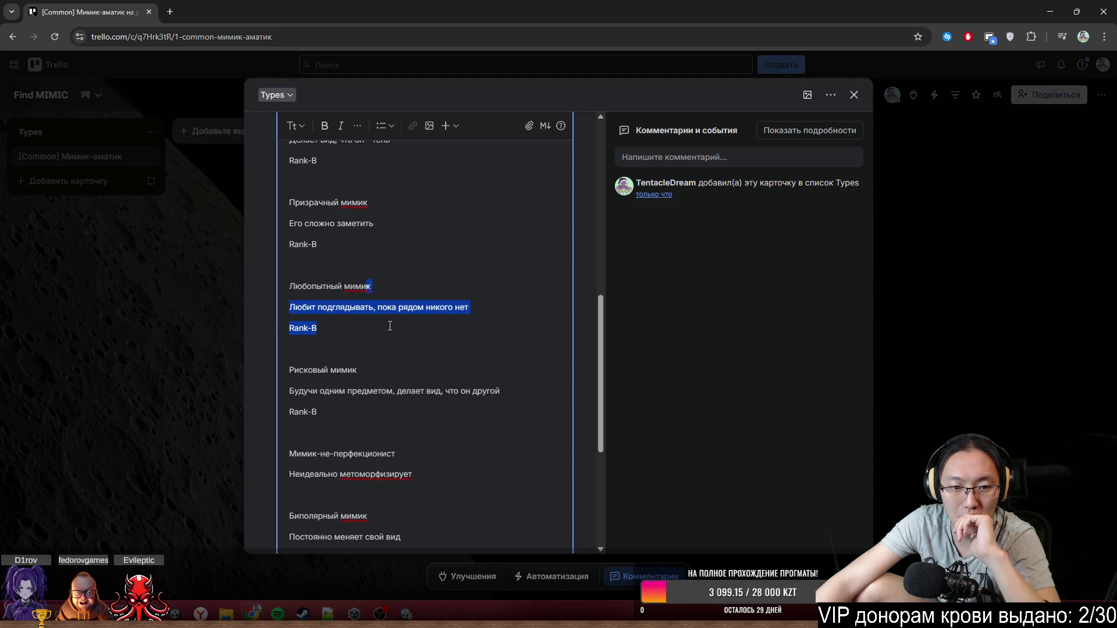
scroll(389, 327, down, 2)
drag(305, 282, 347, 307)
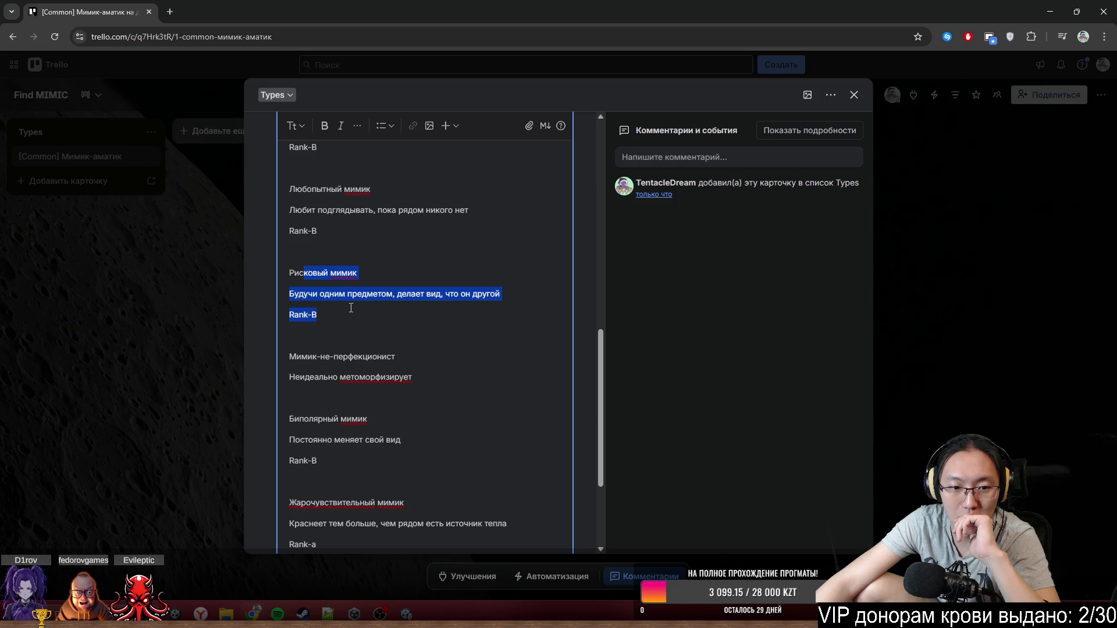
click(351, 308)
scroll(424, 343, up, 10)
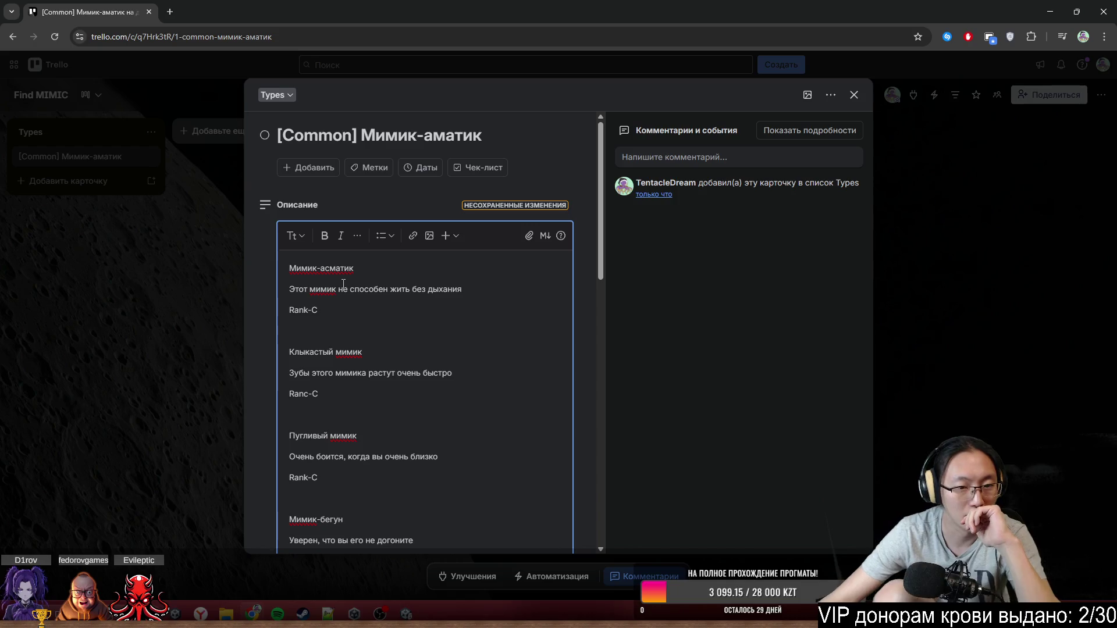
- Review the Пугливый, Мимик-бегун and Любопытный мимик entries in the card description
mouse_move(325, 269)
mouse_down()
mouse_move(354, 268)
mouse_move(327, 256)
mouse_move(362, 256)
mouse_up()
scroll(382, 317, down, 2)
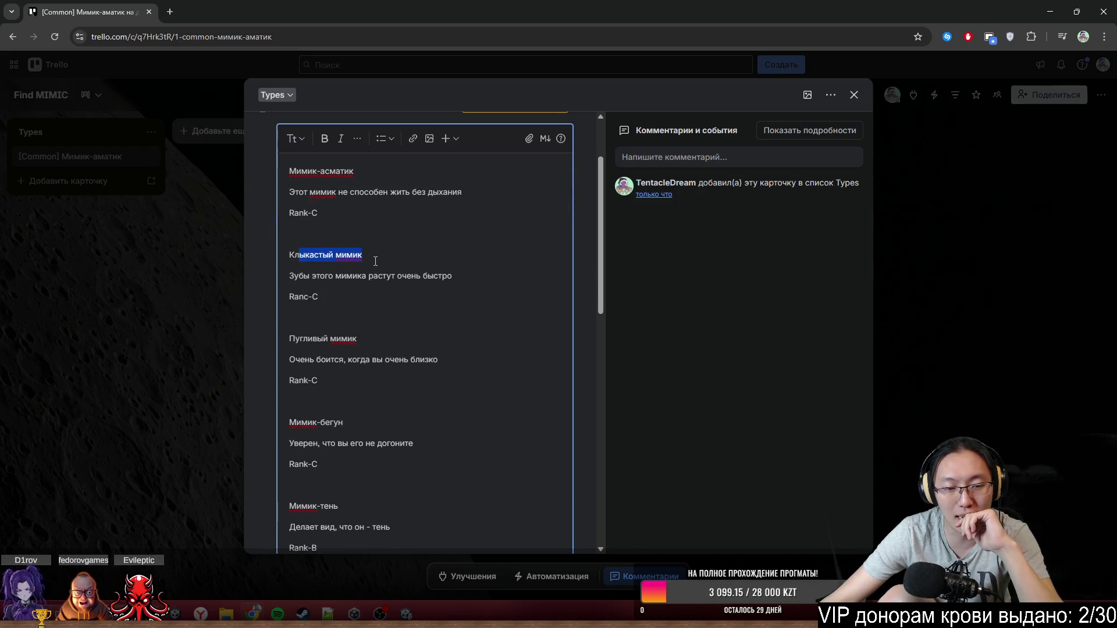
scroll(387, 235, down, 2)
drag(290, 242, 363, 252)
scroll(364, 255, down, 2)
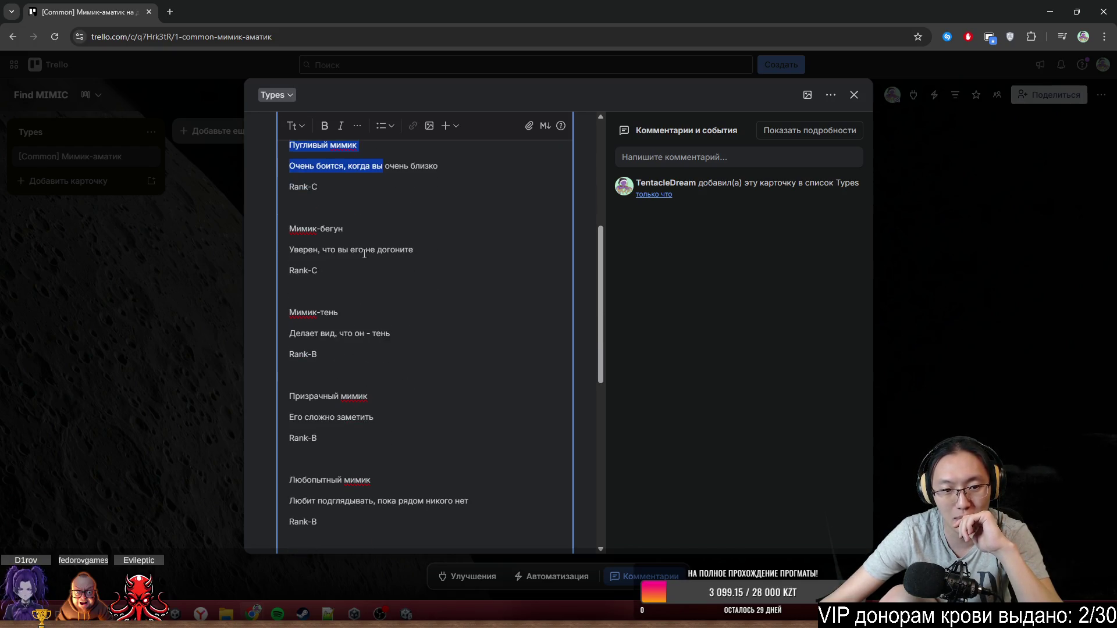
mouse_move(289, 229)
mouse_down()
mouse_move(344, 230)
mouse_move(387, 274)
mouse_up()
scroll(386, 274, down, 2)
click(312, 210)
mouse_move(290, 215)
mouse_down()
mouse_move(365, 236)
mouse_move(318, 258)
mouse_up()
scroll(318, 257, down, 2)
mouse_move(289, 203)
mouse_down()
mouse_move(343, 204)
mouse_move(364, 244)
mouse_up()
scroll(365, 245, down, 2)
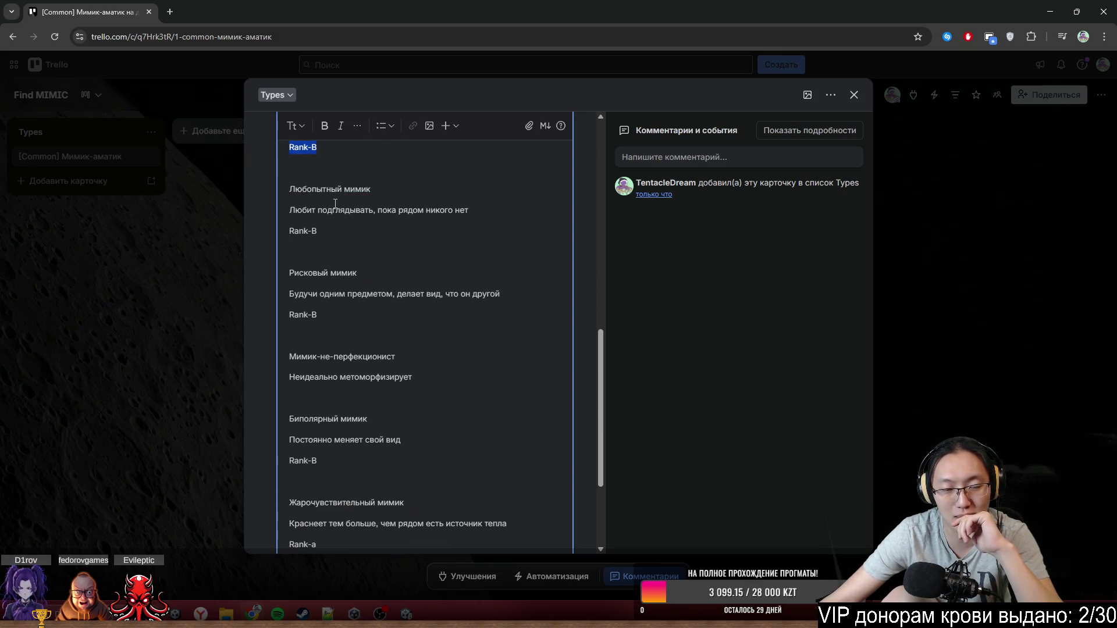
mouse_move(289, 189)
mouse_down()
mouse_move(343, 190)
mouse_move(373, 210)
mouse_move(367, 227)
mouse_up()
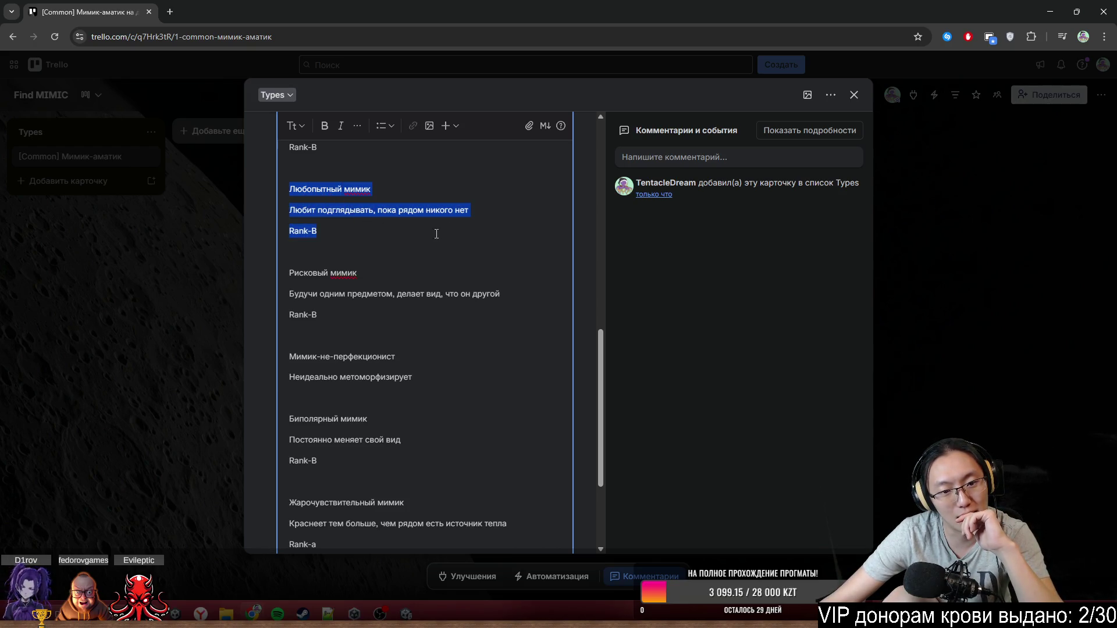
- Review the Рисковый, non-perfectionist and Жарочувствительный мимик entries further down
double_click(308, 273)
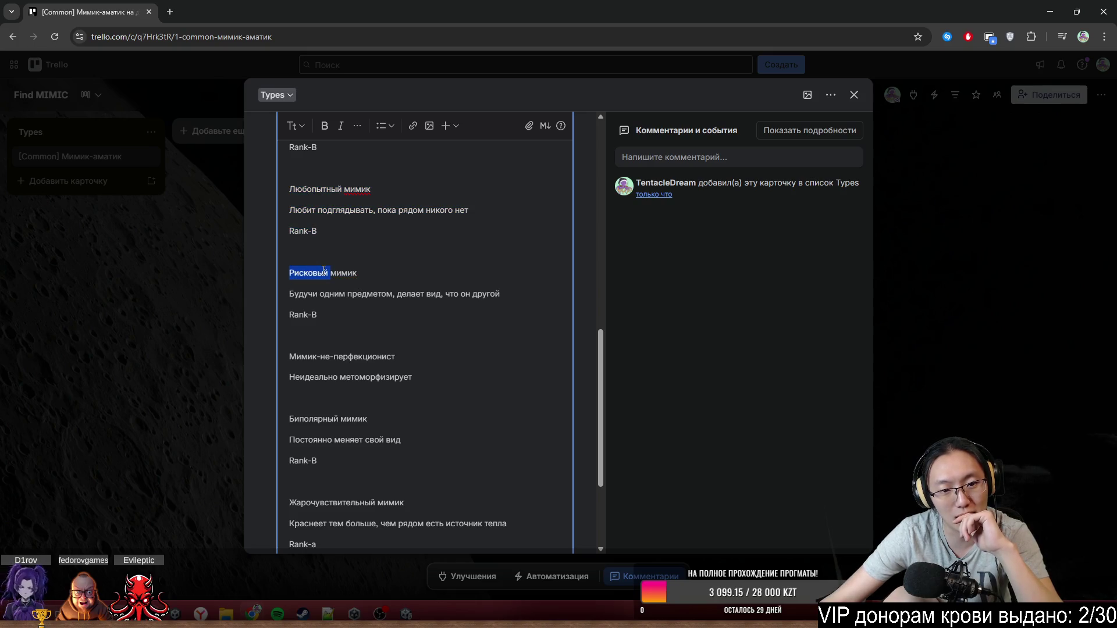
drag(289, 273, 394, 303)
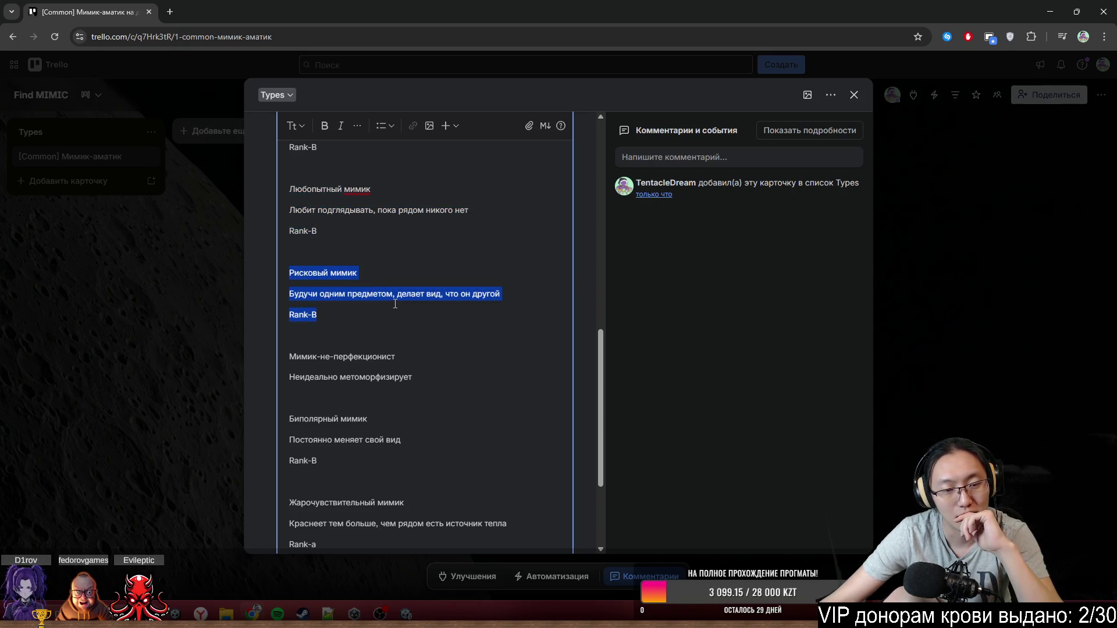
scroll(395, 304, down, 3)
scroll(386, 287, up, 2)
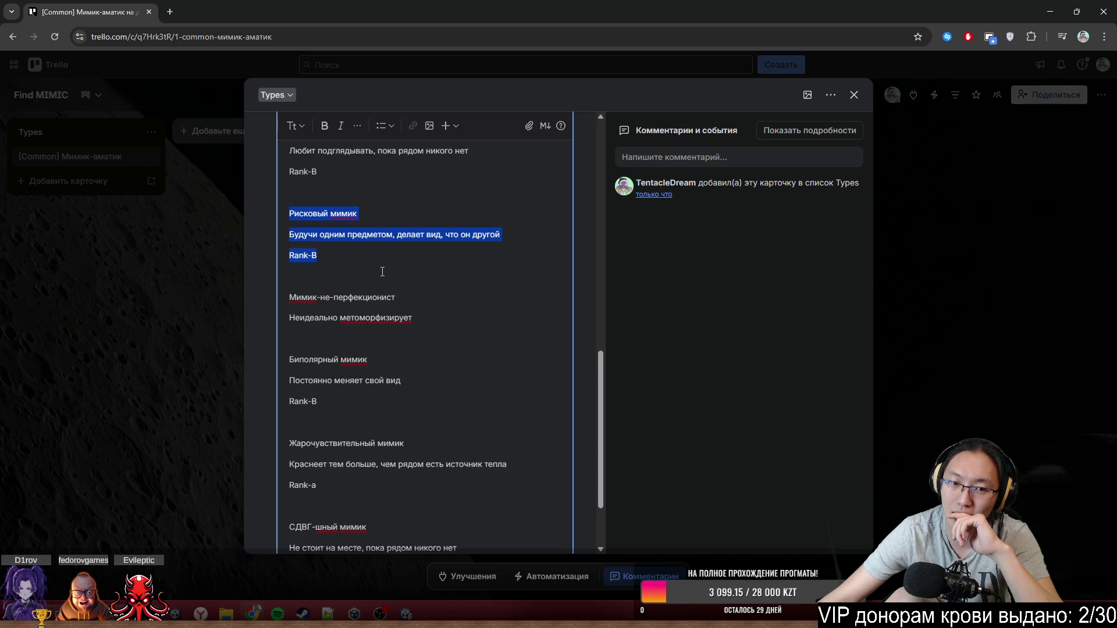
click(383, 272)
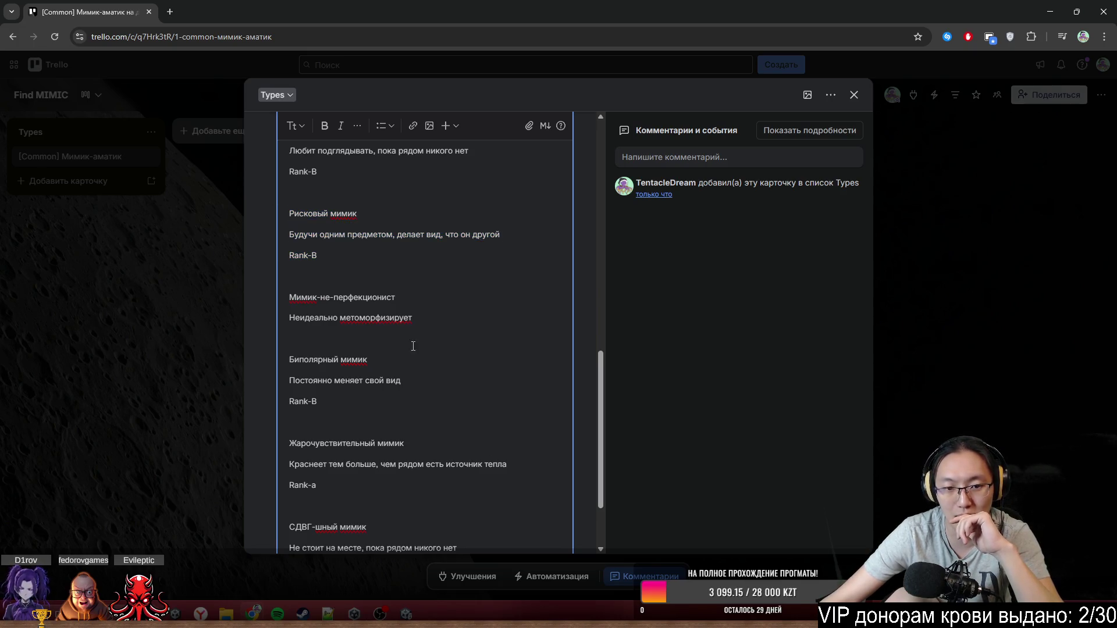
drag(317, 298, 444, 324)
click(451, 326)
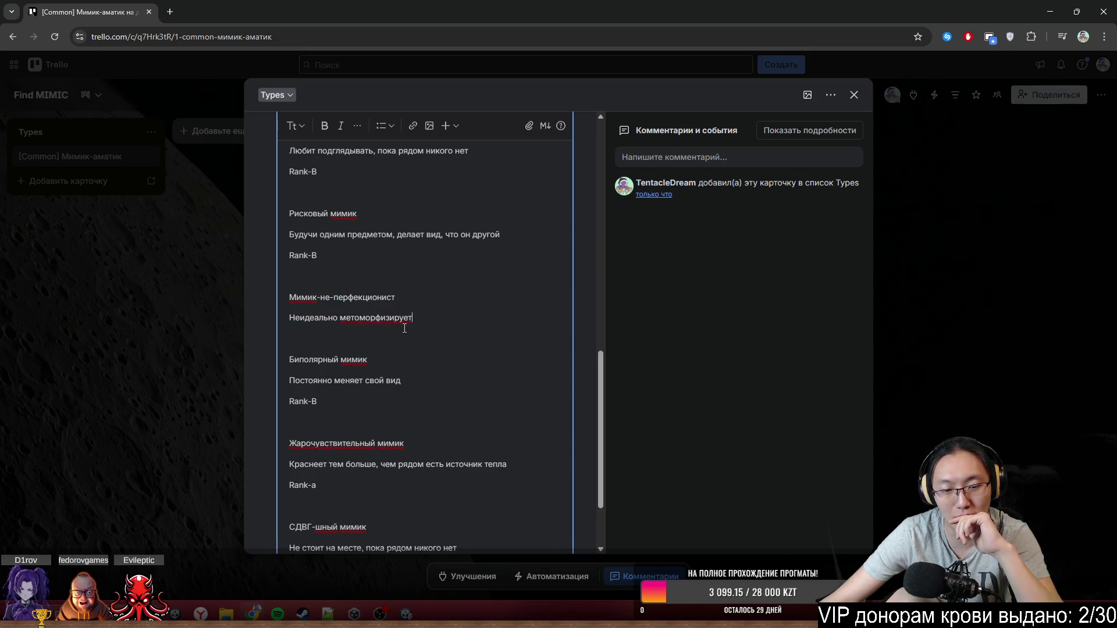
scroll(402, 328, down, 2)
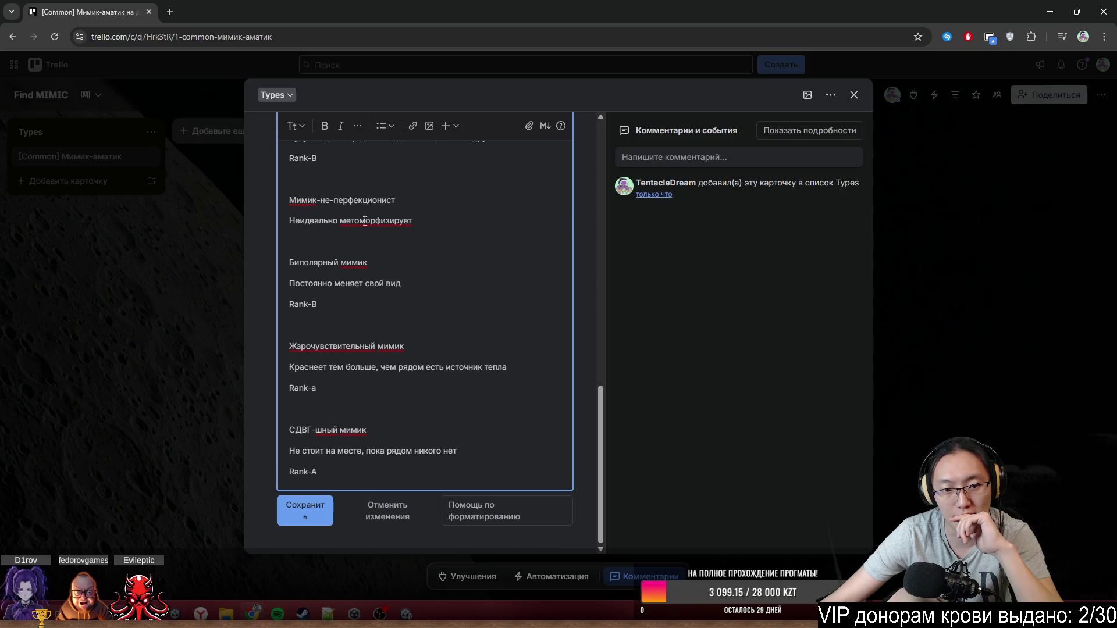
double_click(300, 345)
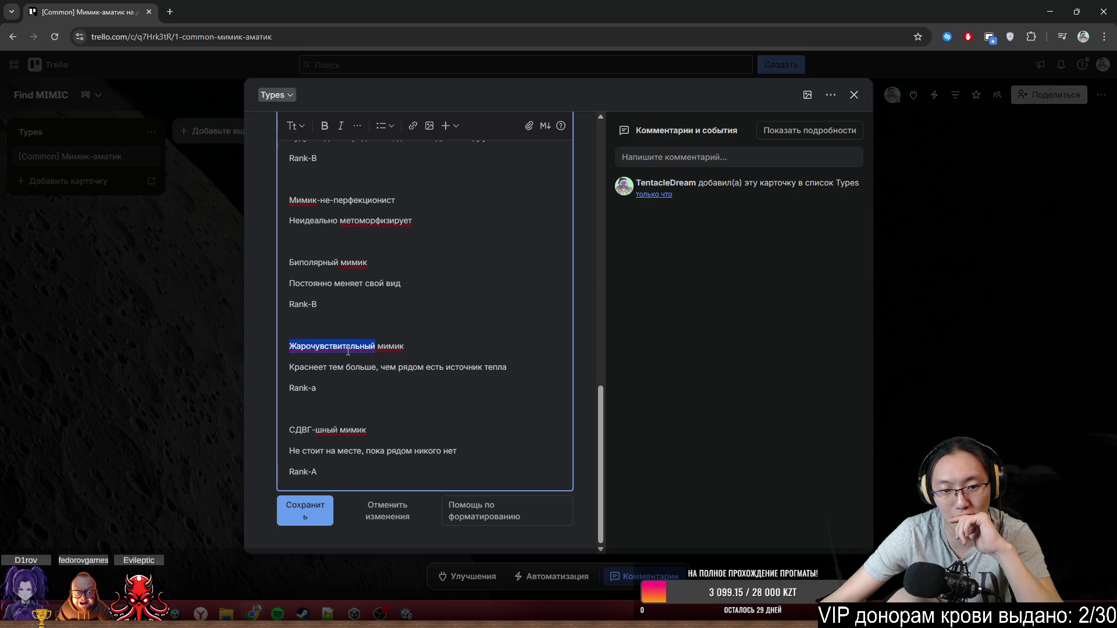
drag(301, 345, 378, 368)
click(419, 381)
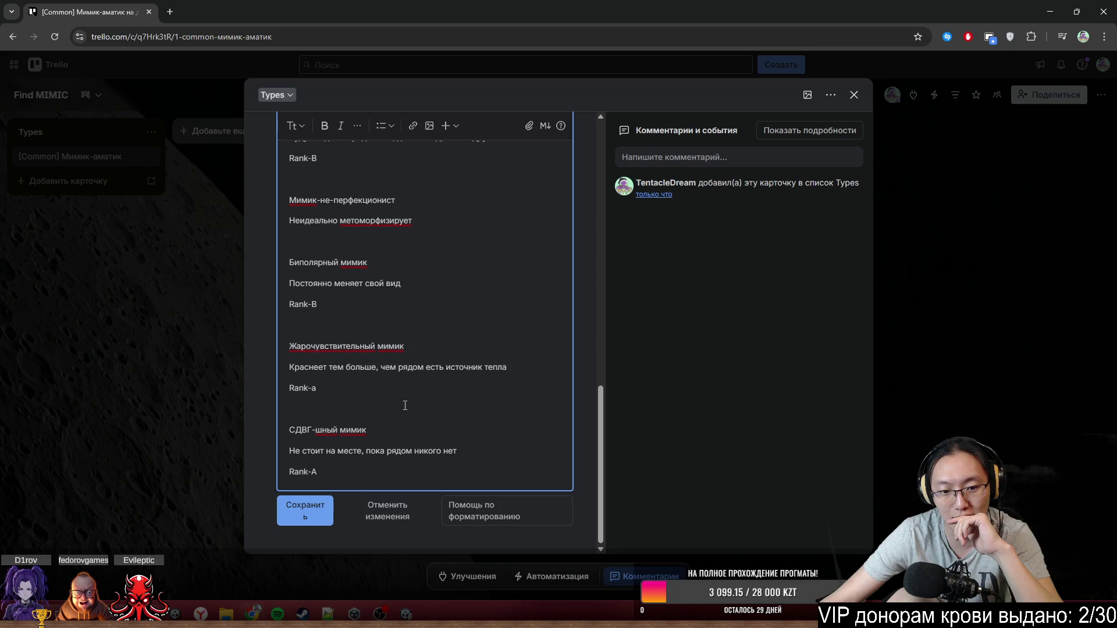
- Save the description, close the card and minimize Chrome to reveal Unity
click(314, 514)
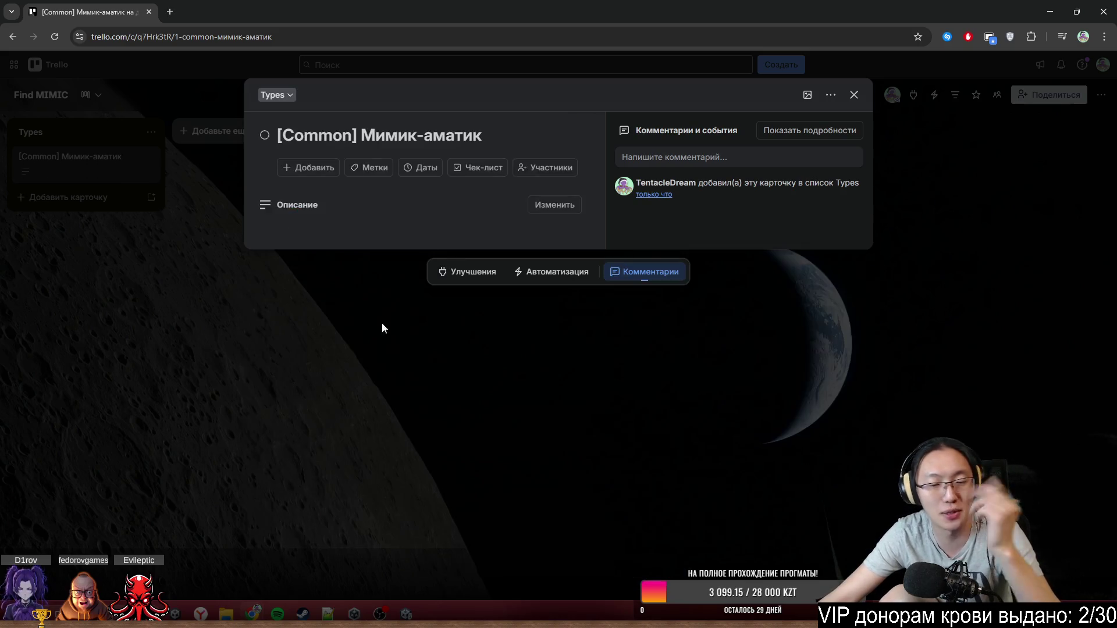
click(895, 360)
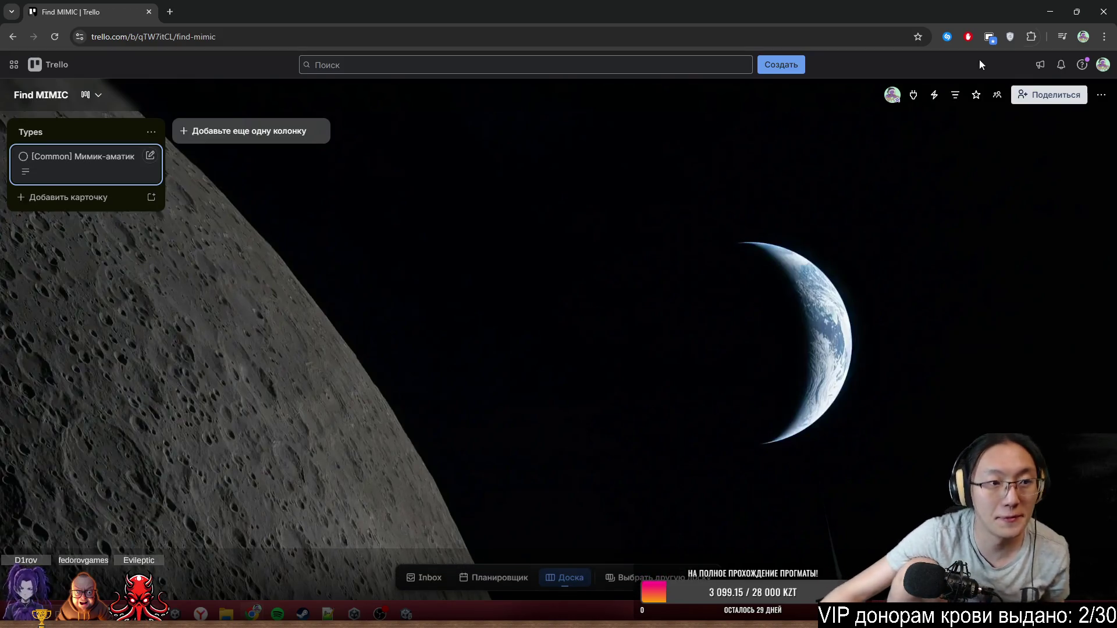
click(1050, 12)
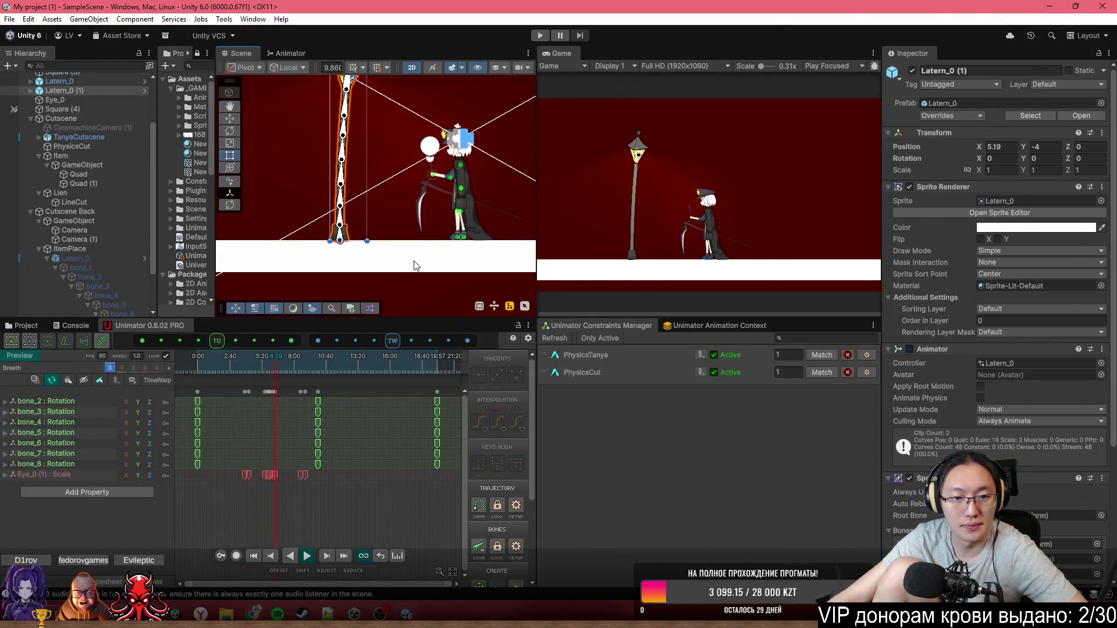
- Replay the lamp post's Breath animation from the start, then minimize Unity
click(199, 355)
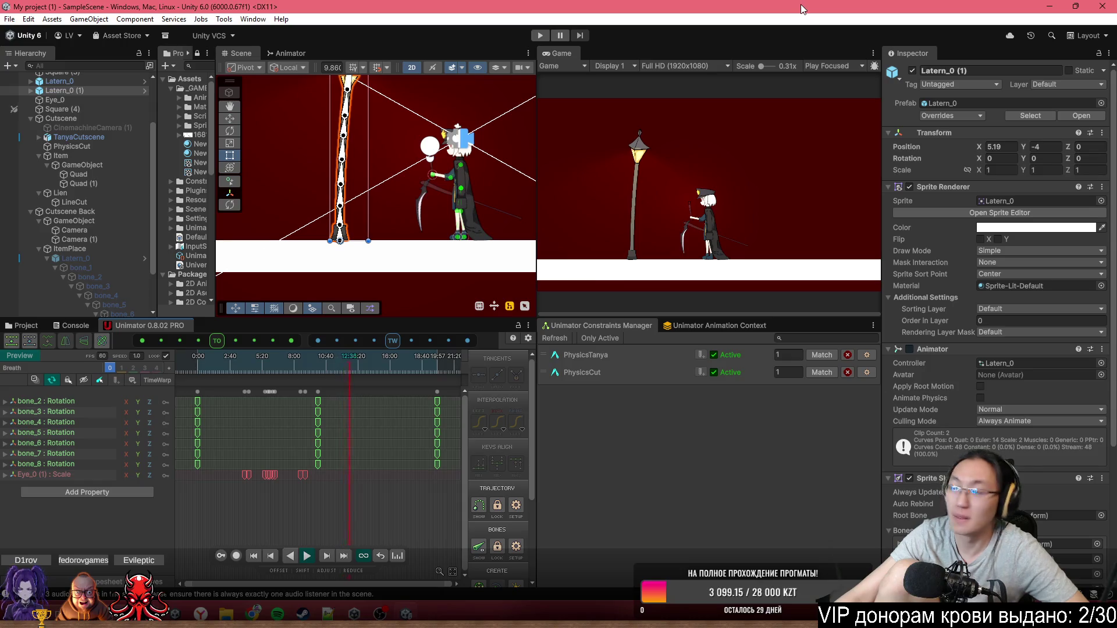
click(1050, 6)
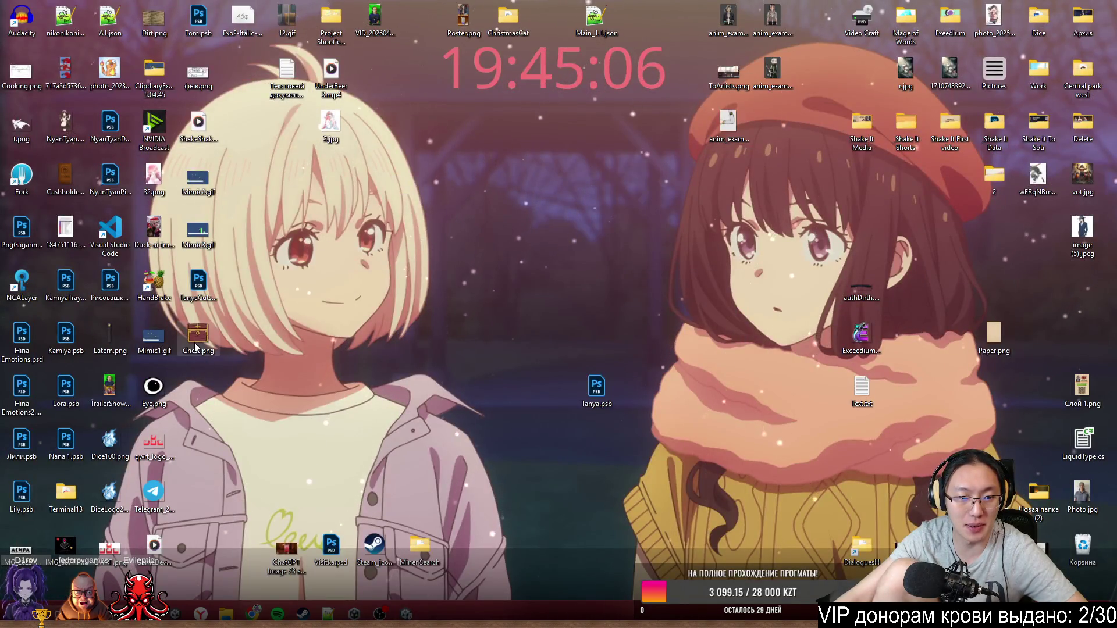
- Open Рисовашки.psb from the desktop in Photoshop
click(217, 343)
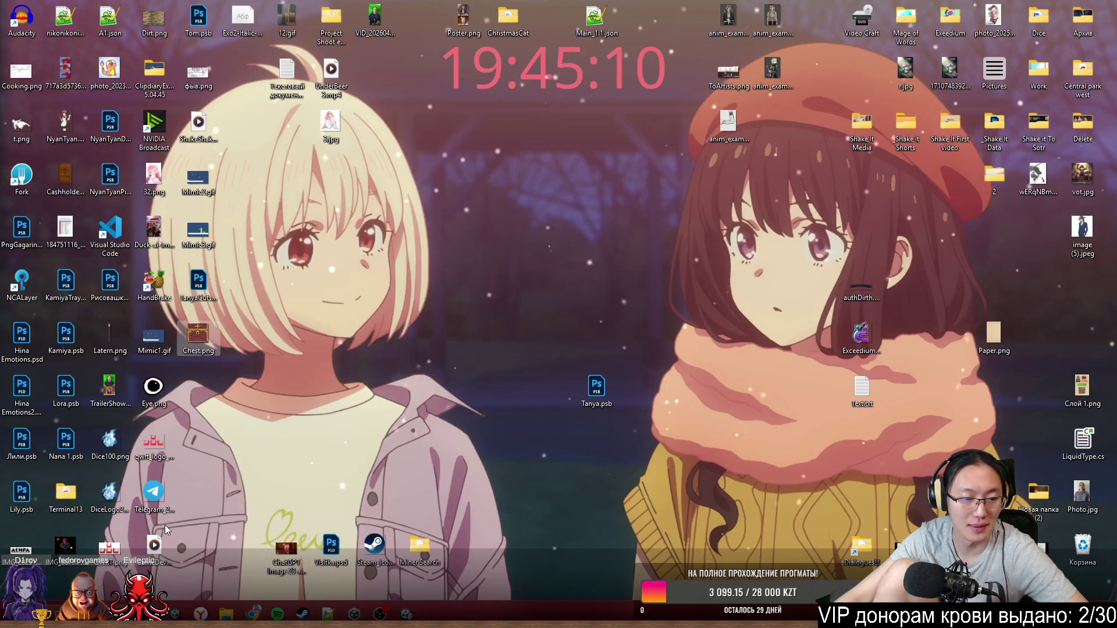
click(111, 283)
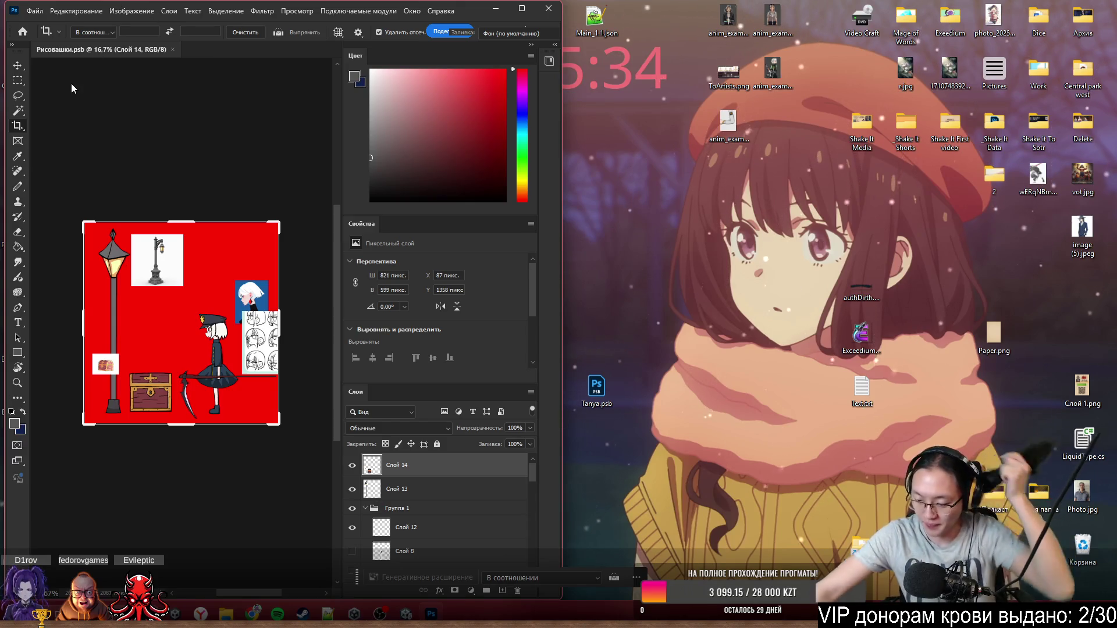
- Maximize Photoshop and delete the lamp reference picture, restoring the accidentally deleted chest
click(521, 8)
scroll(448, 315, up, 4)
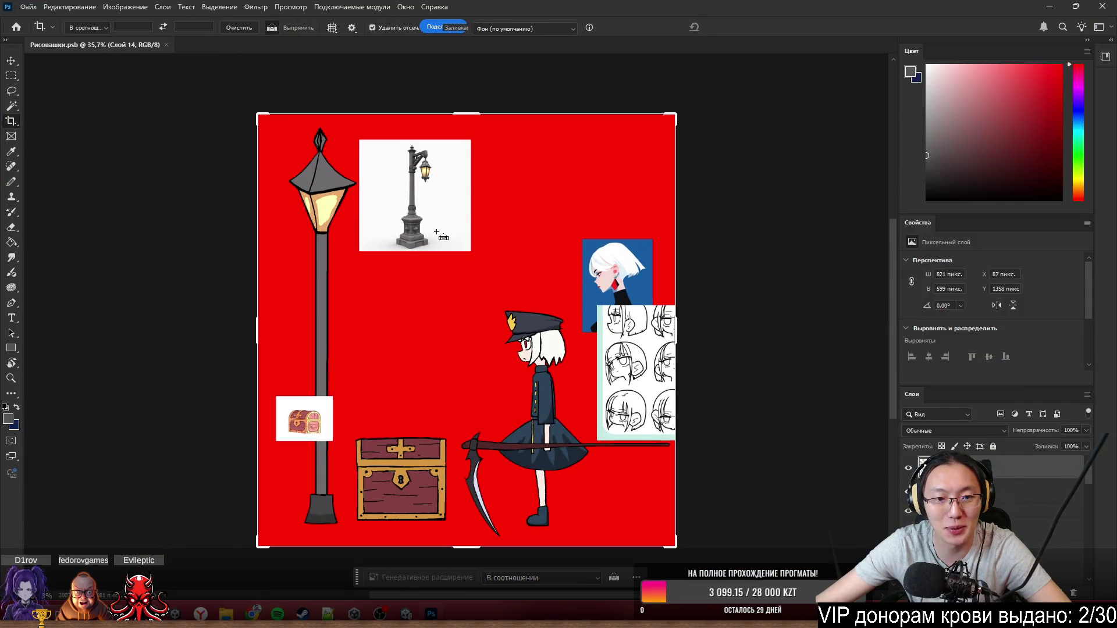
click(11, 61)
click(400, 185)
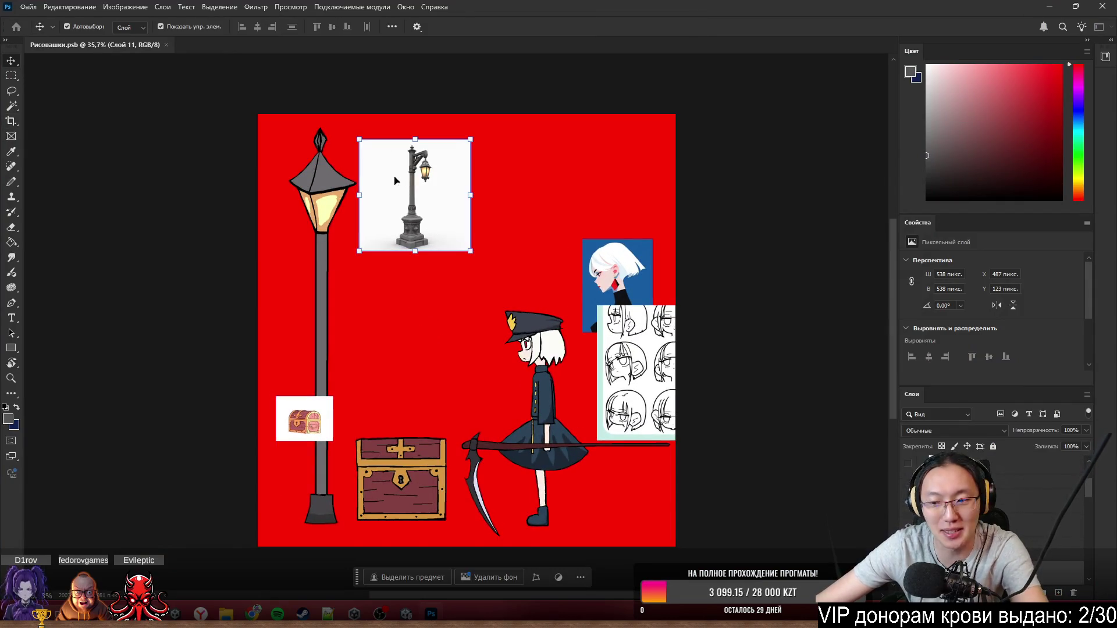
key(Delete)
click(328, 413)
key(Delete)
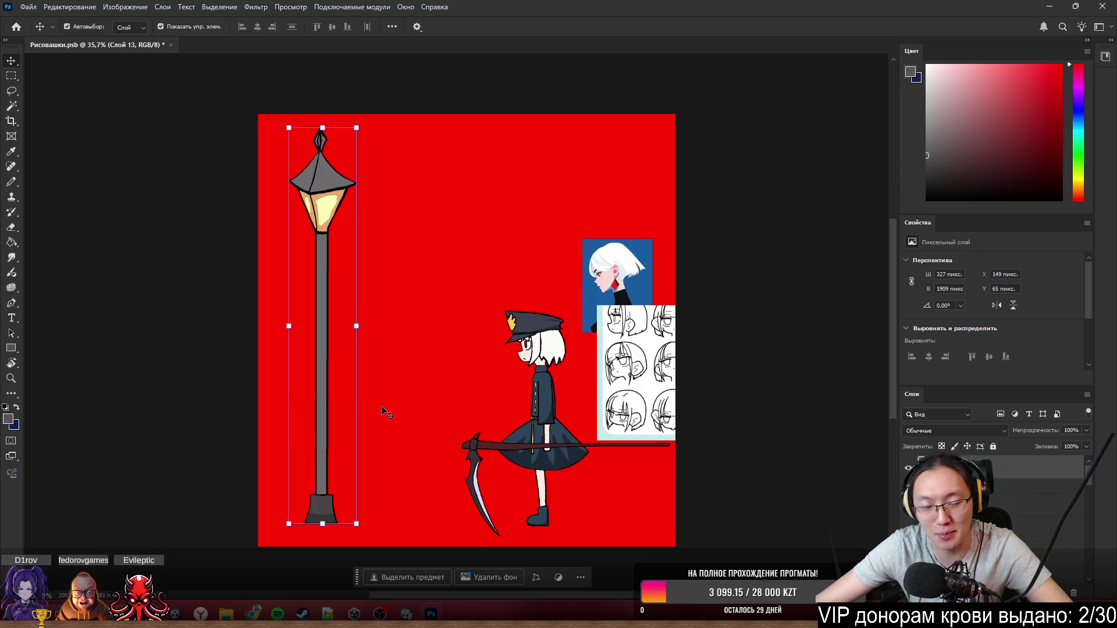
key(ctrl+z)
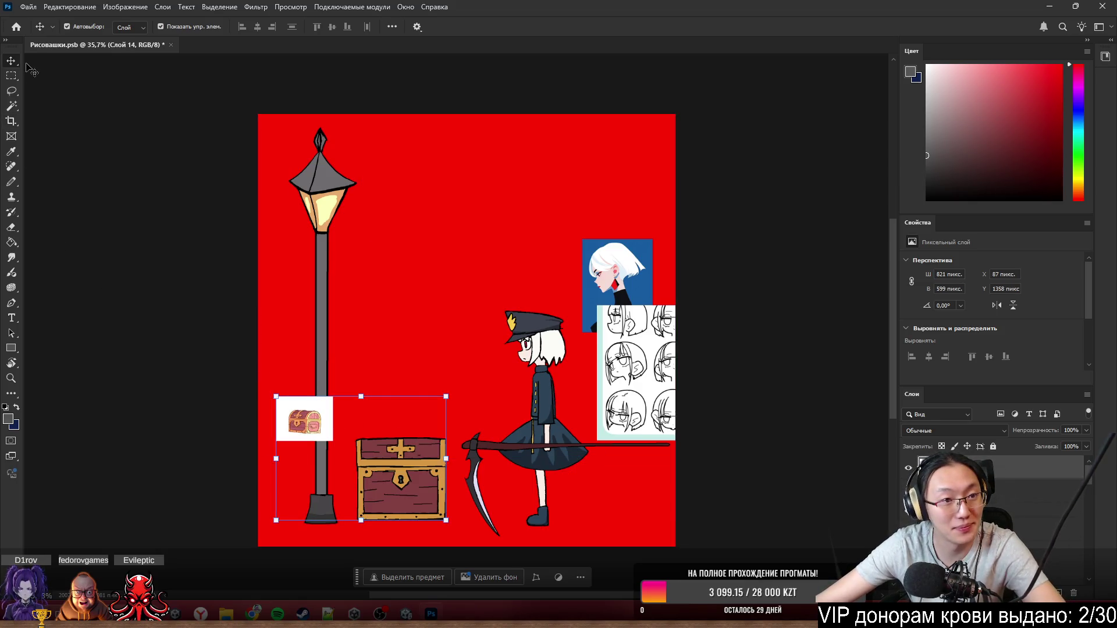
- Erase the small chest reference picture and the white sliver left of the lamp post
click(11, 76)
drag(278, 386, 339, 453)
key(Delete)
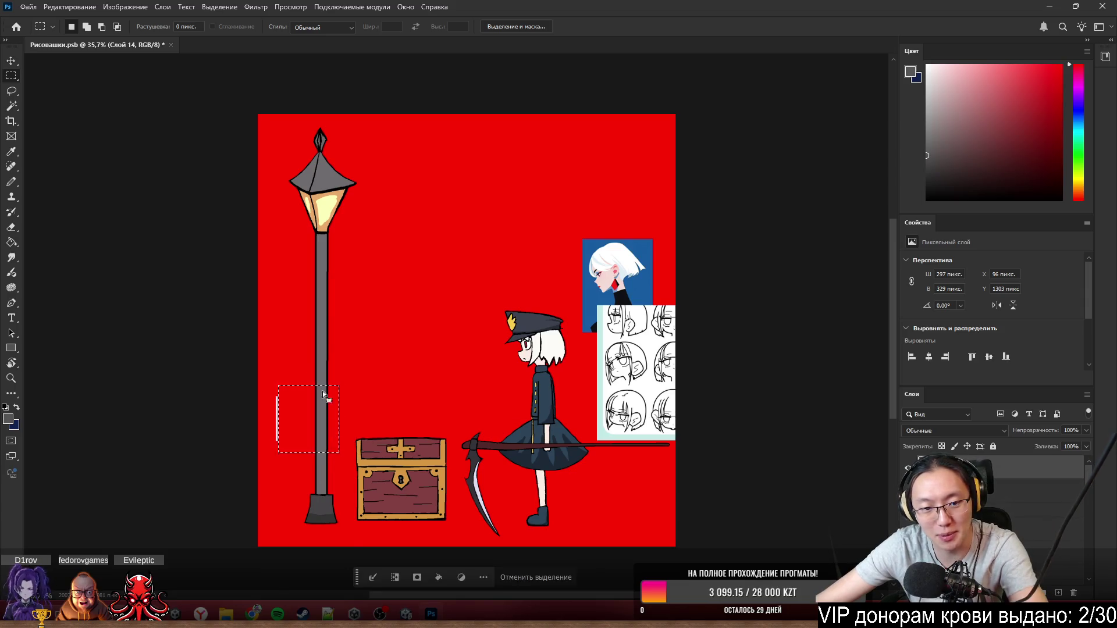
drag(264, 362, 288, 462)
key(Delete)
key(ctrl+d)
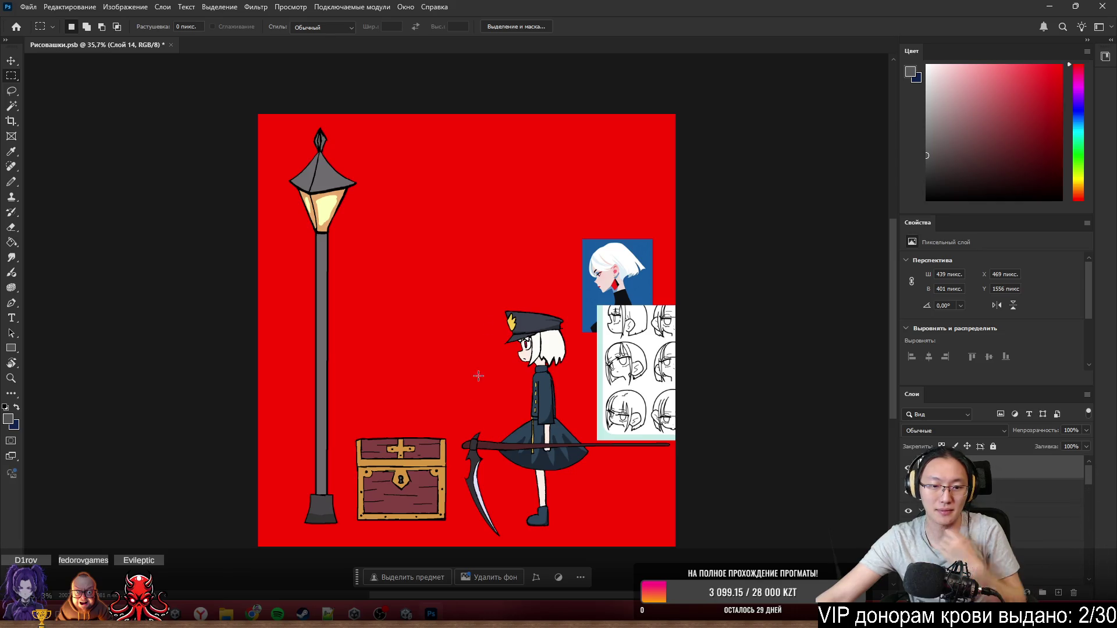
- Move the chest up and right, and rename the lamp layer Lantern
scroll(393, 414, up, 2)
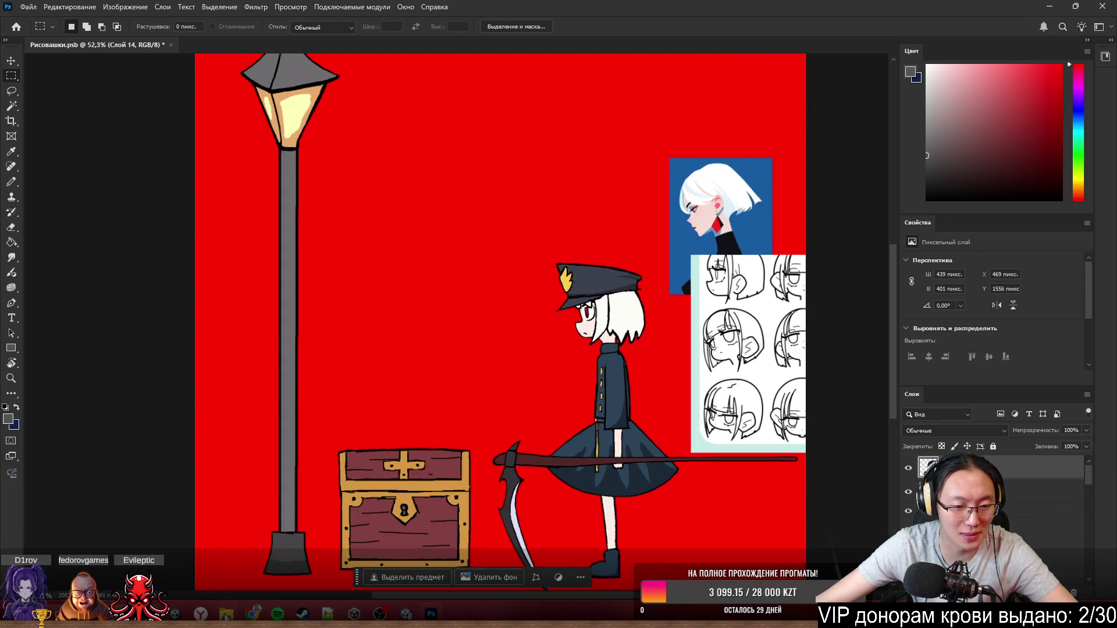
mouse_move(252, 614)
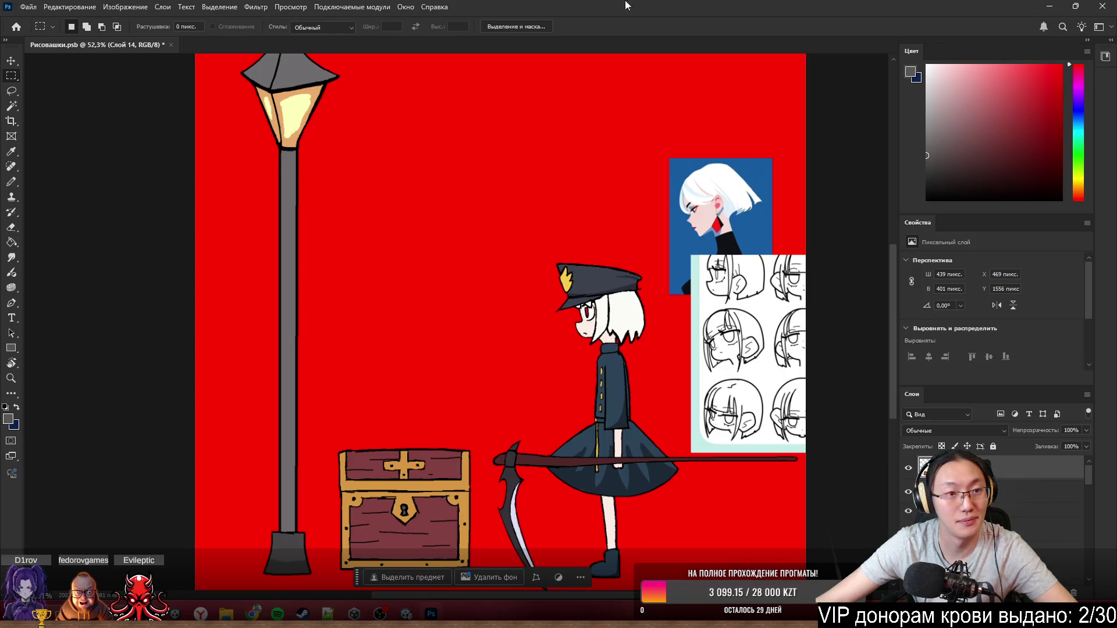
mouse_move(419, 484)
mouse_down()
mouse_move(444, 410)
mouse_move(1014, 456)
mouse_up()
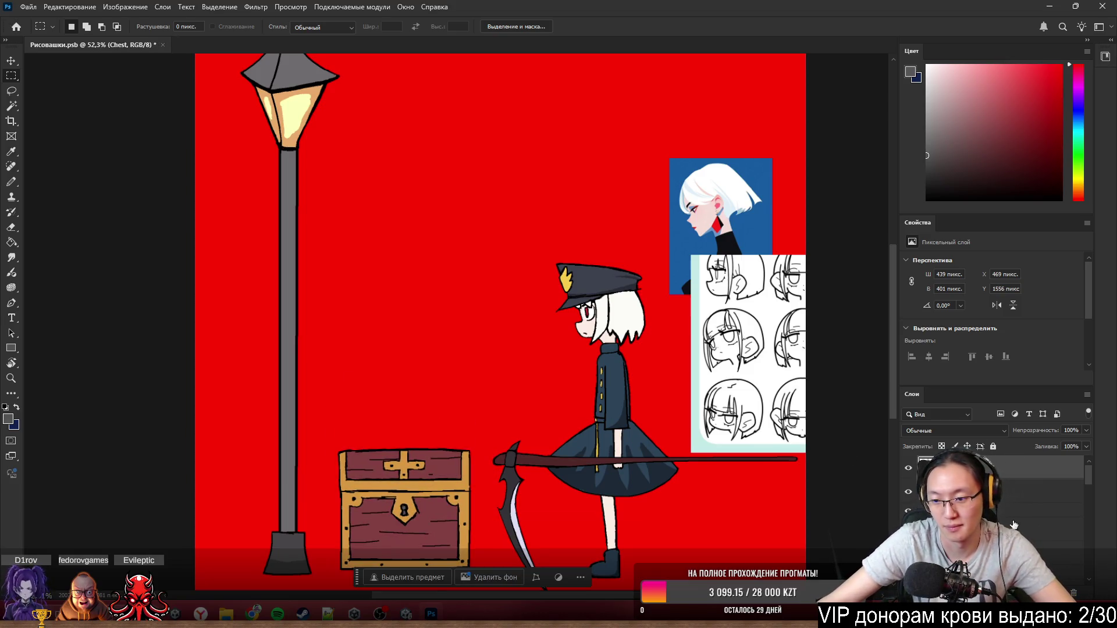
key(ctrl+shift+alt+n)
key(ctrl+z)
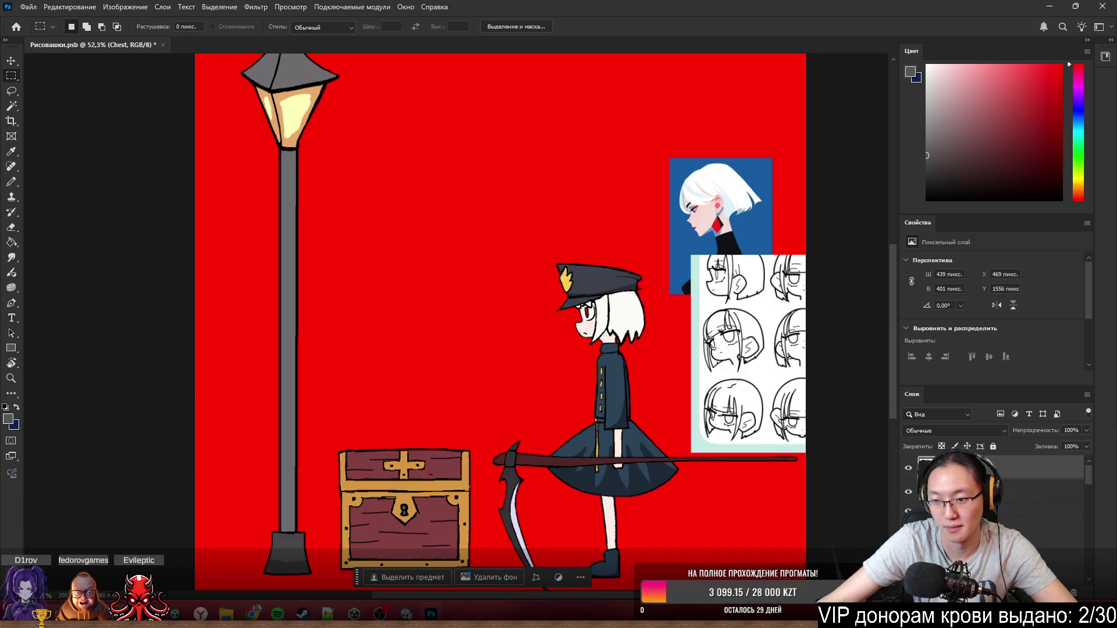
key(ctrl+g)
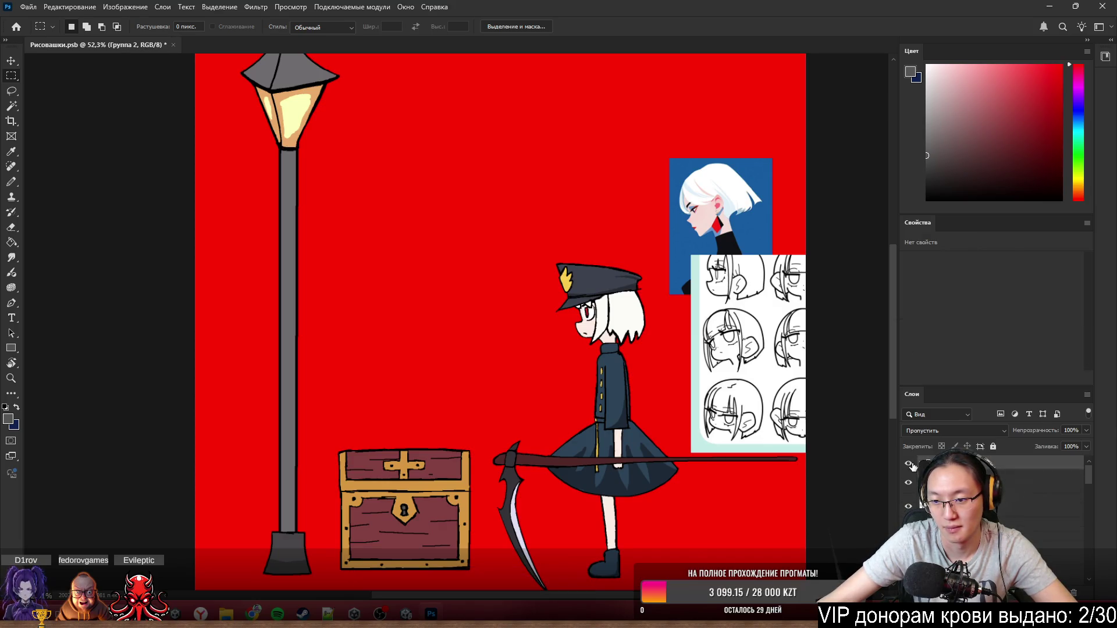
click(909, 464)
key(ctrl+shift+g)
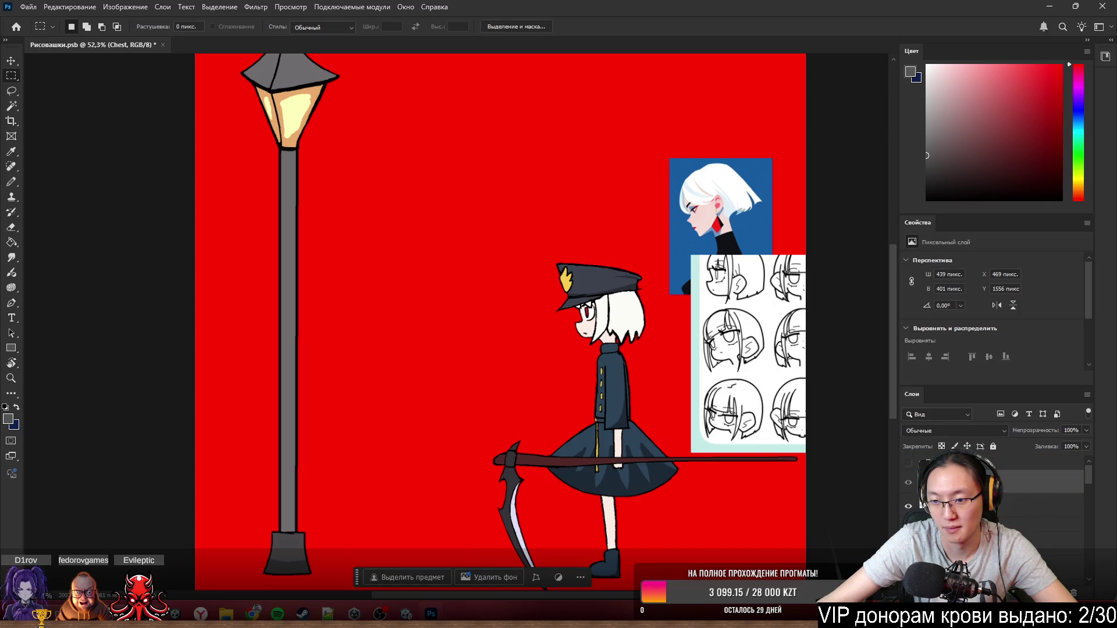
click(989, 506)
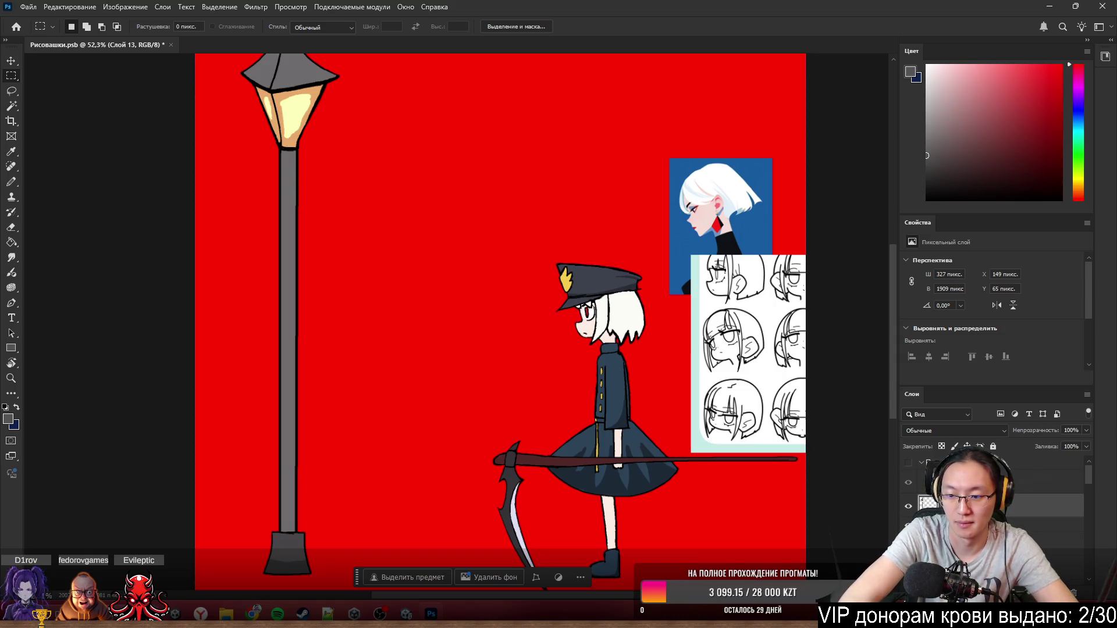
key(Return)
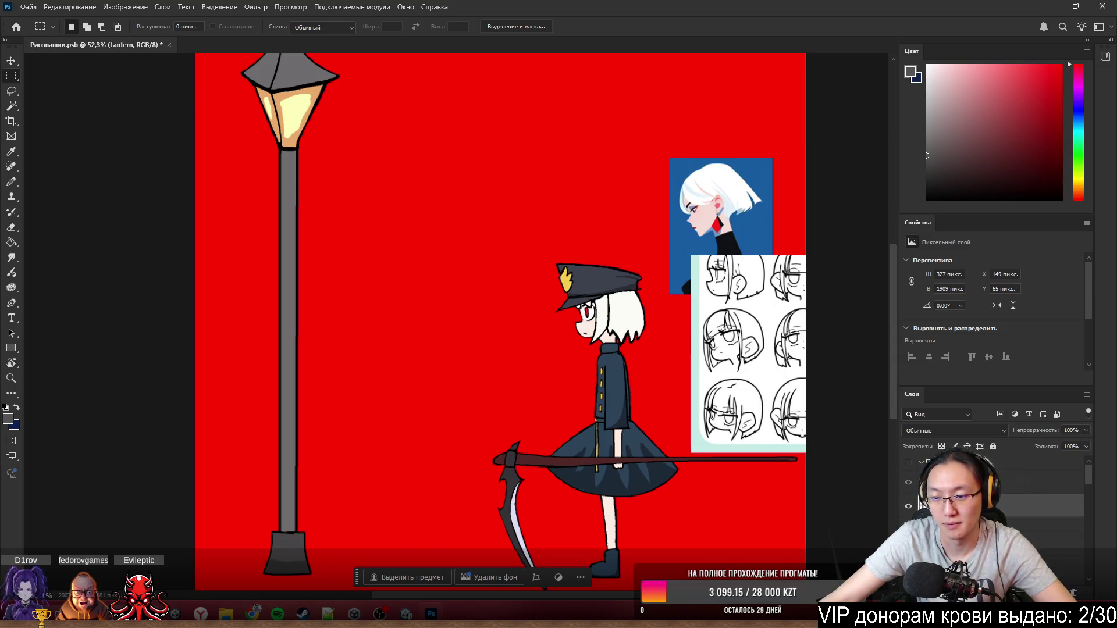
- Show the Chest layer again and drag the chest to the canvas's left edge
click(989, 482)
click(909, 483)
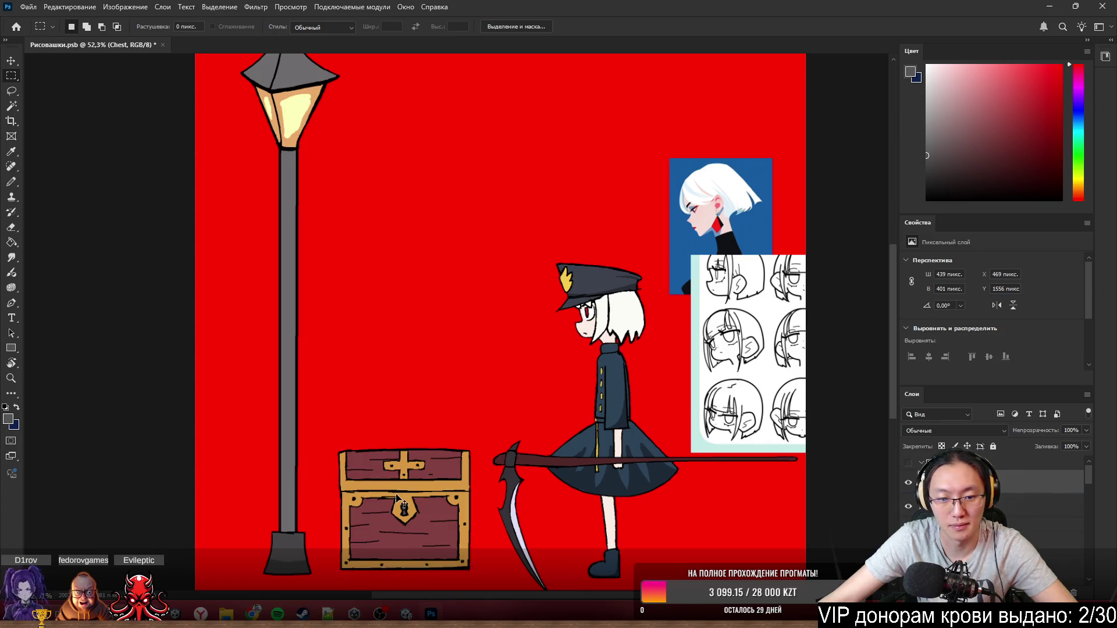
drag(398, 498, 186, 504)
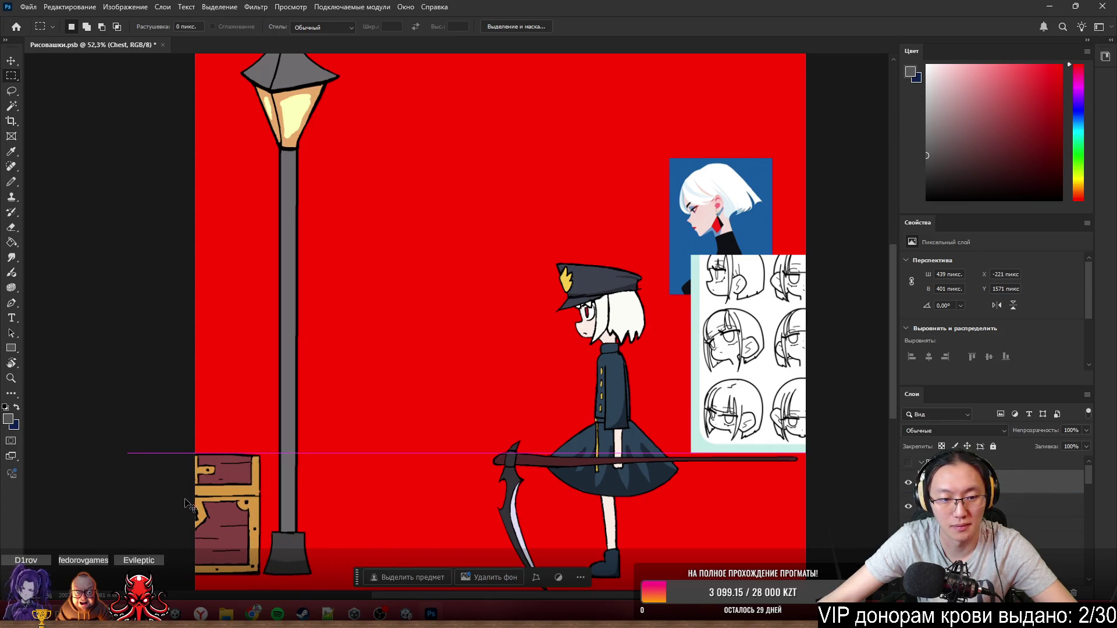
key(ctrl+0)
- Extend the canvas leftward with Crop and paint the new navy strip red
key(c)
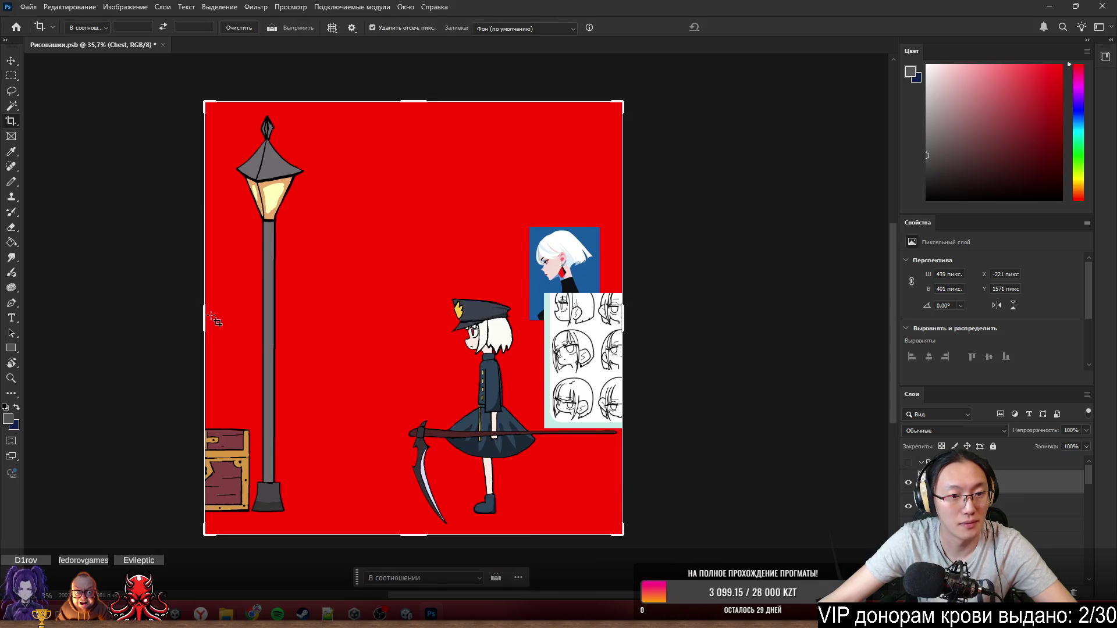
mouse_move(212, 318)
mouse_down()
mouse_move(163, 313)
mouse_move(132, 336)
mouse_up()
key(Return)
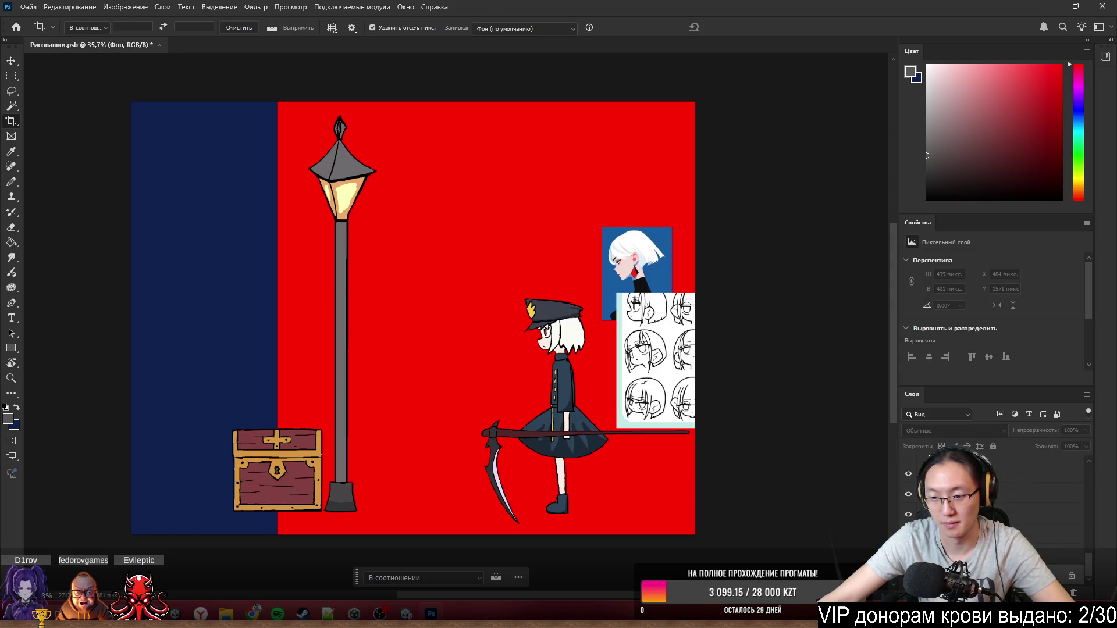
key(b)
alt+click(436, 249)
mouse_move(280, 192)
mouse_down()
mouse_move(64, 142)
mouse_move(543, 424)
mouse_up()
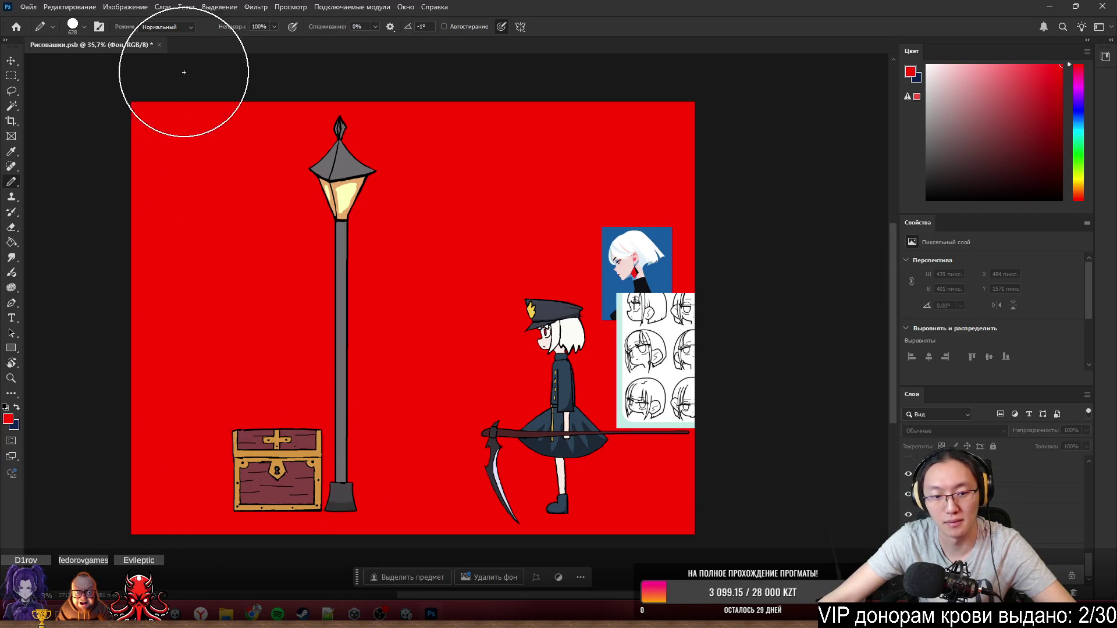
- Zoom in near the chest and shrink the pencil to 4 px
scroll(339, 466, up, 3)
scroll(324, 486, down, 3)
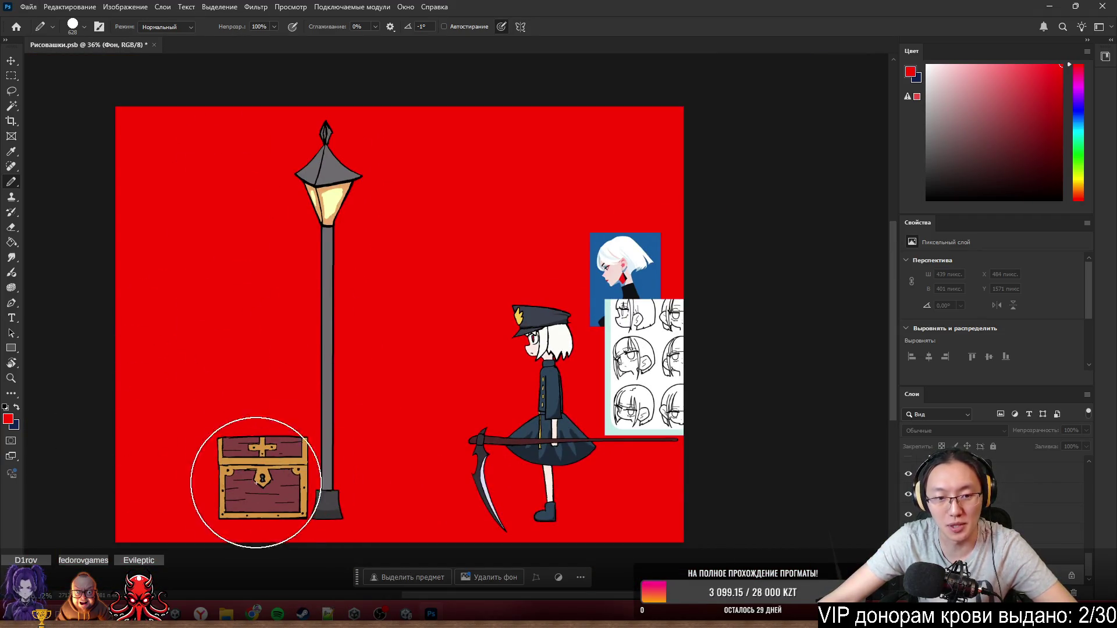
scroll(335, 467, up, 3)
scroll(408, 471, up, 2)
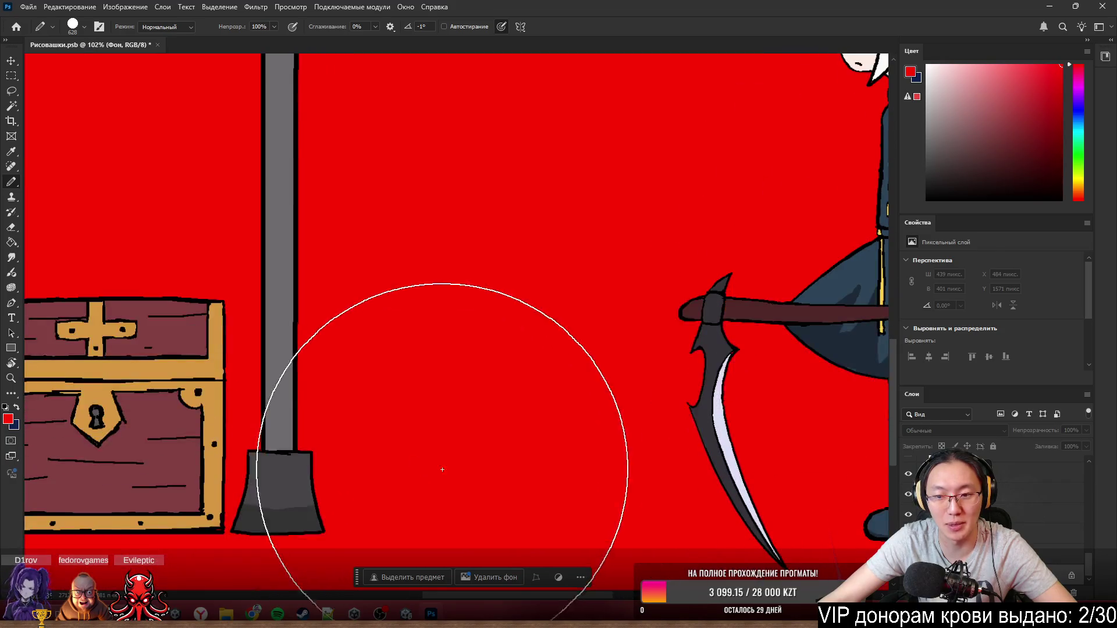
drag(388, 331, 371, 329)
scroll(476, 348, up, 2)
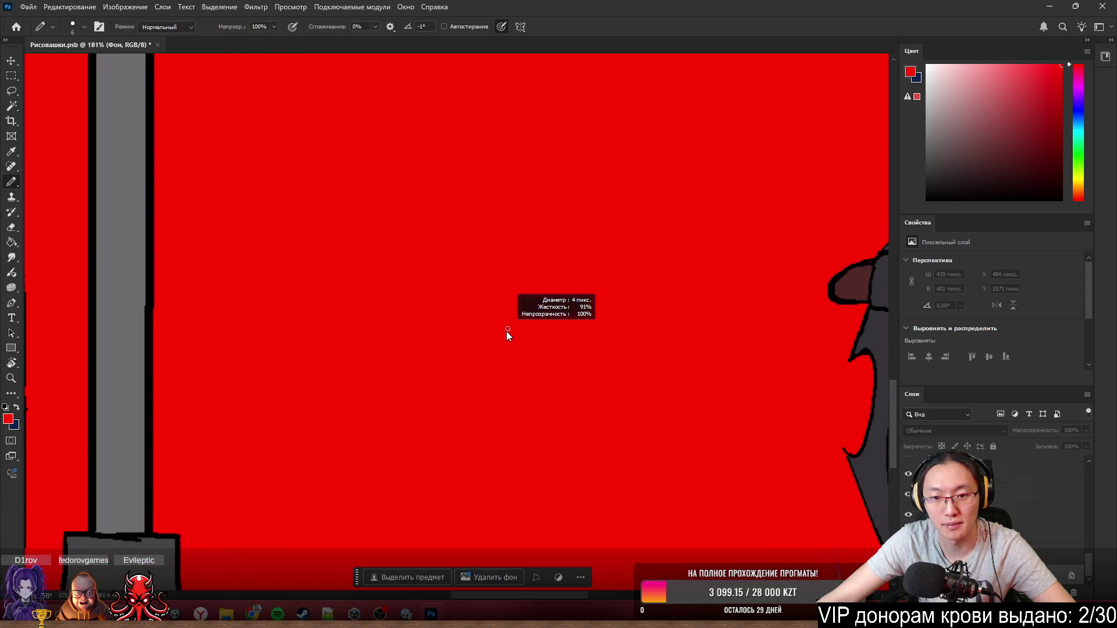
scroll(514, 337, down, 3)
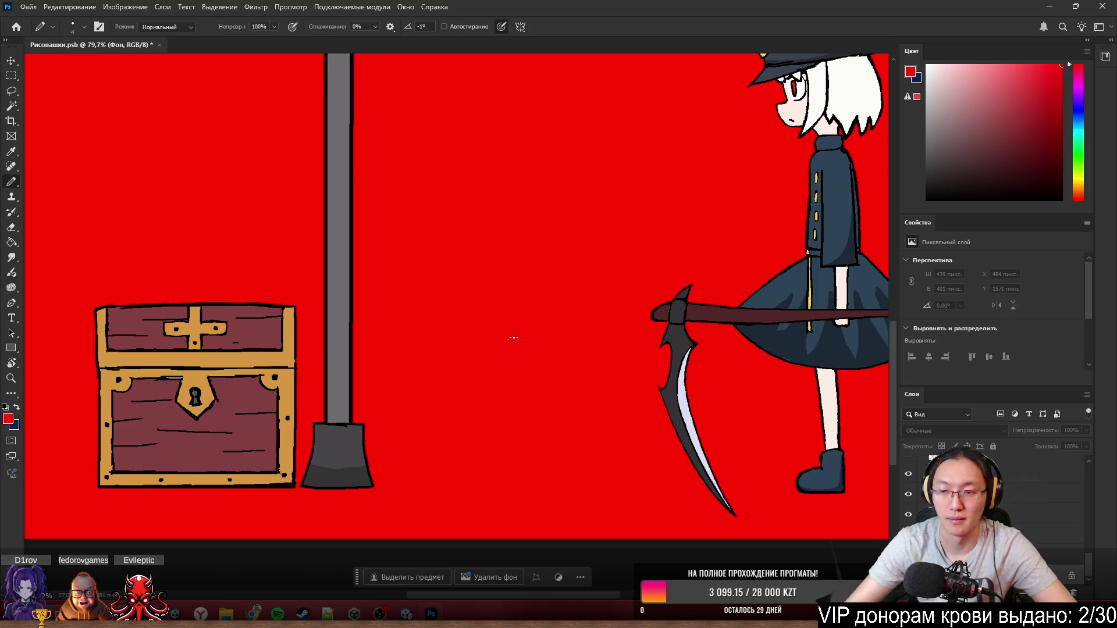
- Switch to black and draw the sword's pointed blade, redrawing its edges until they meet
click(927, 199)
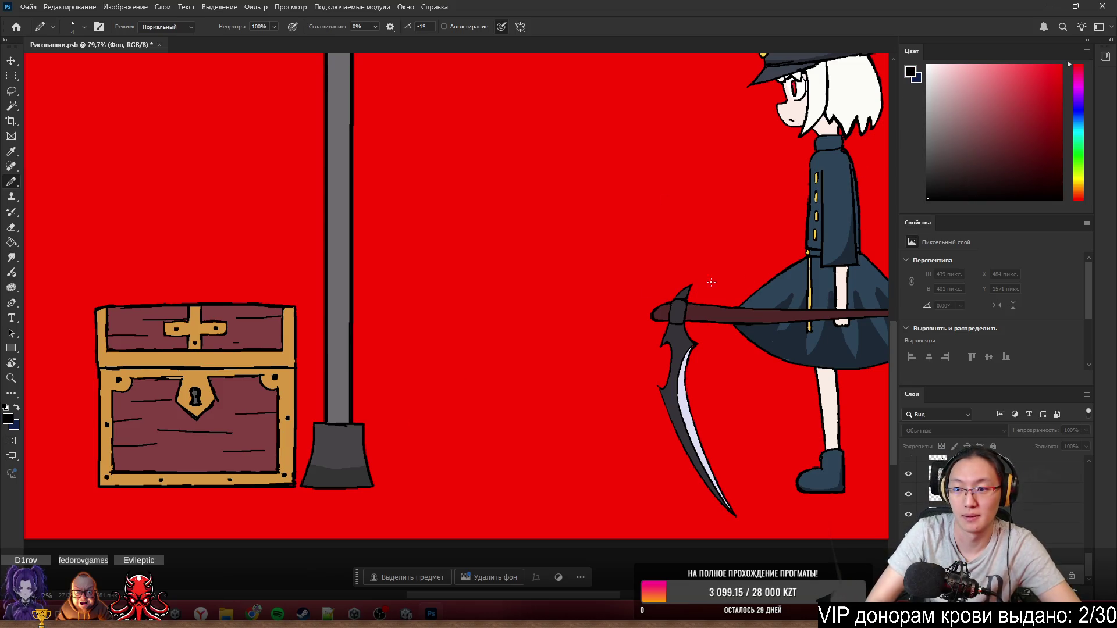
mouse_move(457, 413)
mouse_down()
mouse_move(479, 481)
mouse_move(508, 409)
mouse_up()
key(ctrl+z)
drag(479, 480, 504, 412)
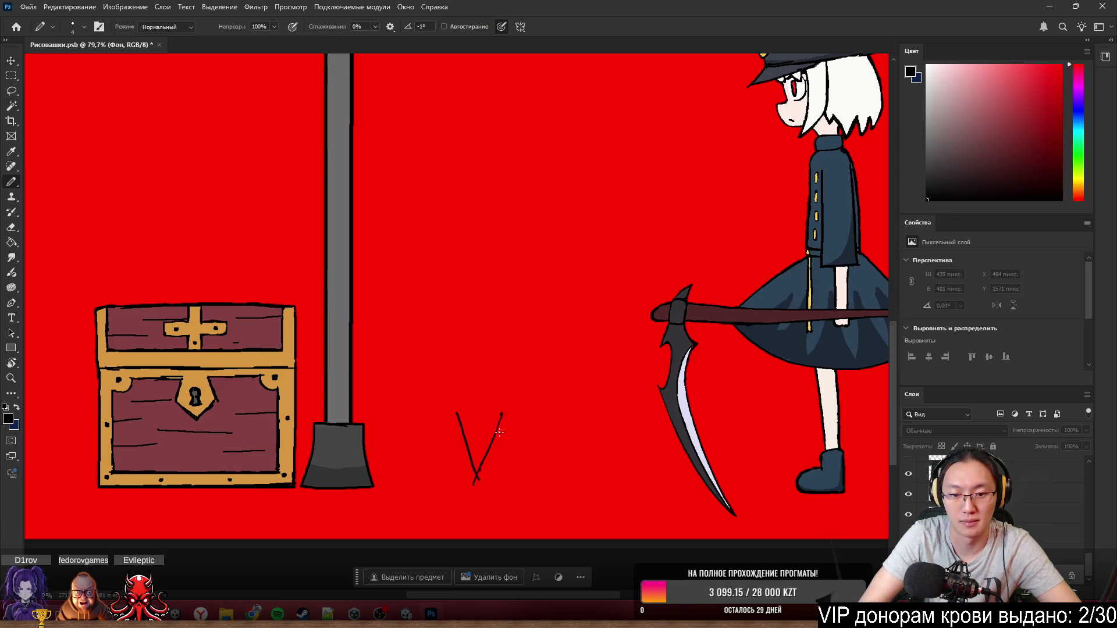
key(ctrl+z)
mouse_move(479, 480)
mouse_down()
mouse_move(500, 415)
mouse_move(458, 370)
mouse_move(461, 249)
mouse_move(460, 414)
mouse_move(469, 252)
mouse_up()
key(ctrl+z)
key(ctrl+z)
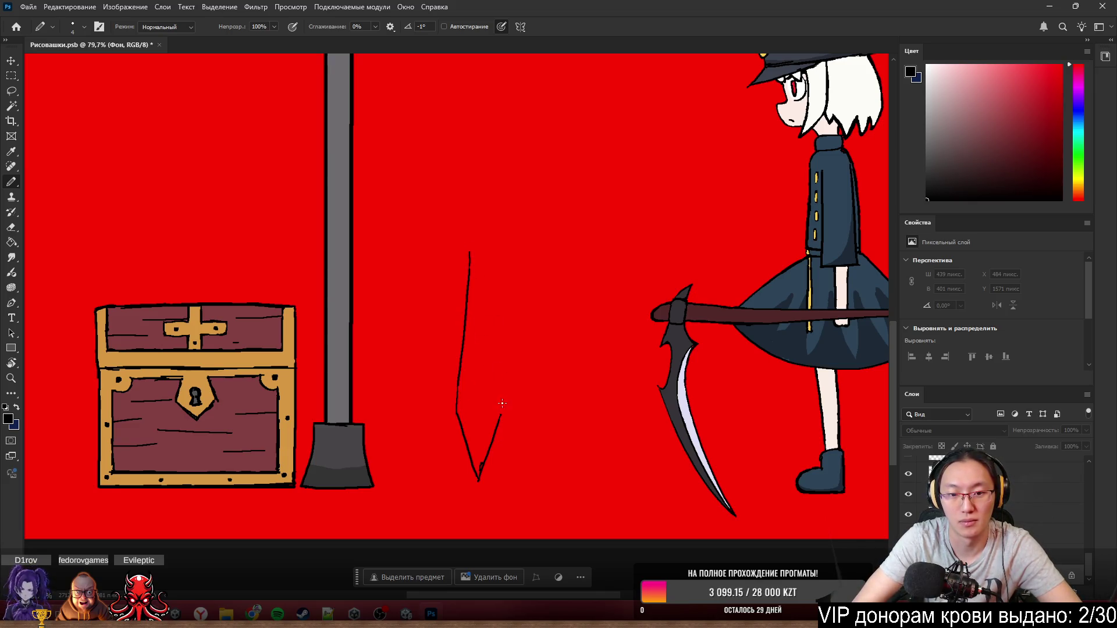
mouse_move(500, 414)
mouse_down()
mouse_move(497, 235)
mouse_move(501, 413)
mouse_up()
key(ctrl+z)
key(ctrl+z)
key(ctrl+z)
drag(490, 250, 500, 407)
key(ctrl+z)
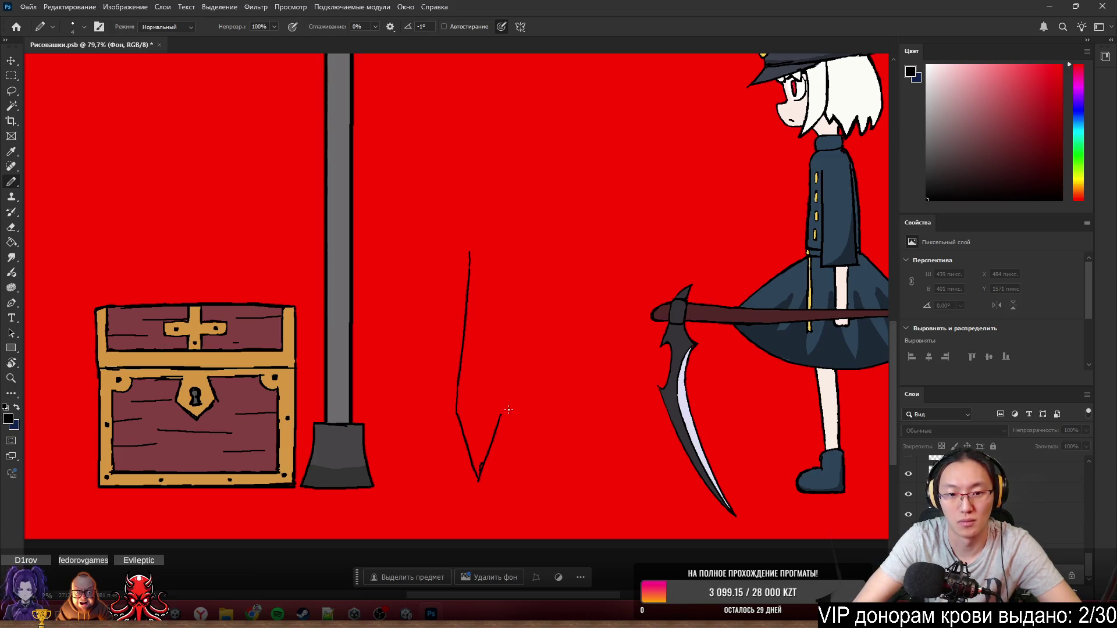
drag(492, 255, 498, 400)
key(ctrl+z)
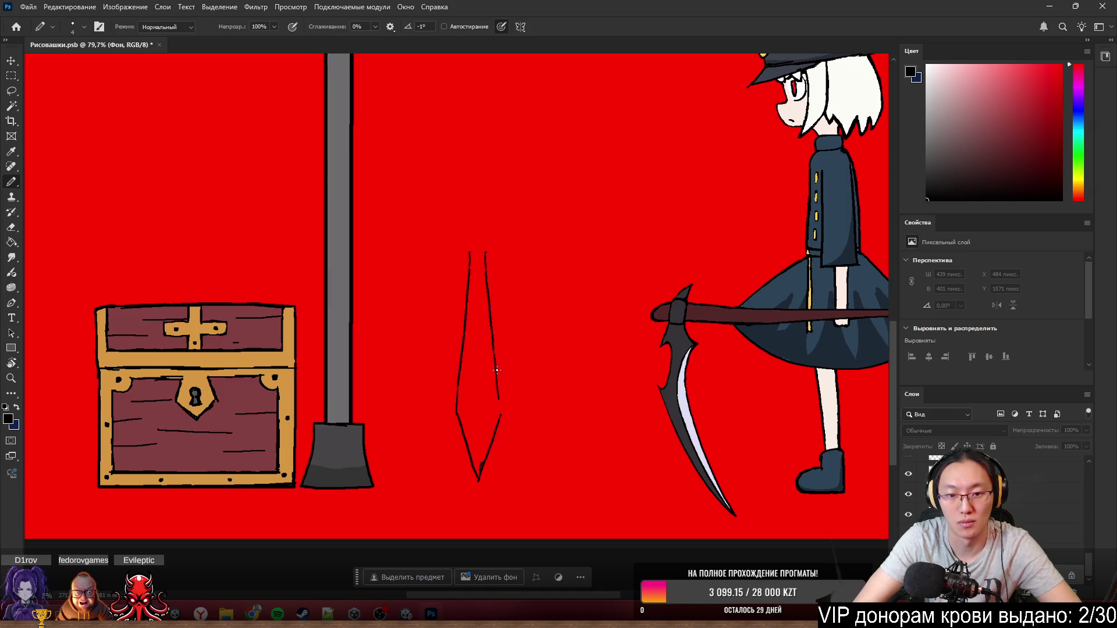
click(462, 398)
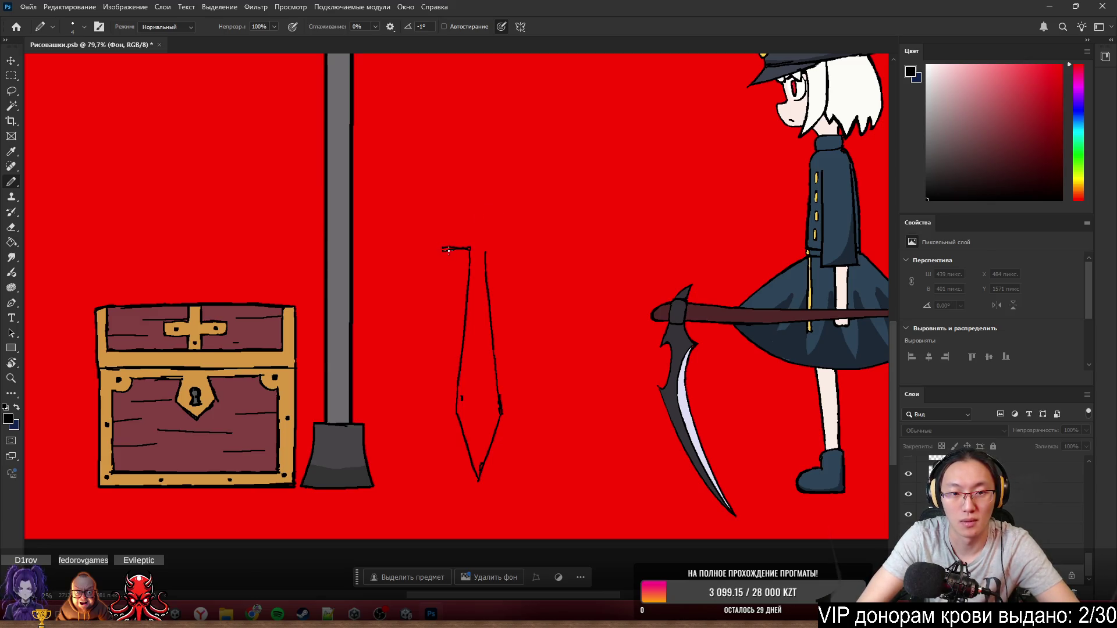
- Add the crossguard and the hilt above it, undoing a trial erase inside the hilt
mouse_move(440, 254)
mouse_down()
mouse_move(442, 238)
mouse_move(470, 240)
mouse_up()
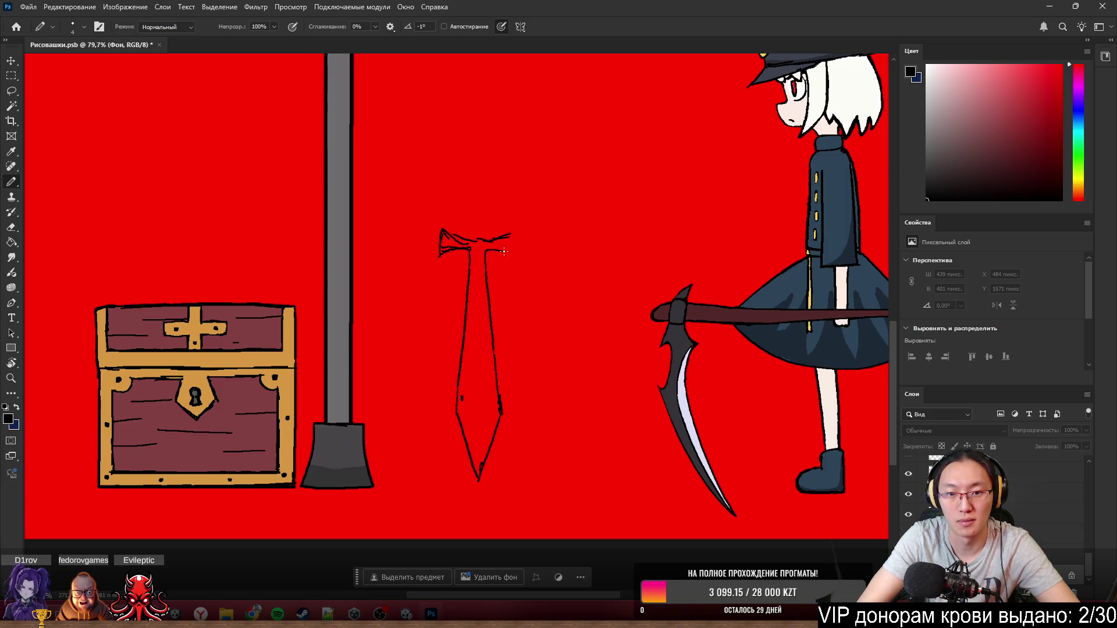
drag(504, 253, 513, 255)
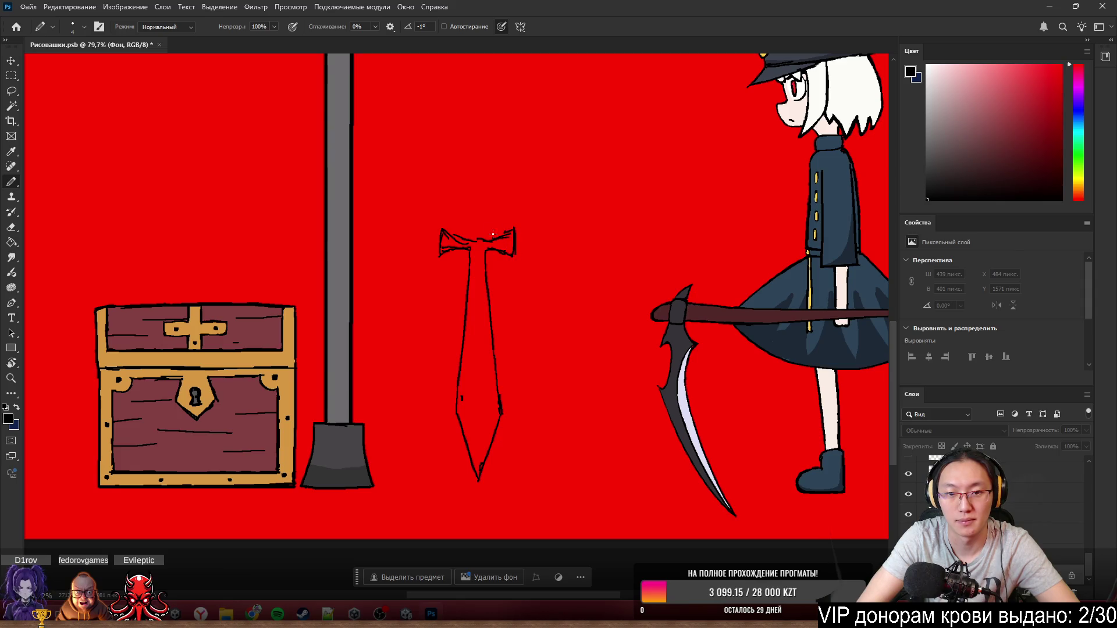
drag(481, 240, 473, 202)
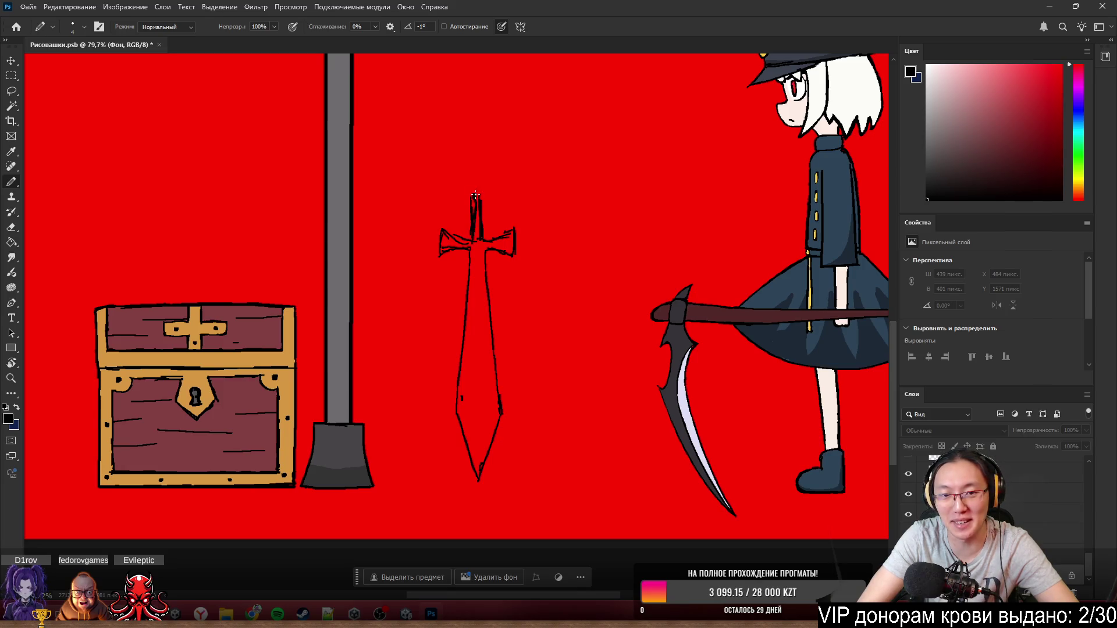
scroll(483, 233, up, 5)
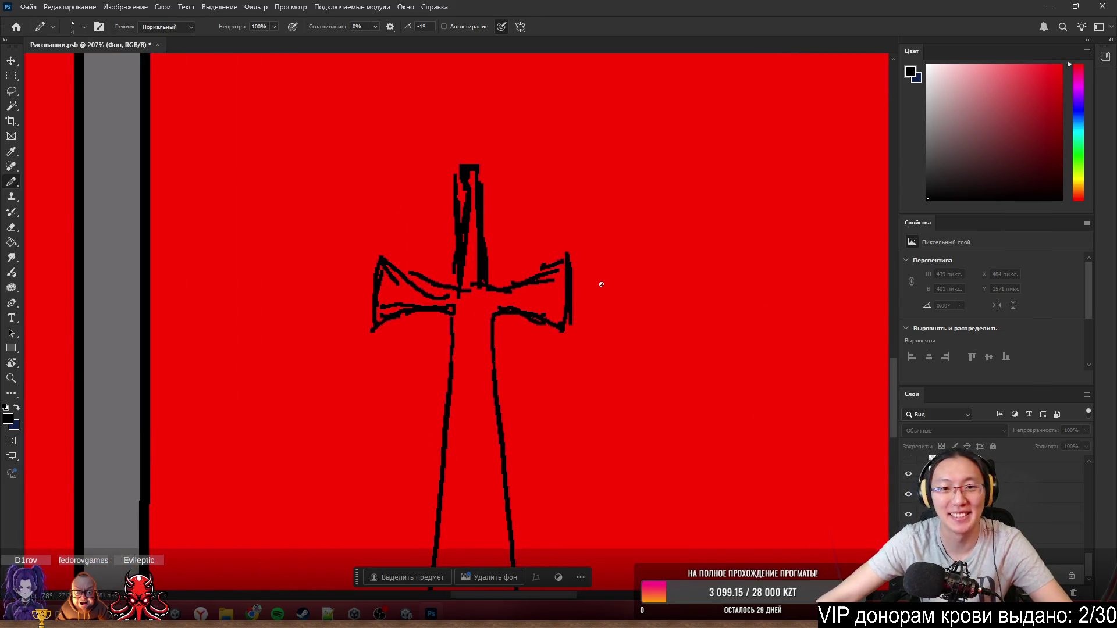
scroll(588, 294, up, 2)
key(e)
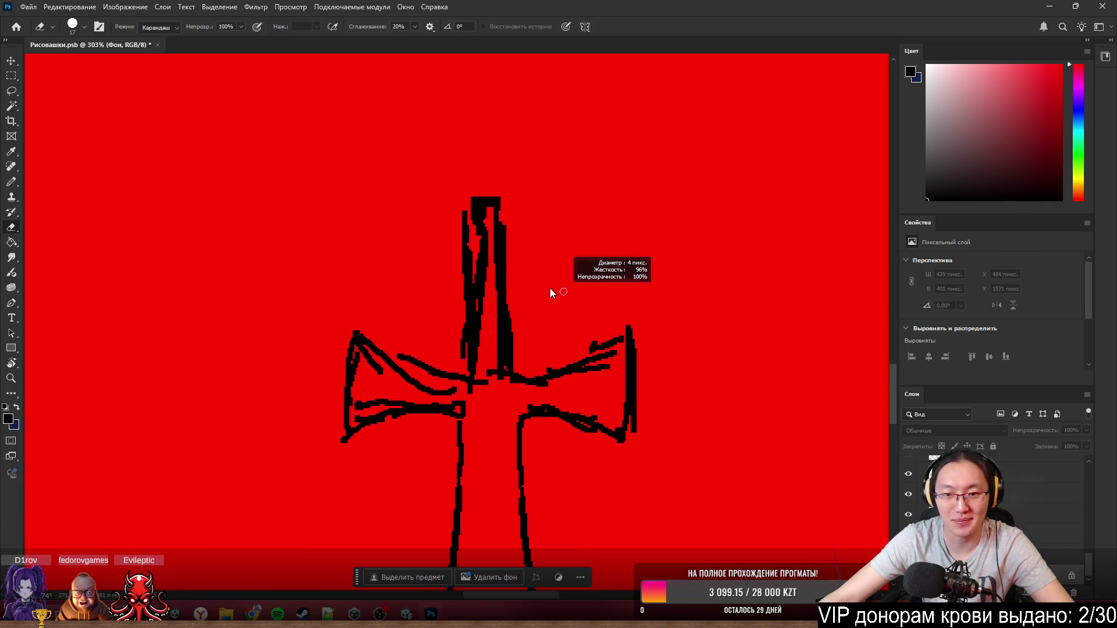
drag(485, 239, 477, 338)
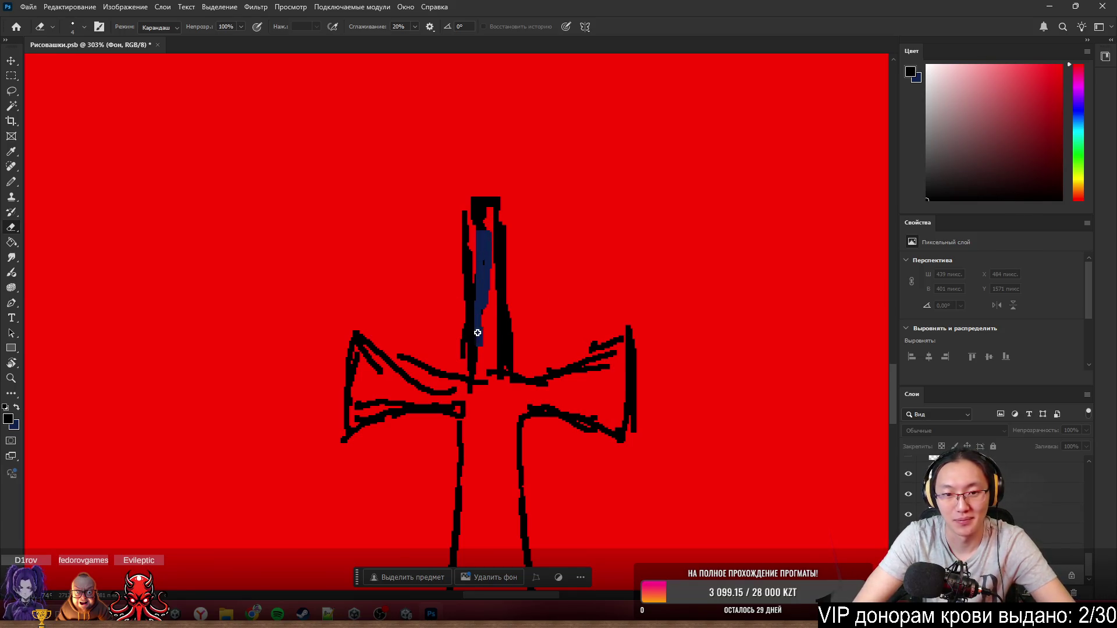
key(ctrl+z)
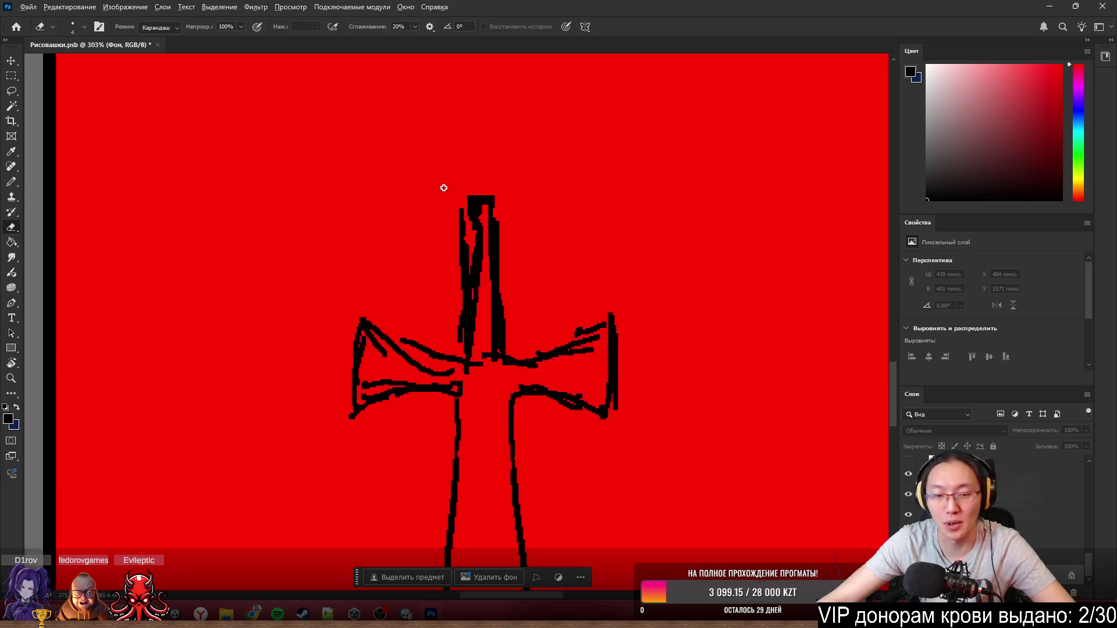
scroll(551, 280, down, 8)
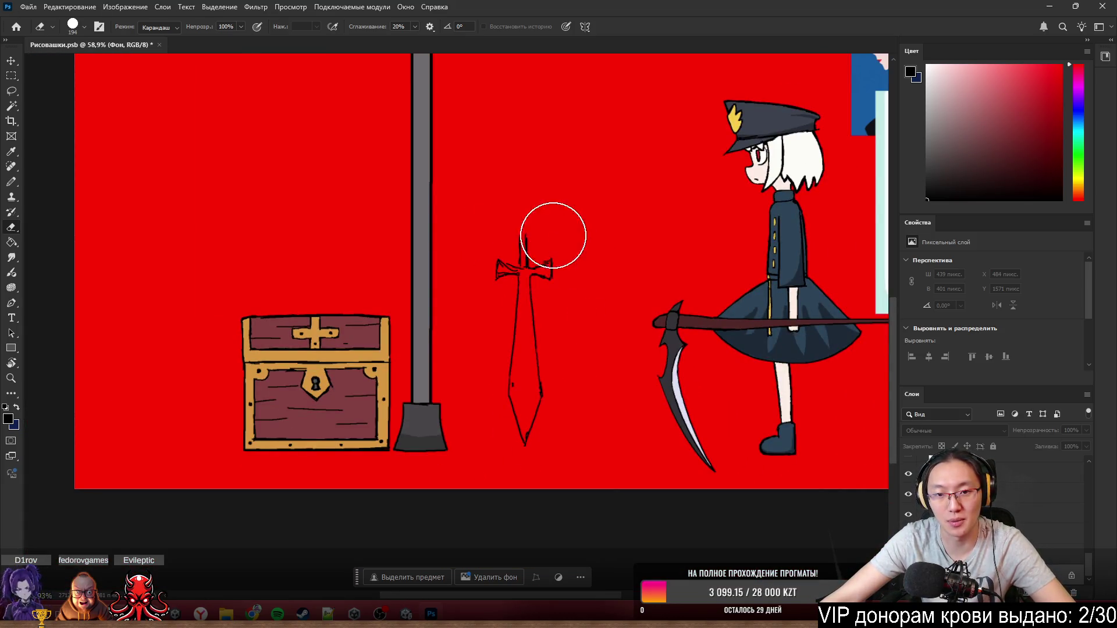
- Cover the old sword sketch with the picked-up red background colour
drag(553, 237, 579, 294)
key(ctrl+z)
key(b)
alt+click(577, 259)
mouse_move(523, 250)
mouse_down()
mouse_move(479, 324)
mouse_move(549, 274)
mouse_up()
scroll(481, 271, up, 2)
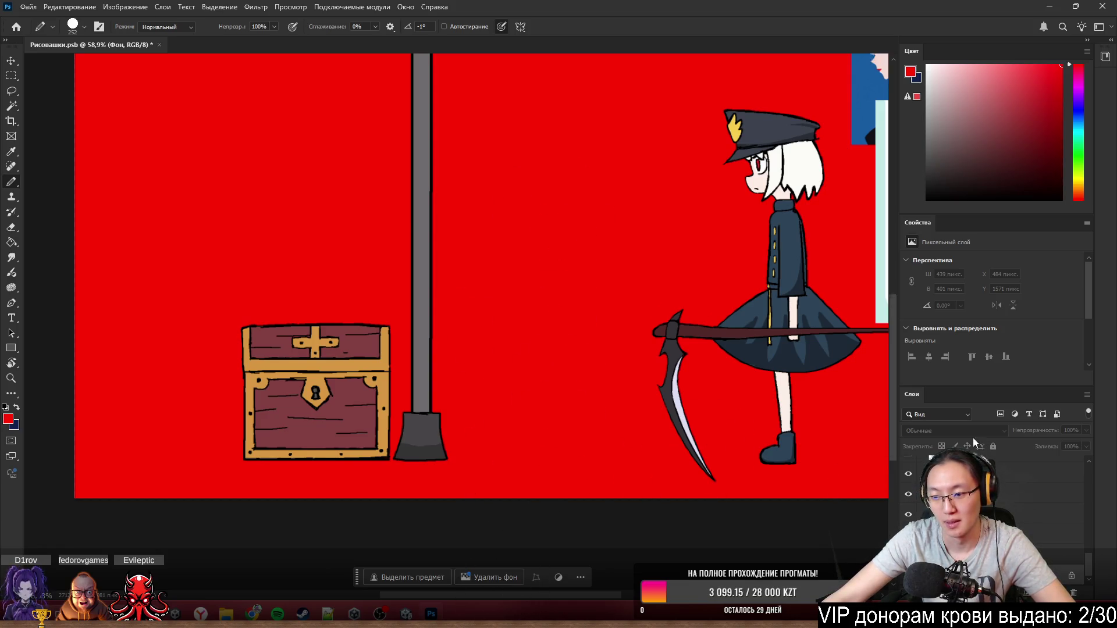
scroll(1042, 521, up, 2)
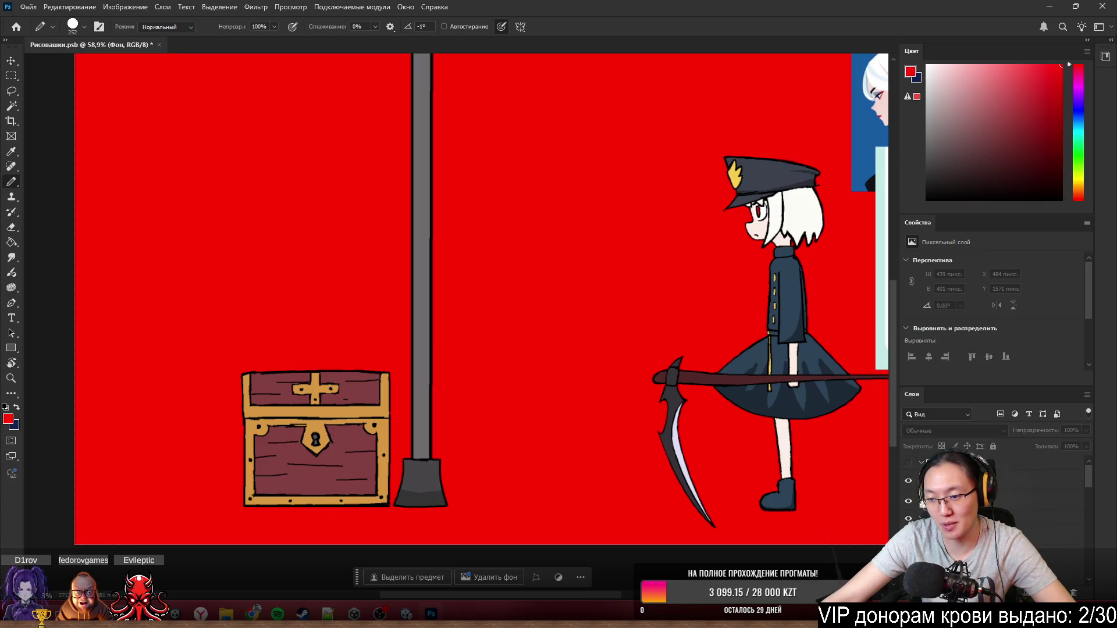
- Select layer Слой 13, move it higher in the layer stack and thin the brush tip
click(1042, 521)
drag(1042, 520, 1011, 446)
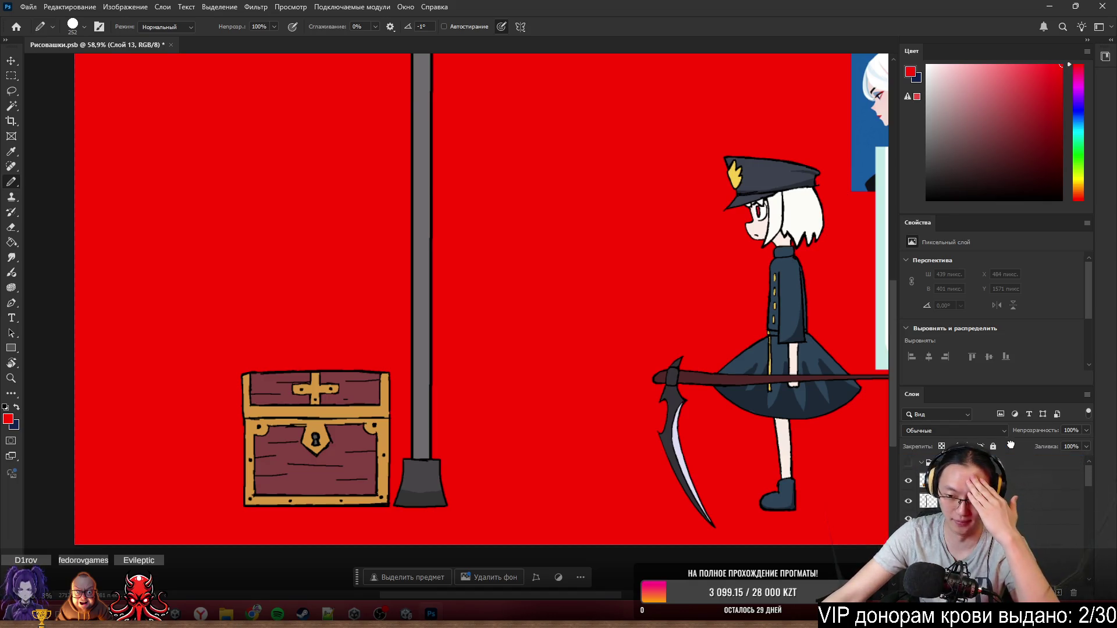
scroll(584, 389, up, 2)
scroll(528, 425, up, 2)
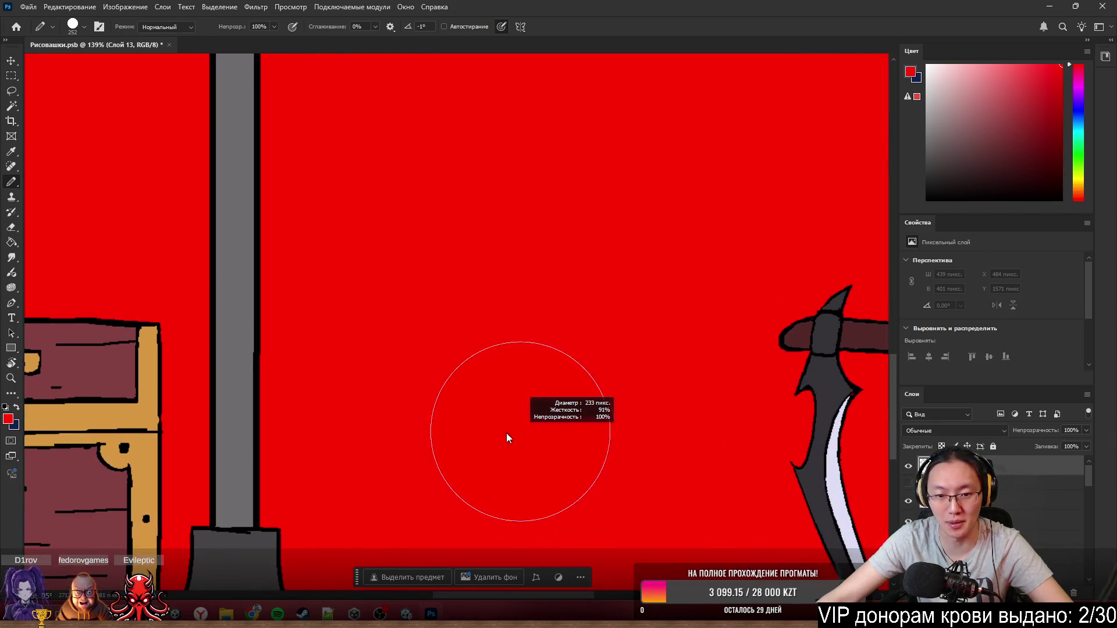
drag(412, 455, 407, 454)
scroll(407, 454, down, 2)
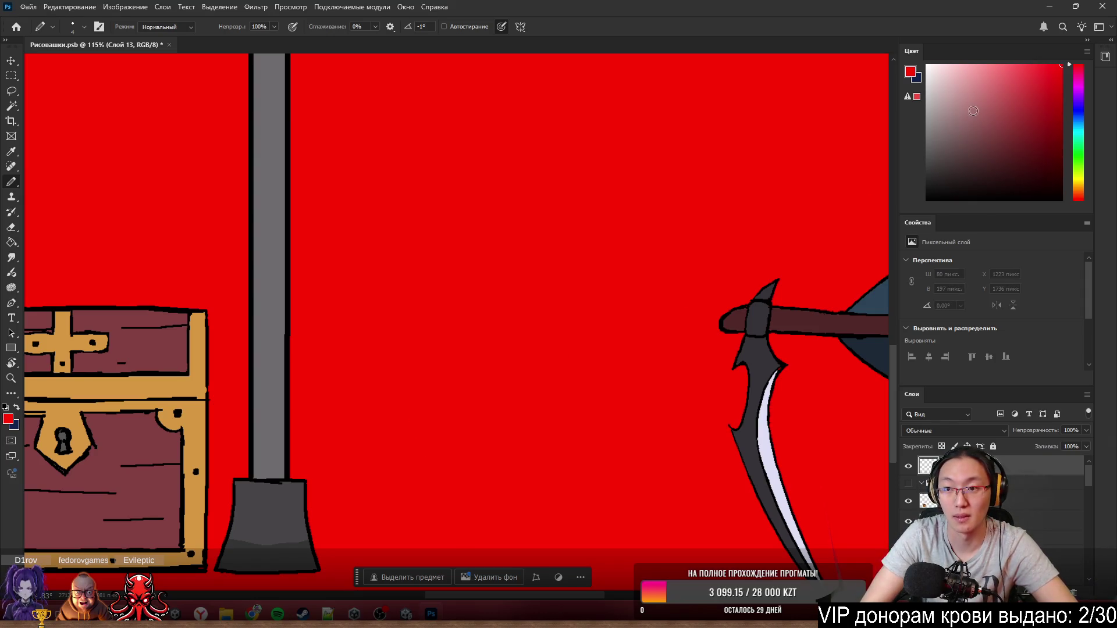
- Redraw the sword blade's left and right edges down to a pointed tip
drag(423, 411, 480, 567)
key(ctrl+z)
drag(432, 399, 492, 567)
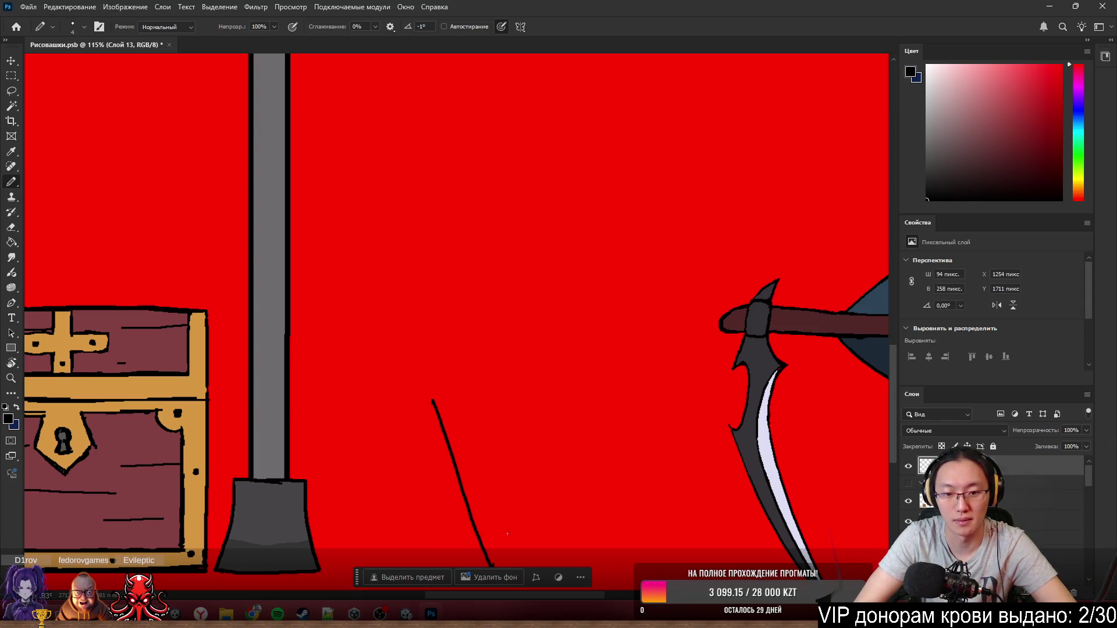
key(ctrl+z)
mouse_move(441, 448)
mouse_down()
mouse_move(474, 547)
mouse_move(525, 461)
mouse_up()
key(ctrl+z)
mouse_move(474, 547)
mouse_down()
mouse_move(511, 449)
mouse_move(474, 547)
mouse_up()
key(ctrl+z)
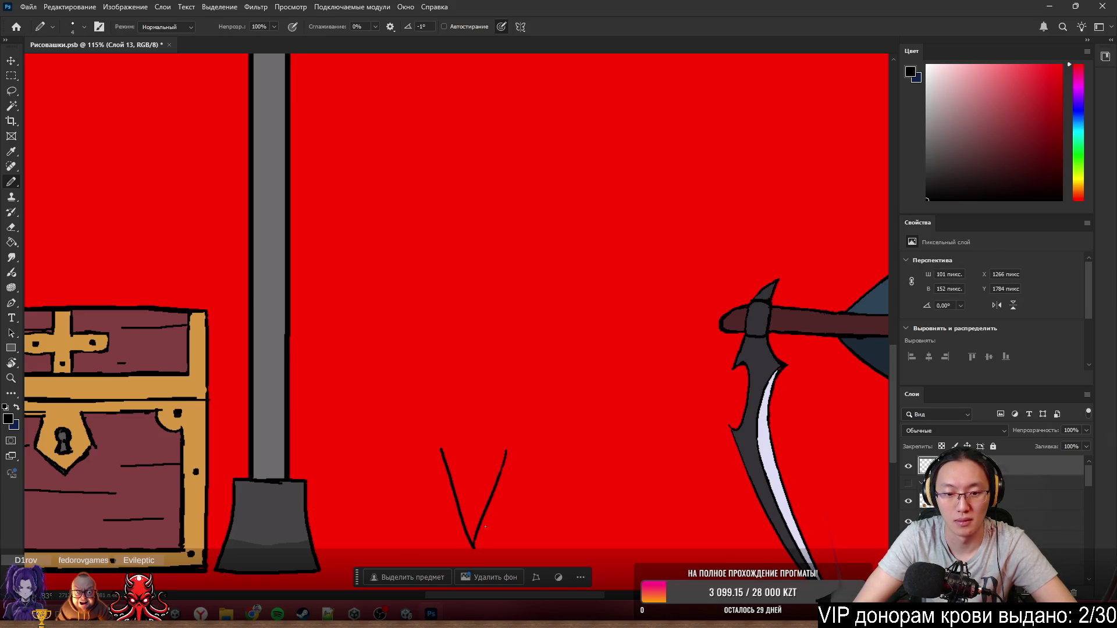
mouse_move(440, 447)
mouse_down()
mouse_move(464, 233)
mouse_move(501, 463)
mouse_up()
key(ctrl+z)
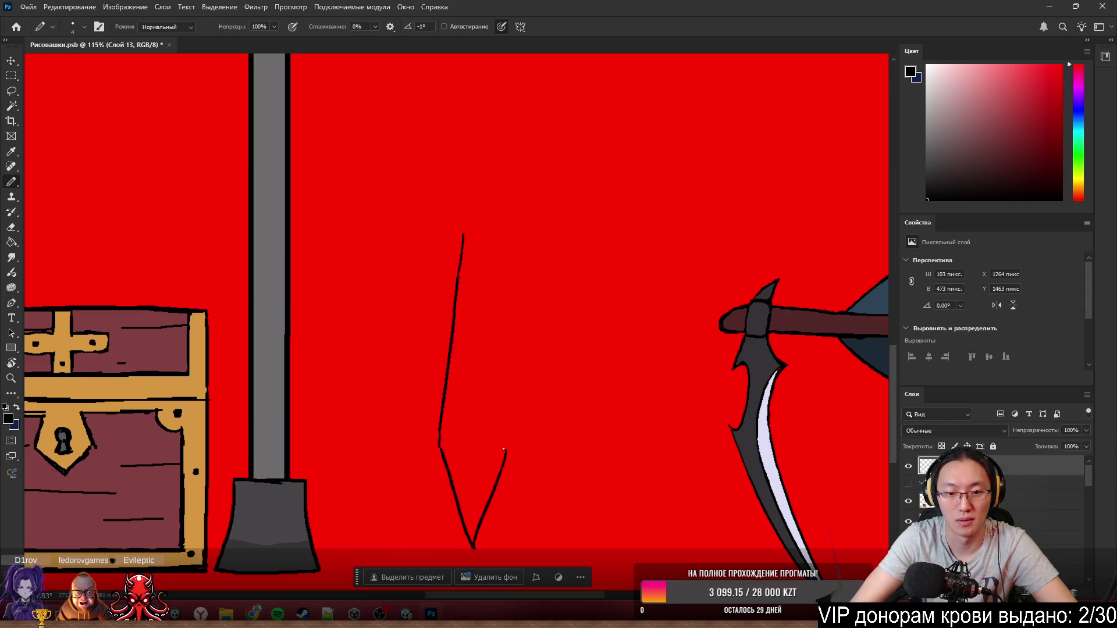
drag(489, 230, 505, 450)
key(ctrl+z)
drag(488, 231, 505, 453)
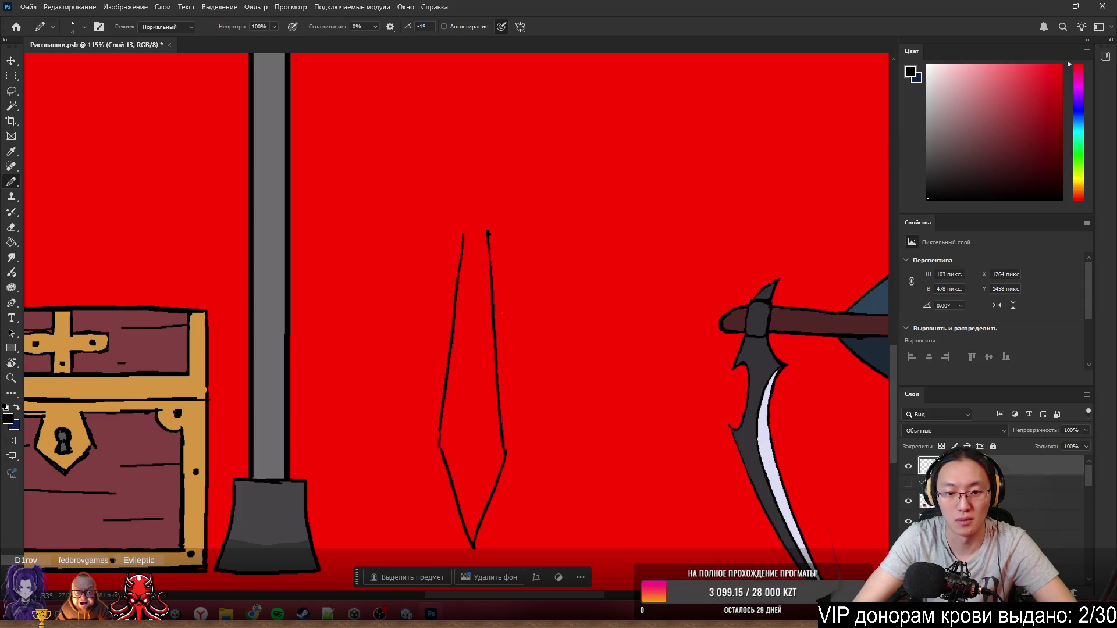
- Draw the crossguard's left and right arms, then shrink the eraser to a small size
mouse_move(464, 233)
mouse_down()
mouse_move(427, 236)
mouse_move(425, 199)
mouse_move(457, 221)
mouse_move(518, 192)
mouse_up()
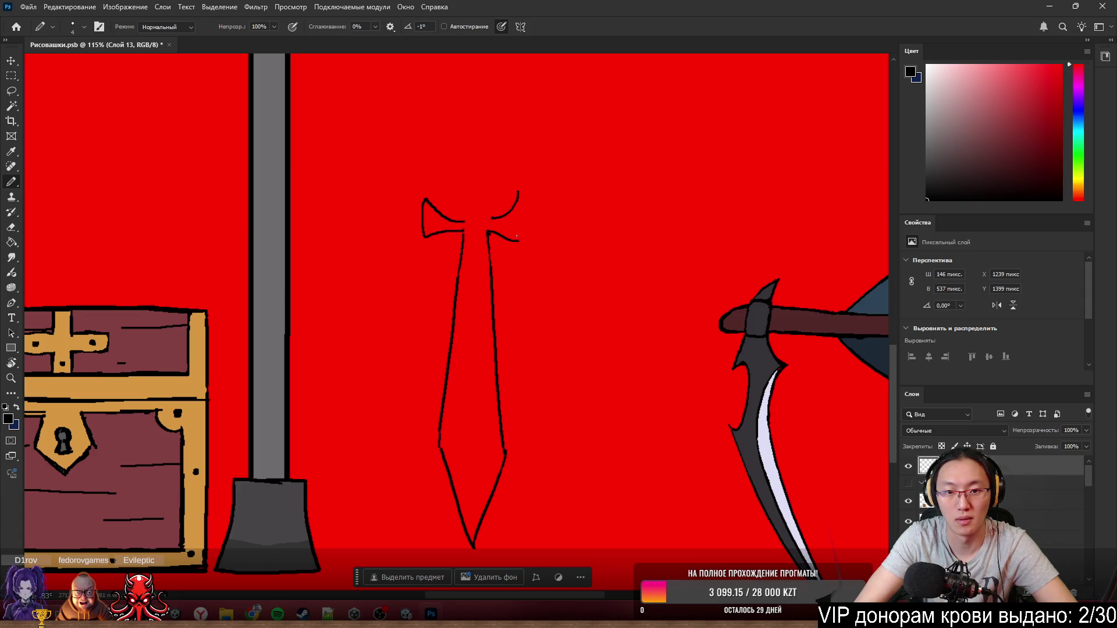
key(ctrl+z)
mouse_move(488, 231)
mouse_down()
mouse_move(525, 237)
mouse_move(516, 249)
mouse_up()
key(ctrl+z)
key(ctrl+z)
key(ctrl+z)
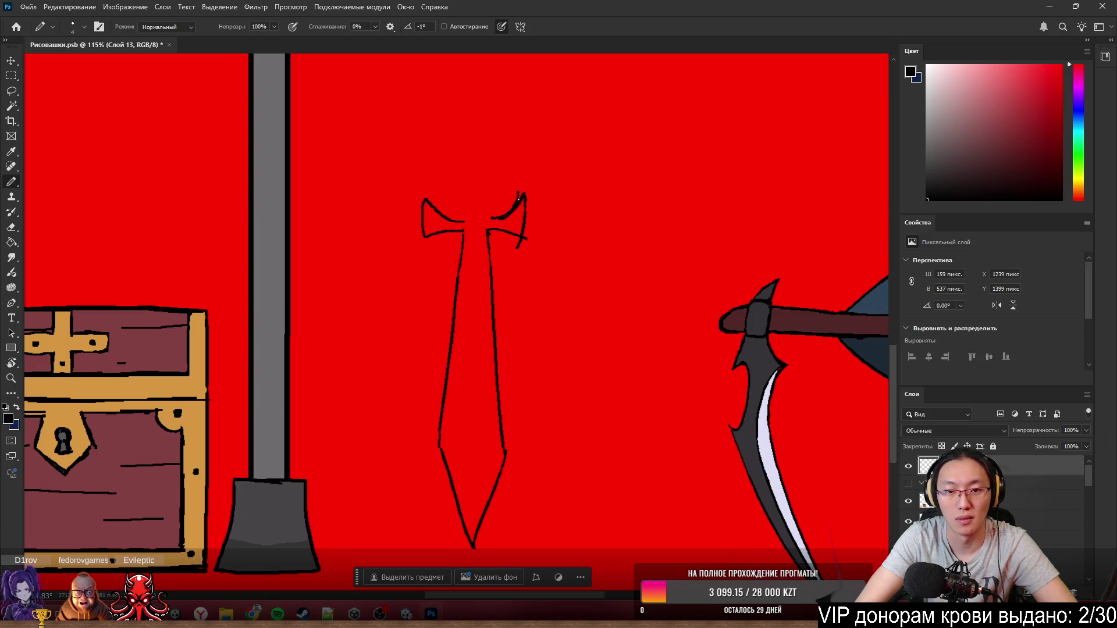
key(e)
key(b)
key(e)
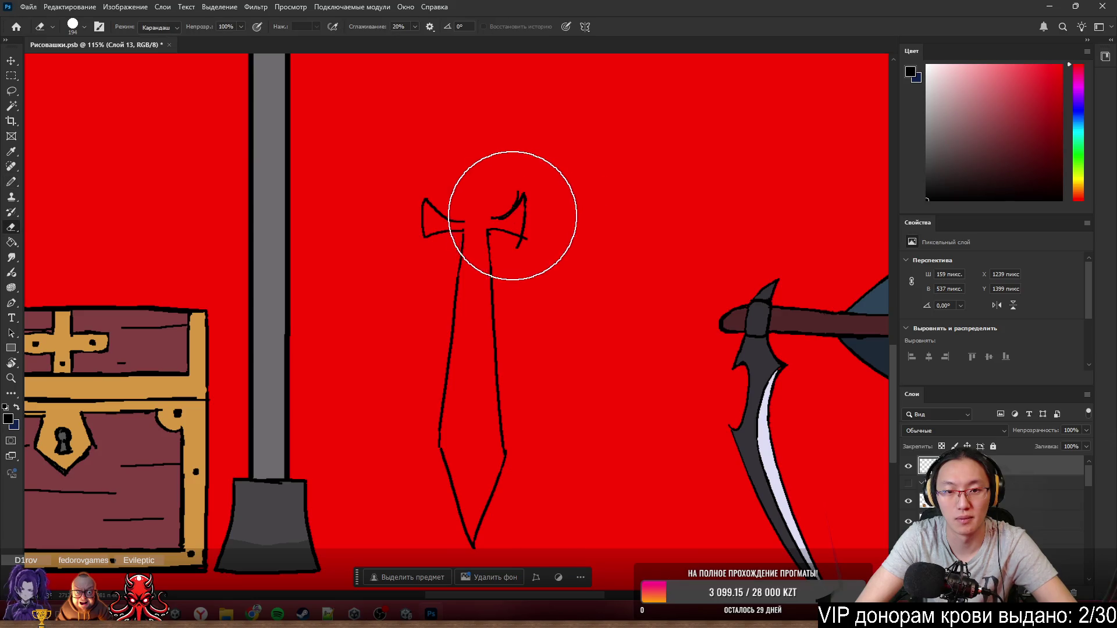
mouse_move(512, 215)
mouse_down()
mouse_move(448, 212)
mouse_move(651, 207)
mouse_up()
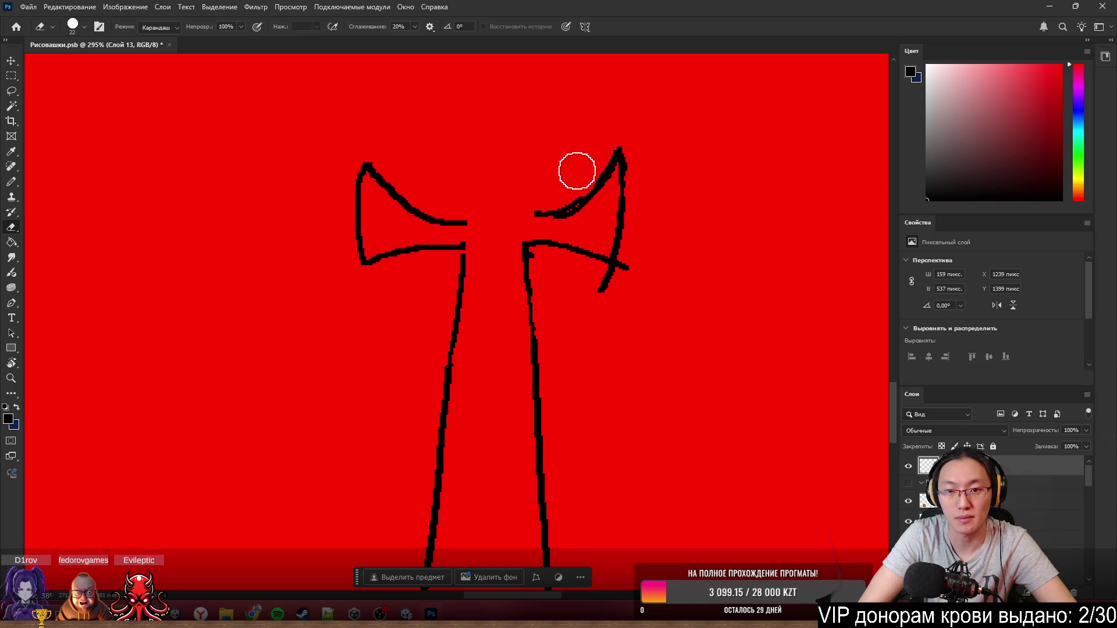
- Refine the right crossguard arm, thickening its top edge and trimming its lower edge
key(b)
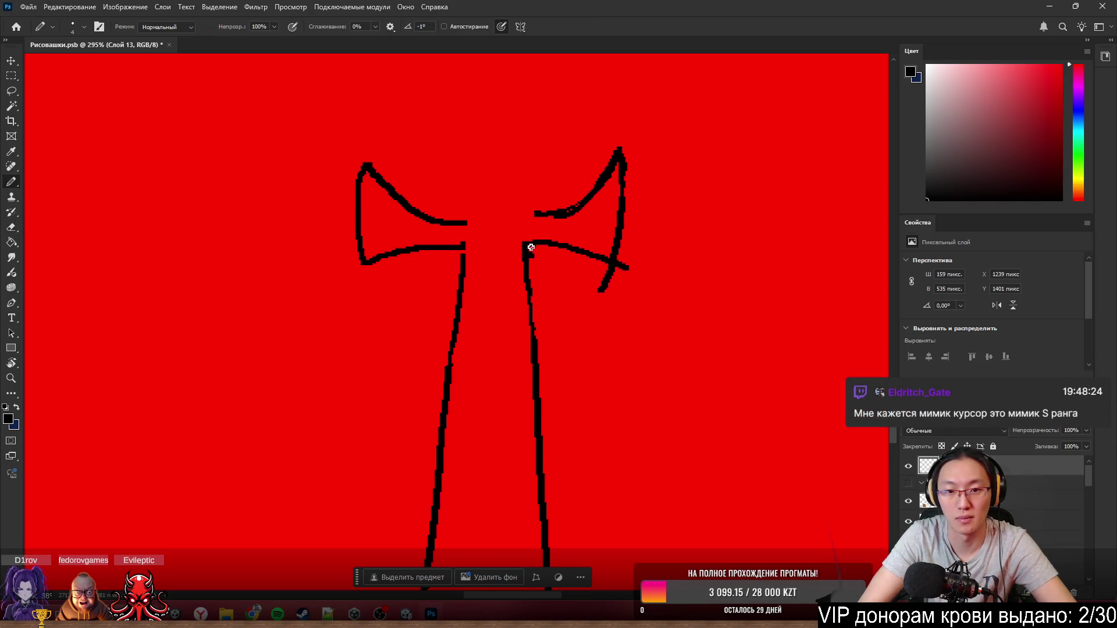
mouse_move(531, 247)
mouse_down()
mouse_move(584, 252)
mouse_move(615, 277)
mouse_move(594, 302)
mouse_move(621, 302)
mouse_up()
key(e)
key(b)
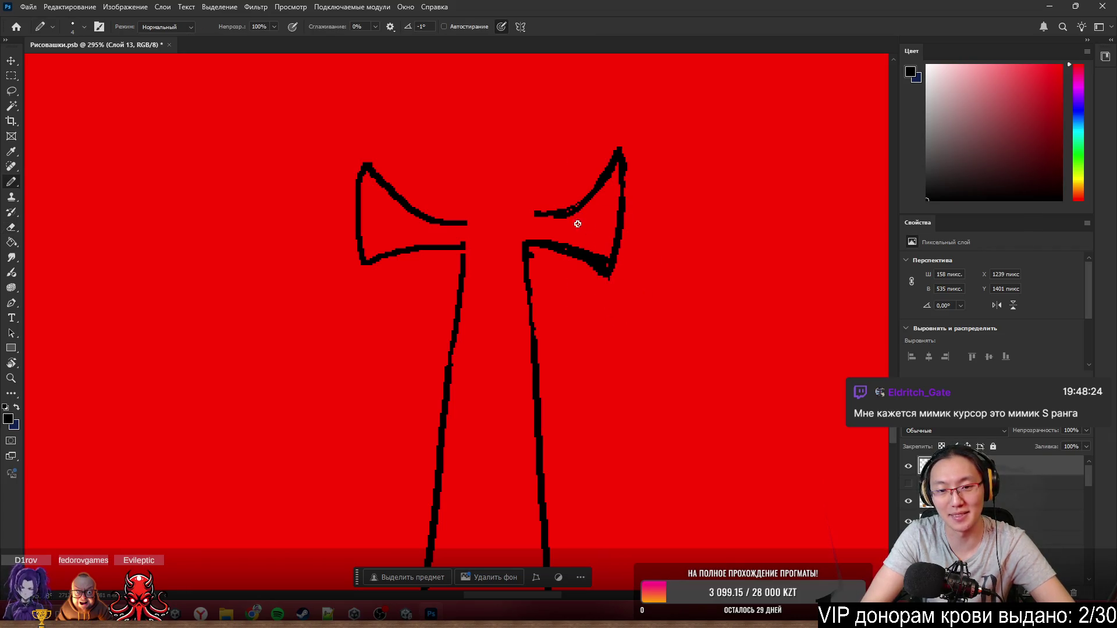
key(e)
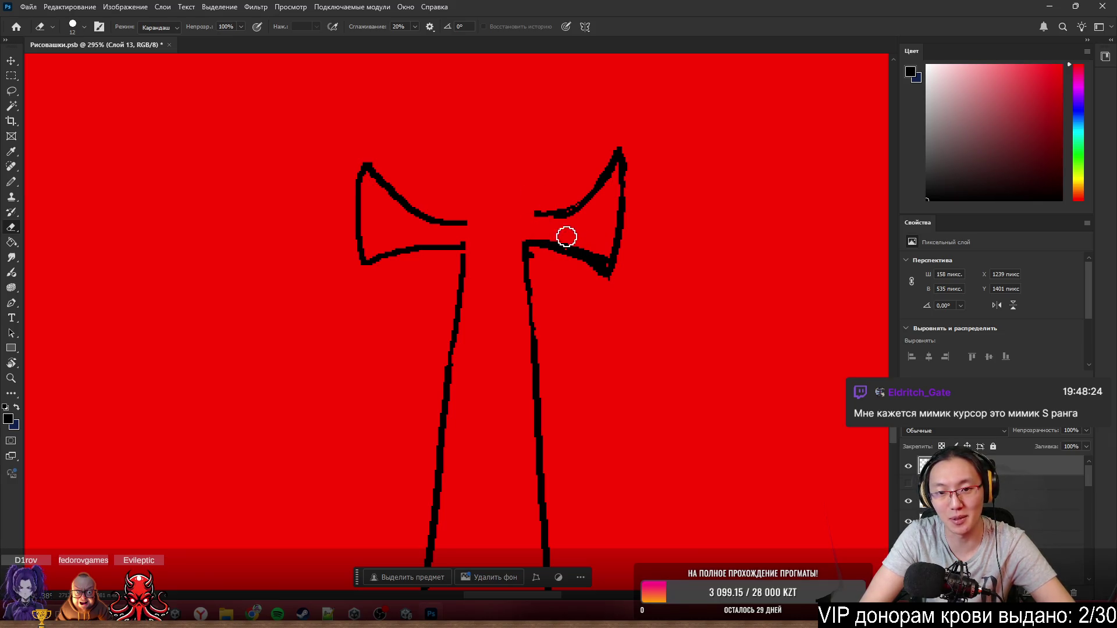
drag(574, 239, 608, 251)
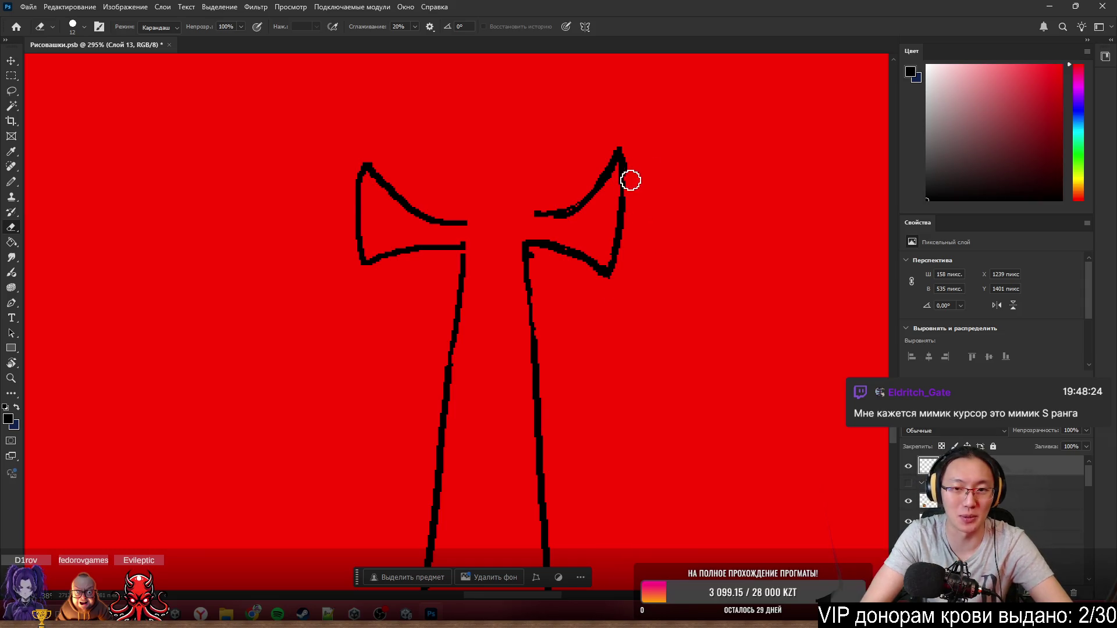
key(b)
drag(628, 175, 624, 205)
key(ctrl+z)
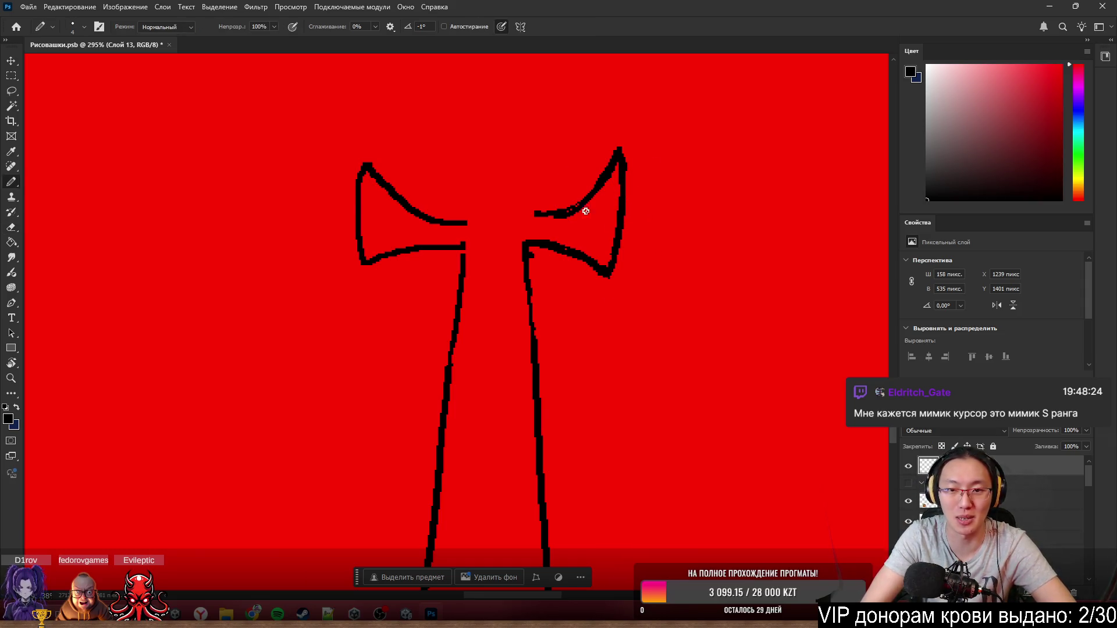
drag(523, 215, 541, 214)
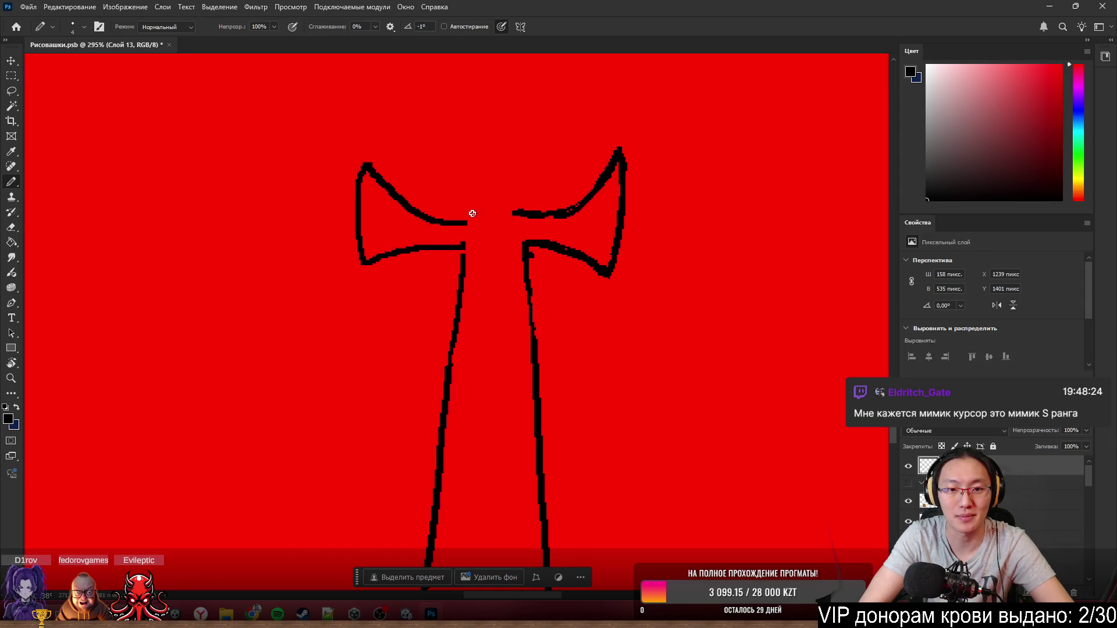
- Draw the grip's left and right side lines upward above the crossguard
mouse_move(466, 222)
mouse_down()
mouse_move(531, 215)
mouse_move(506, 217)
mouse_move(489, 131)
mouse_up()
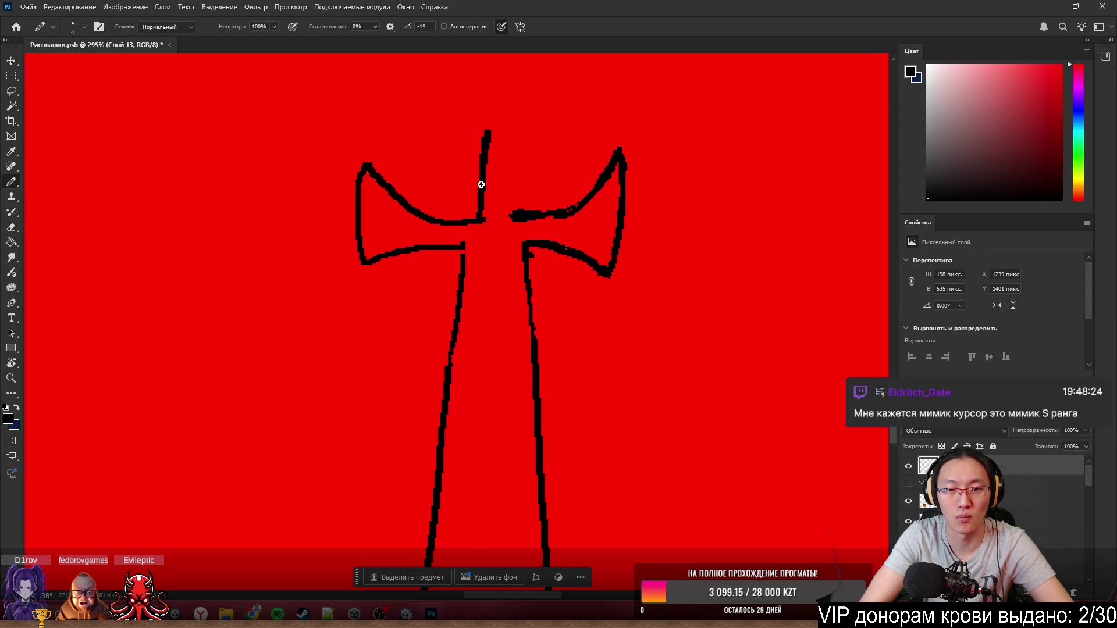
drag(481, 184, 487, 72)
mouse_move(507, 221)
mouse_down()
mouse_move(516, 78)
mouse_move(515, 154)
mouse_move(496, 190)
mouse_move(501, 169)
mouse_move(522, 180)
mouse_move(508, 164)
mouse_move(507, 245)
mouse_move(492, 283)
mouse_move(498, 321)
mouse_move(522, 337)
mouse_move(506, 337)
mouse_move(534, 367)
mouse_move(482, 361)
mouse_move(517, 365)
mouse_up()
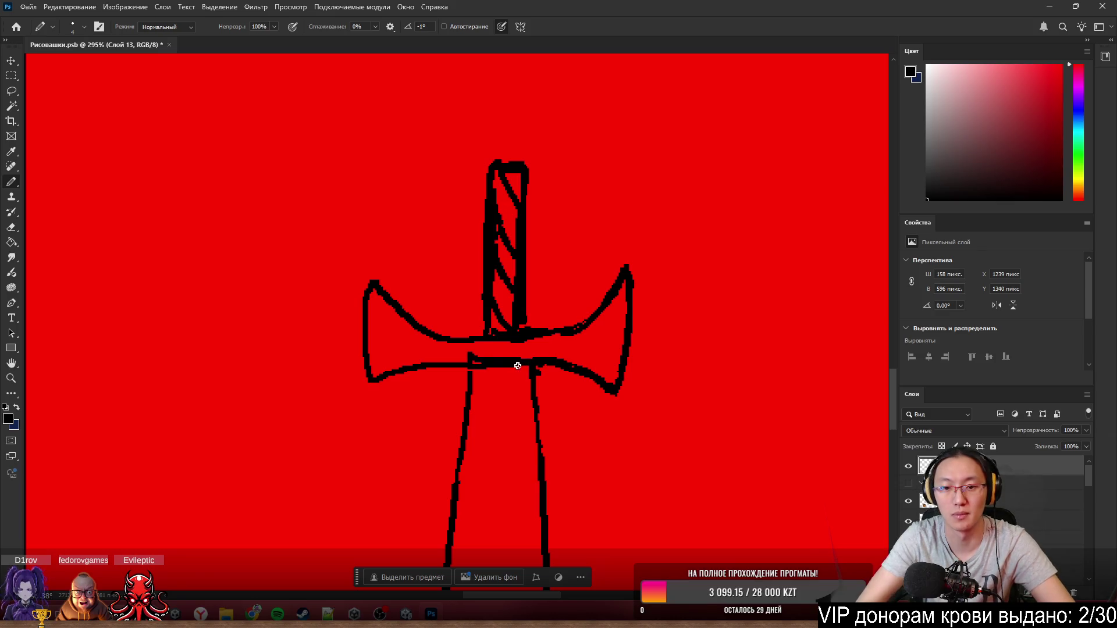
scroll(518, 365, down, 6)
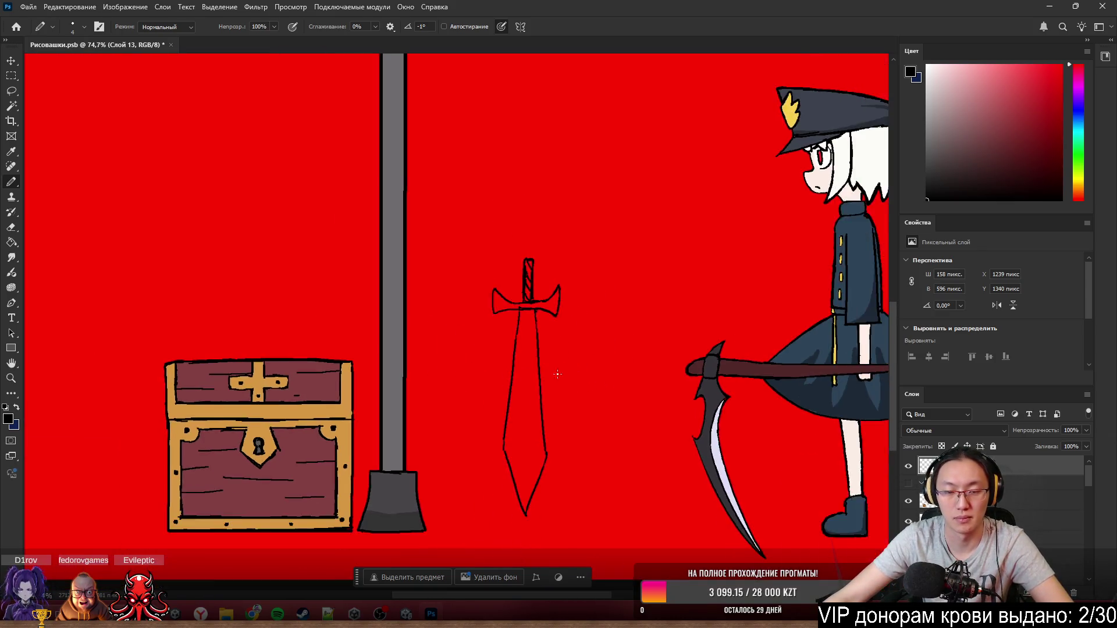
- Draw a vertical centre line down the blade and erase its stray lower part
scroll(558, 374, up, 4)
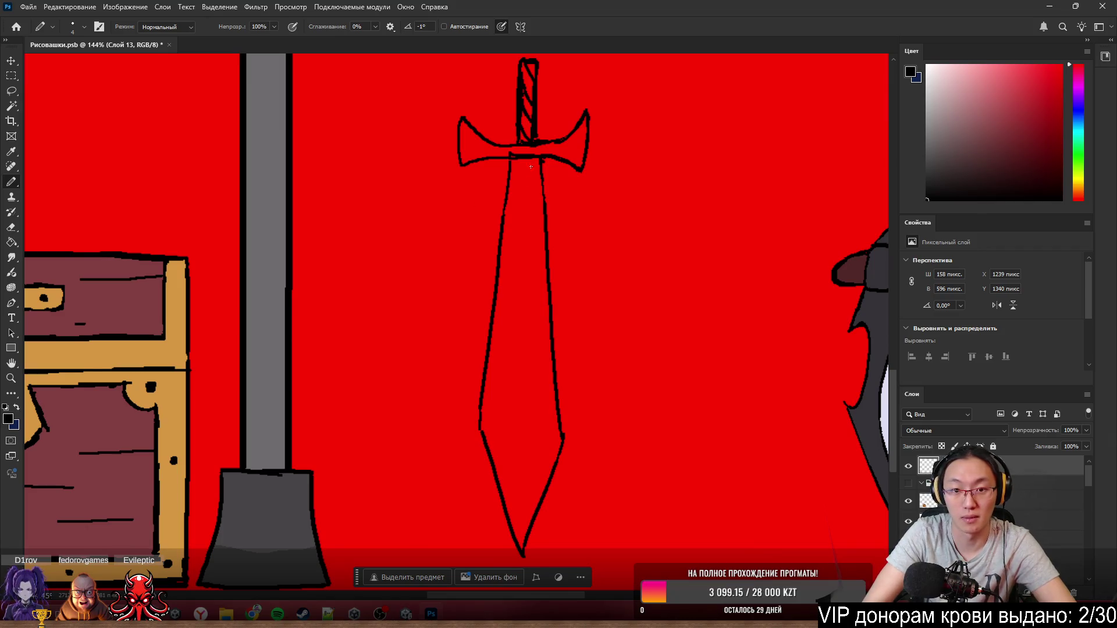
drag(528, 169, 528, 430)
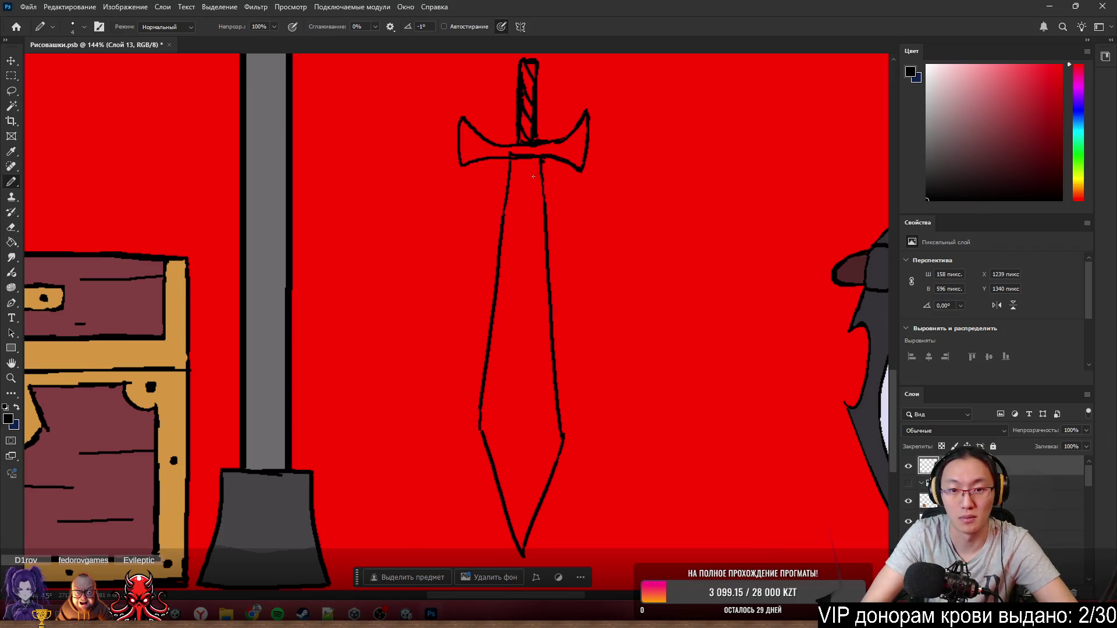
mouse_move(527, 157)
mouse_down()
mouse_move(505, 567)
mouse_move(529, 272)
mouse_move(531, 568)
mouse_move(522, 326)
mouse_move(521, 539)
mouse_up()
key(ctrl+z)
key(ctrl+z)
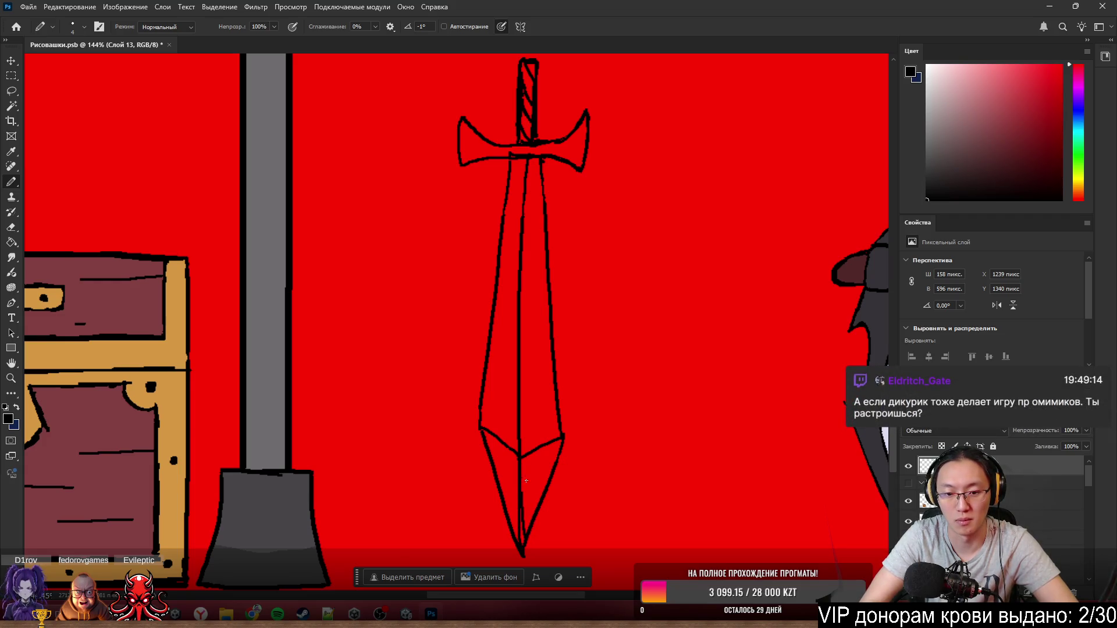
key(ctrl+z)
drag(519, 469, 522, 536)
scroll(528, 513, up, 5)
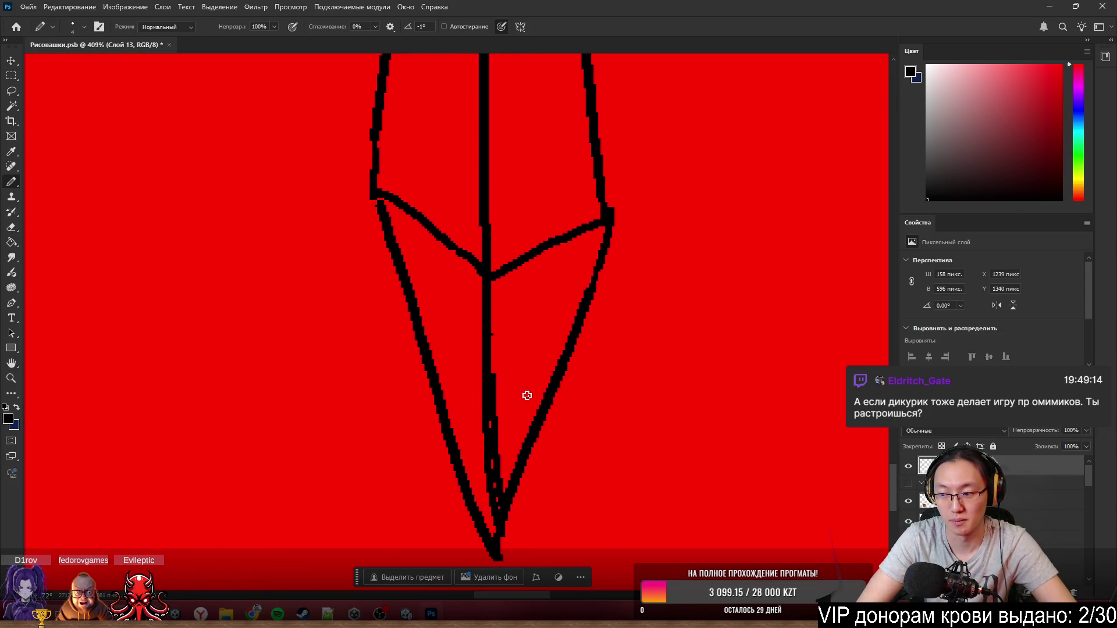
key(e)
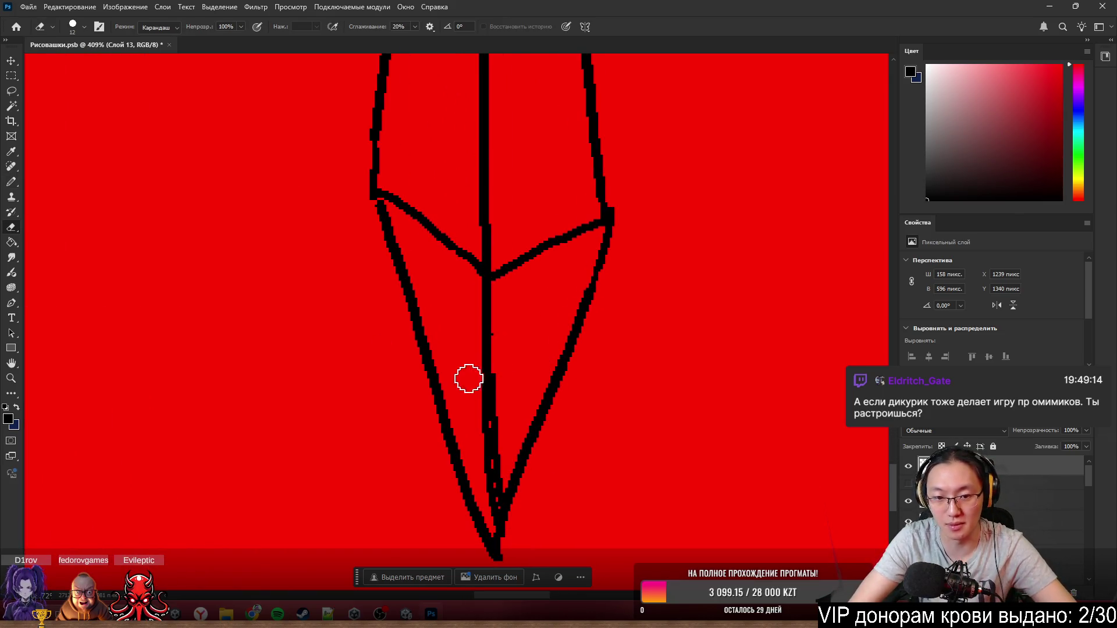
mouse_move(469, 379)
mouse_down()
mouse_move(508, 337)
mouse_move(493, 495)
mouse_move(499, 478)
mouse_up()
- Redraw the centre line from mid-blade to the tip, retrying wobbly strokes
key(b)
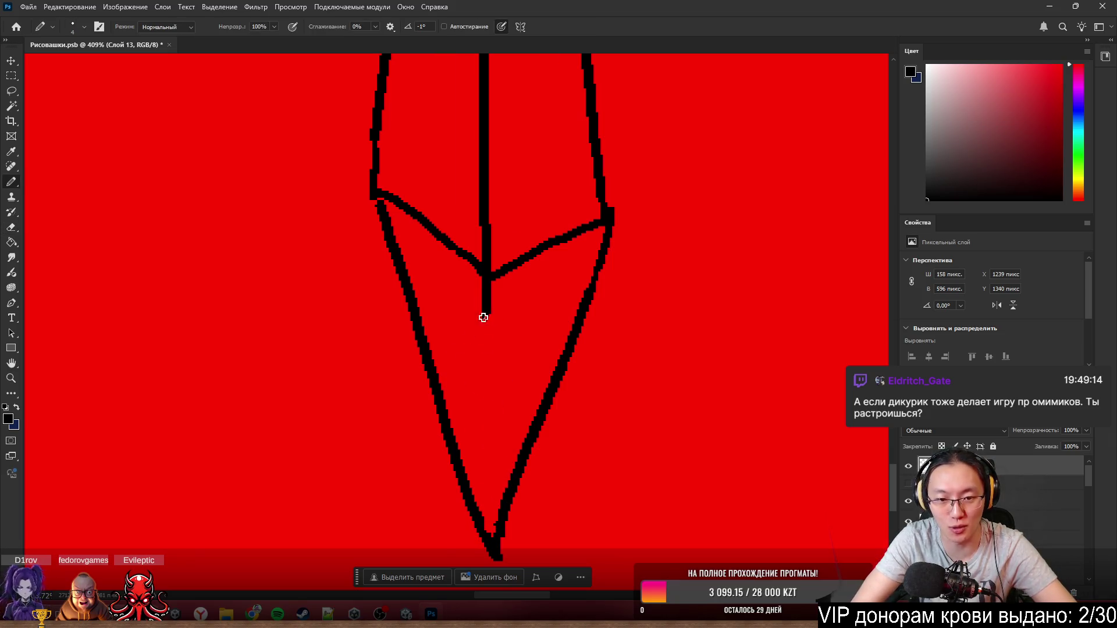
mouse_move(483, 318)
mouse_down()
mouse_move(489, 469)
mouse_move(504, 392)
mouse_up()
key(ctrl+z)
key(ctrl+z)
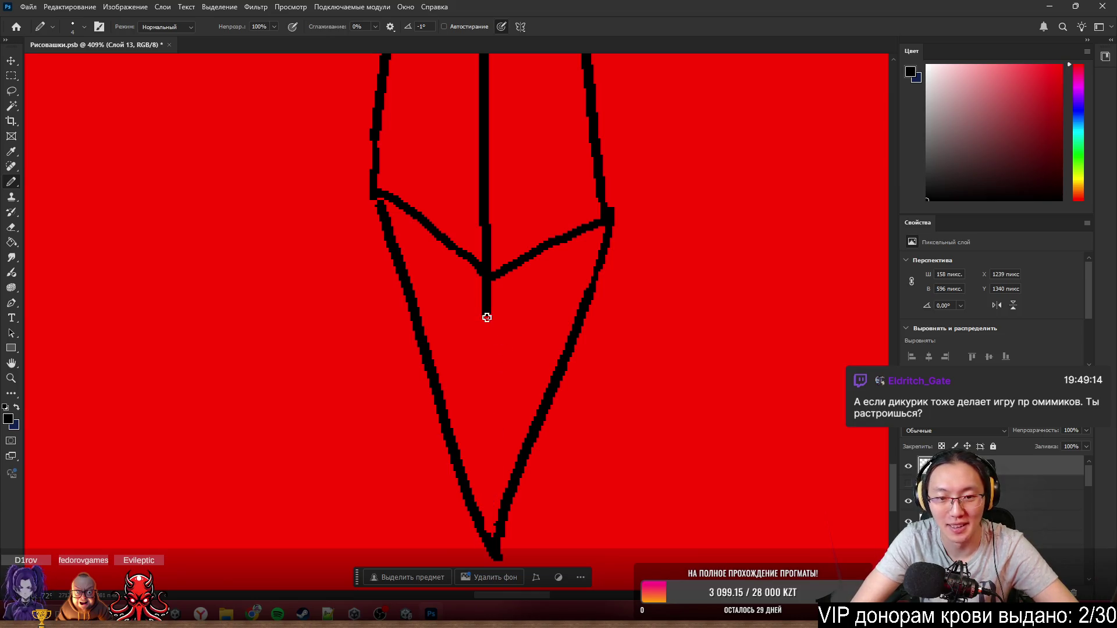
drag(486, 318, 493, 536)
key(ctrl+z)
drag(487, 315, 490, 549)
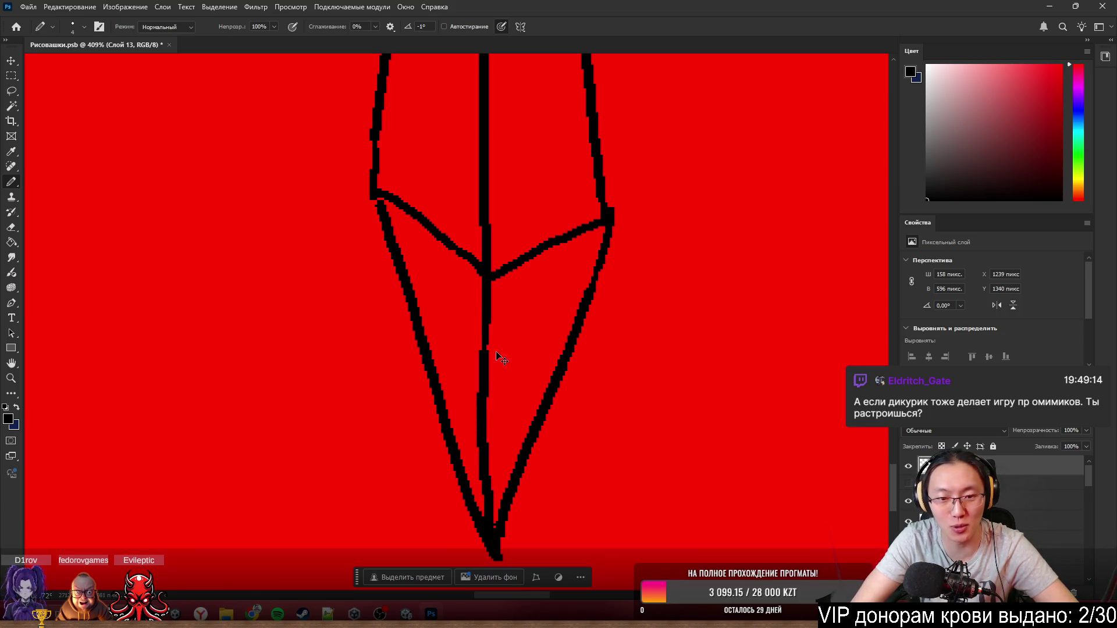
key(ctrl+z)
drag(483, 312, 490, 535)
key(ctrl+z)
drag(487, 314, 492, 538)
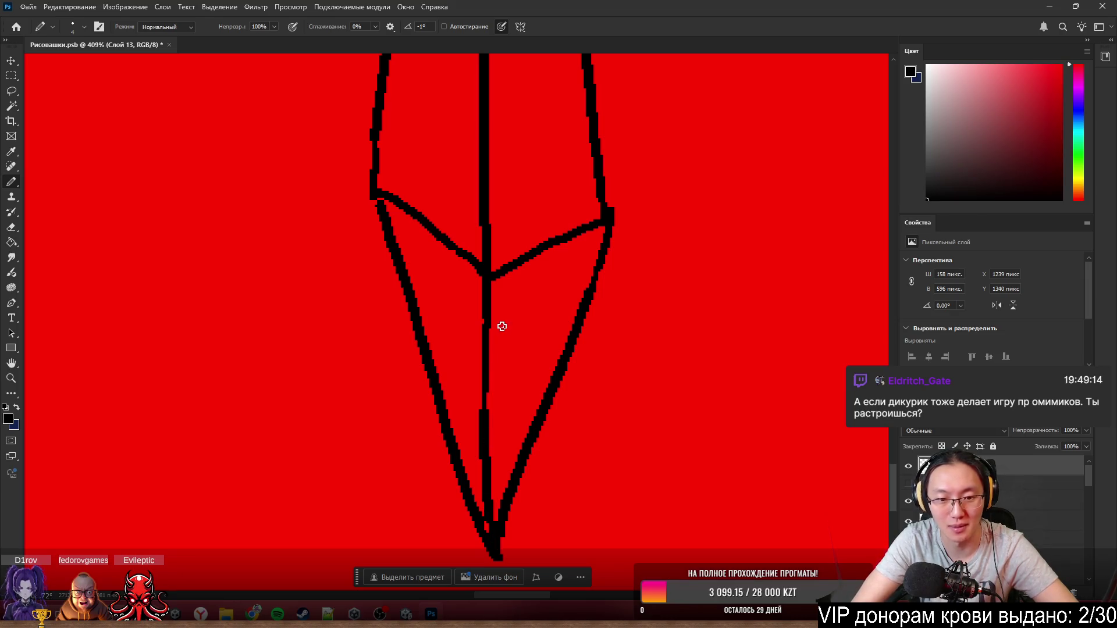
scroll(524, 303, down, 5)
scroll(582, 326, up, 4)
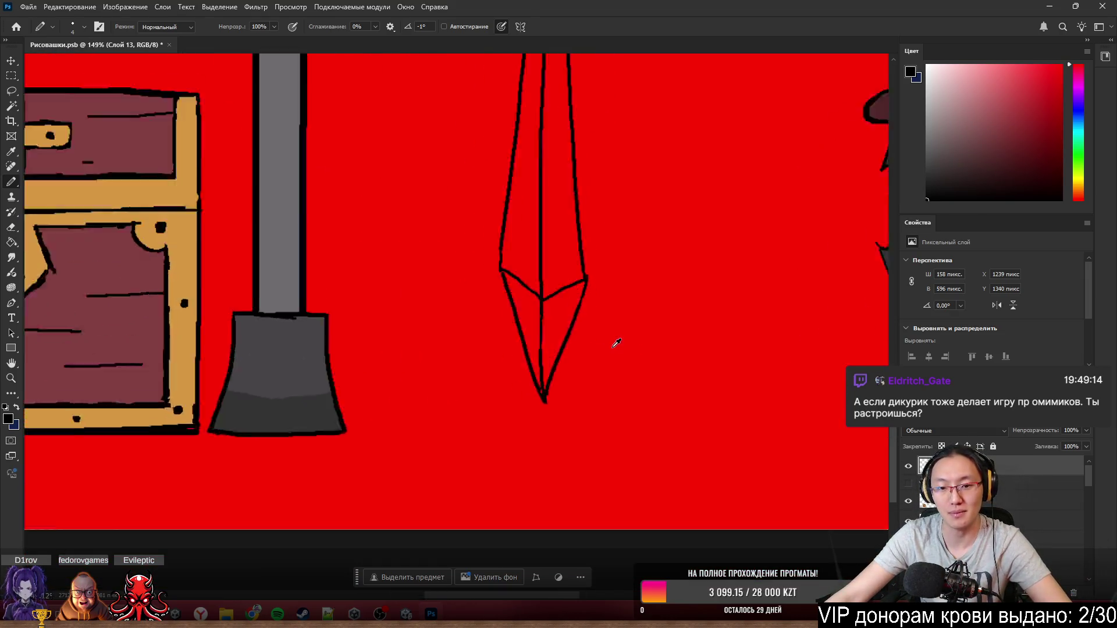
- Finish the centre ridge as one continuous straight stroke ending at the blade point
key(ctrl+z)
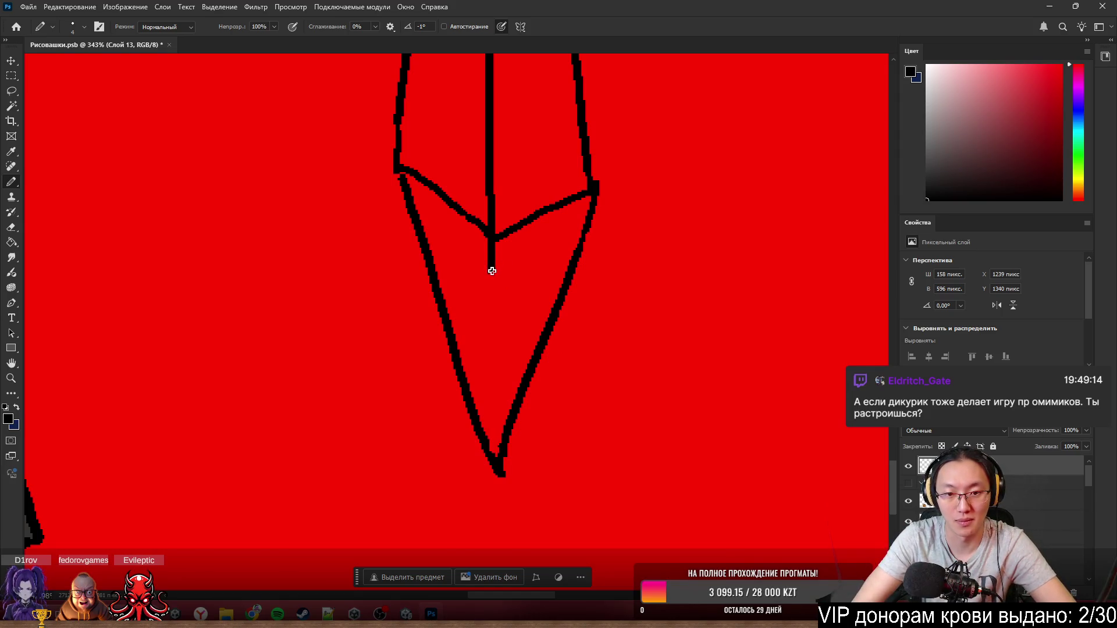
drag(492, 270, 494, 459)
key(ctrl+z)
drag(489, 267, 494, 460)
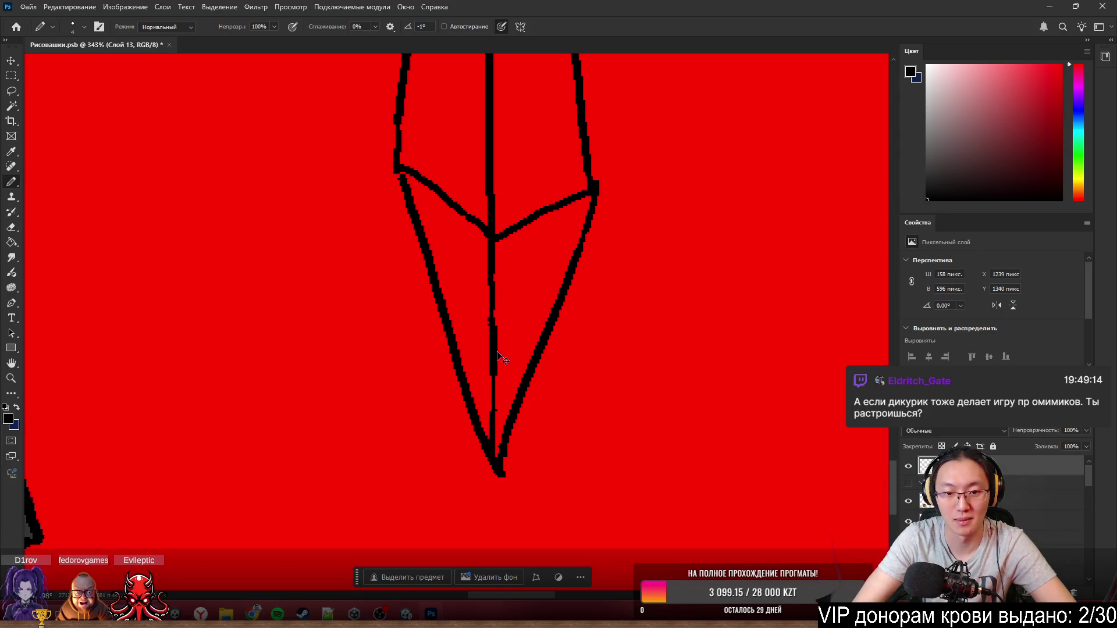
key(ctrl+z)
drag(490, 270, 492, 491)
key(ctrl+z)
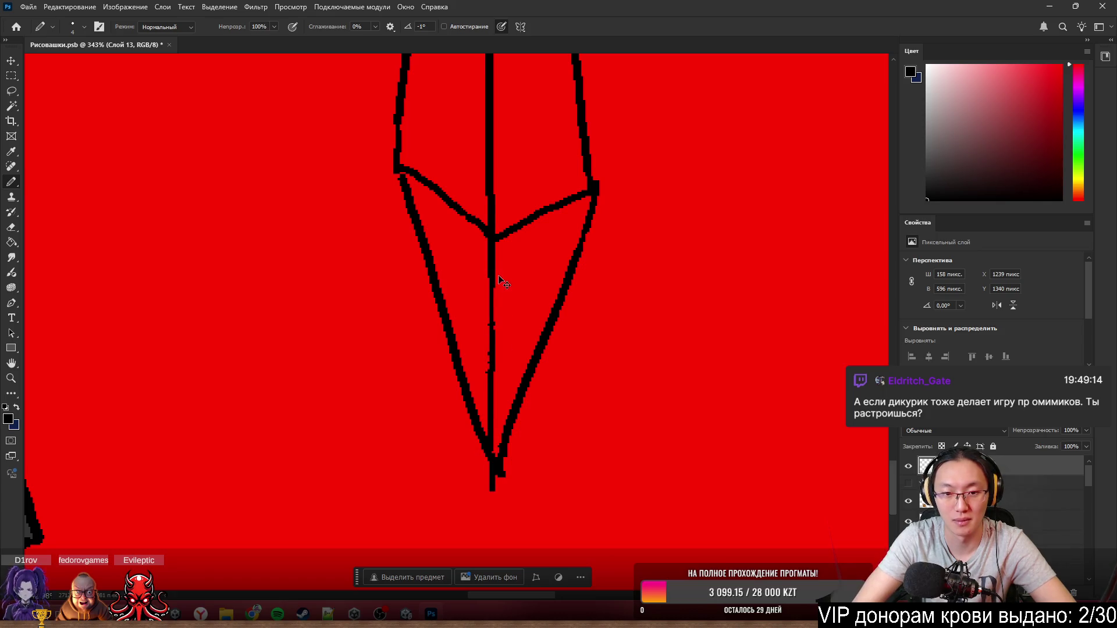
key(ctrl+z)
drag(492, 293, 495, 451)
key(ctrl+z)
drag(492, 273, 496, 456)
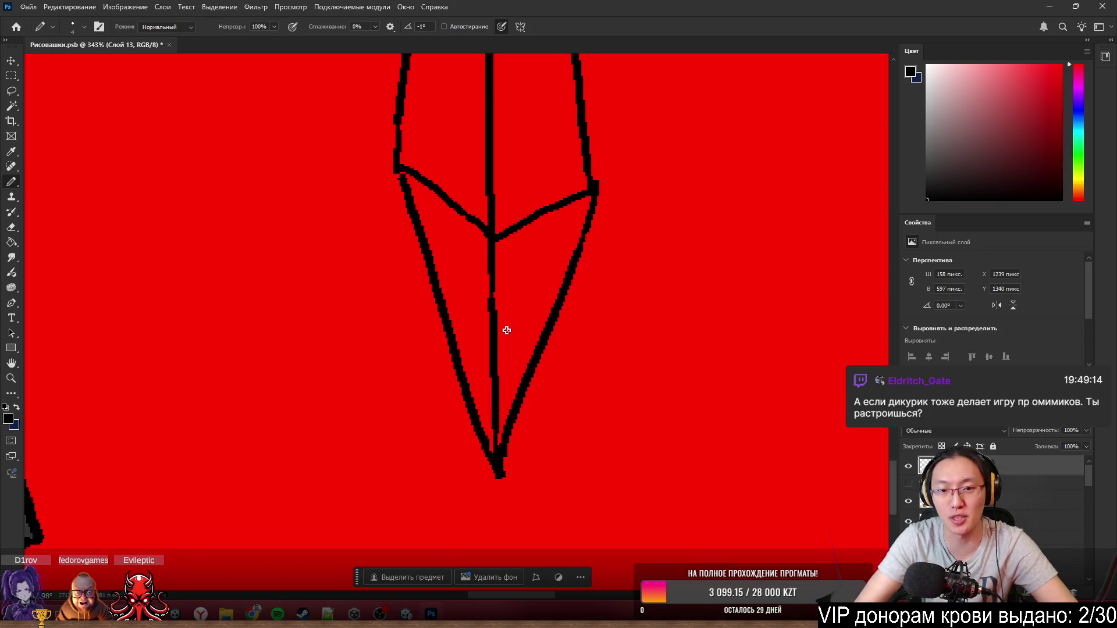
scroll(506, 330, down, 3)
scroll(582, 303, up, 5)
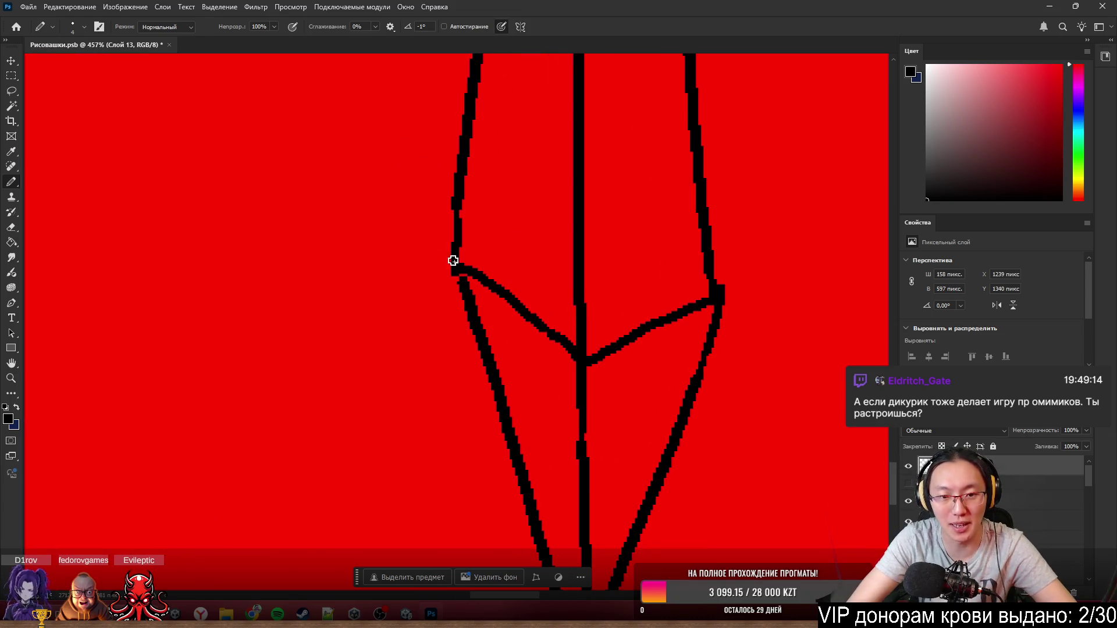
scroll(616, 270, down, 5)
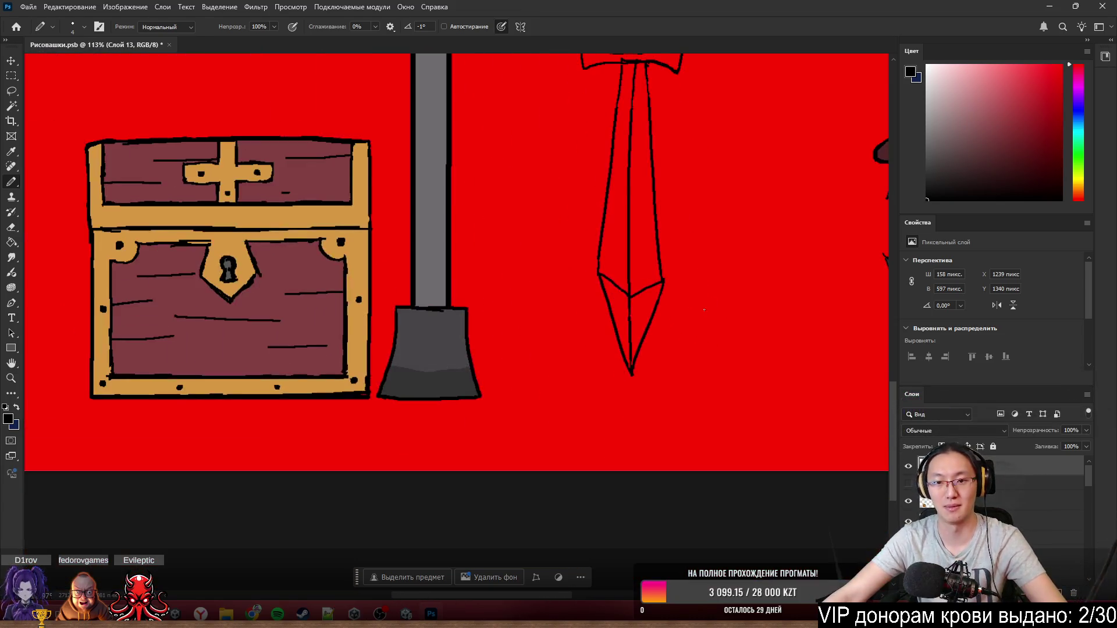
- Try erasing and retracing the blade's right edge, undoing each stroke that didn't fit
scroll(705, 310, up, 5)
key(e)
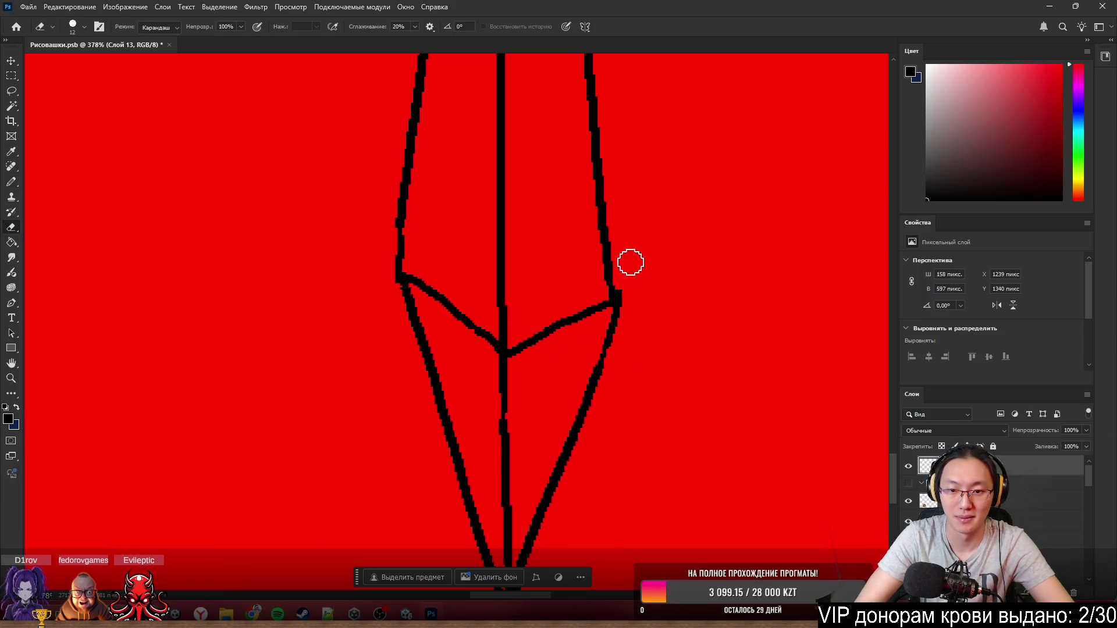
drag(631, 260, 622, 241)
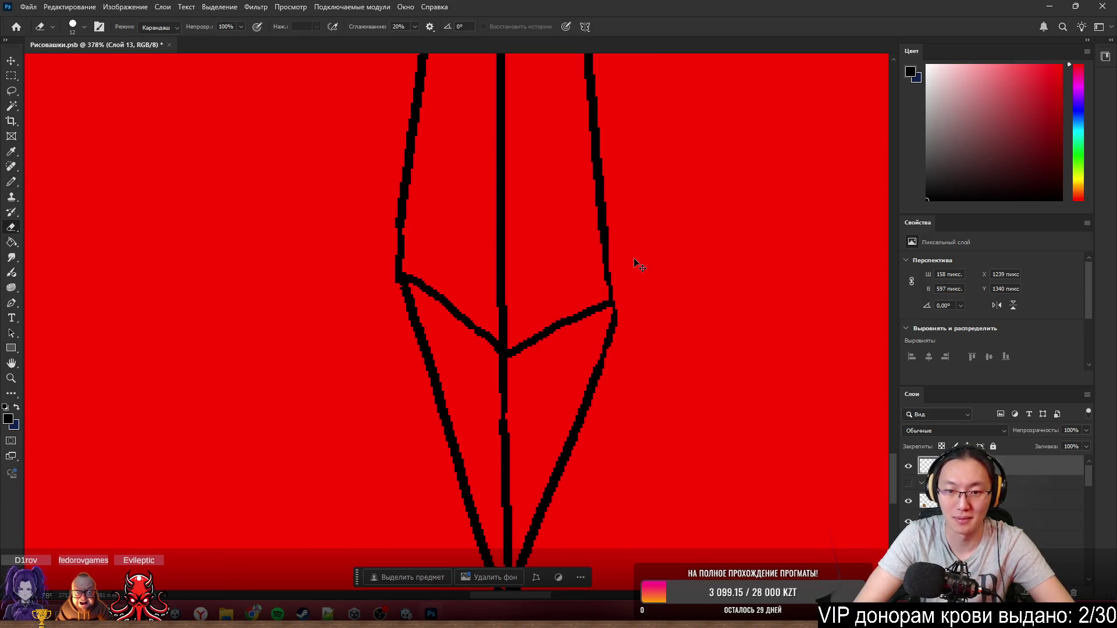
key(ctrl+z)
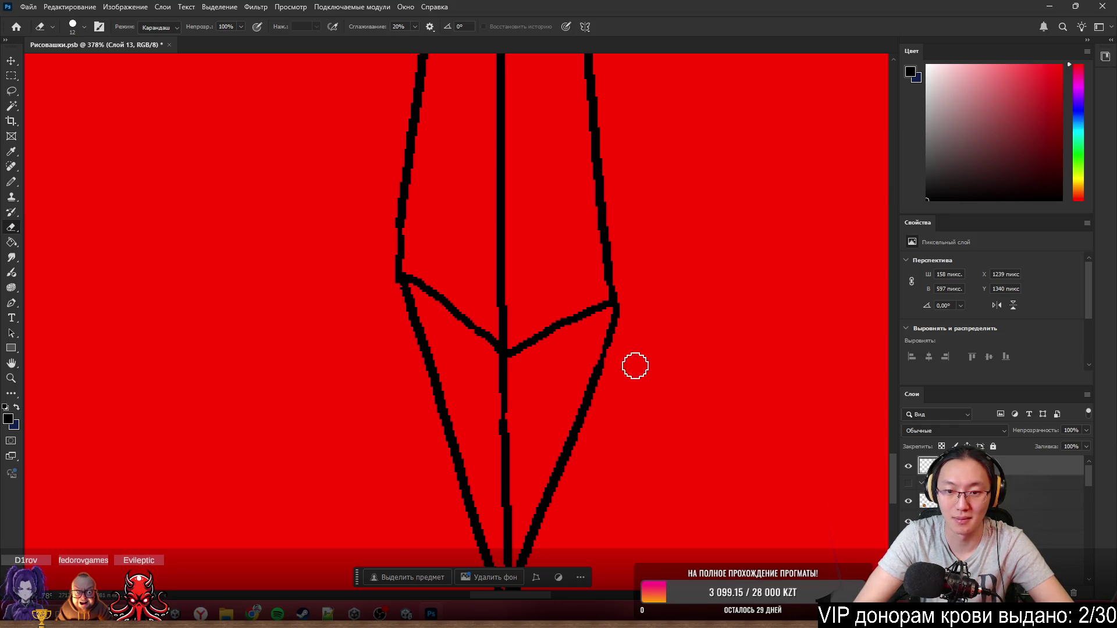
scroll(751, 418, down, 2)
scroll(750, 418, down, 4)
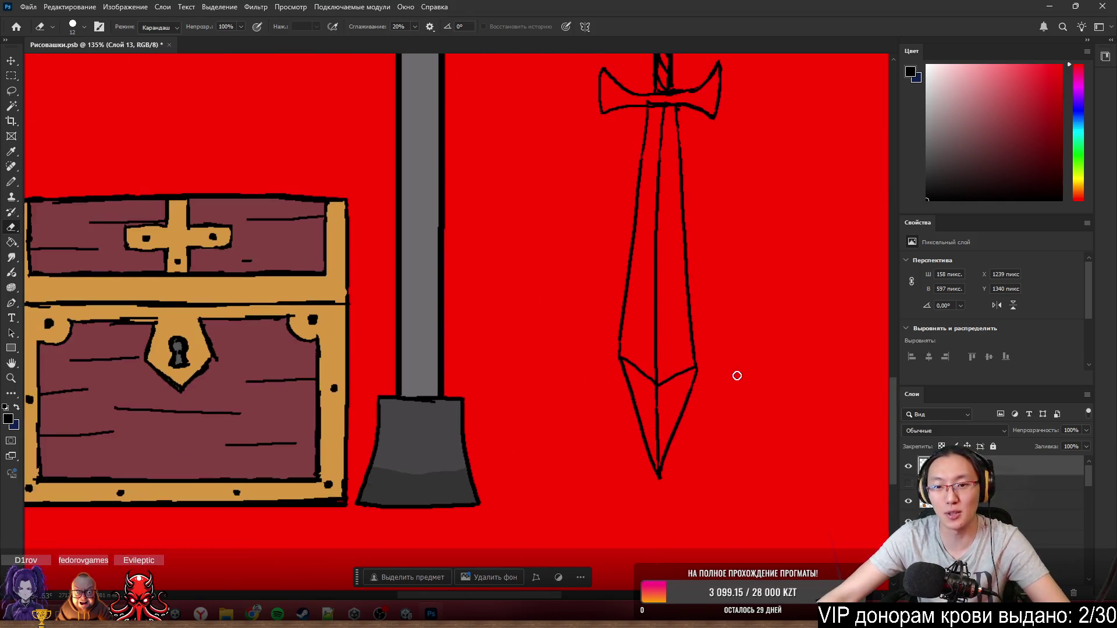
scroll(736, 374, up, 3)
scroll(711, 364, up, 2)
scroll(698, 377, right, 2)
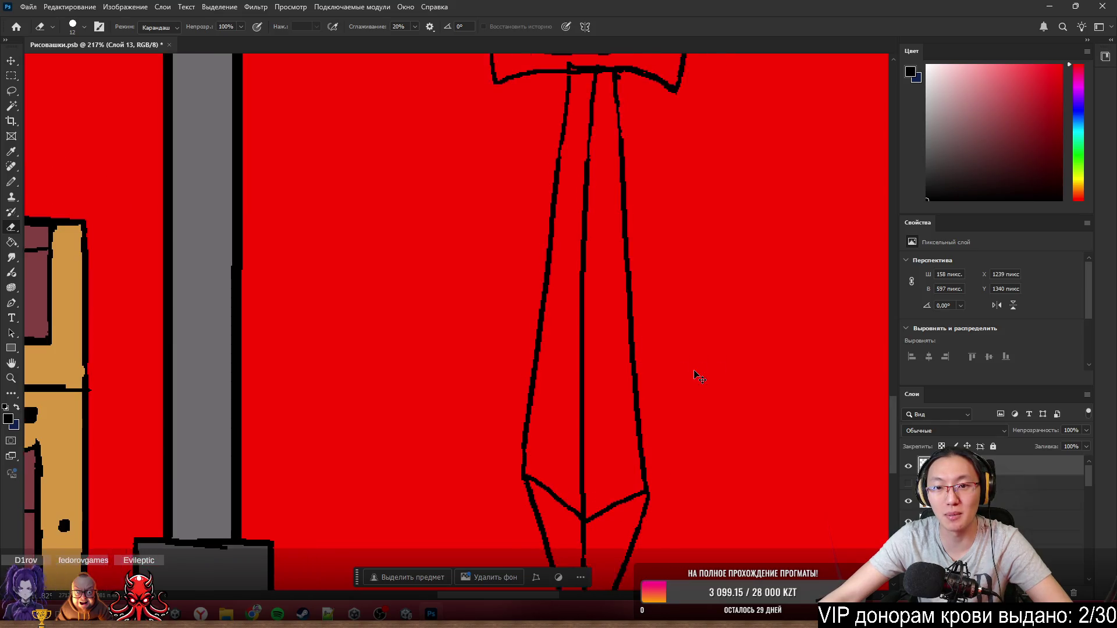
key(b)
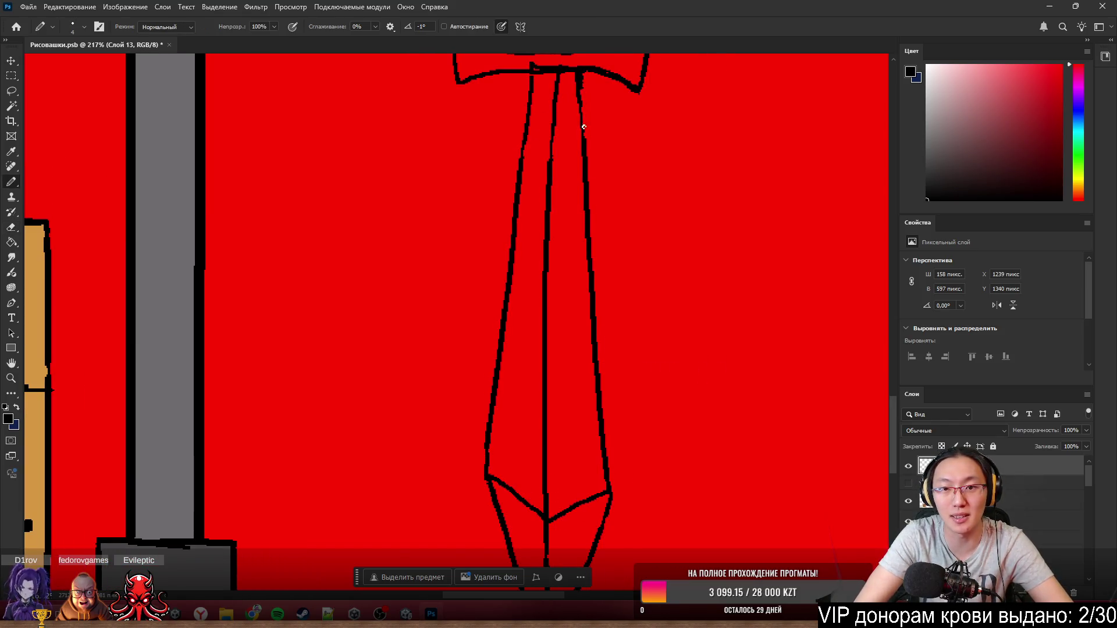
drag(584, 126, 589, 175)
key(ctrl+z)
drag(581, 78, 581, 174)
key(ctrl+z)
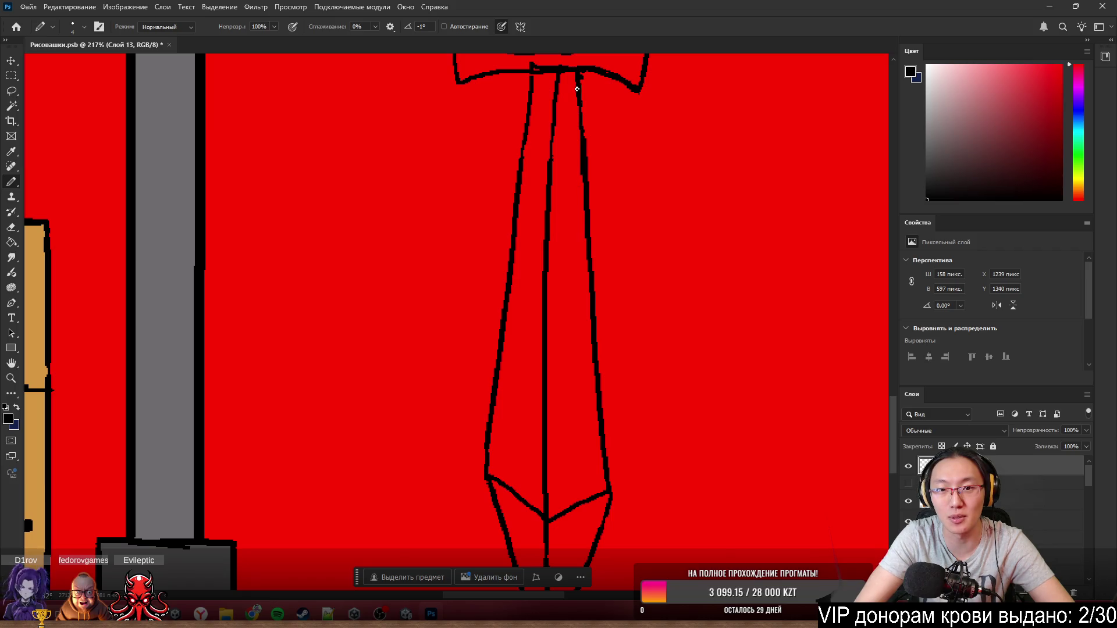
key(ctrl+z)
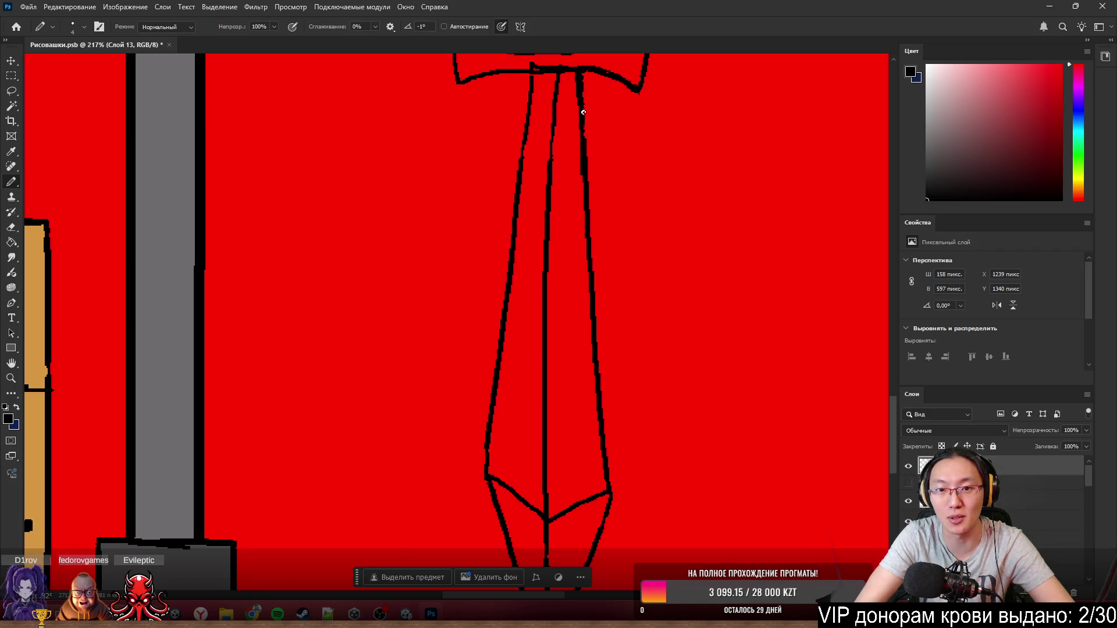
- Thicken the blade's left outline, thin it back, and undo the resulting bulge
drag(521, 173, 530, 88)
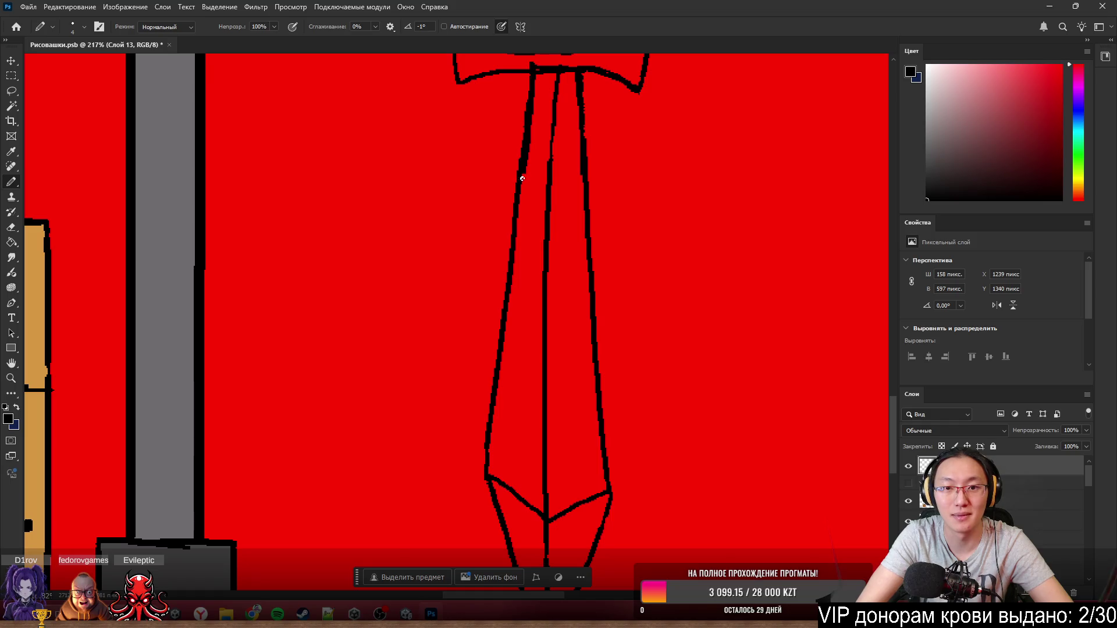
key(e)
drag(535, 163, 531, 192)
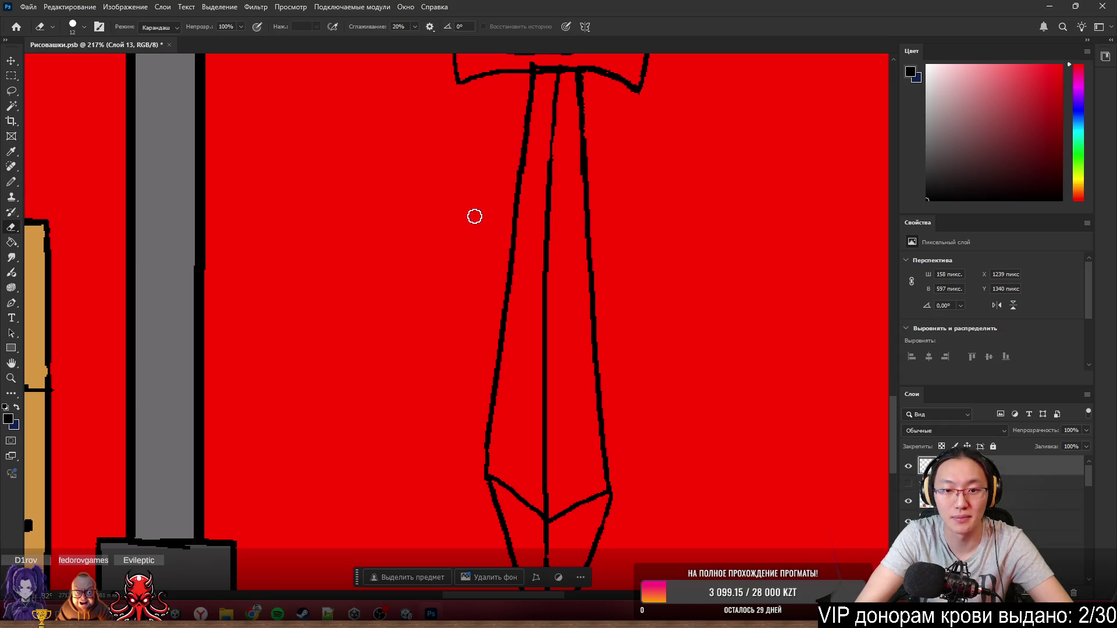
key(b)
scroll(474, 218, down, 5)
scroll(477, 377, up, 6)
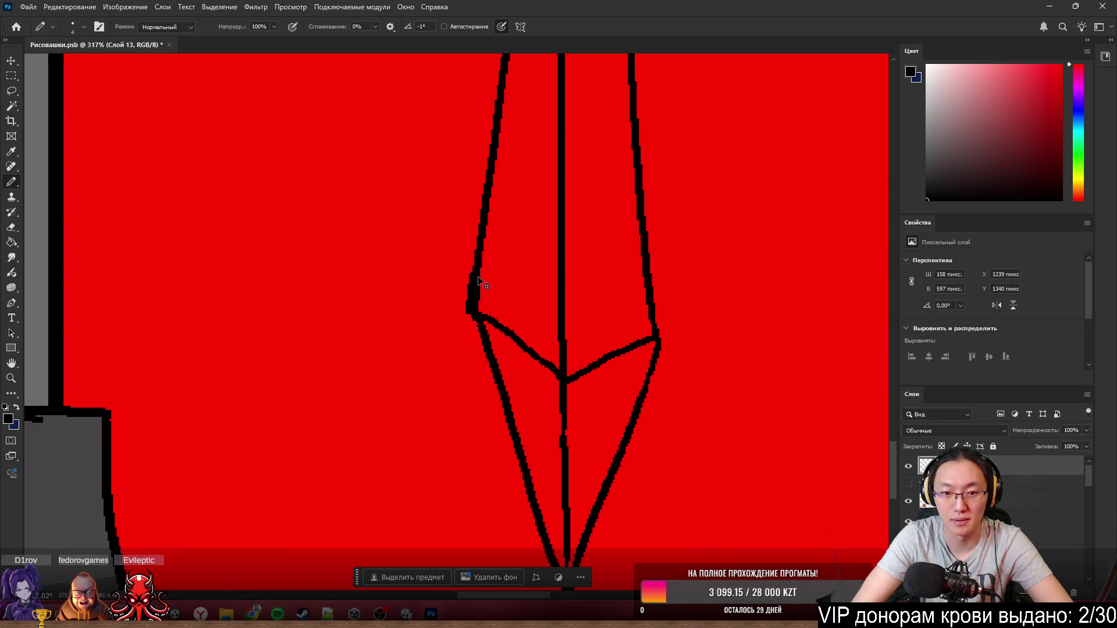
key(ctrl+z)
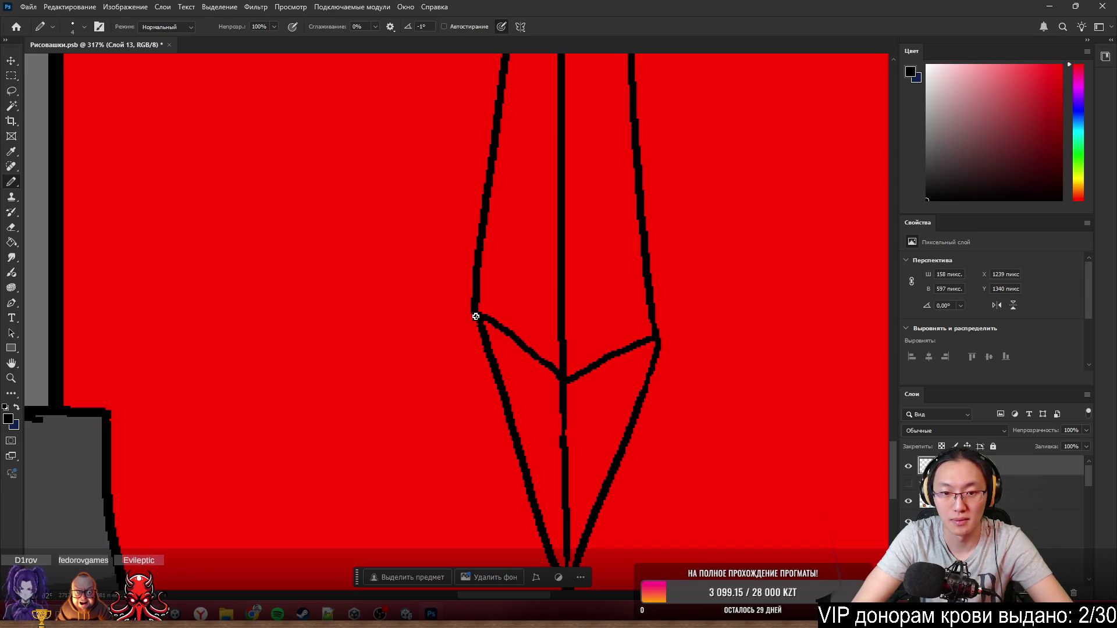
- Thicken the blade's left edge near the tip and erase stray pixels around the point
scroll(577, 356, down, 2)
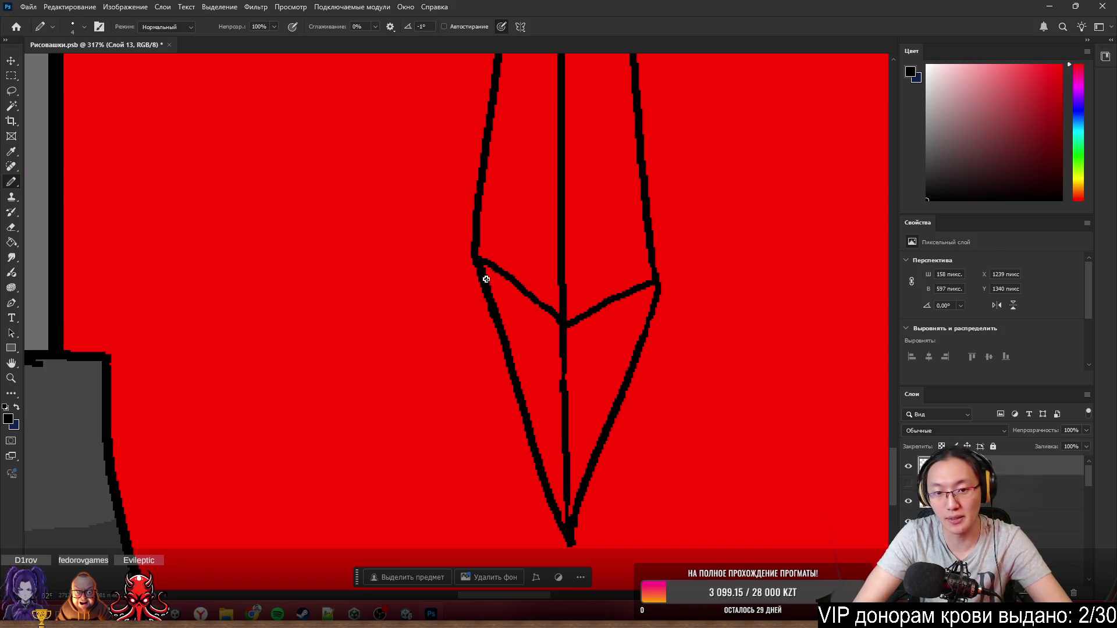
drag(498, 329, 550, 510)
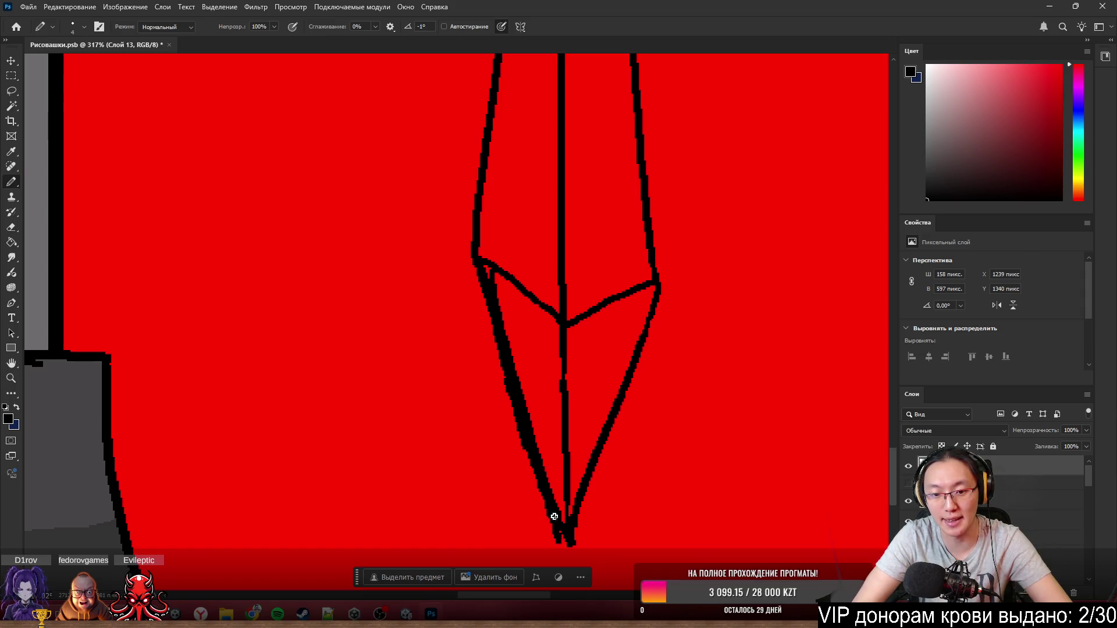
key(e)
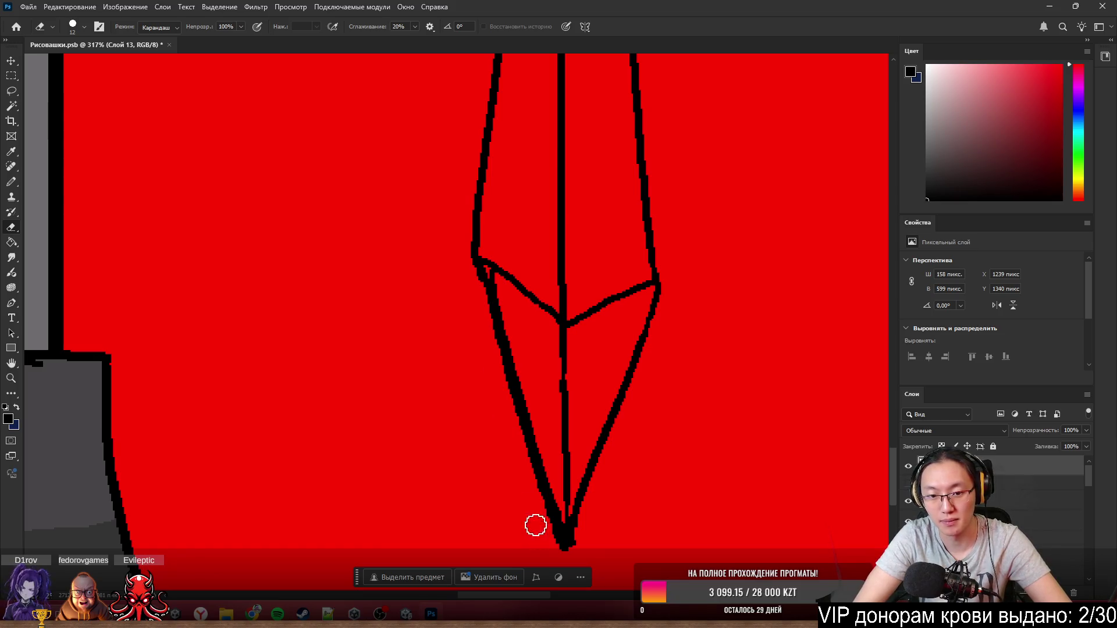
drag(534, 526, 536, 527)
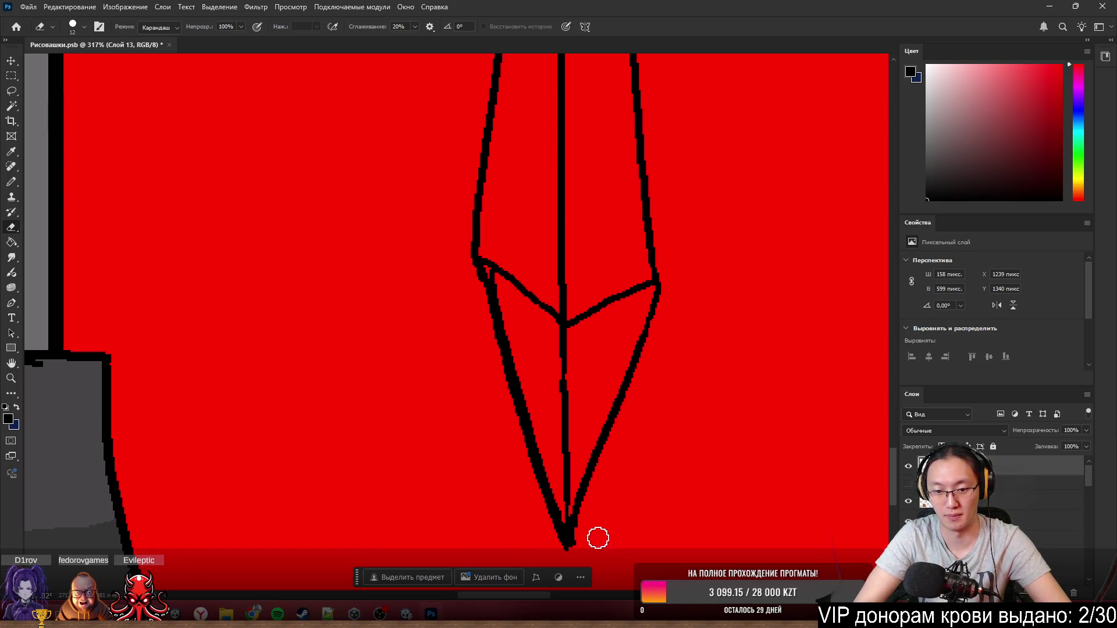
click(572, 540)
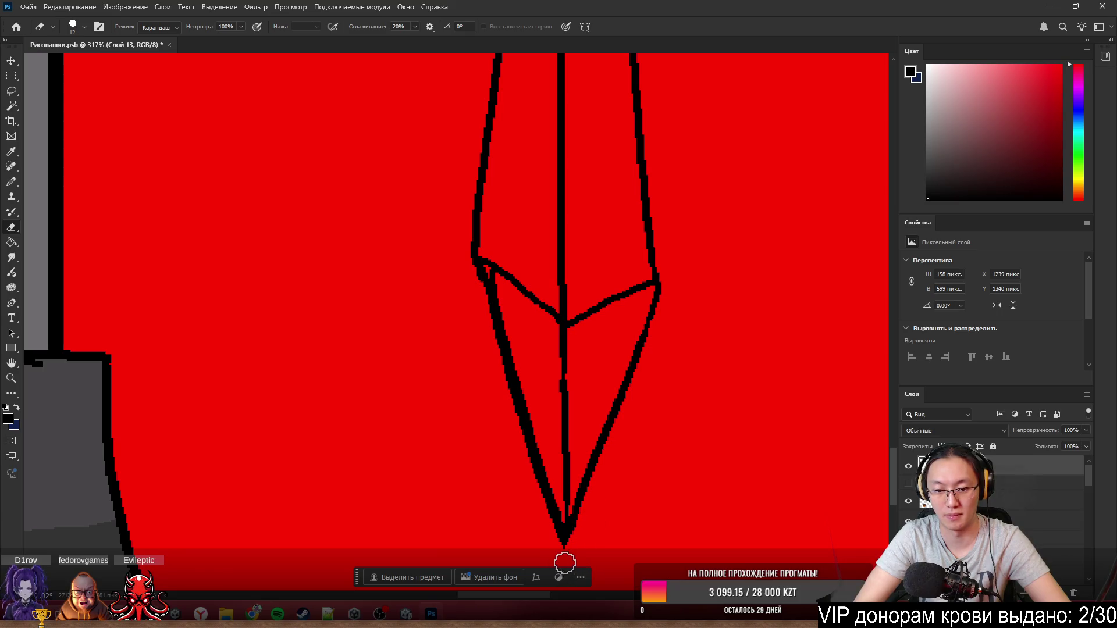
key(b)
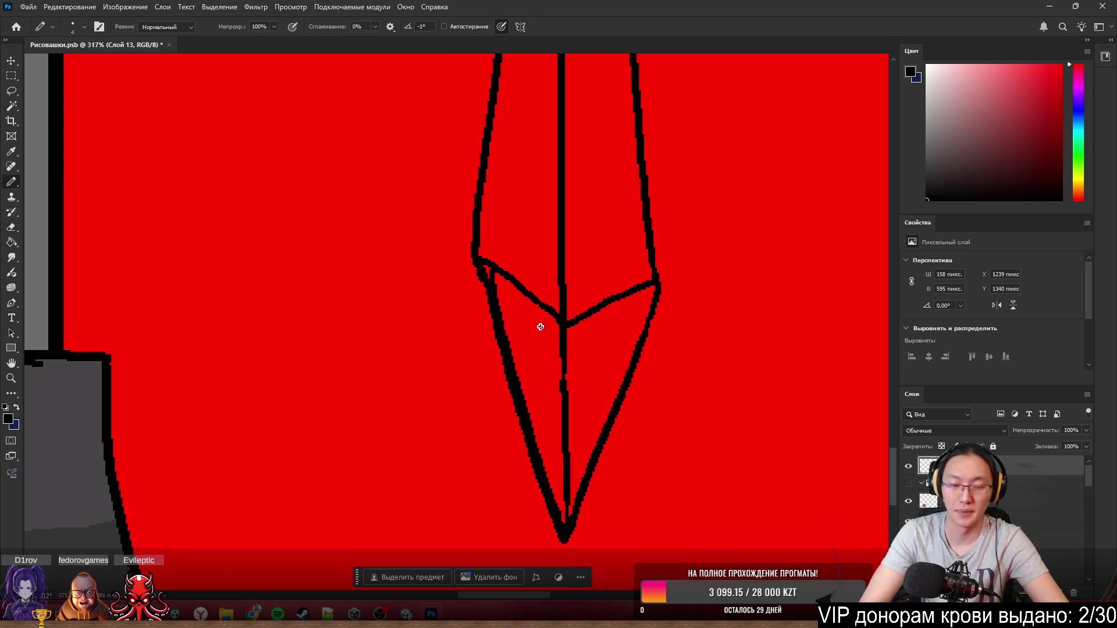
- Trim the outline at the blade's left corner and thicken its lower left edge
key(e)
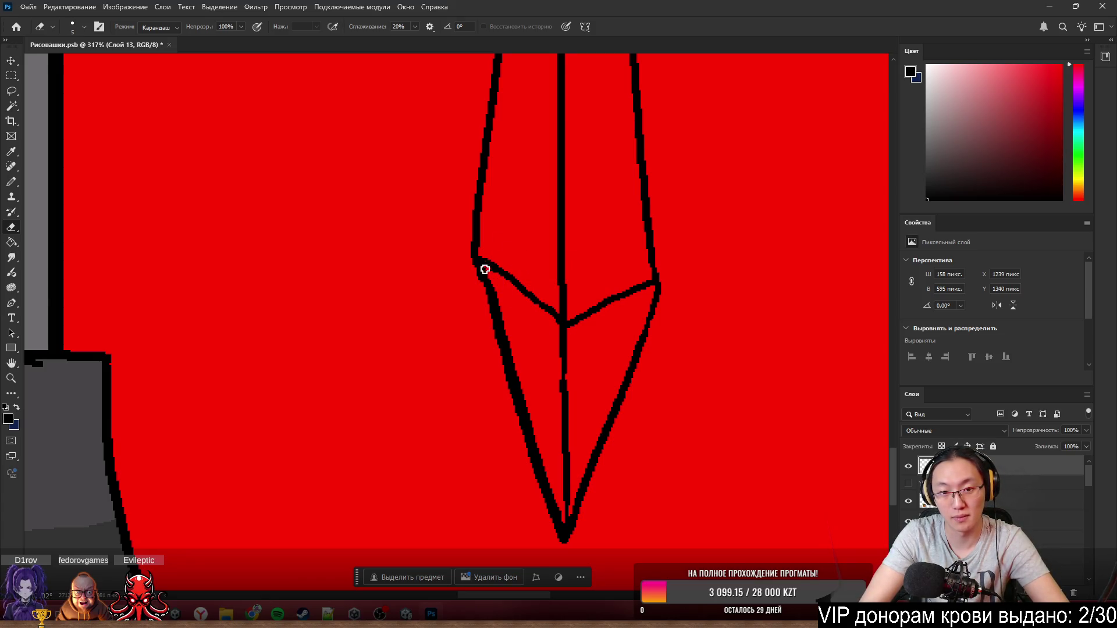
drag(485, 269, 492, 317)
key(b)
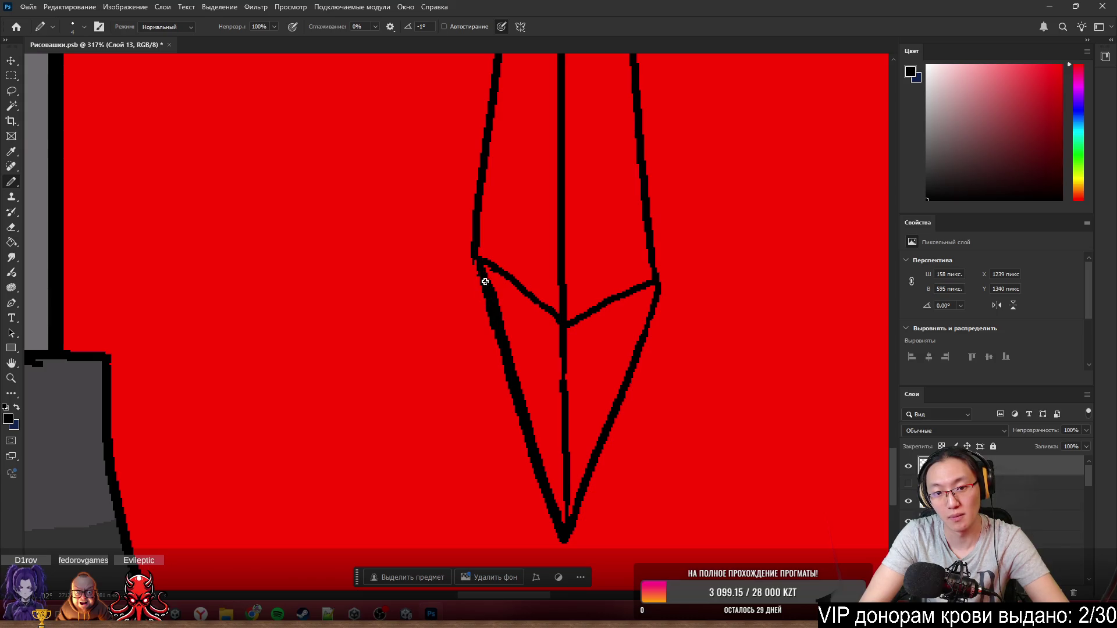
key(e)
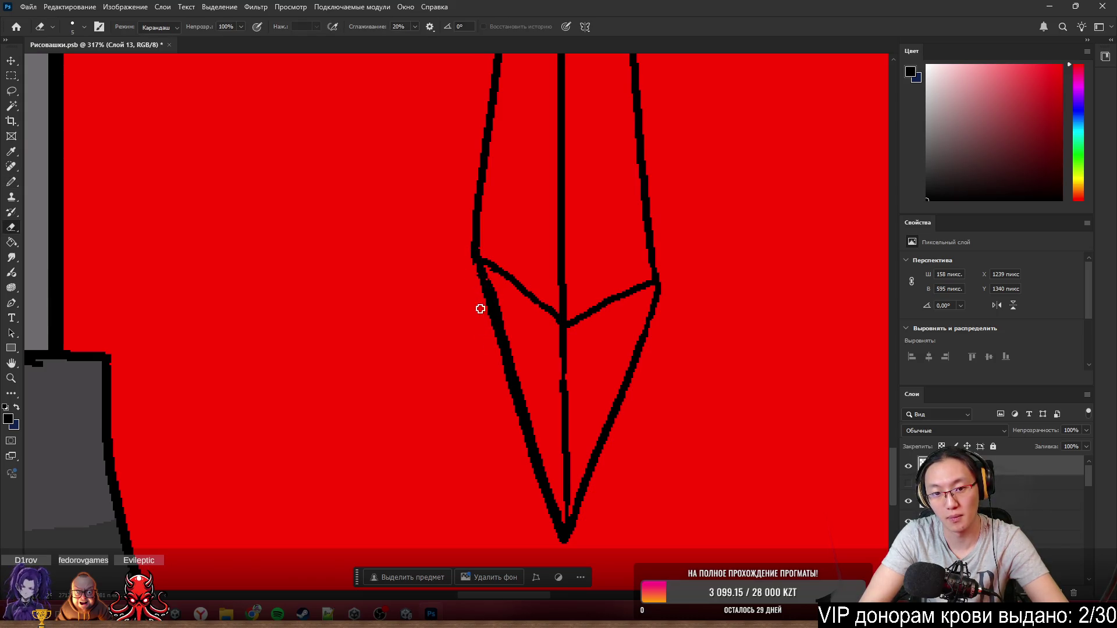
key(b)
drag(491, 294, 502, 343)
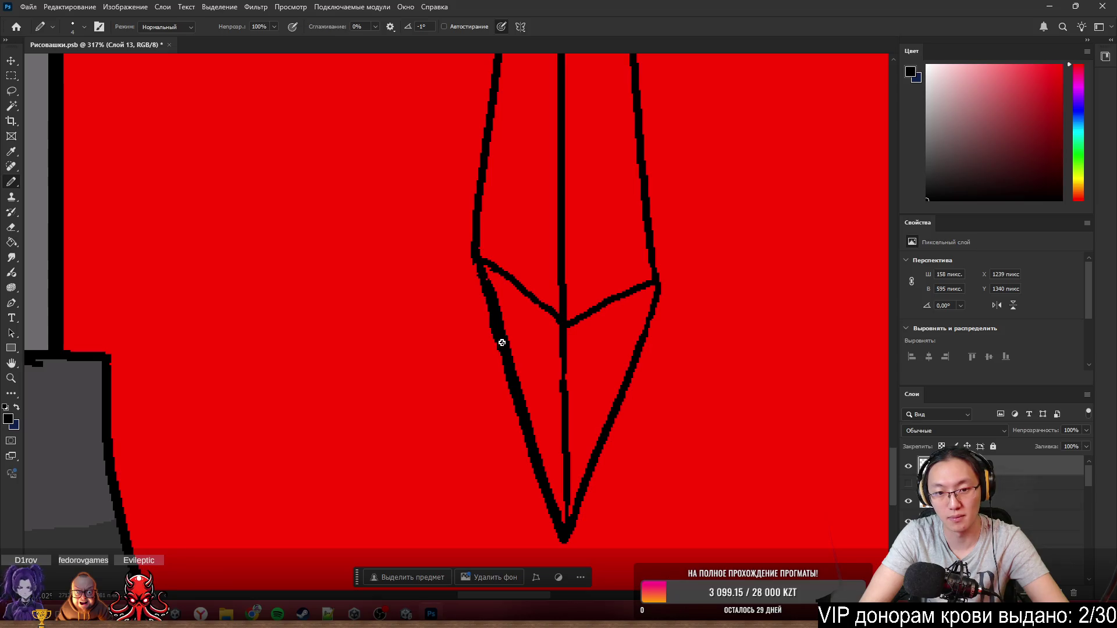
key(e)
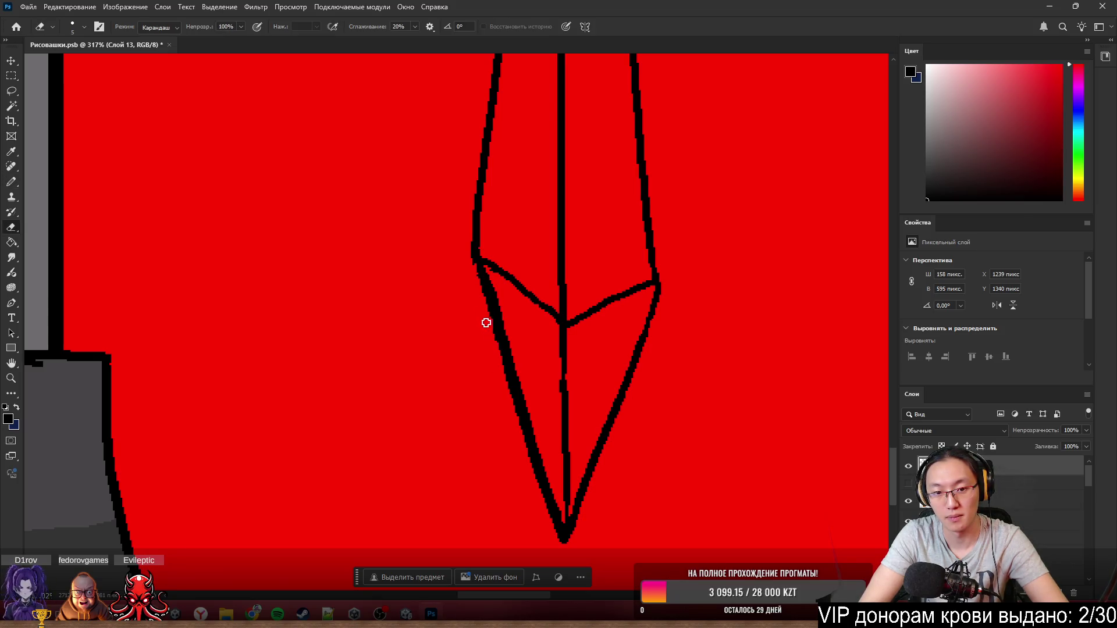
key(b)
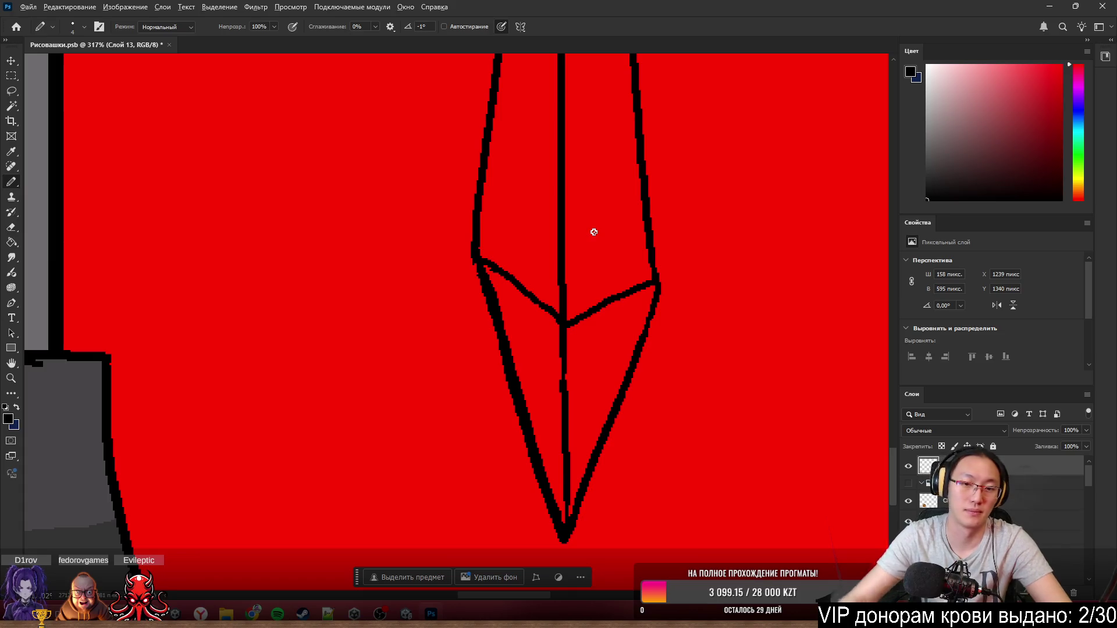
scroll(719, 180, down, 5)
scroll(631, 324, up, 8)
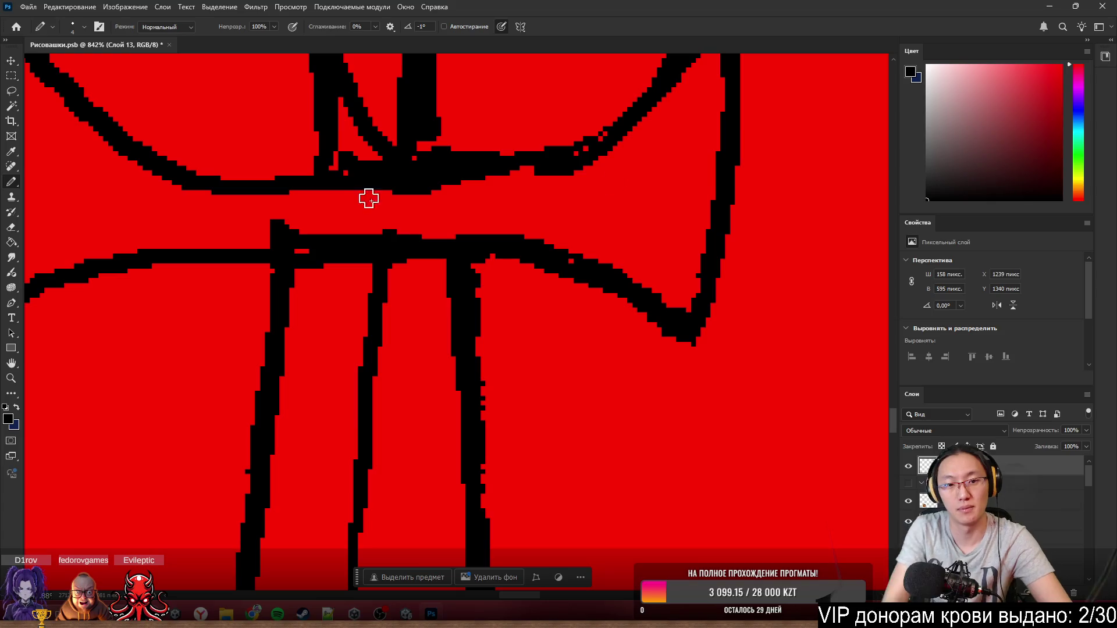
- Erase the stray pixels sitting on top of the crossguard line
key(e)
drag(247, 224, 268, 235)
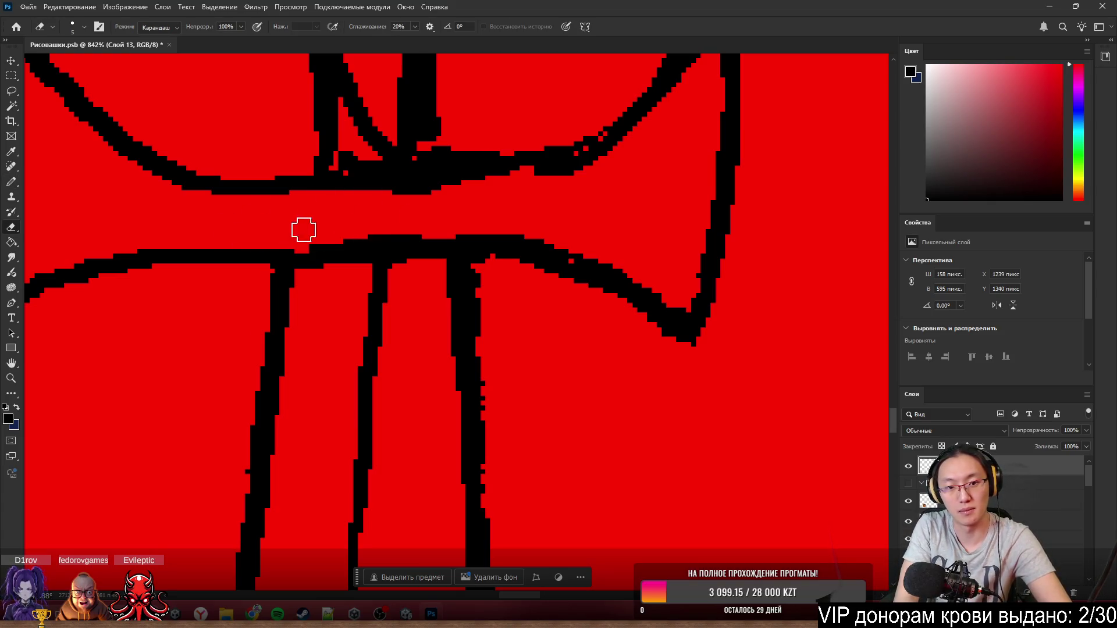
scroll(402, 139, down, 2)
scroll(402, 139, down, 4)
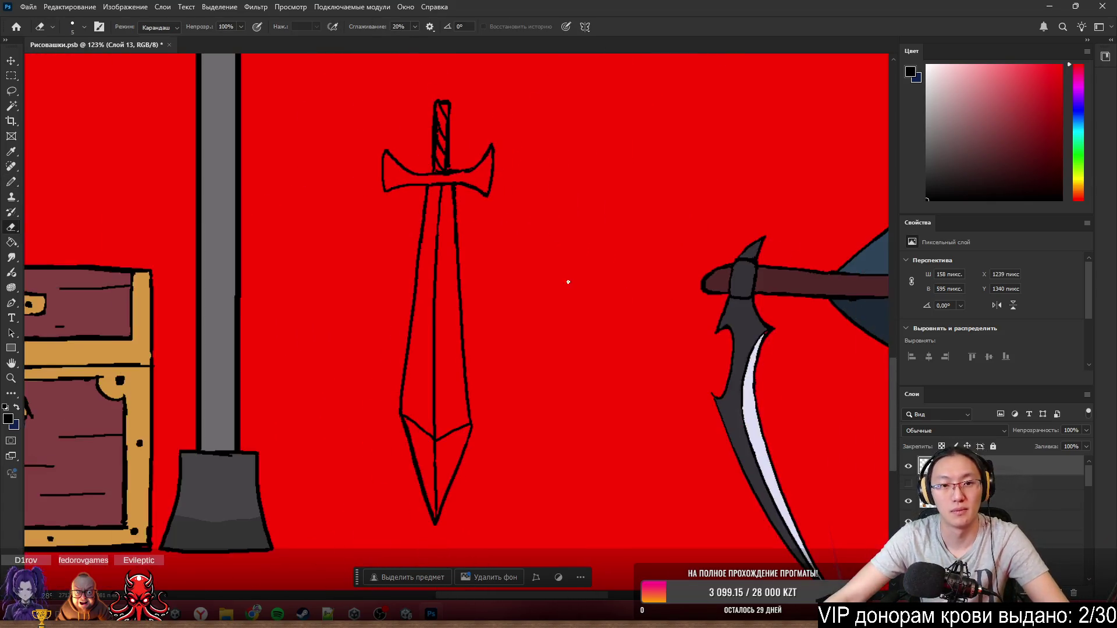
scroll(452, 142, up, 5)
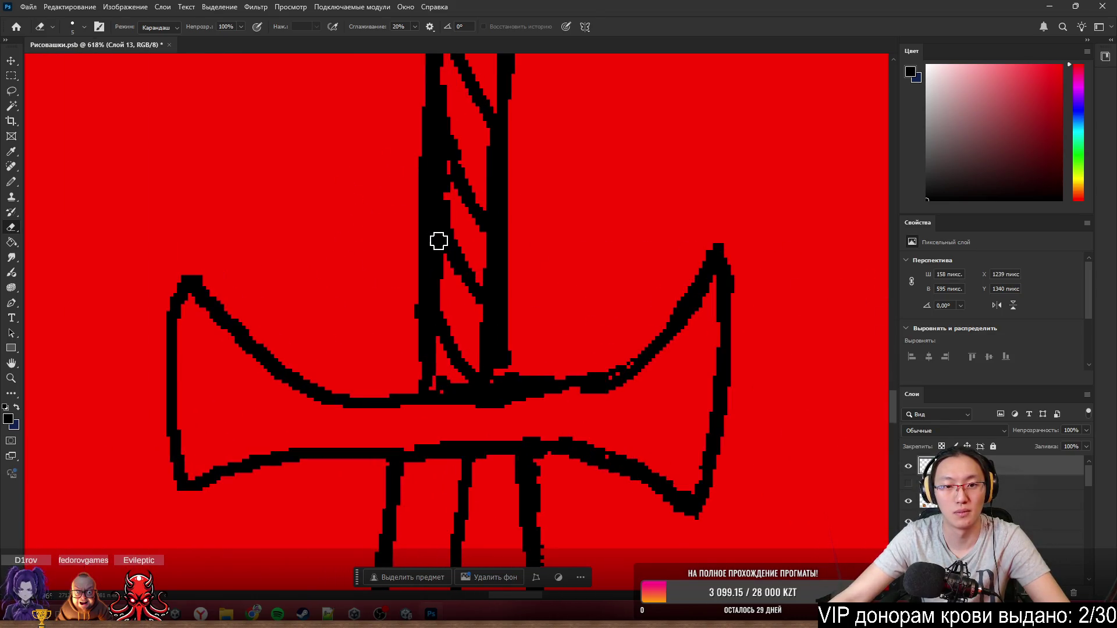
scroll(448, 178, up, 2)
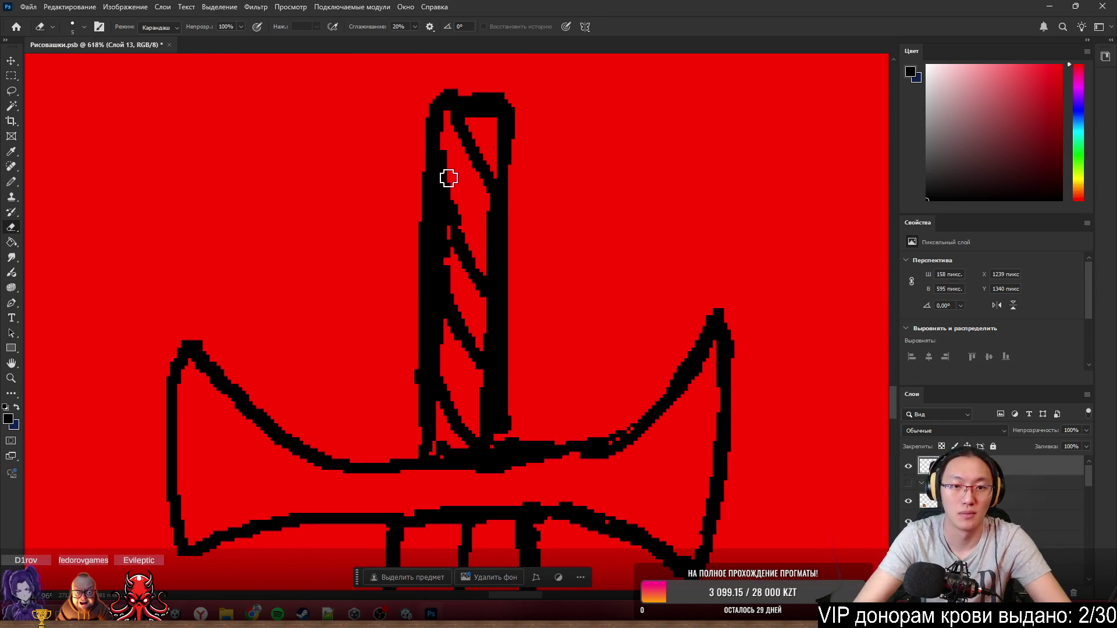
scroll(644, 384, down, 6)
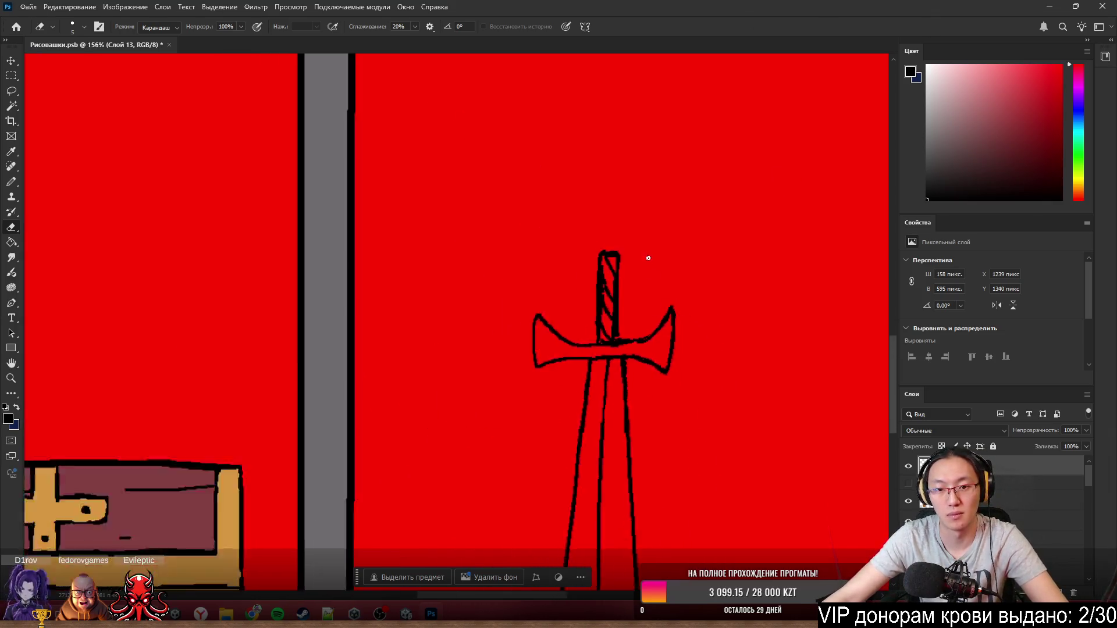
scroll(672, 354, up, 1)
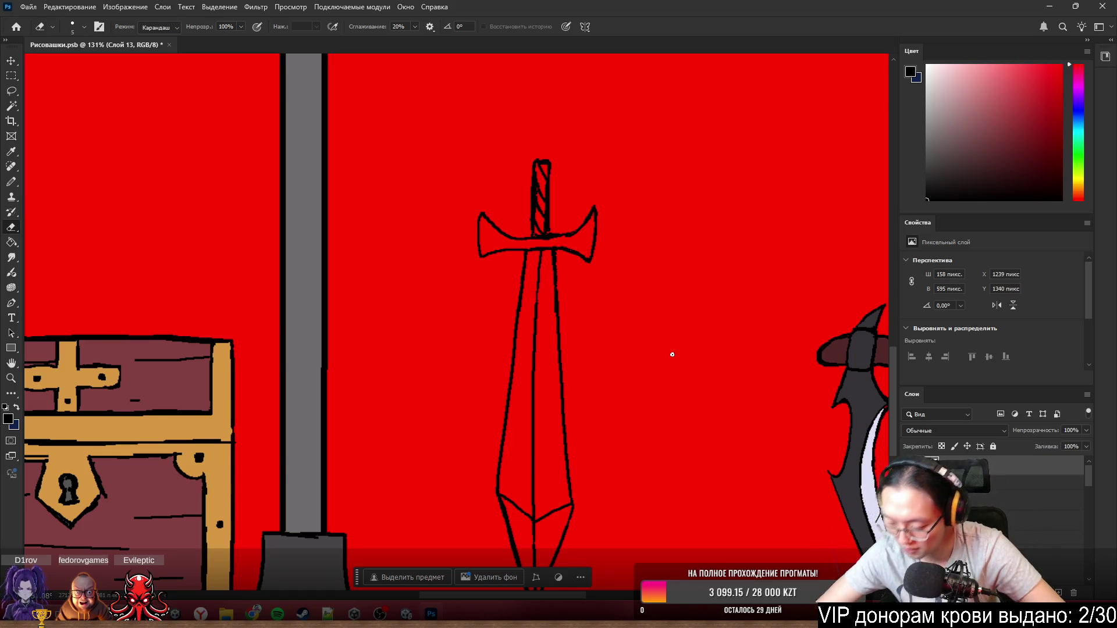
scroll(643, 249, down, 3)
scroll(651, 287, up, 1)
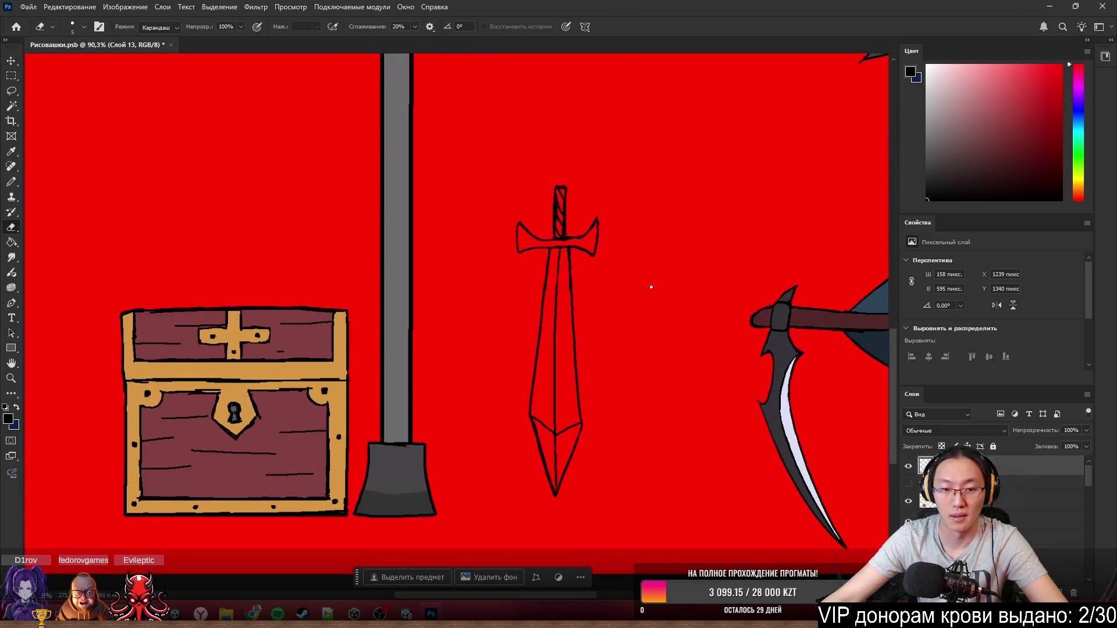
scroll(546, 321, up, 2)
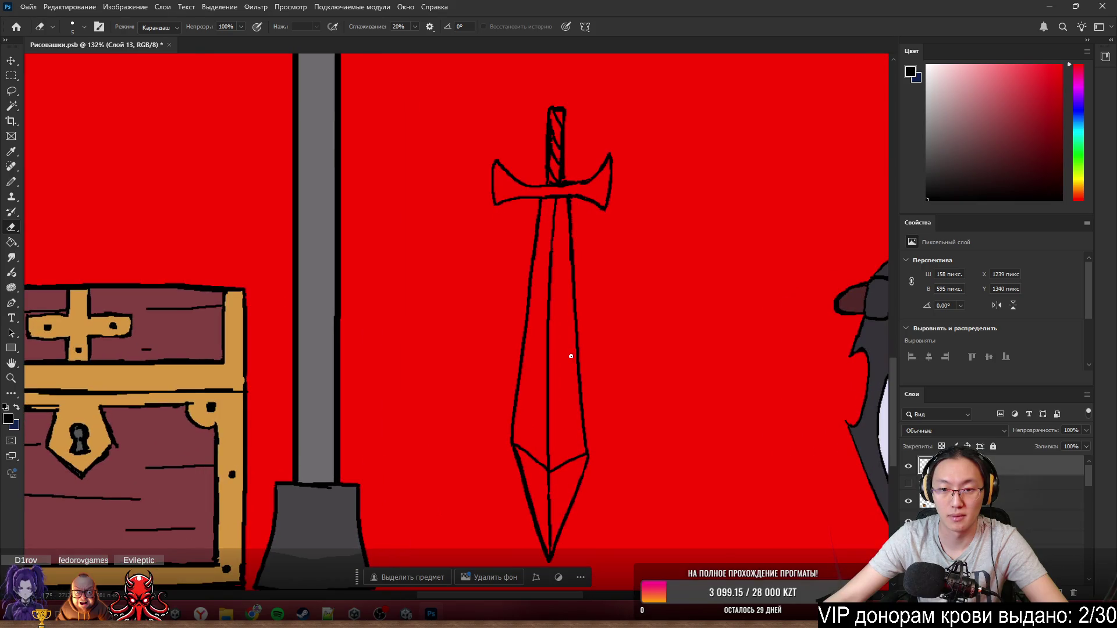
scroll(600, 230, up, 4)
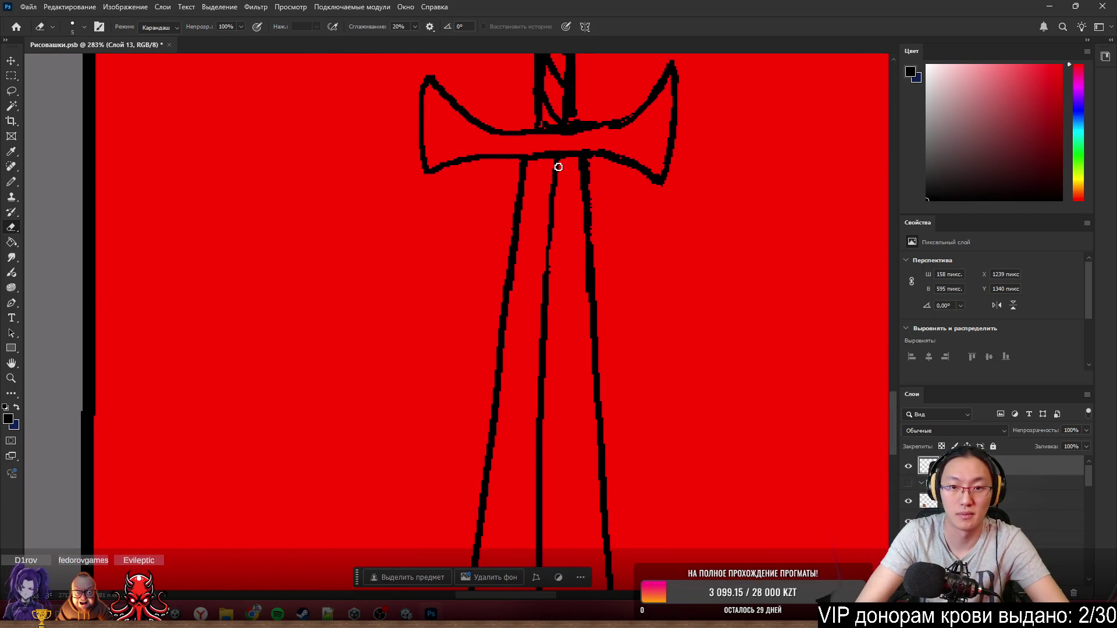
- Redraw the blade's centre line from the crossguard toward the point until it looks right
key(b)
drag(557, 154, 541, 242)
key(ctrl+z)
drag(556, 158, 541, 291)
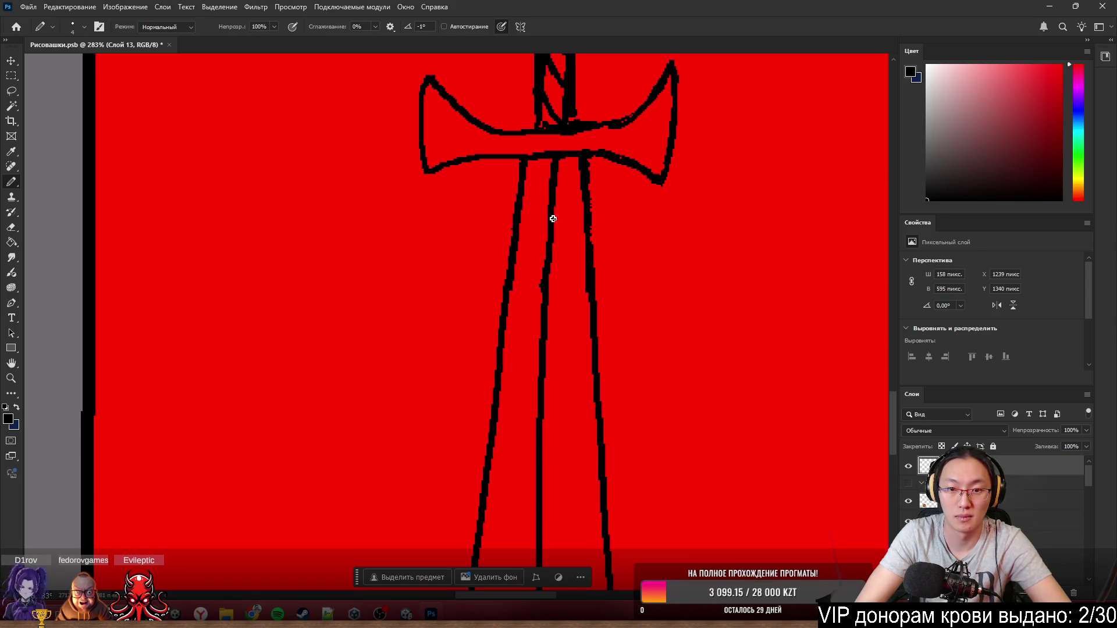
key(ctrl+z)
drag(558, 155, 539, 286)
key(ctrl+z)
drag(560, 166, 548, 255)
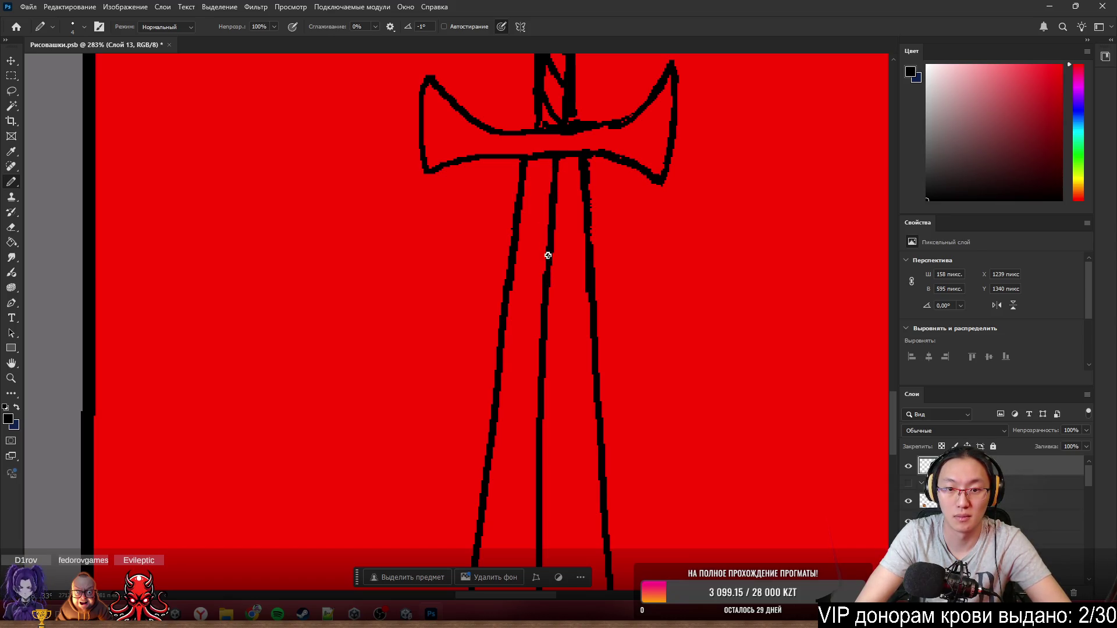
scroll(640, 273, down, 5)
scroll(646, 278, up, 8)
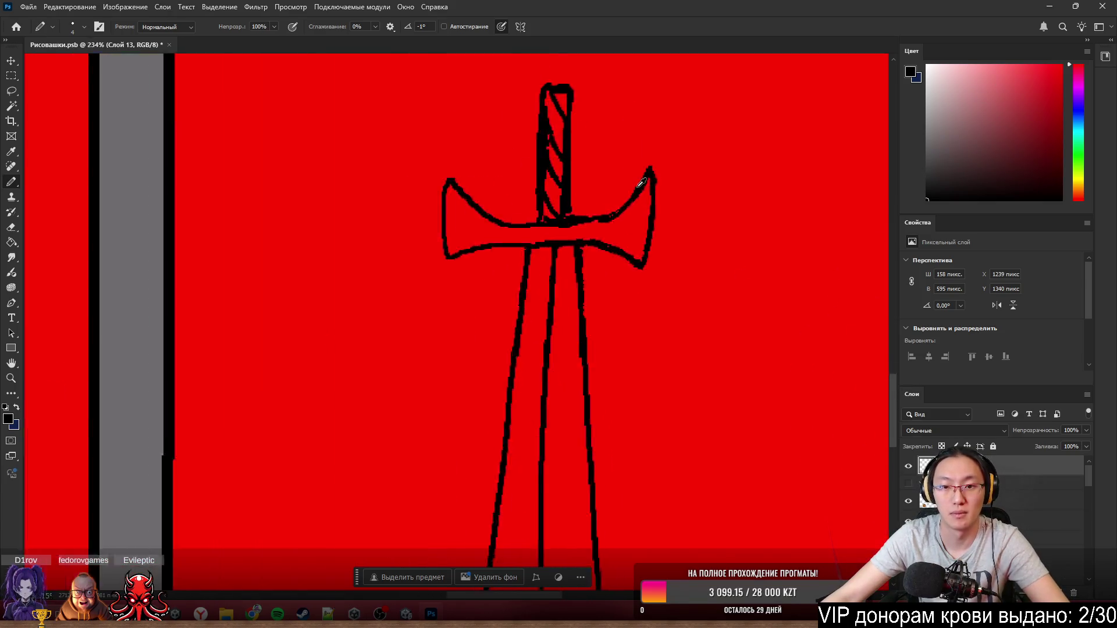
scroll(647, 279, down, 8)
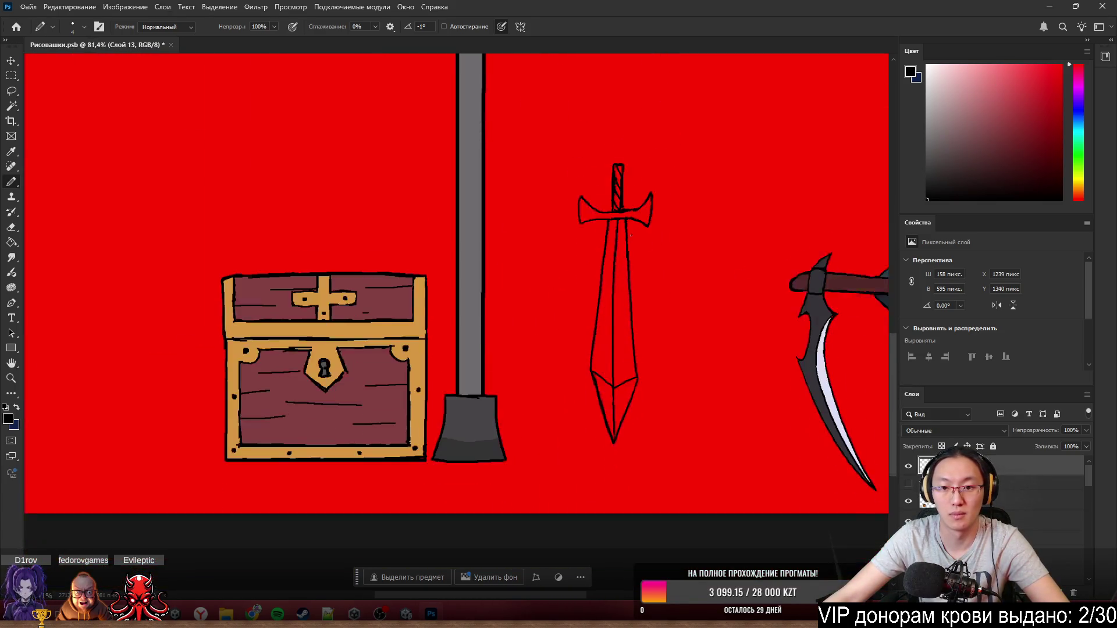
scroll(579, 299, up, 4)
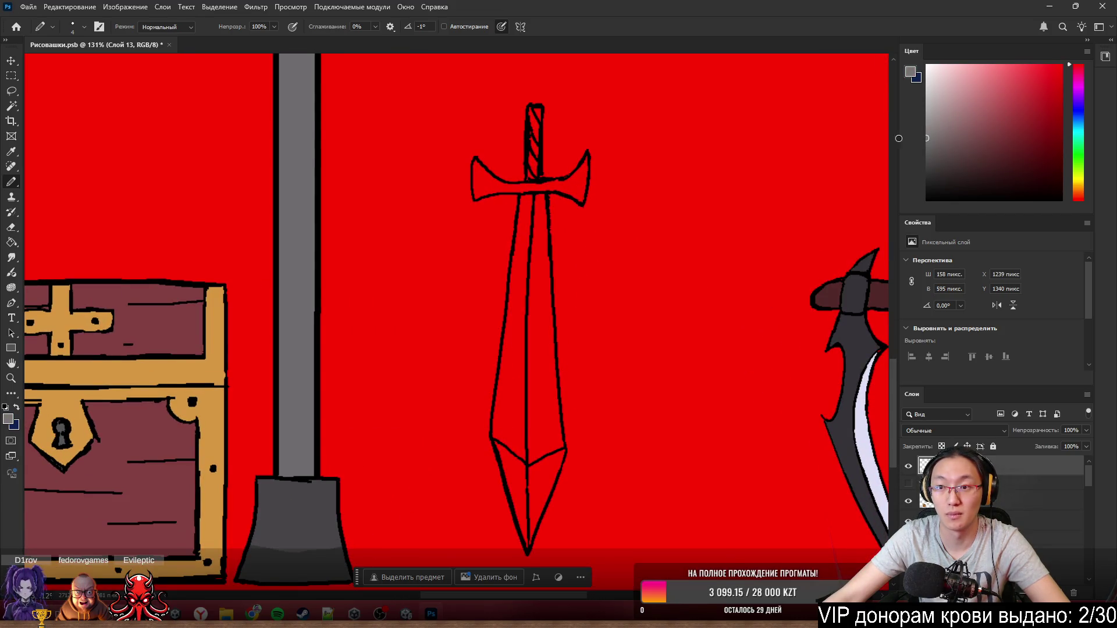
- Magic Wand-select the blade halves, tip facets and crossguard, and paint them light grey
key(w)
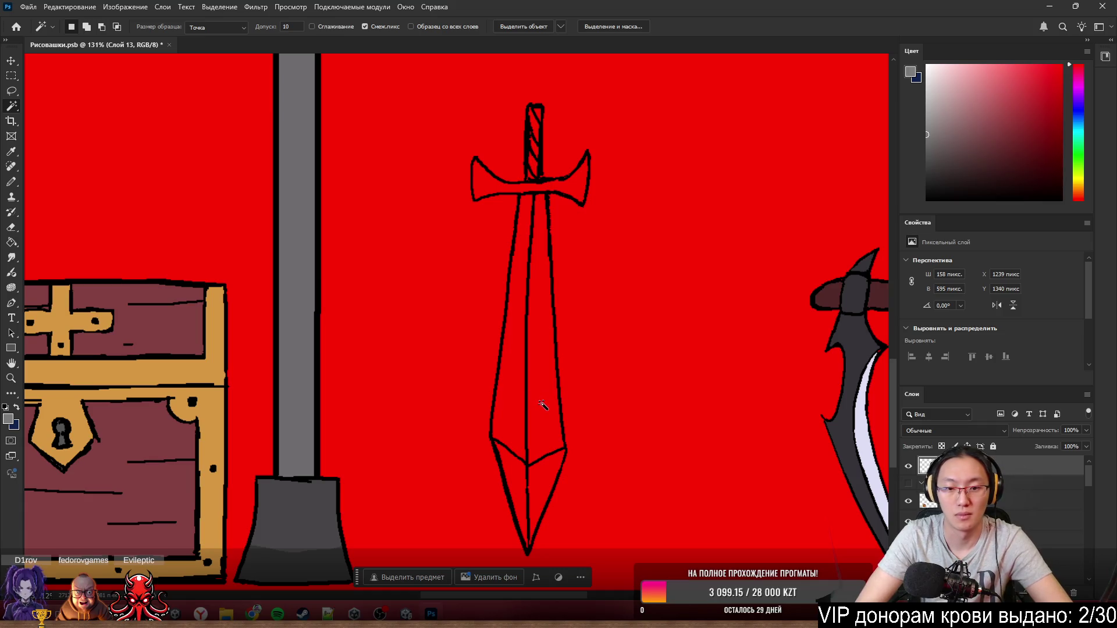
click(542, 406)
shift+click(515, 432)
shift+click(515, 479)
shift+click(550, 483)
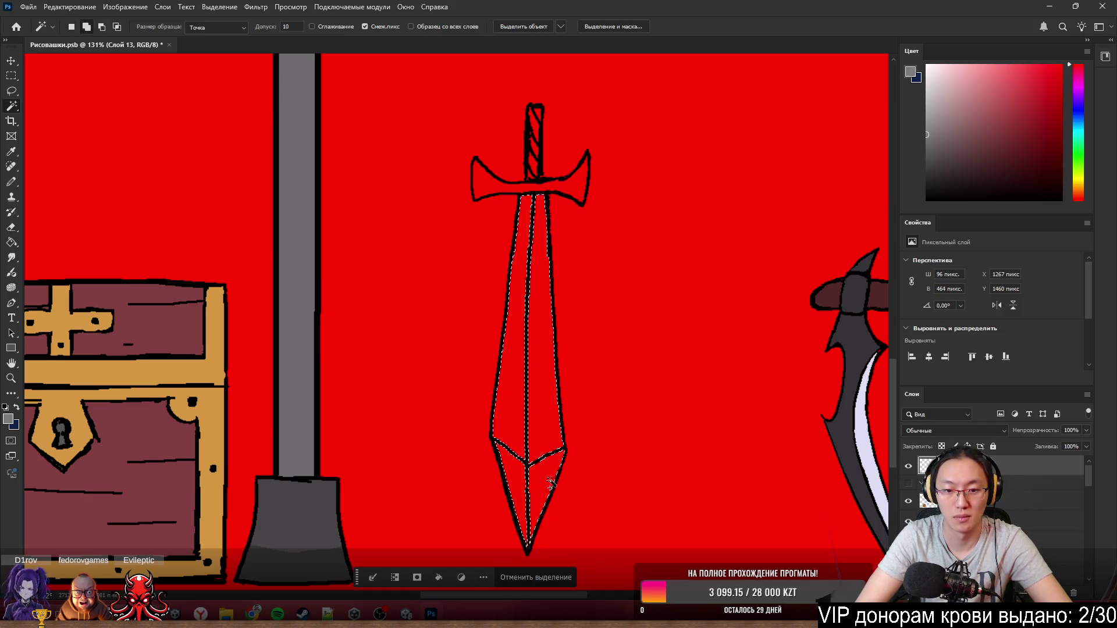
shift+click(498, 187)
key(b)
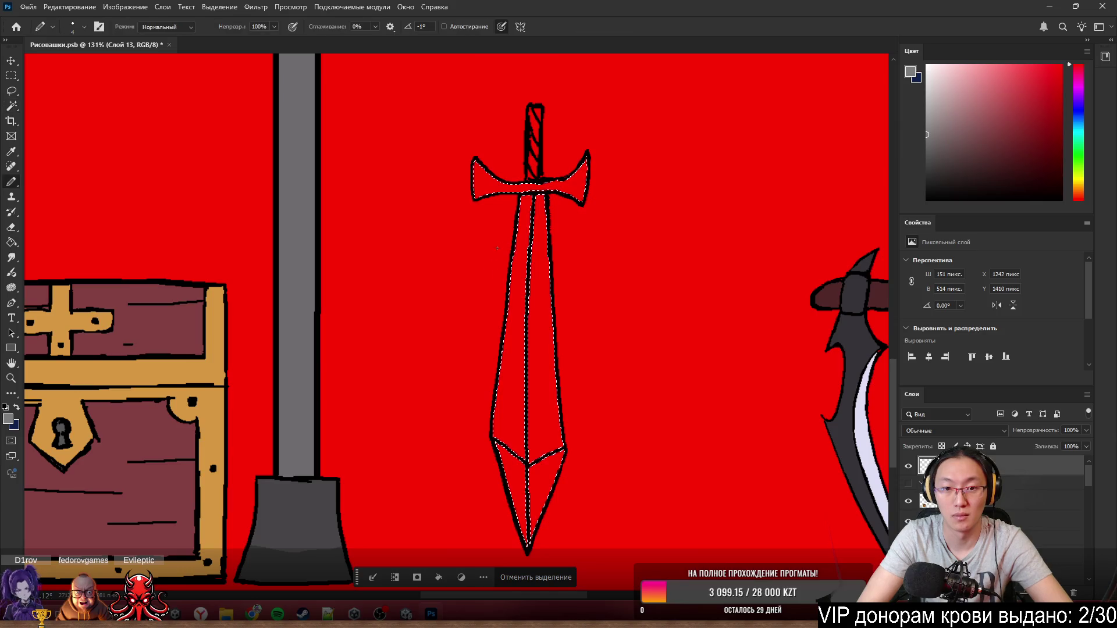
mouse_move(531, 266)
mouse_down()
mouse_move(511, 120)
mouse_move(481, 414)
mouse_move(611, 327)
mouse_move(581, 199)
mouse_up()
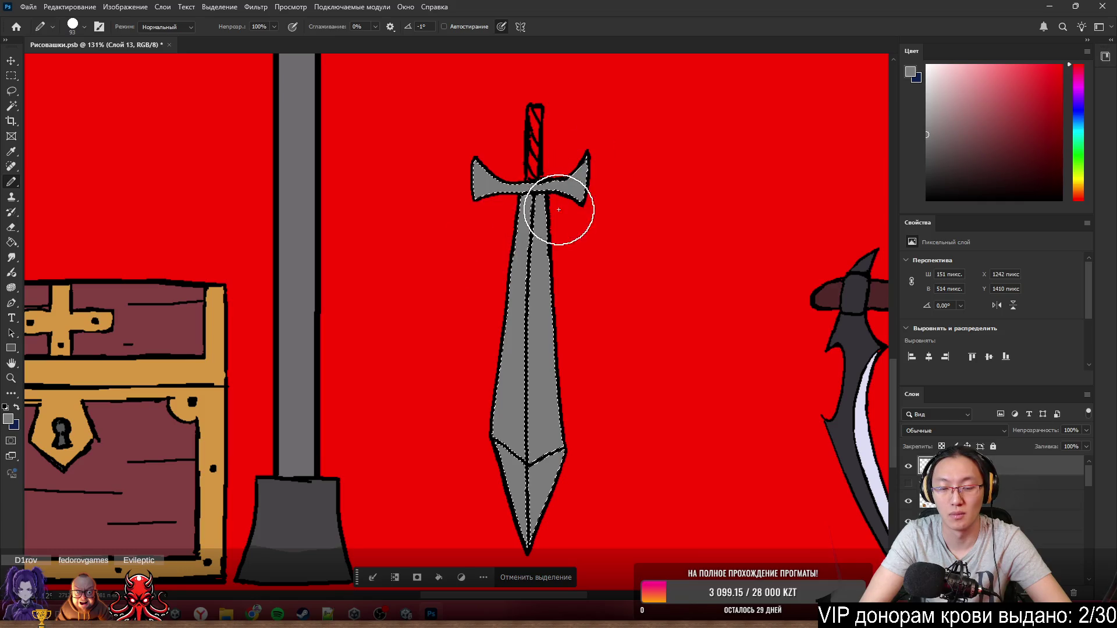
- Shade the blade's right half a darker grey, then deselect the sword
click(927, 147)
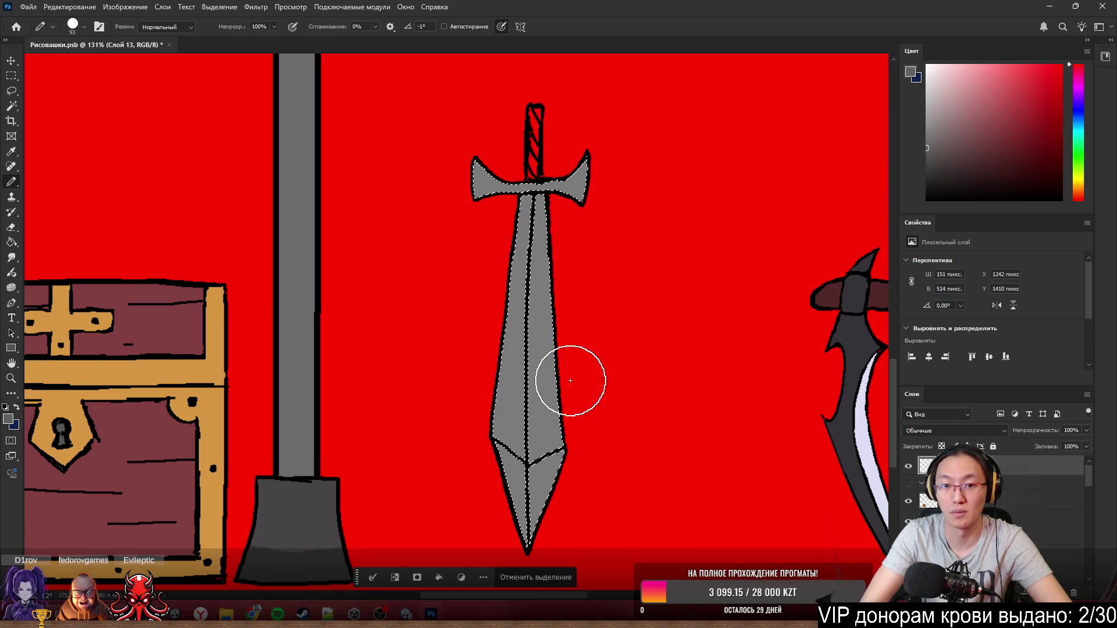
mouse_move(571, 381)
mouse_down()
mouse_move(568, 295)
mouse_move(570, 504)
mouse_up()
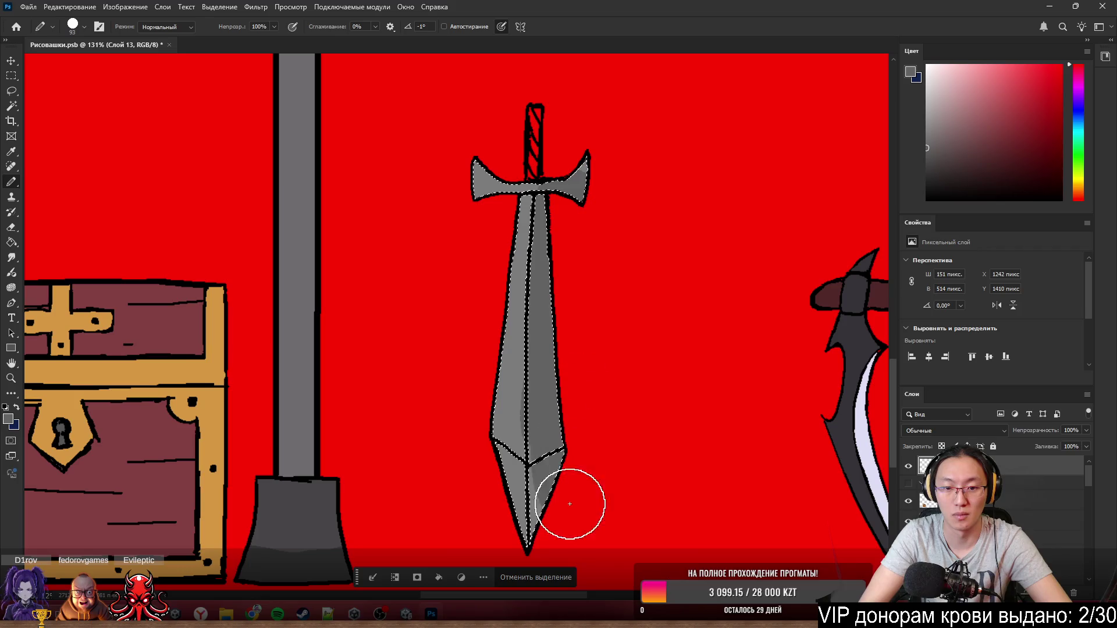
key(ctrl+z)
key(ctrl+z)
key(ctrl+z)
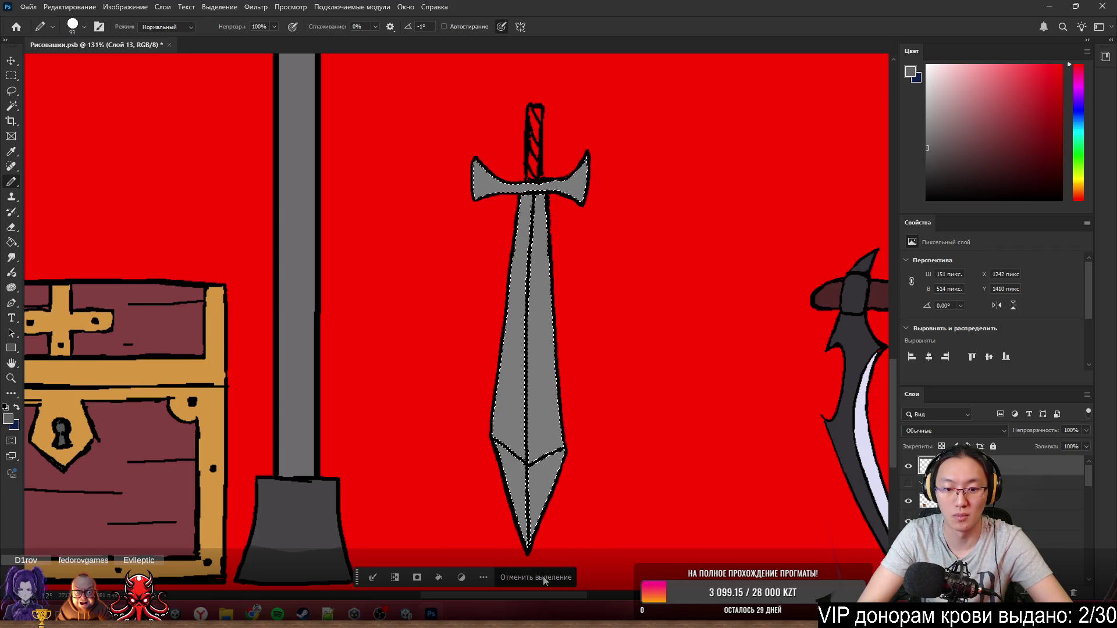
key(ctrl+shift+z)
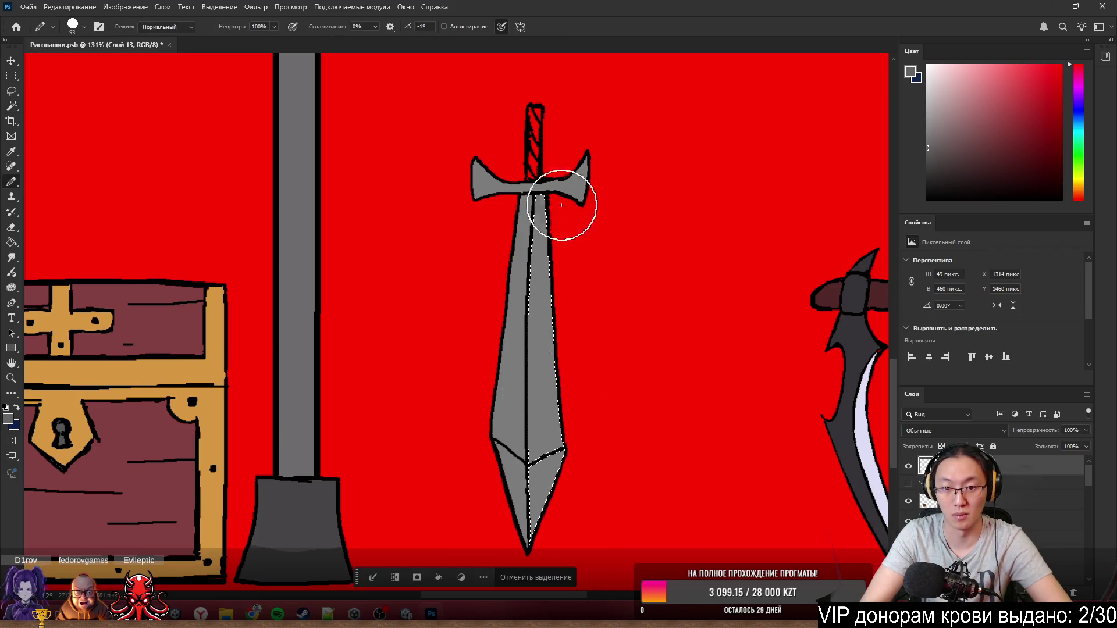
drag(562, 205, 544, 588)
click(553, 576)
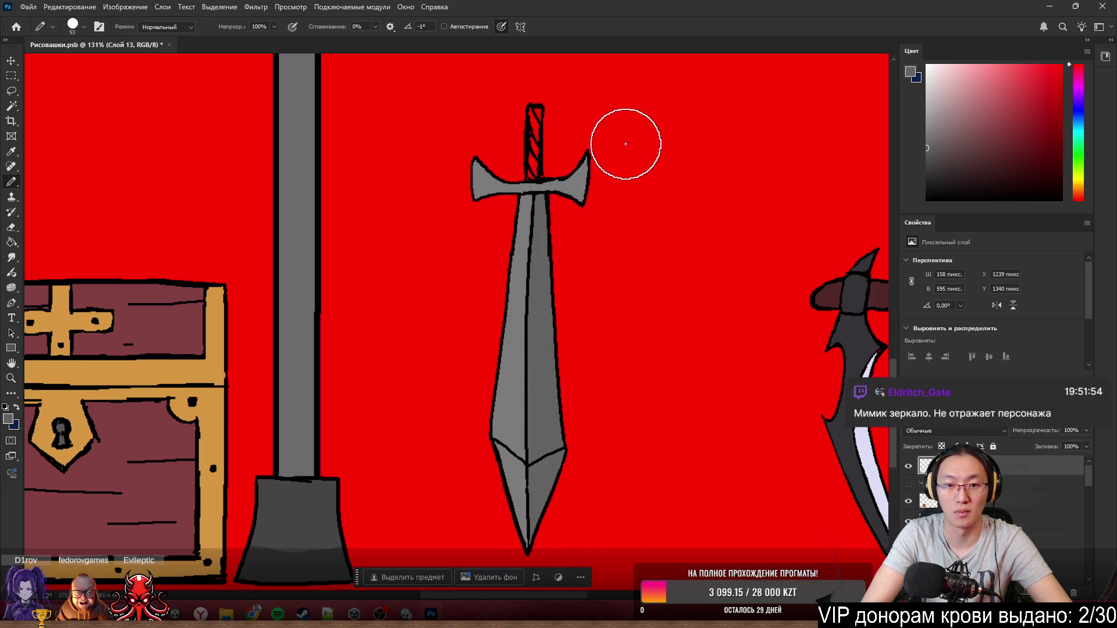
- Pick a dark crimson and Magic Wand-select all the hilt's red stripes and stray red pixels
scroll(615, 134, up, 5)
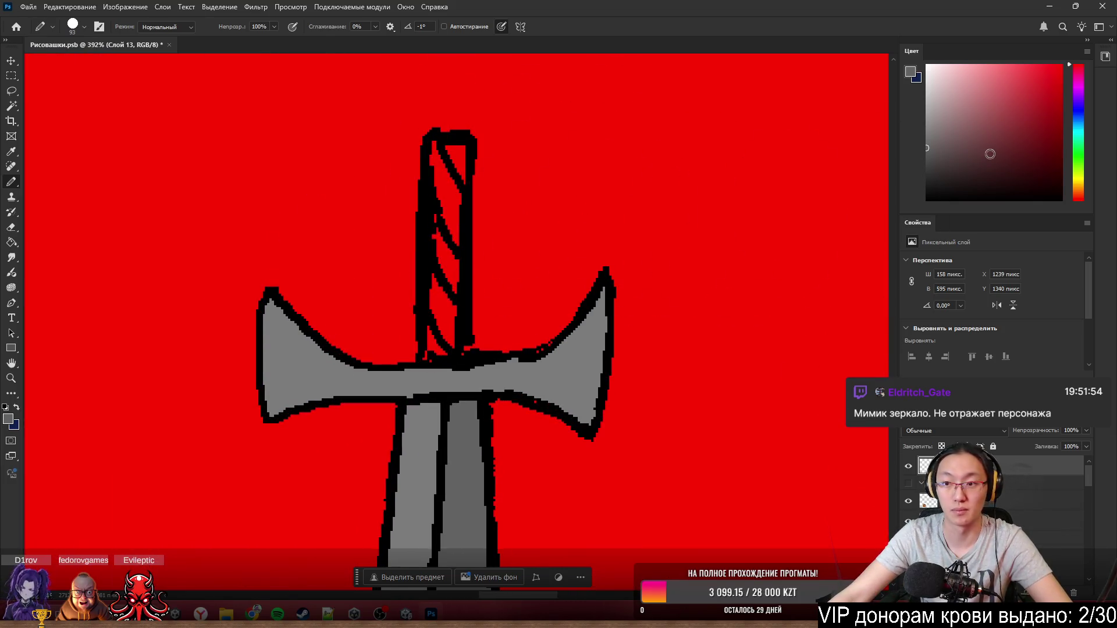
click(1027, 123)
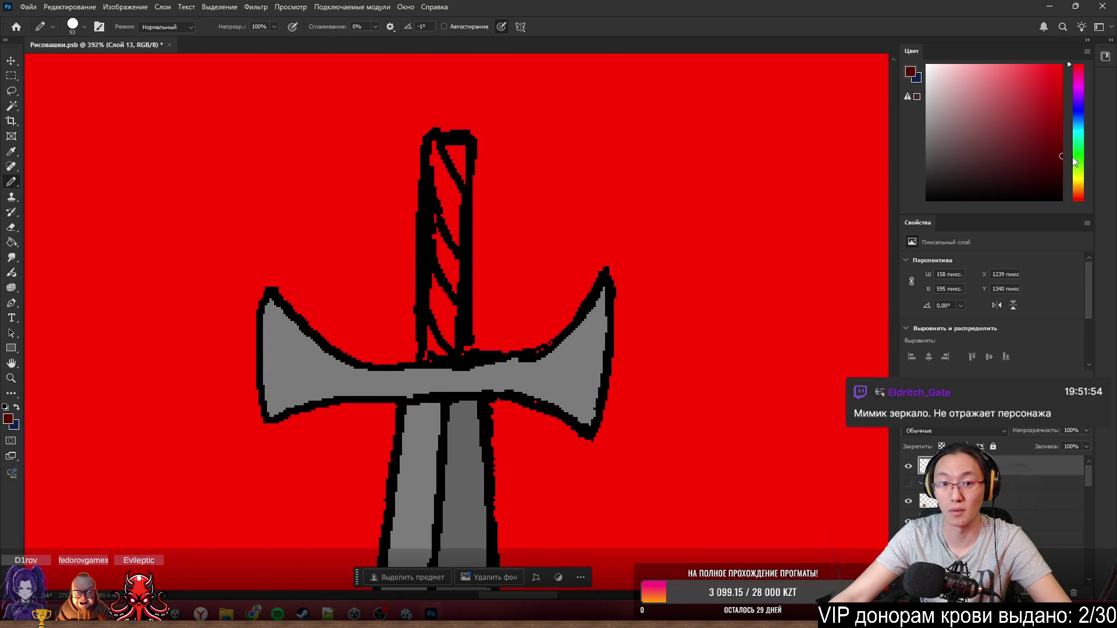
key(w)
click(459, 180)
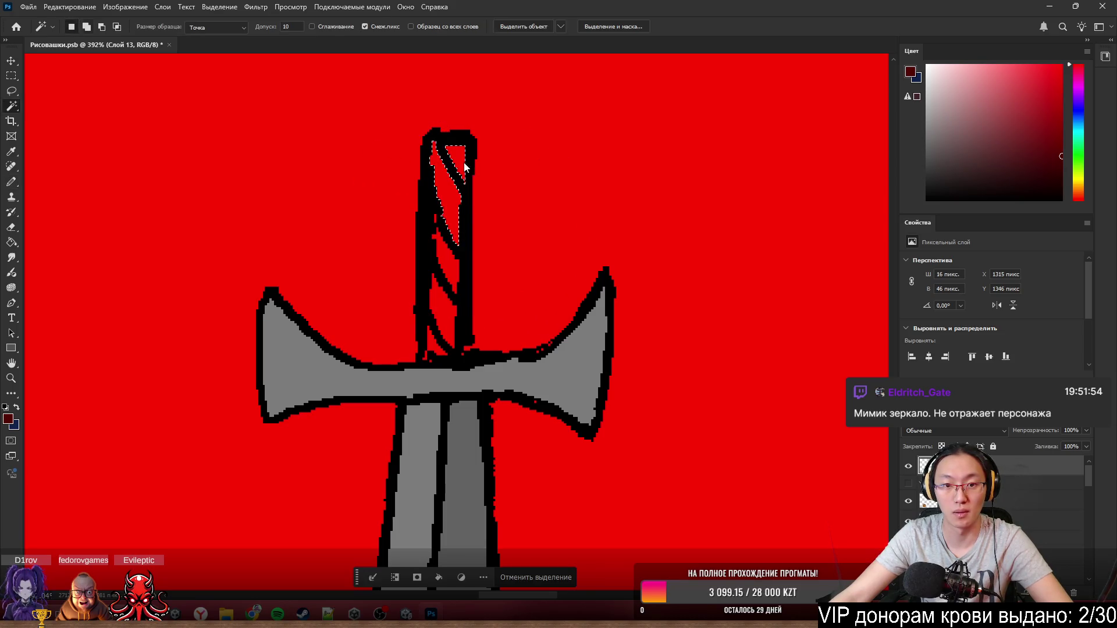
shift+click(445, 278)
shift+click(433, 344)
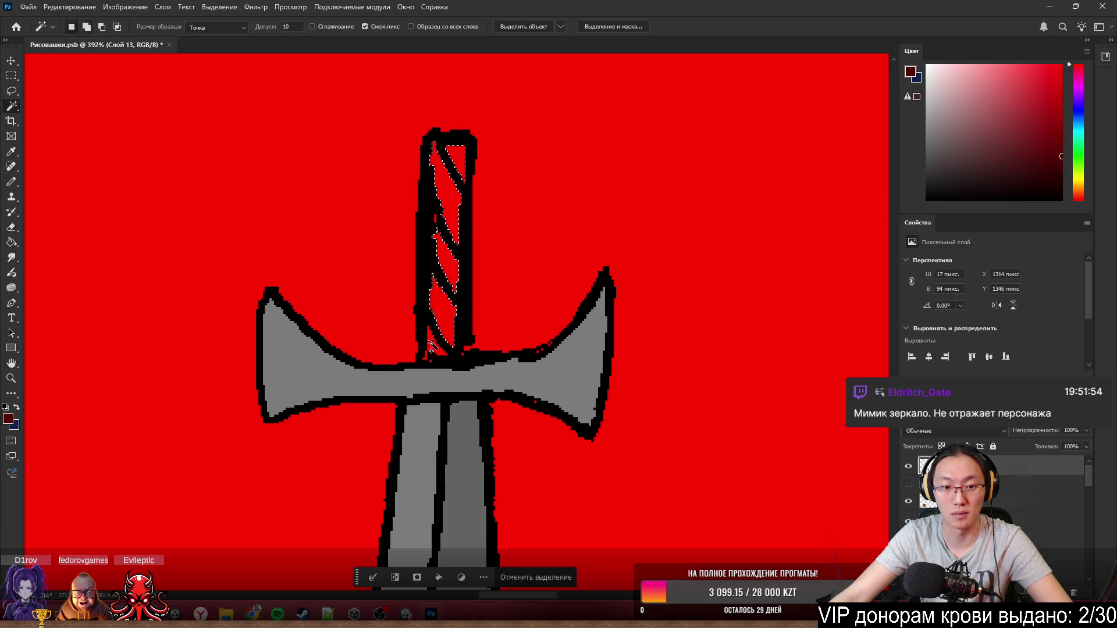
scroll(431, 345, up, 5)
shift+click(458, 333)
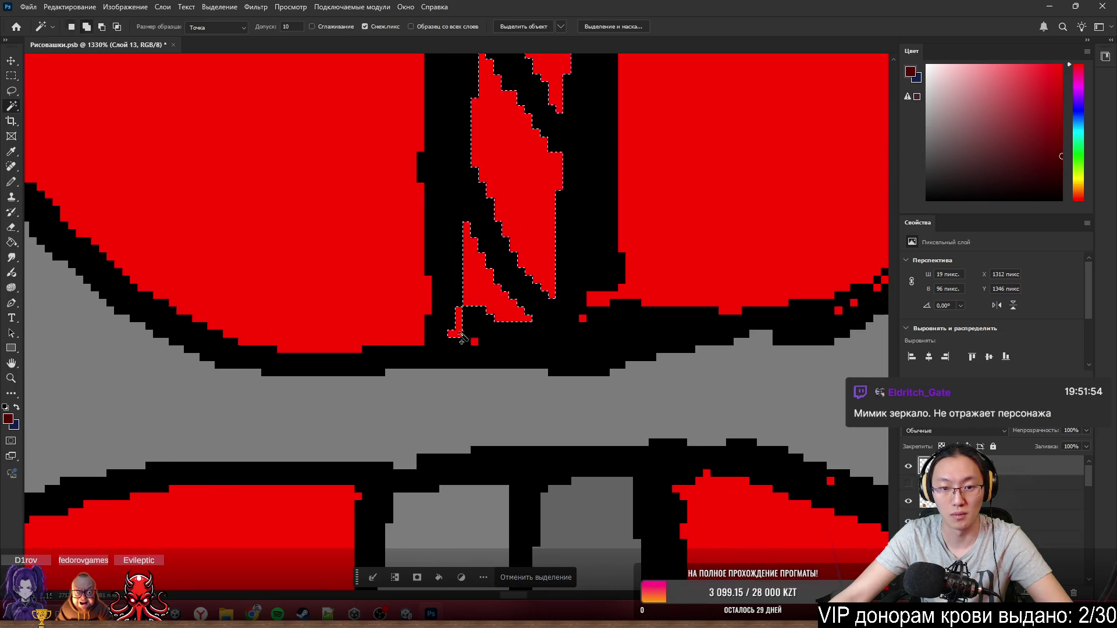
shift+click(474, 341)
shift+click(583, 318)
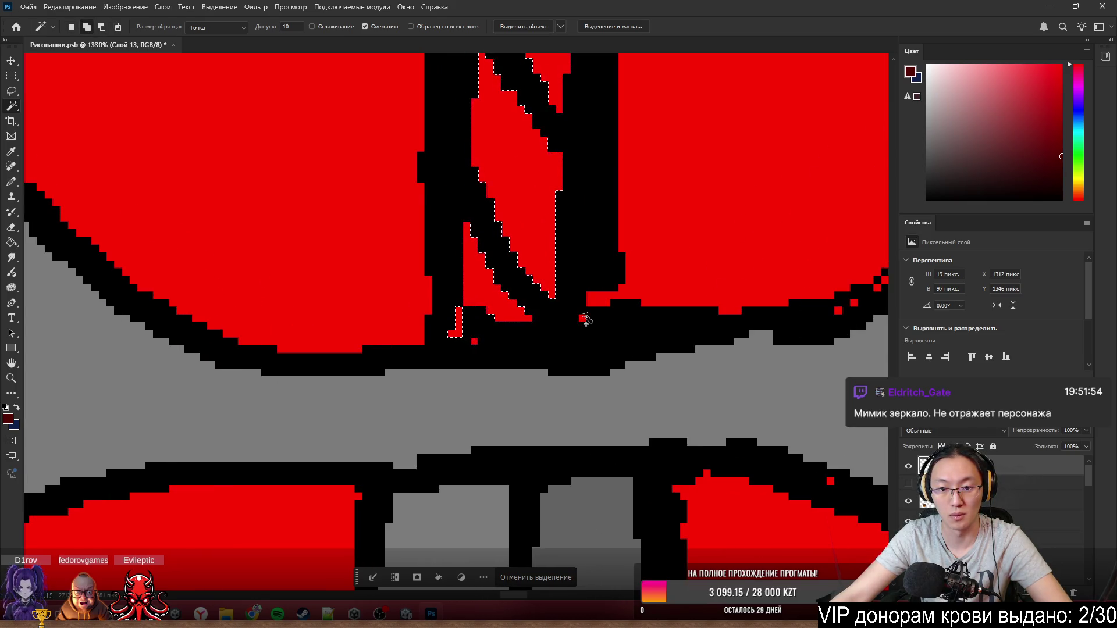
scroll(628, 299, down, 5)
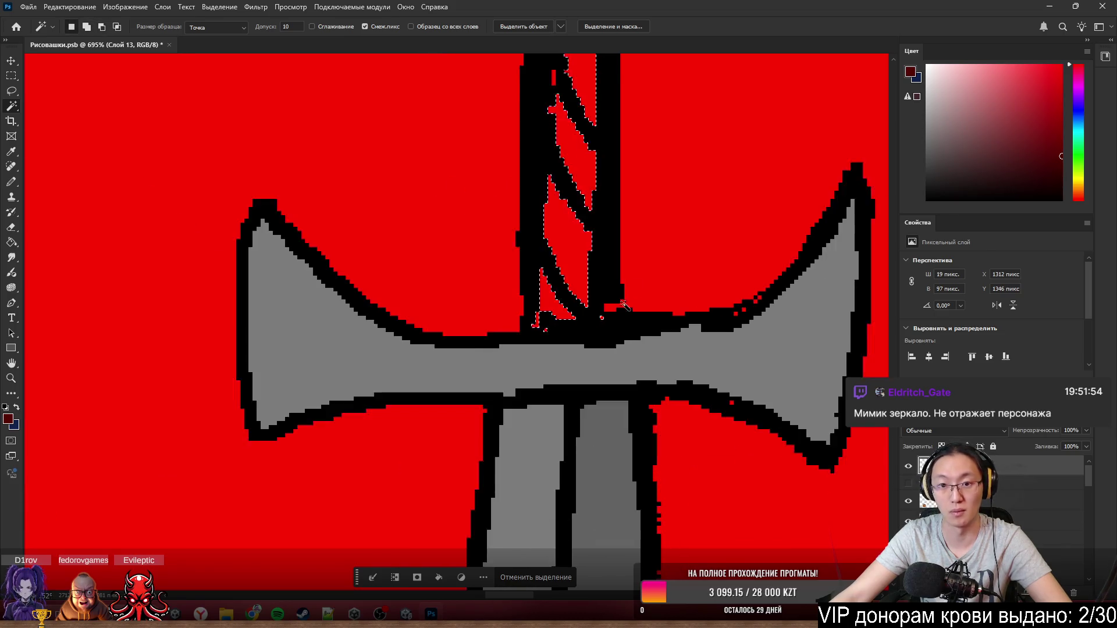
scroll(558, 273, up, 5)
scroll(557, 273, down, 5)
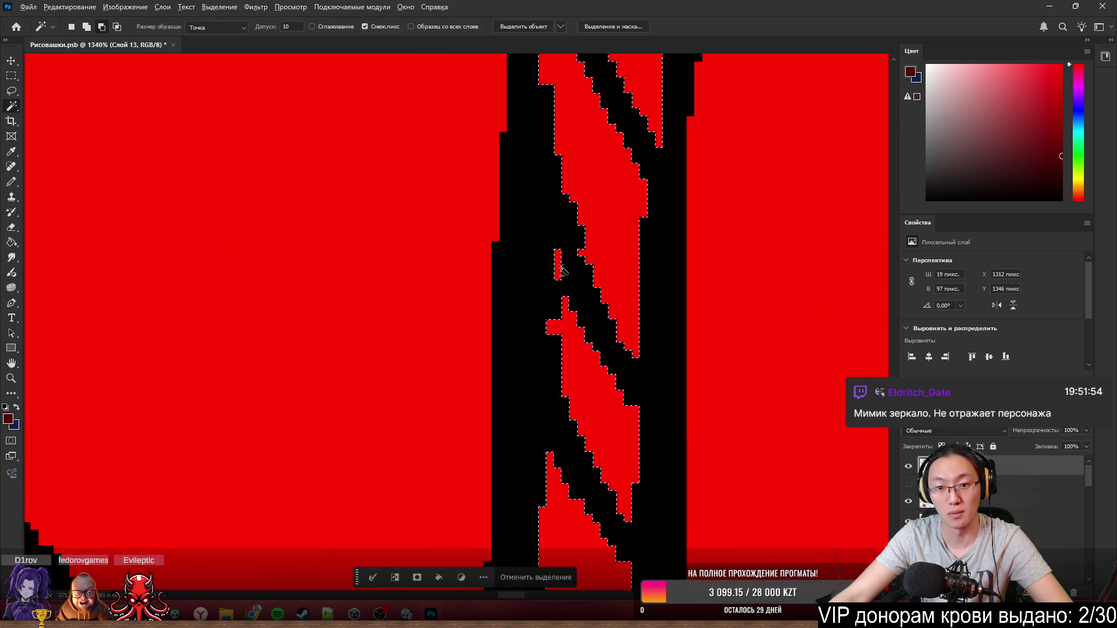
- Paint the selected hilt stripes dark red with the Pencil and deselect
key(b)
mouse_move(579, 209)
mouse_down()
mouse_move(569, 275)
mouse_move(576, 402)
mouse_up()
scroll(574, 544, down, 3)
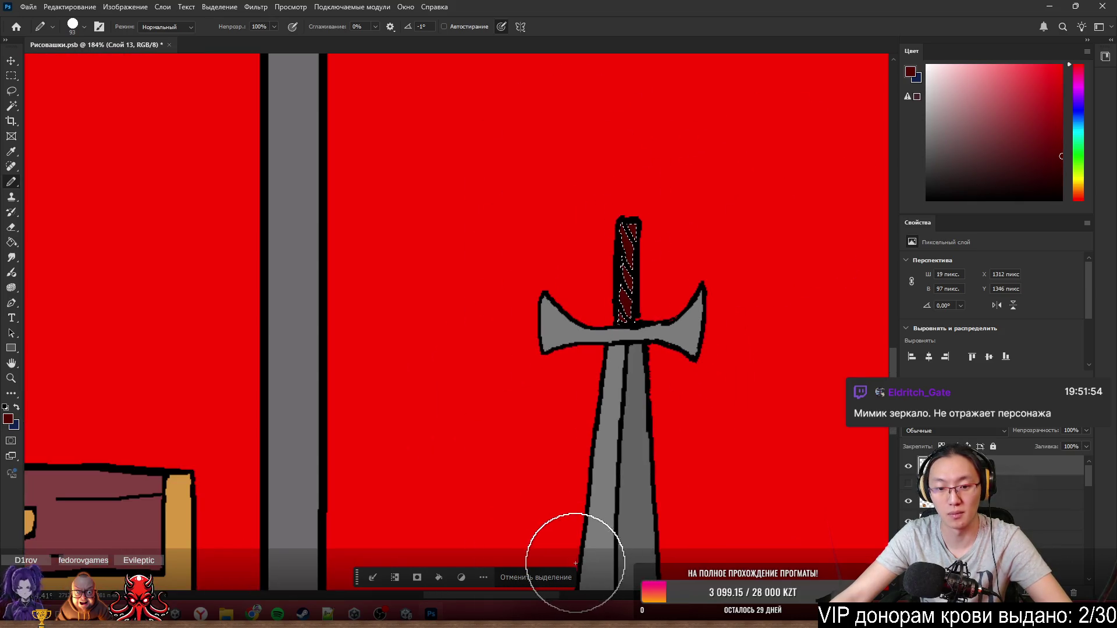
key(ctrl+d)
scroll(473, 257, down, 2)
scroll(537, 316, up, 3)
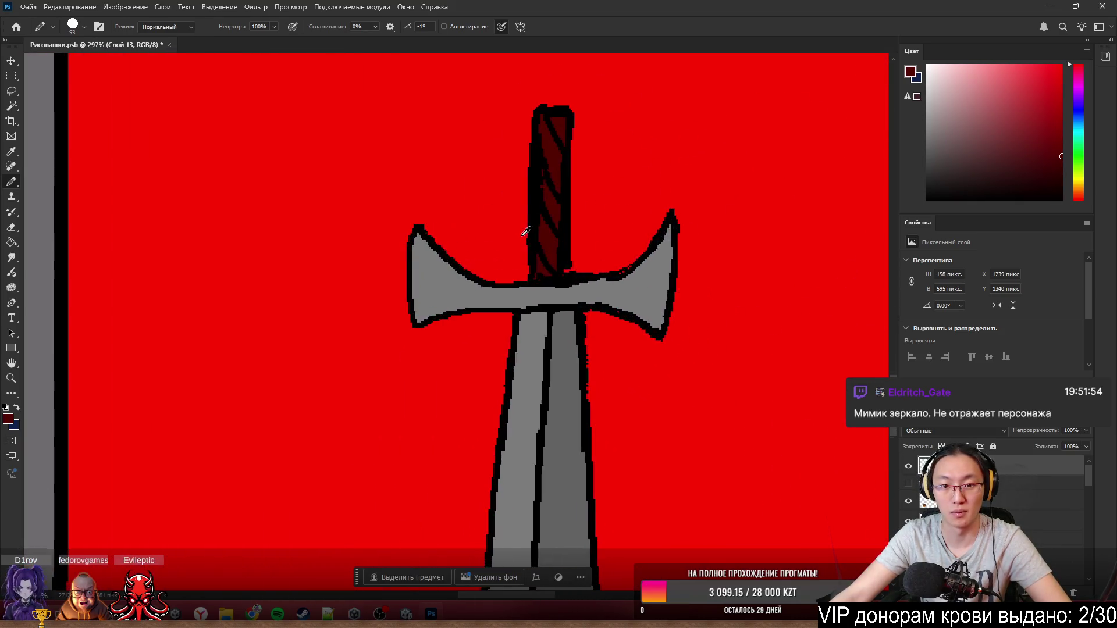
scroll(524, 230, down, 4)
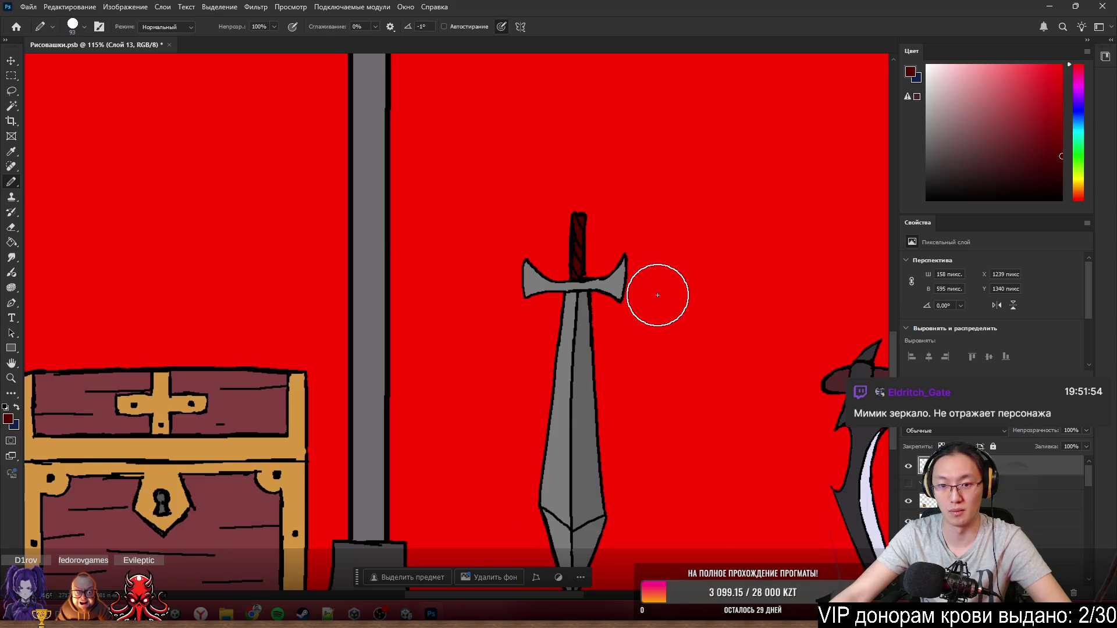
scroll(655, 292, down, 1)
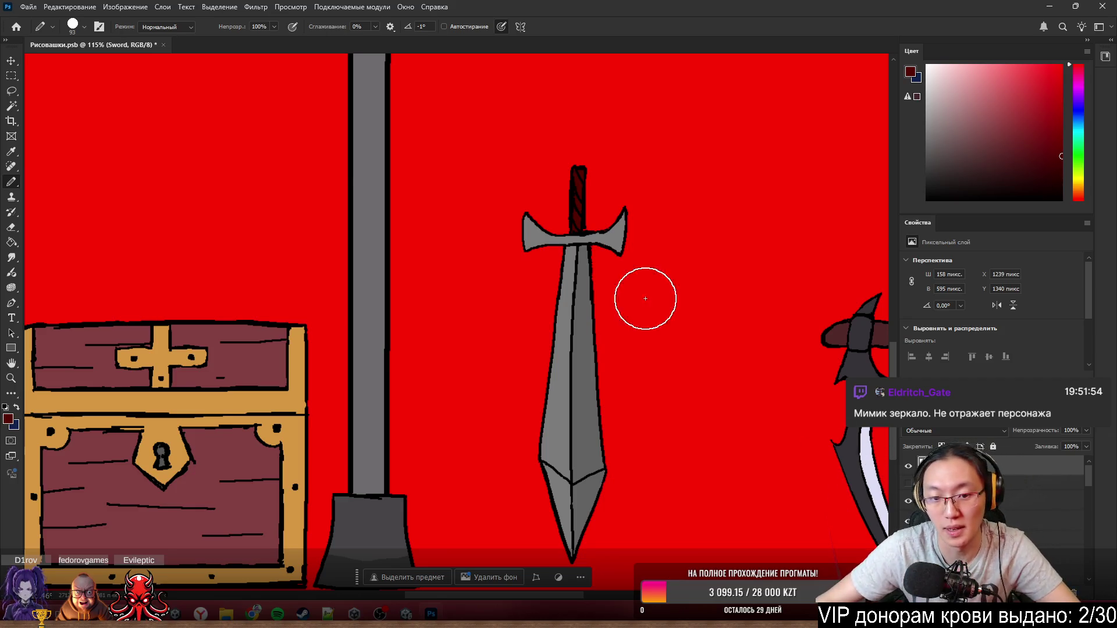
- Move the sword so it stands just left of the chest
scroll(644, 291, down, 3)
mouse_move(621, 330)
mouse_down()
mouse_move(340, 330)
mouse_move(295, 348)
mouse_up()
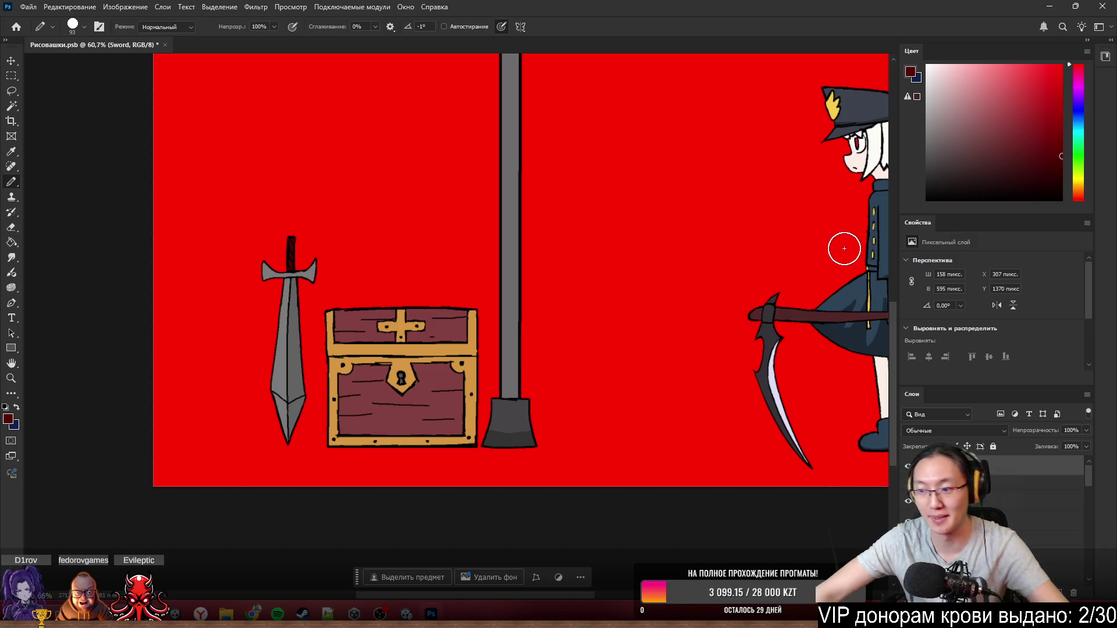
scroll(666, 250, up, 2)
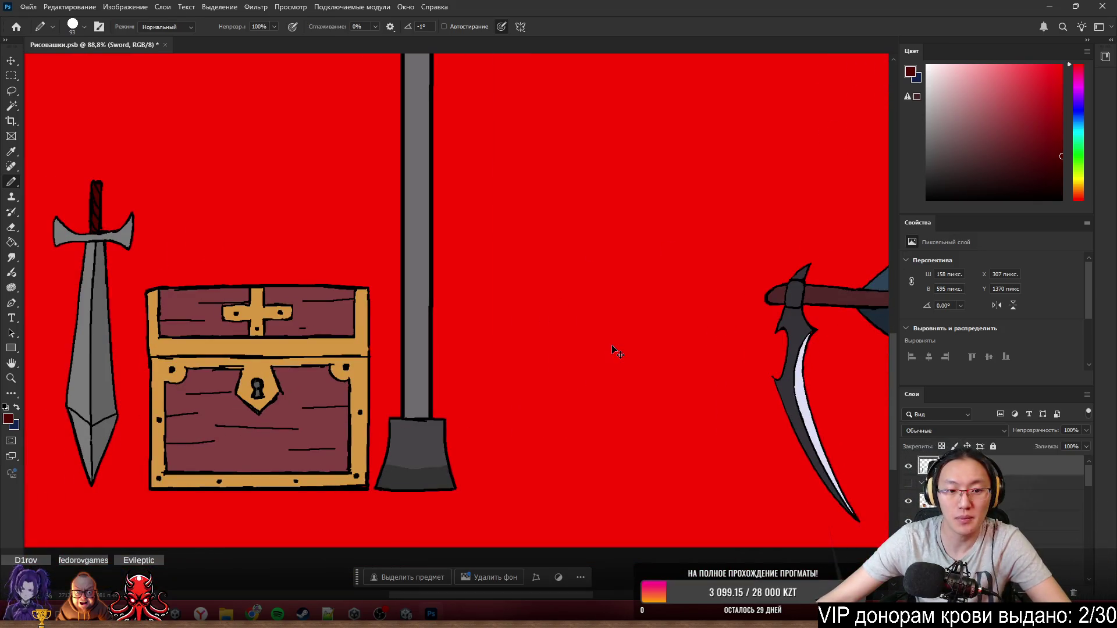
scroll(612, 345, down, 2)
scroll(611, 345, down, 3)
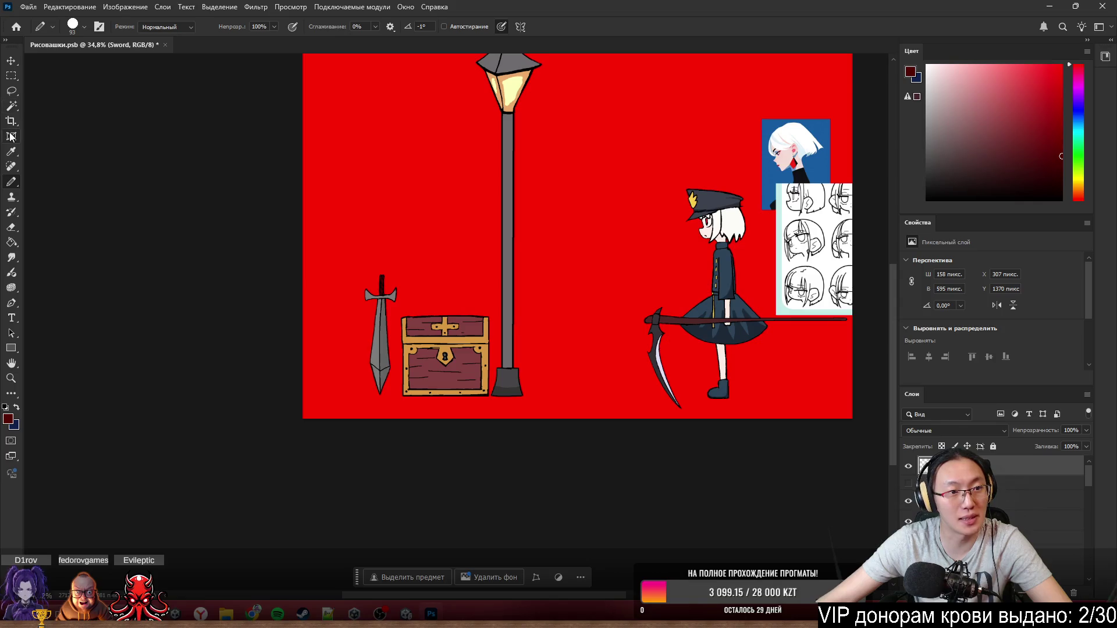
- With the Crop tool, drag the canvas's left edge far outward
click(11, 134)
click(11, 121)
drag(303, 211, 74, 218)
- Commit the wider canvas and paint the new navy strip background red on the Фон layer
key(Return)
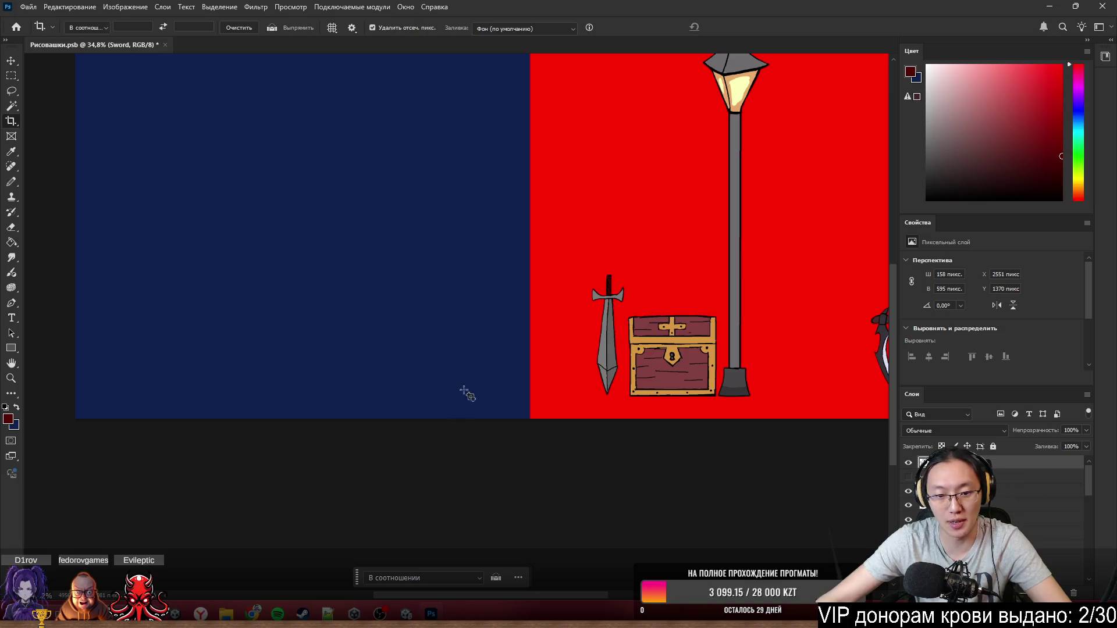
scroll(576, 232, down, 2)
key(b)
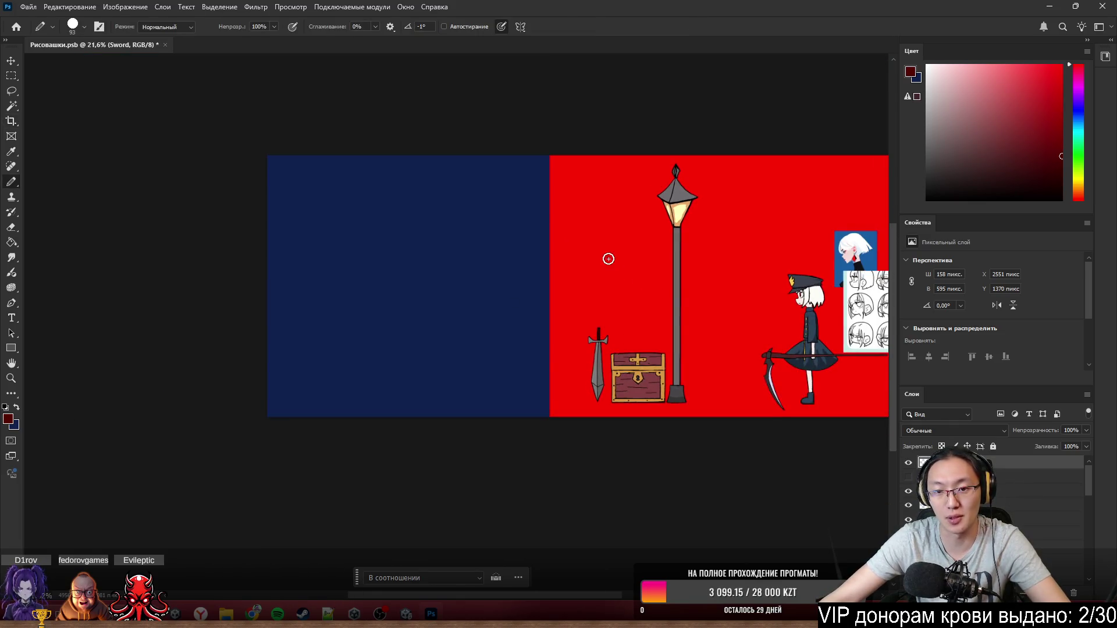
alt+click(606, 262)
mouse_move(605, 263)
mouse_down()
mouse_move(424, 195)
mouse_move(399, 367)
mouse_move(568, 456)
mouse_up()
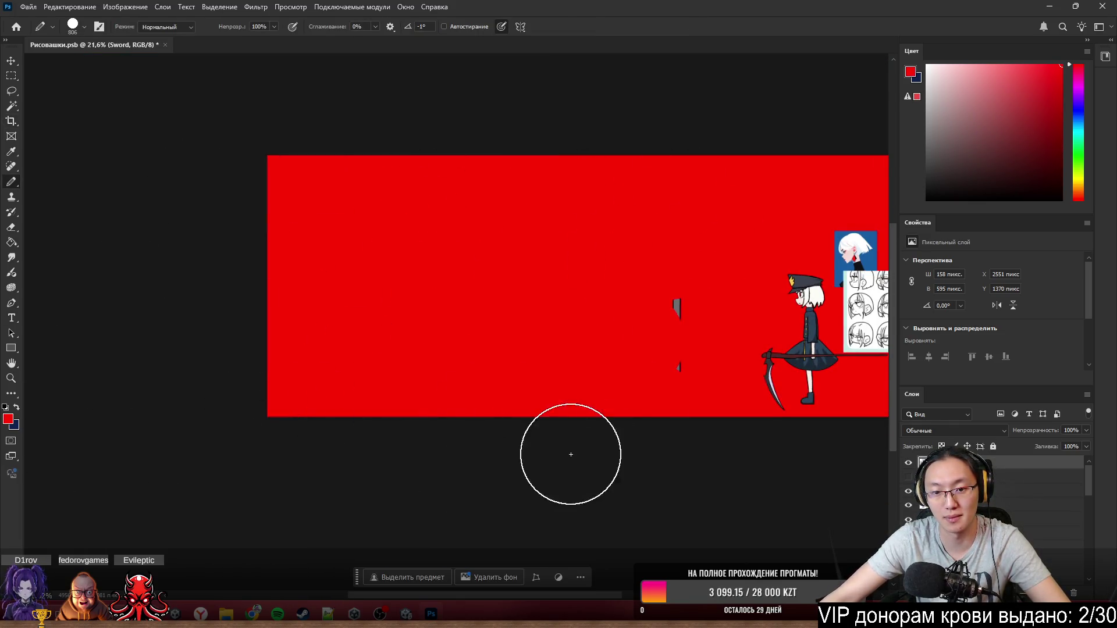
key(ctrl+z)
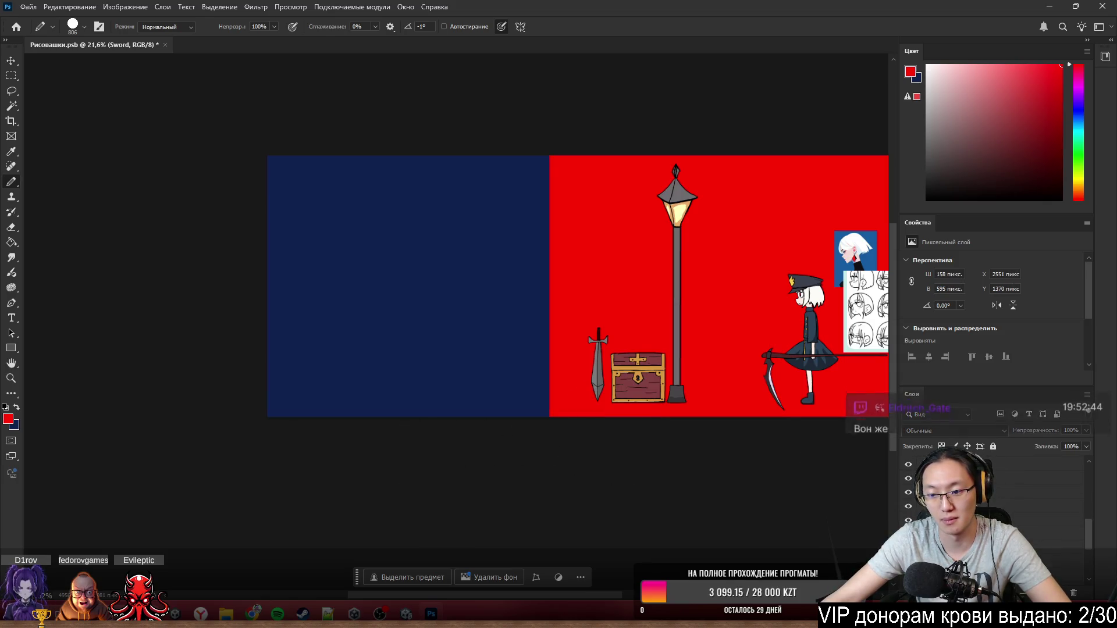
key(alt+comma)
mouse_move(133, 318)
mouse_down()
mouse_move(55, 391)
mouse_move(65, 250)
mouse_move(419, 322)
mouse_up()
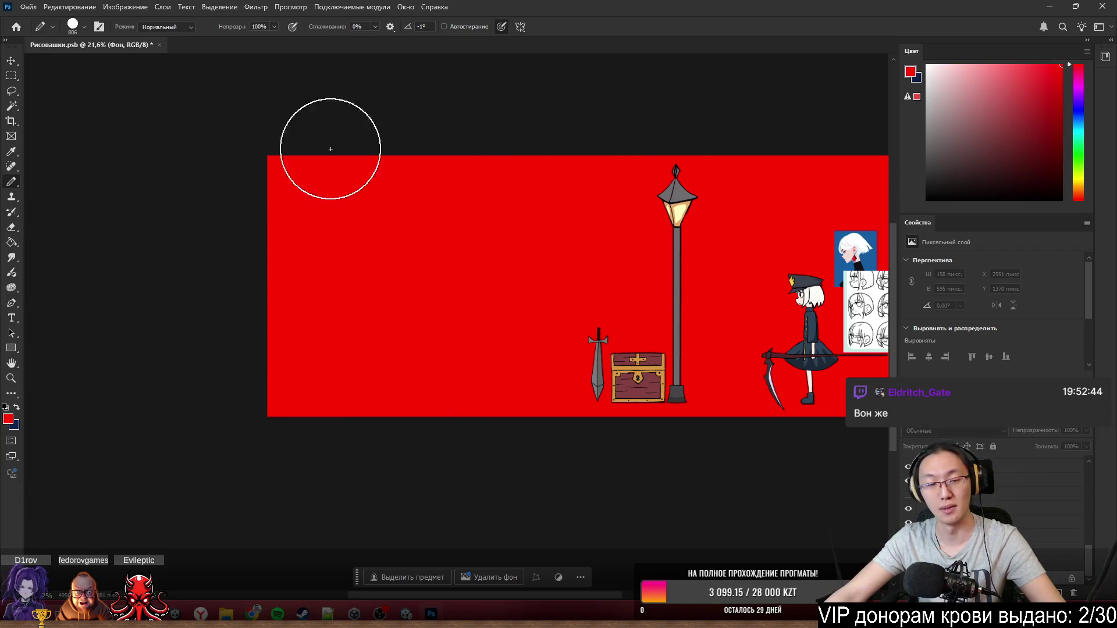
scroll(656, 369, up, 4)
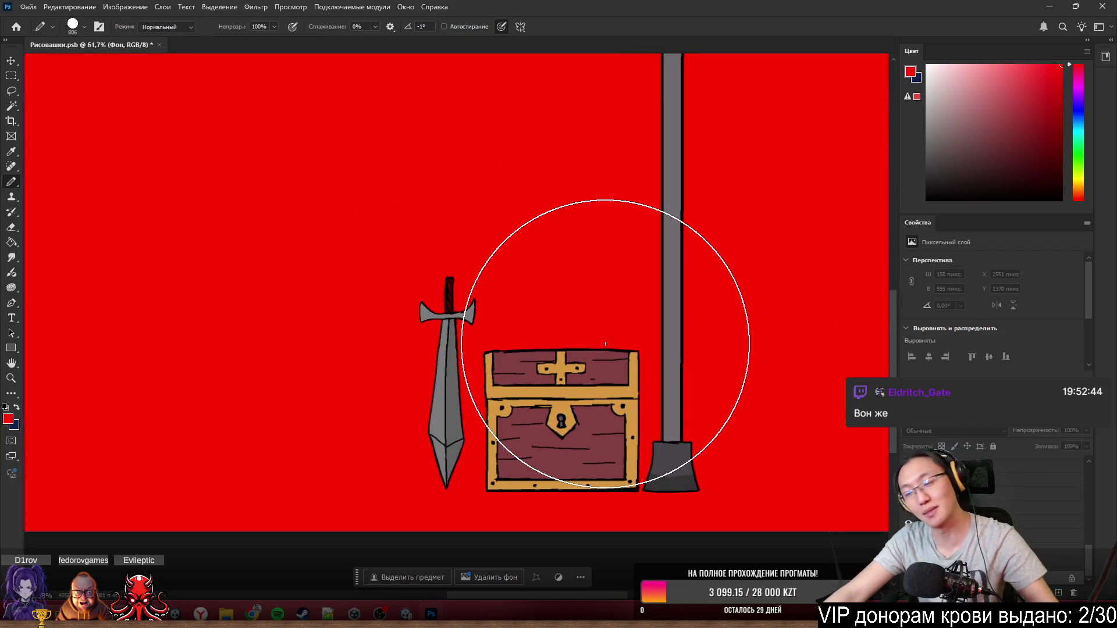
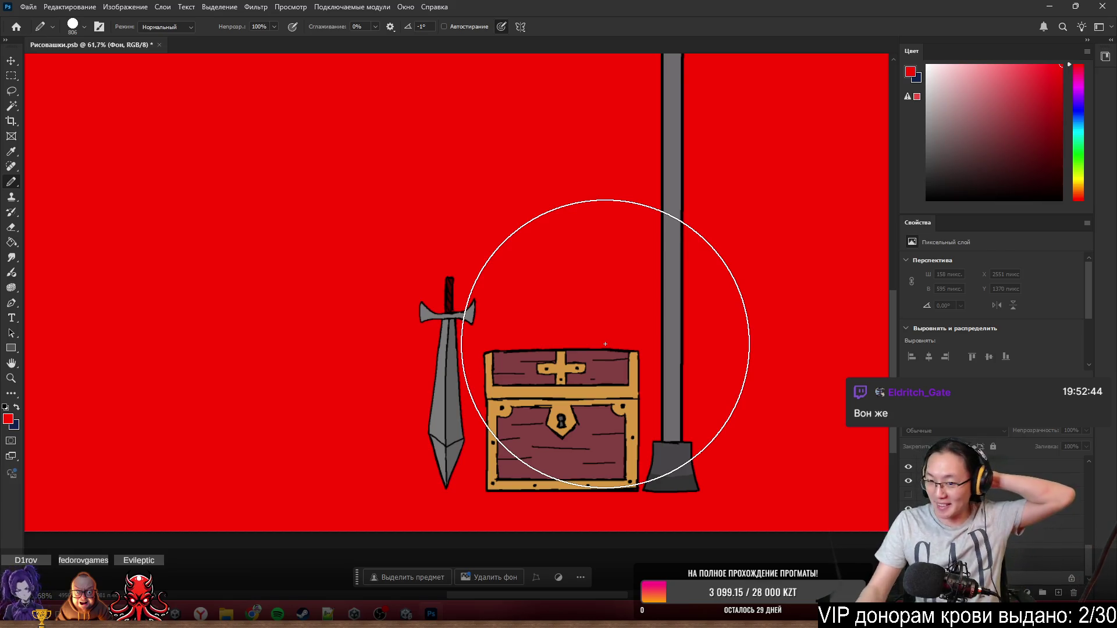
- Shrink the pencil brush size and return to the Pencil tool
scroll(540, 365, up, 5)
scroll(543, 362, up, 1)
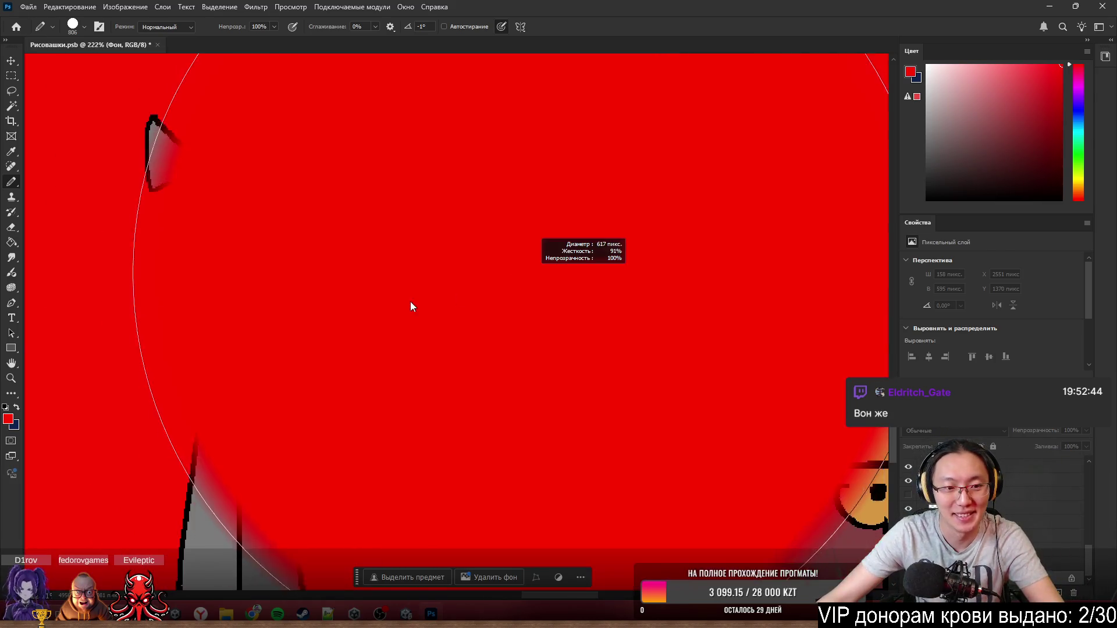
mouse_move(401, 298)
mouse_down()
mouse_move(336, 311)
mouse_move(360, 313)
mouse_up()
key(e)
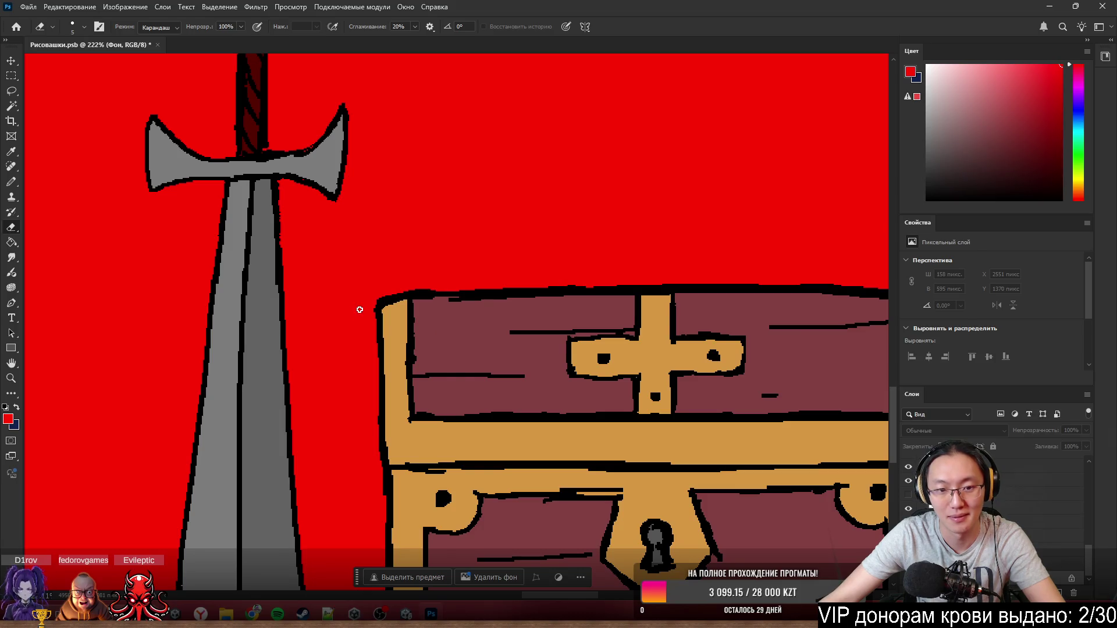
scroll(359, 314, down, 5)
key(b)
scroll(552, 343, up, 4)
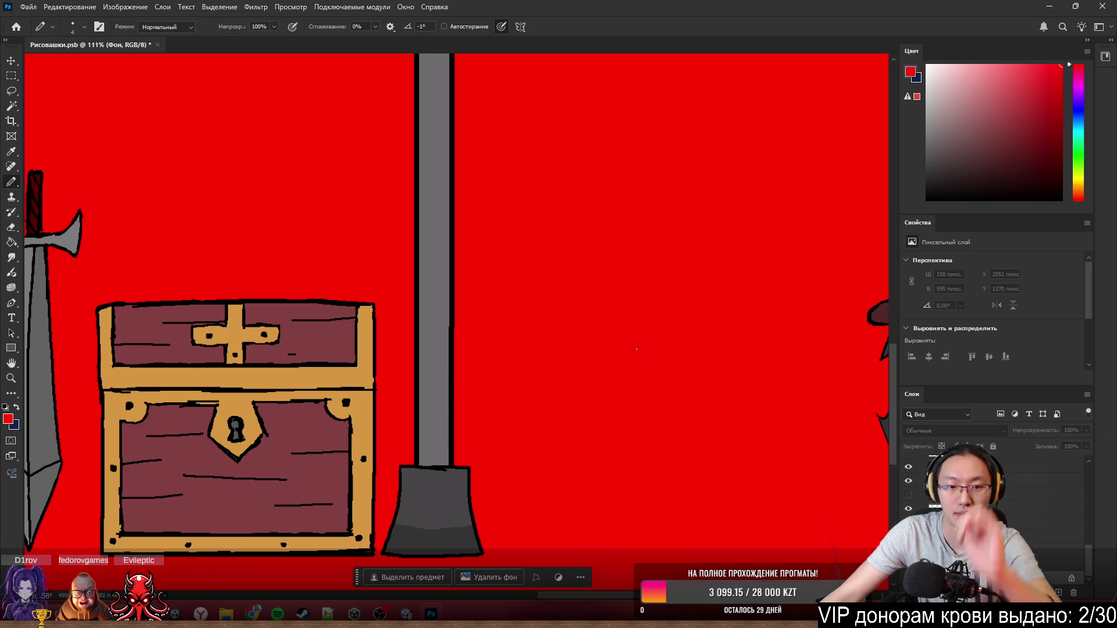
scroll(642, 349, left, 2)
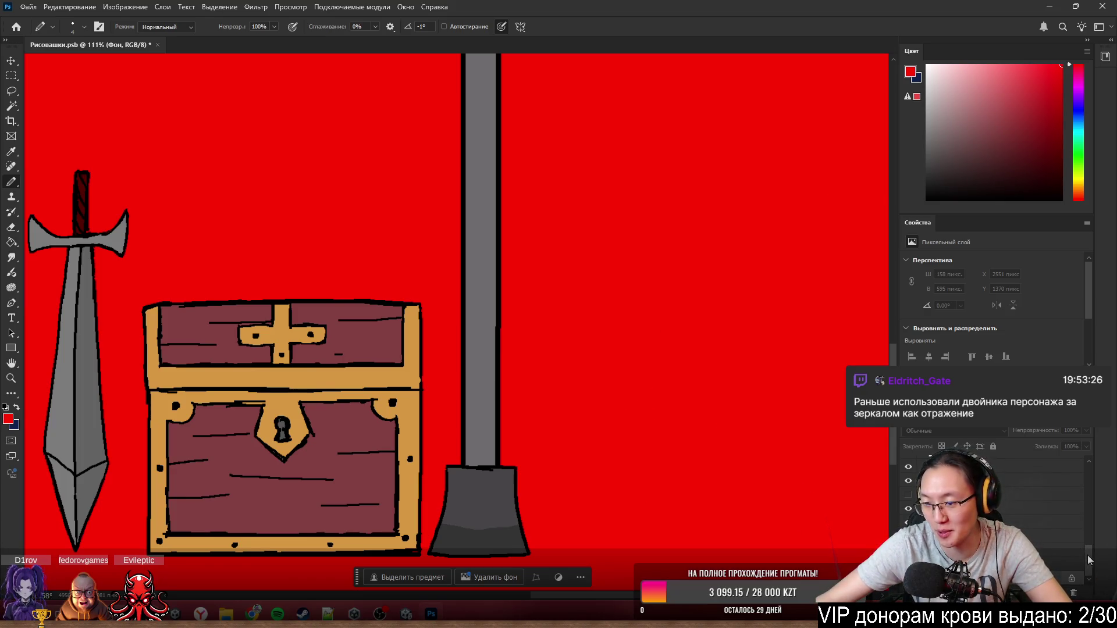
- Add a new empty layer above the Sword layer and set the foreground colour to black
drag(1090, 561, 1090, 472)
click(1042, 464)
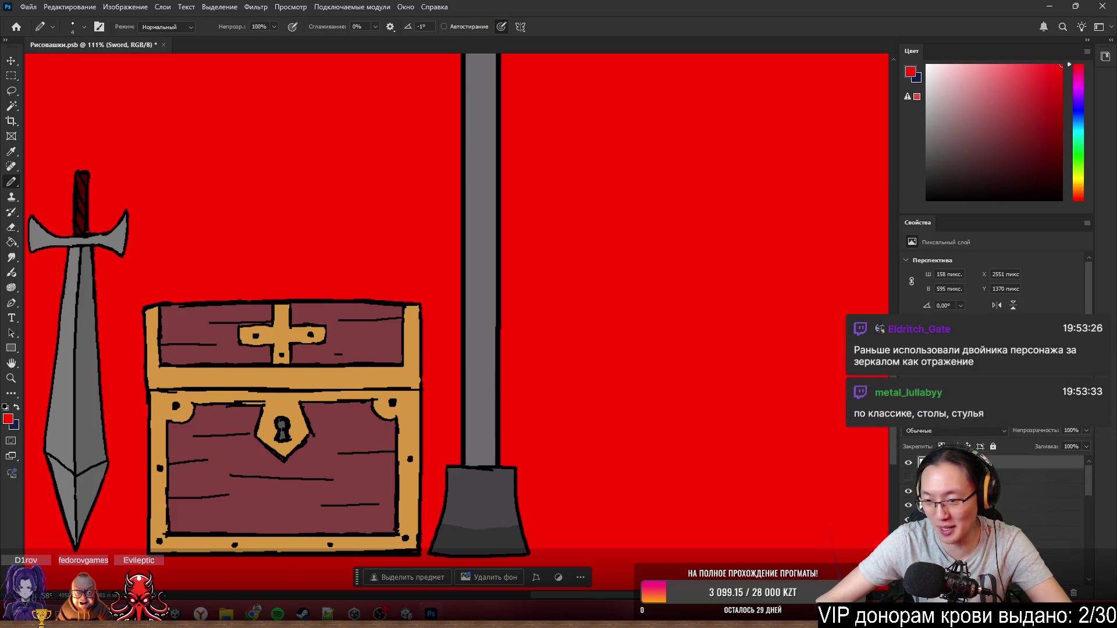
key(ctrl+shift+alt+n)
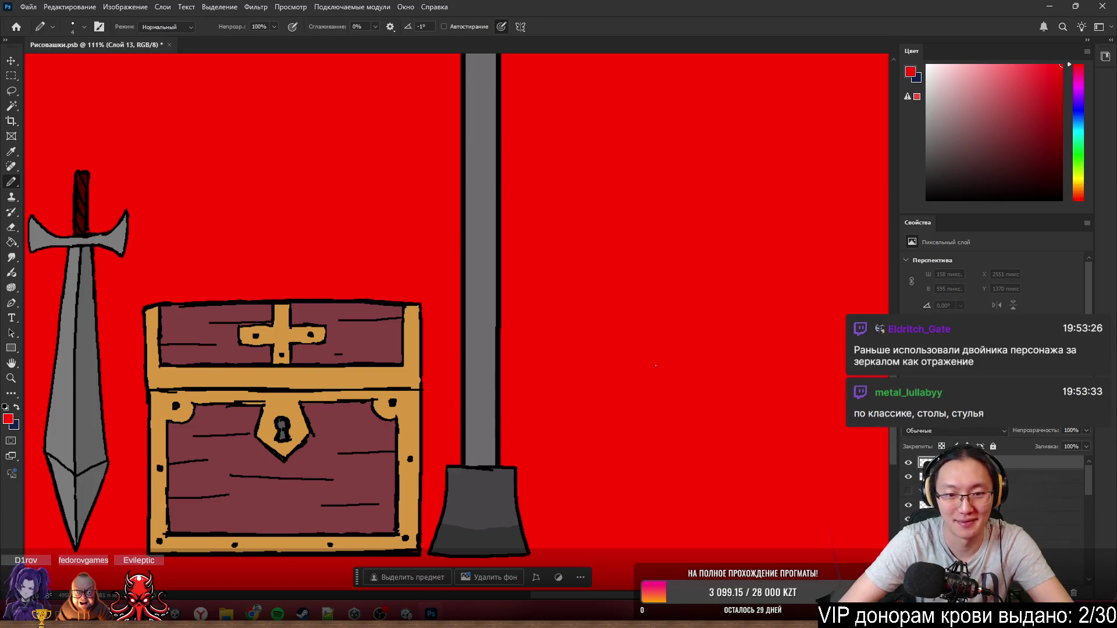
alt+click(810, 296)
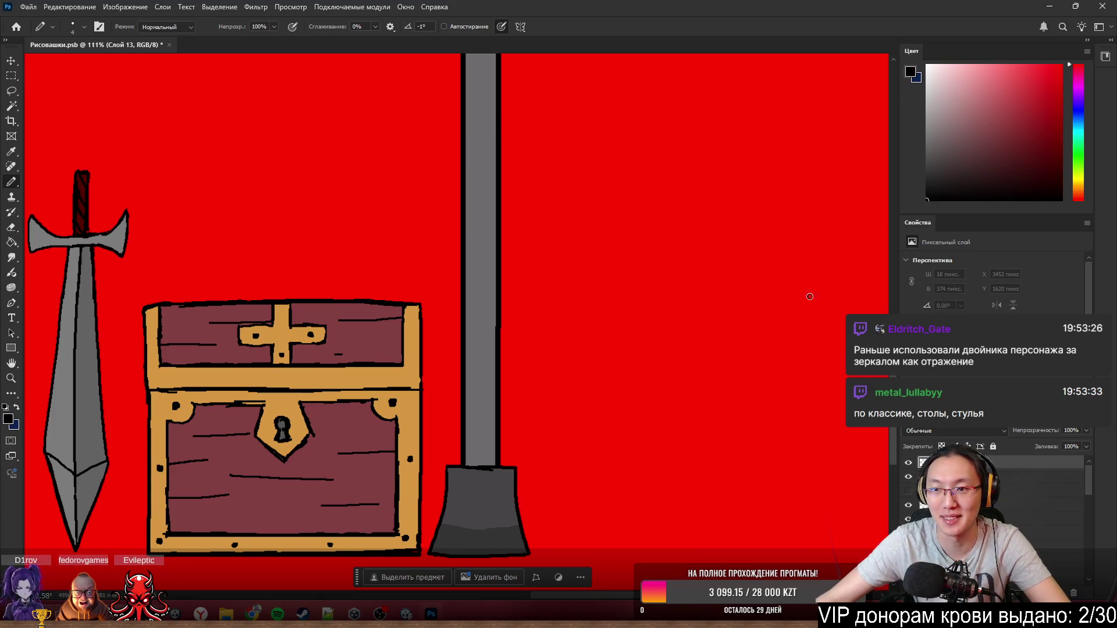
alt+scroll(616, 400, down, 3)
alt+scroll(680, 398, up, 3)
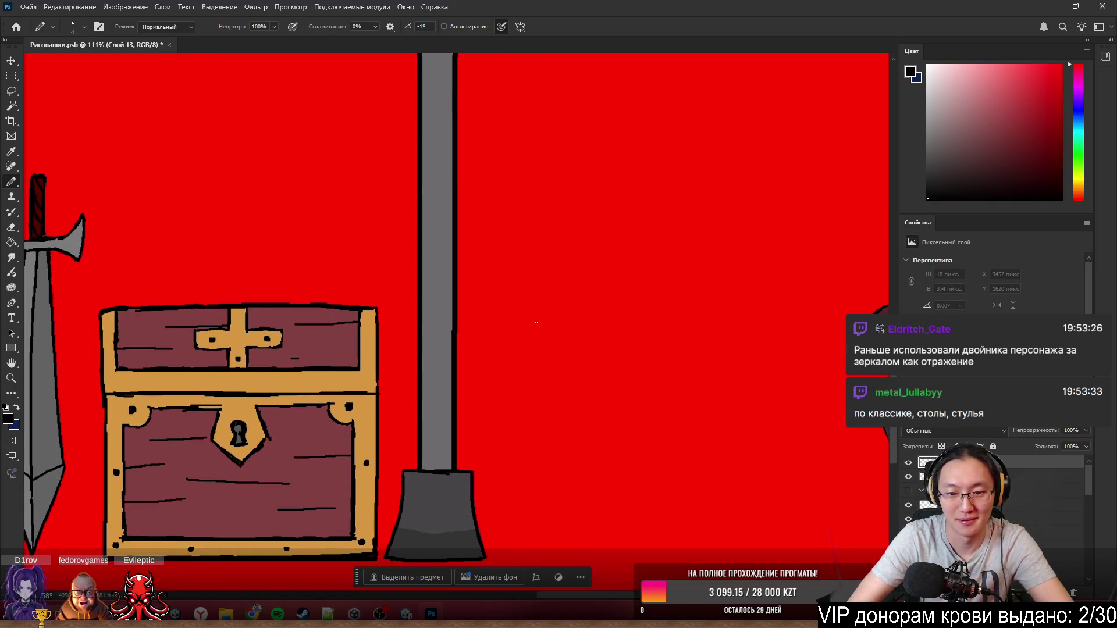
- Draw the frame's left side and bottom edge in black to the right of the shovel
drag(536, 322, 534, 552)
key(ctrl+z)
mouse_move(531, 314)
mouse_down()
mouse_move(534, 550)
mouse_move(753, 542)
mouse_up()
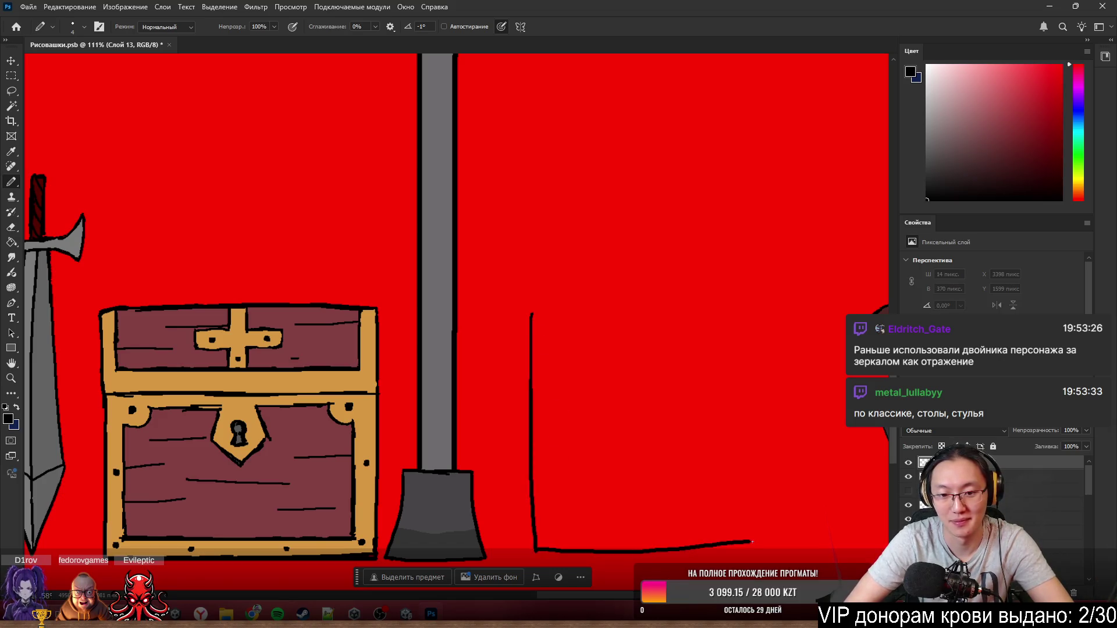
key(ctrl+z)
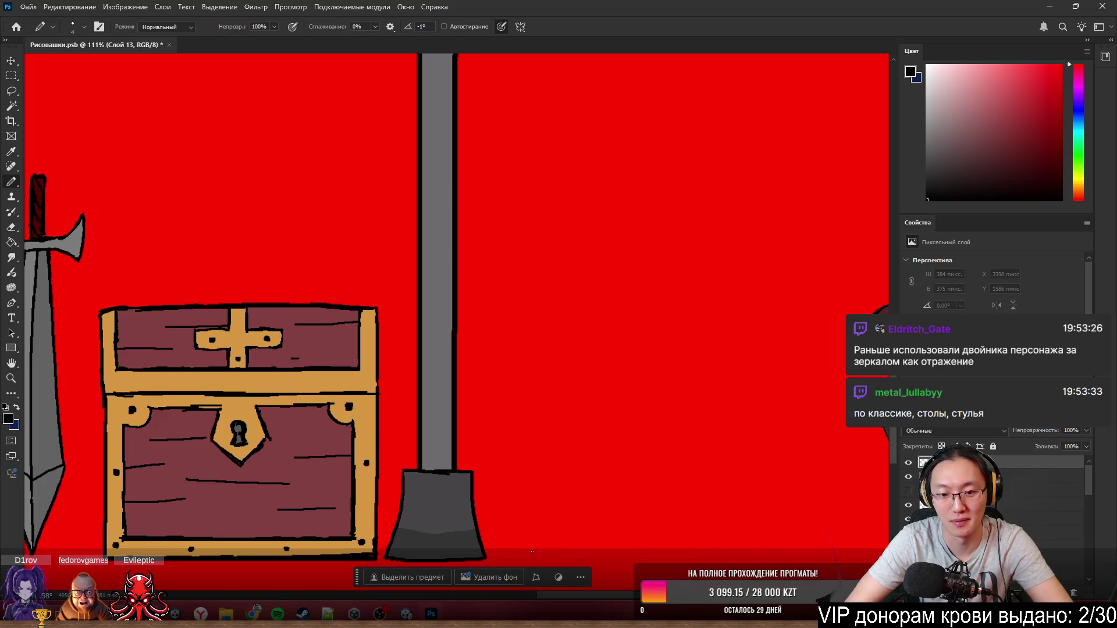
mouse_move(532, 552)
mouse_down()
mouse_move(532, 339)
mouse_move(724, 314)
mouse_move(787, 315)
mouse_move(783, 531)
mouse_up()
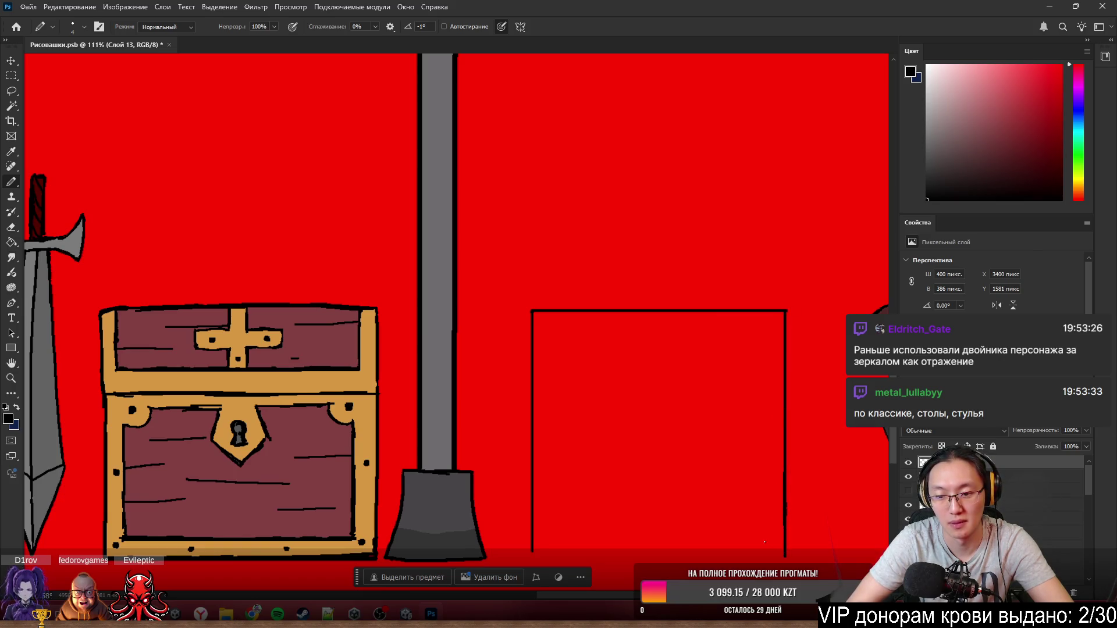
drag(532, 551, 754, 553)
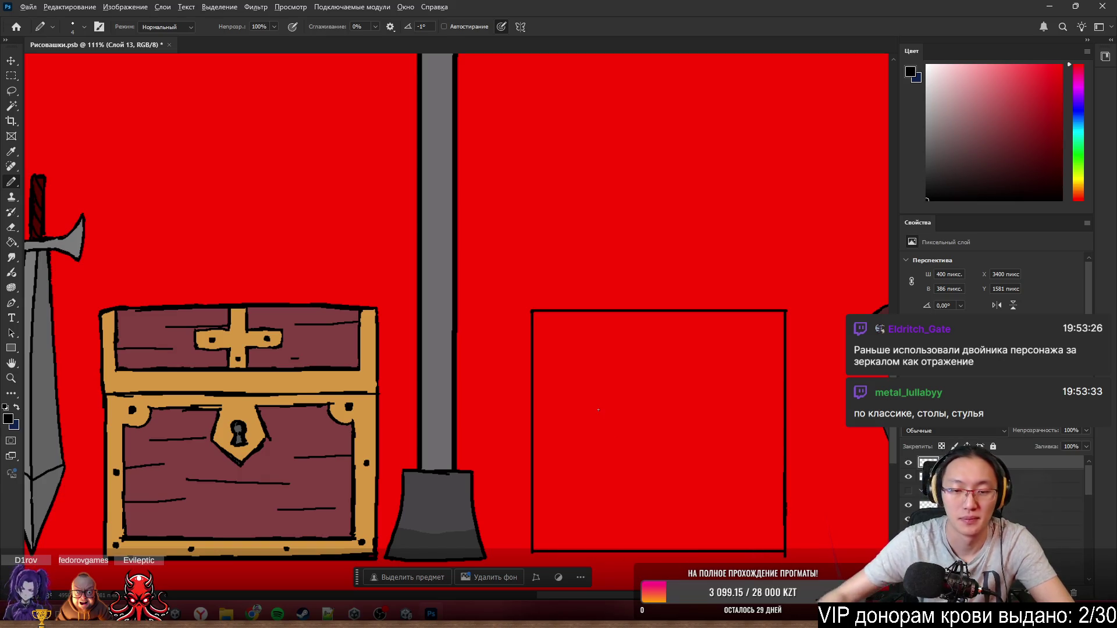
scroll(593, 399, up, 2)
scroll(561, 369, down, 2)
scroll(524, 274, right, 2)
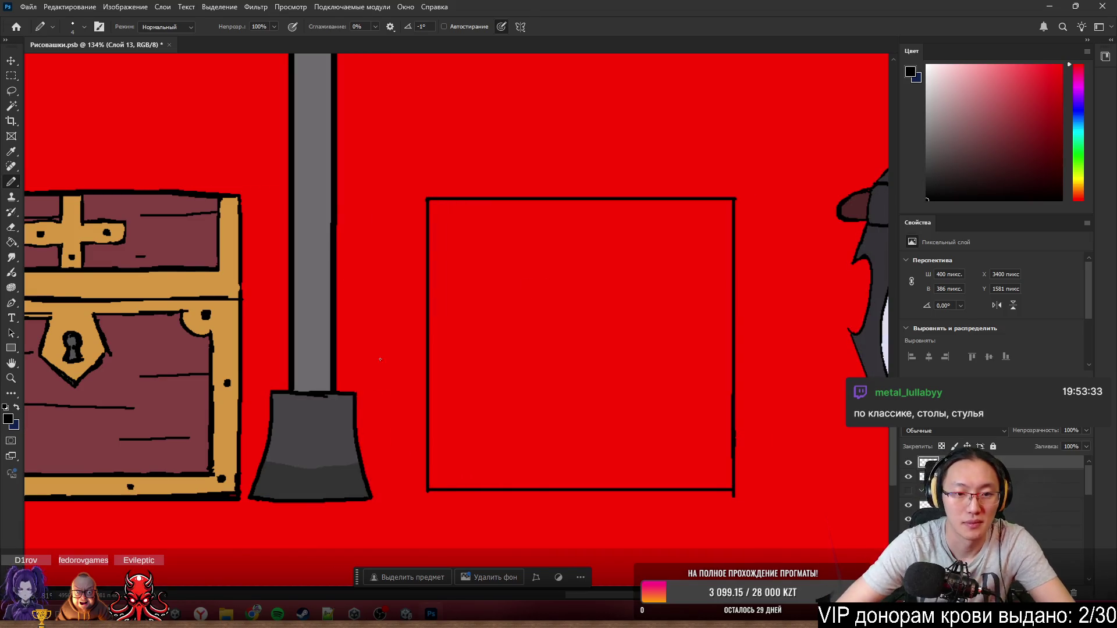
- Retrace the frame's left, top and right edges, undoing misplaced strokes
drag(424, 409, 422, 499)
mouse_move(425, 458)
mouse_down()
mouse_move(424, 492)
mouse_move(418, 201)
mouse_move(663, 196)
mouse_up()
key(ctrl+z)
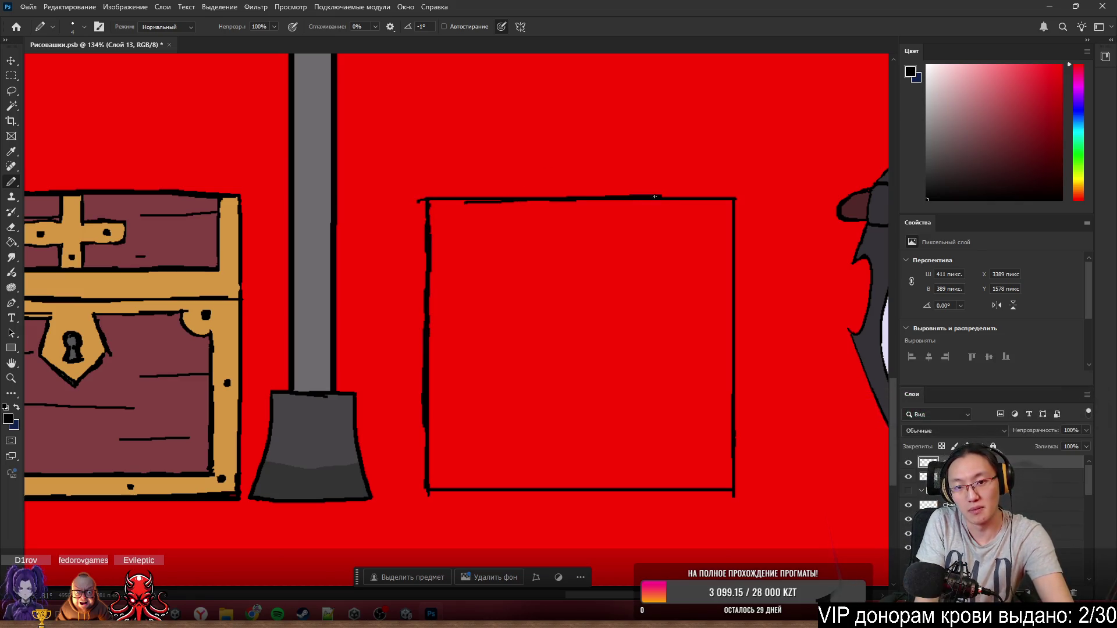
mouse_move(541, 198)
mouse_down()
mouse_move(736, 199)
mouse_move(738, 352)
mouse_up()
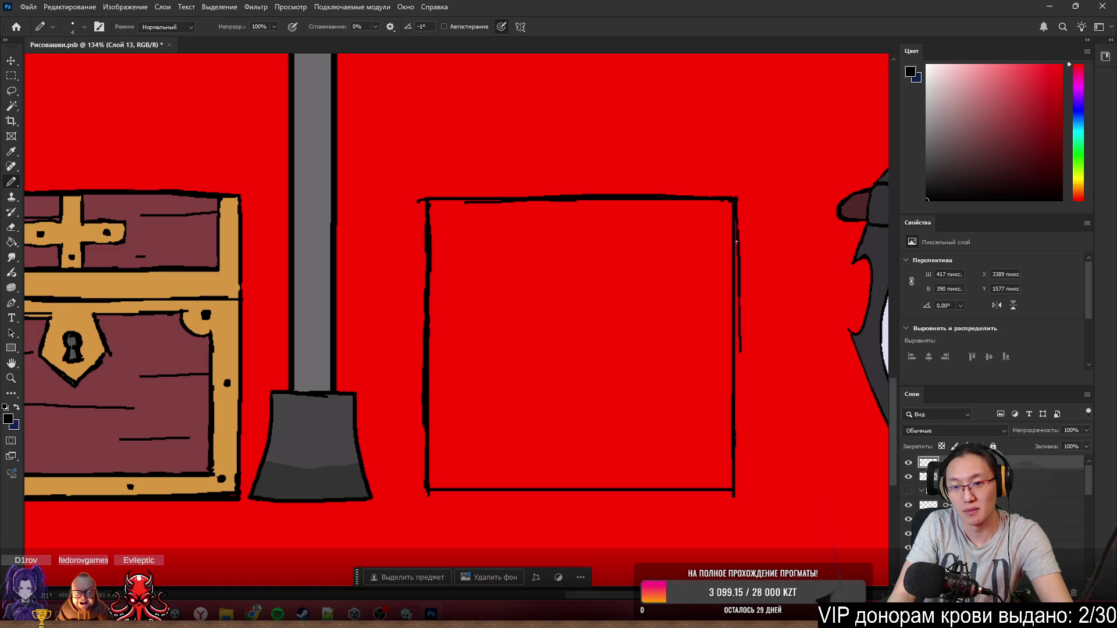
key(ctrl+z)
drag(731, 257, 727, 350)
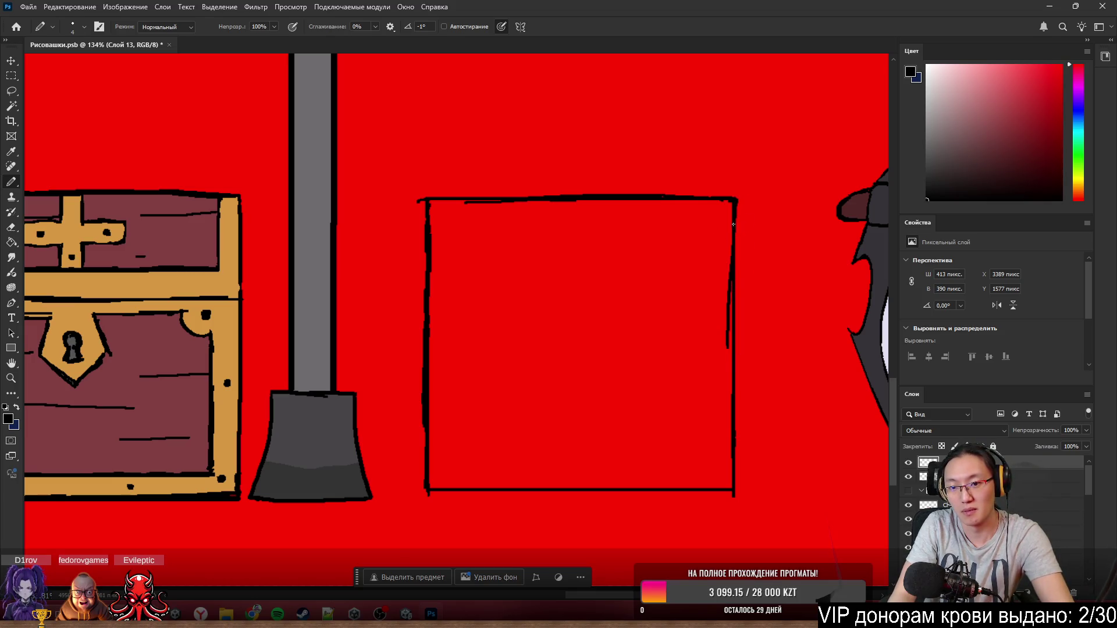
key(ctrl+z)
drag(732, 239, 723, 407)
key(ctrl+z)
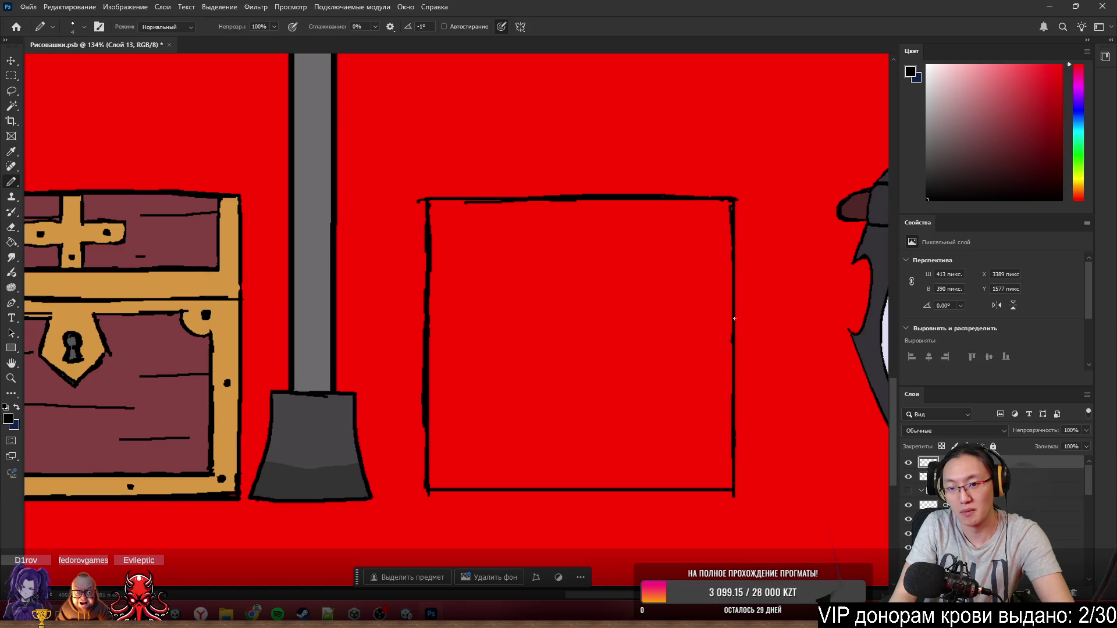
drag(736, 302, 724, 476)
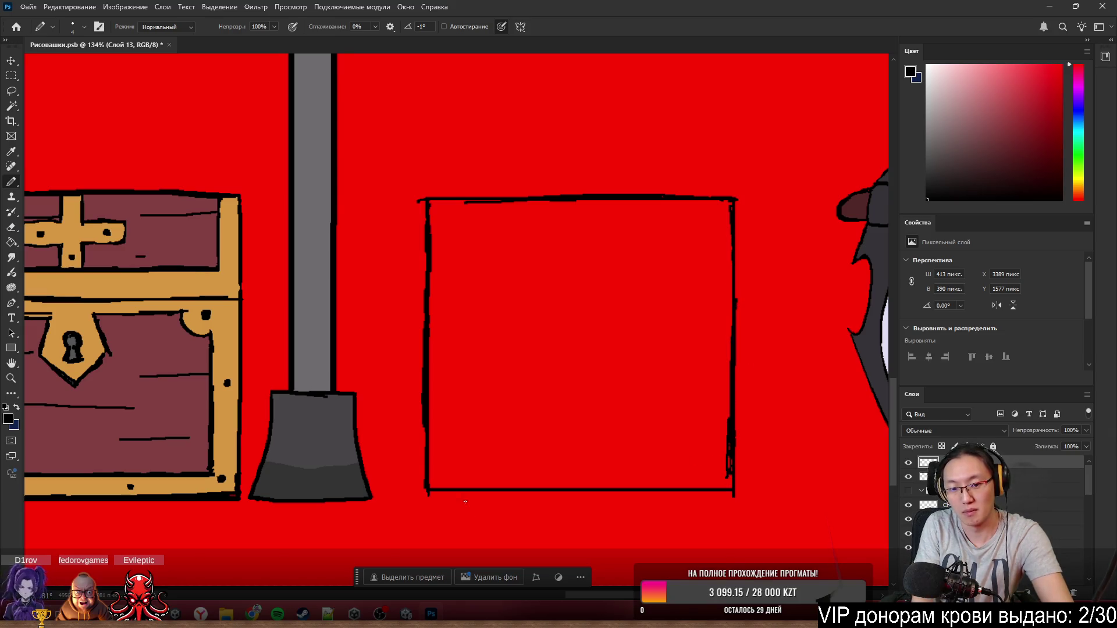
- Redraw the frame's bottom edge more boldly, erasing stray lines and trimming the bottom-right corner
drag(436, 494, 615, 476)
drag(436, 499, 648, 492)
drag(474, 492, 698, 484)
drag(539, 496, 722, 486)
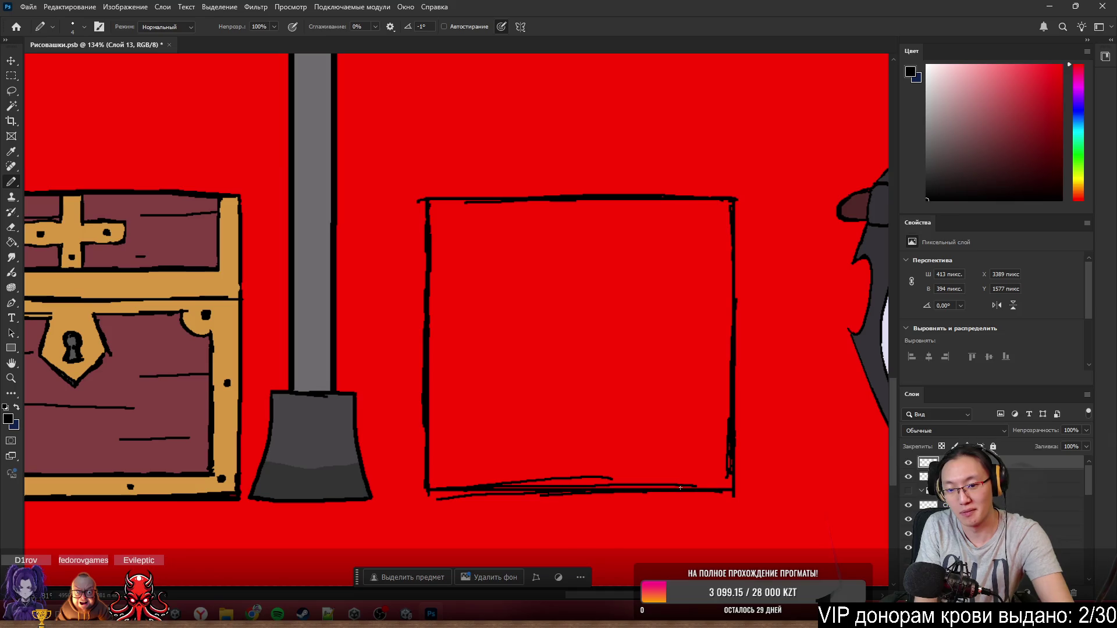
drag(425, 489, 420, 490)
key(e)
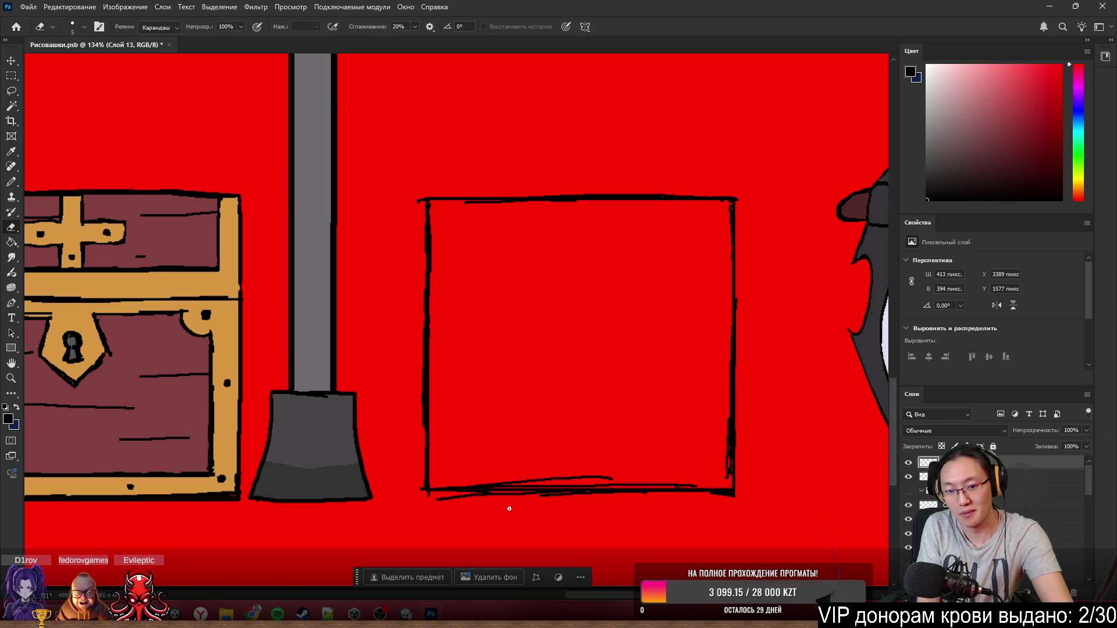
mouse_move(492, 496)
mouse_down()
mouse_move(564, 496)
mouse_move(553, 478)
mouse_move(486, 485)
mouse_move(527, 484)
mouse_up()
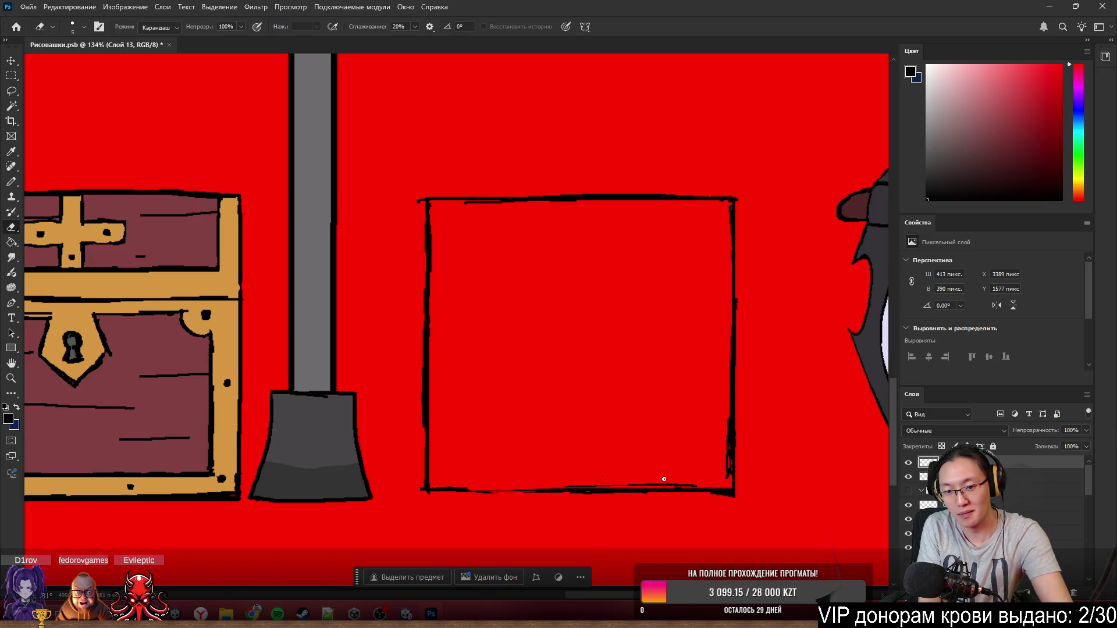
drag(664, 479, 570, 484)
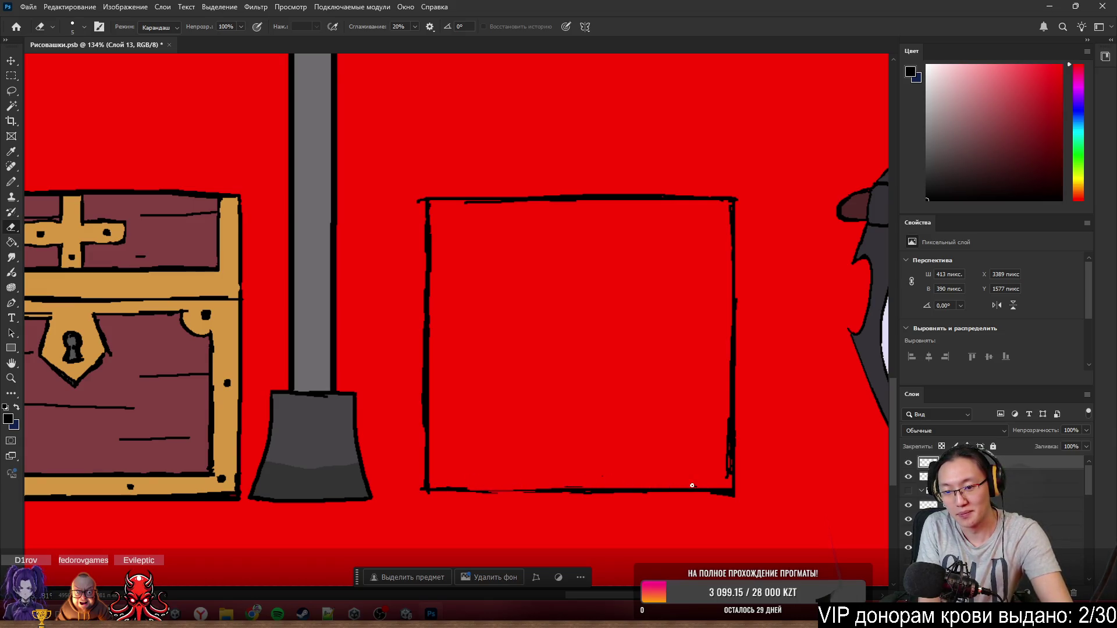
key(b)
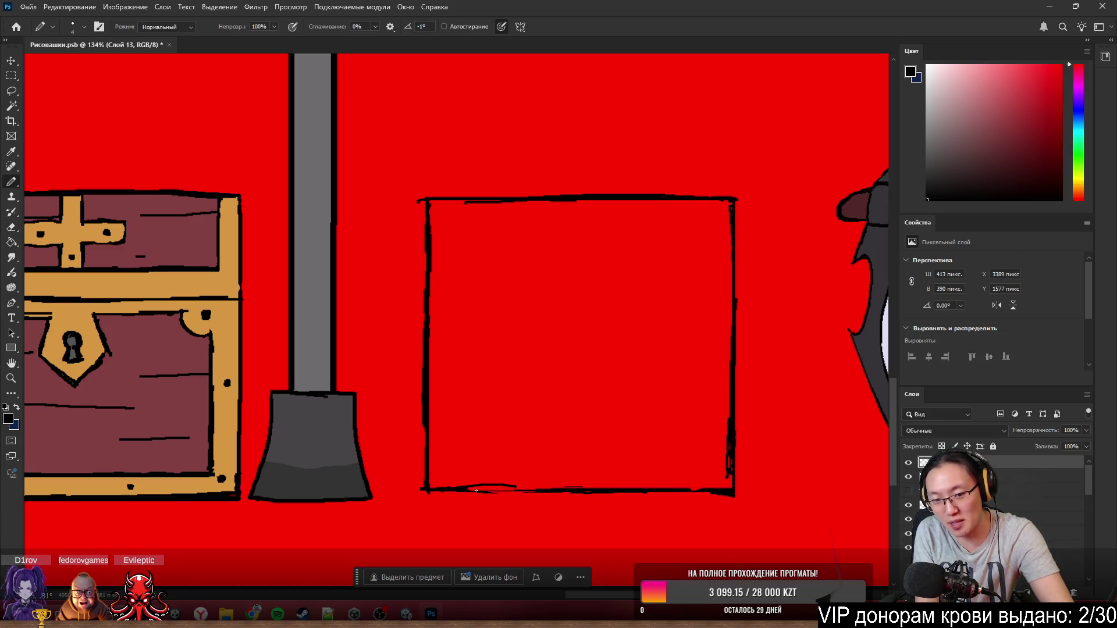
drag(464, 488, 546, 487)
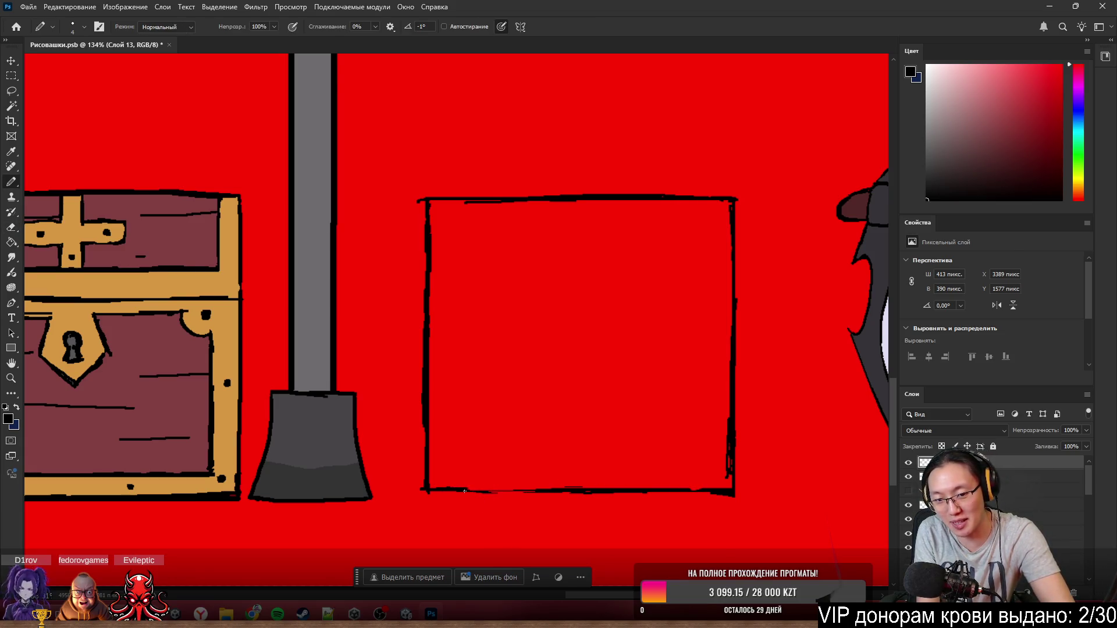
drag(459, 491, 576, 494)
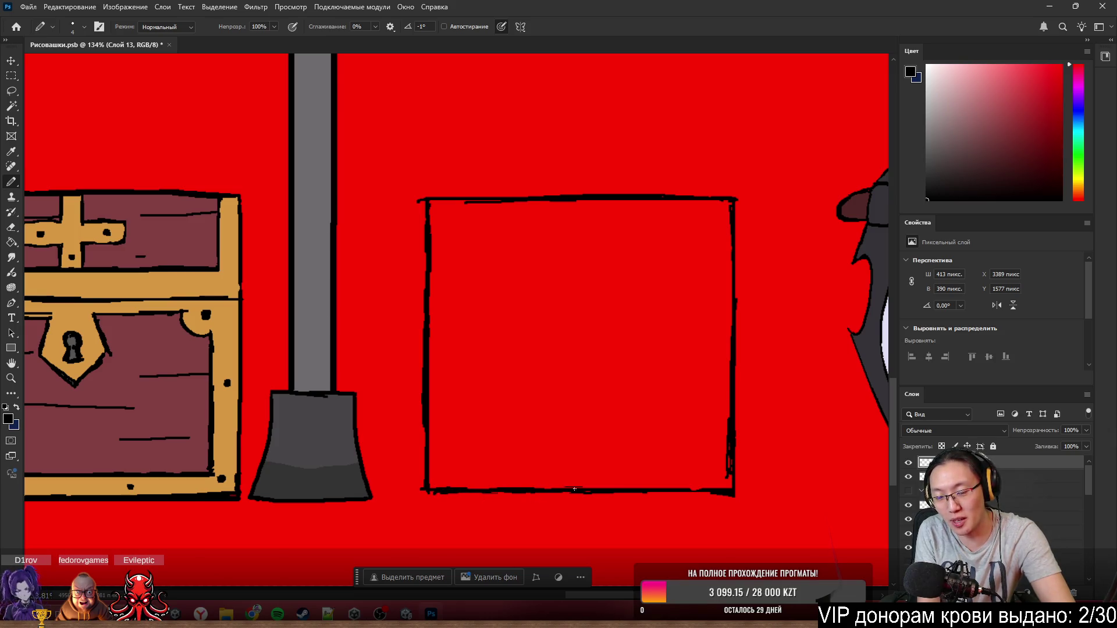
key(e)
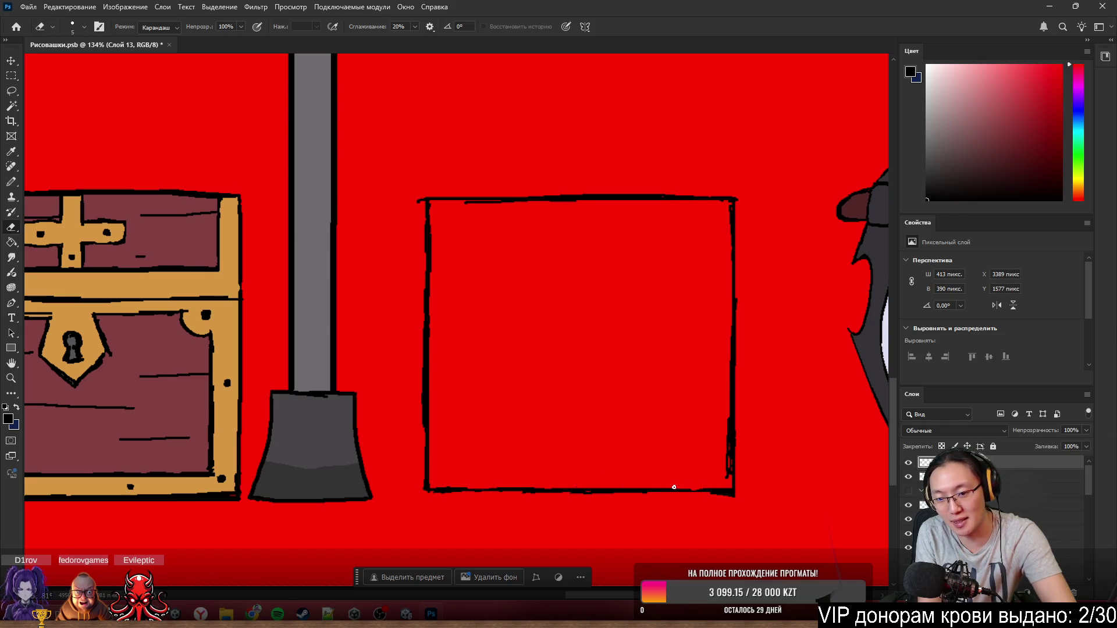
mouse_move(716, 504)
mouse_down()
mouse_move(698, 492)
mouse_move(721, 485)
mouse_move(727, 450)
mouse_move(727, 469)
mouse_up()
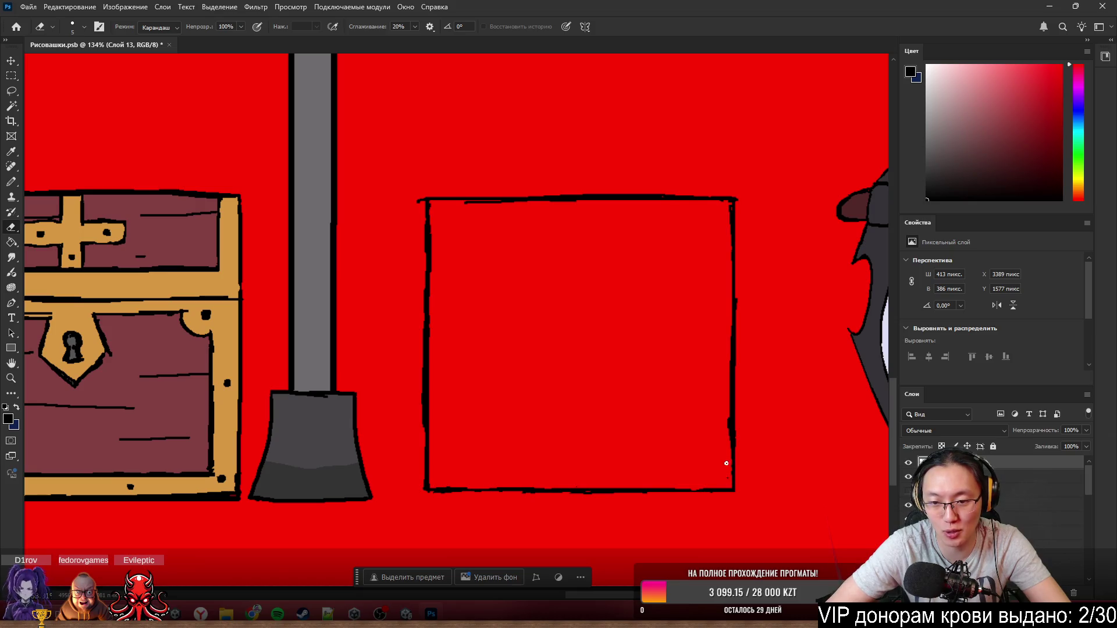
- Try thickening the box's right outline, then undo the extra stroke
key(b)
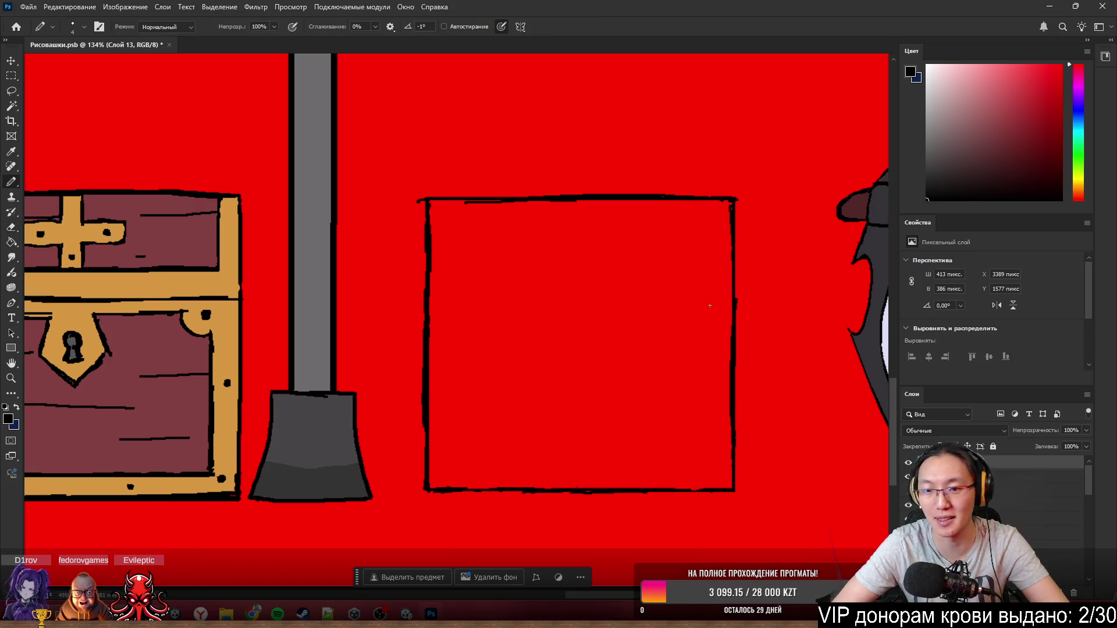
mouse_move(731, 246)
mouse_down()
mouse_move(731, 316)
mouse_move(731, 276)
mouse_up()
drag(738, 302, 737, 338)
key(ctrl+z)
key(ctrl+z)
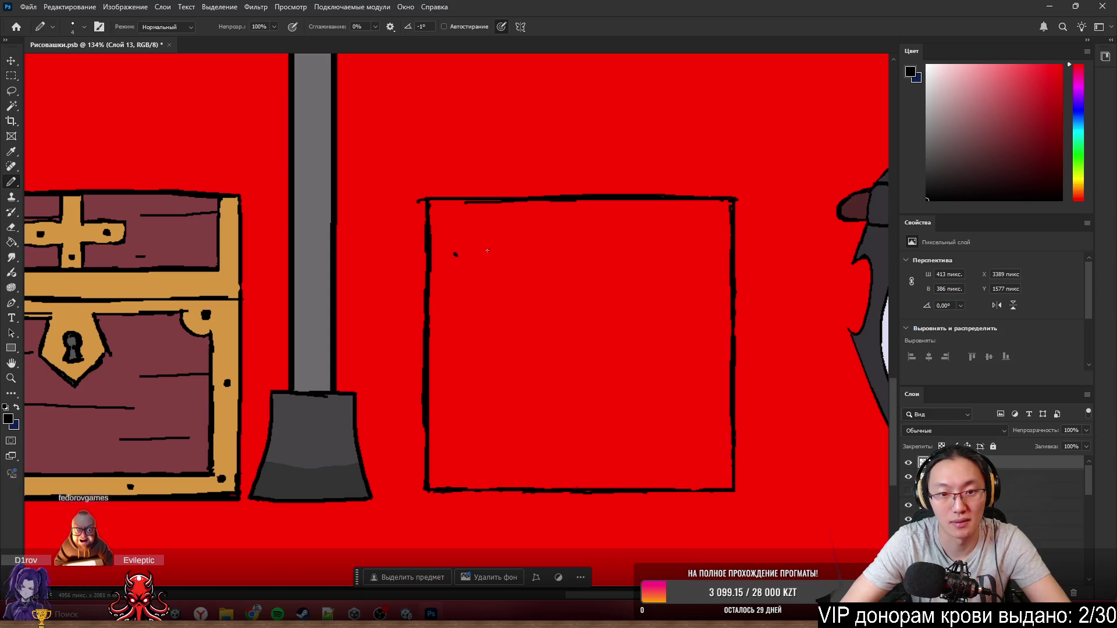
- Draw a straight vertical line just inside the box's left side
drag(456, 251, 449, 324)
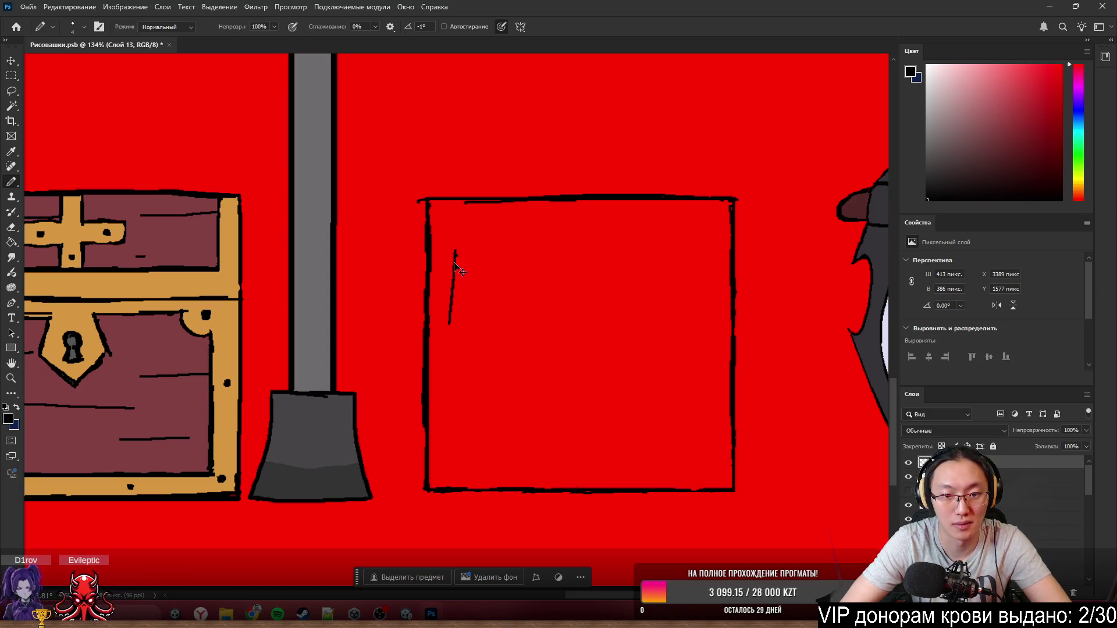
key(ctrl+z)
drag(456, 251, 455, 369)
mouse_move(454, 316)
mouse_down()
mouse_move(452, 447)
mouse_move(656, 455)
mouse_up()
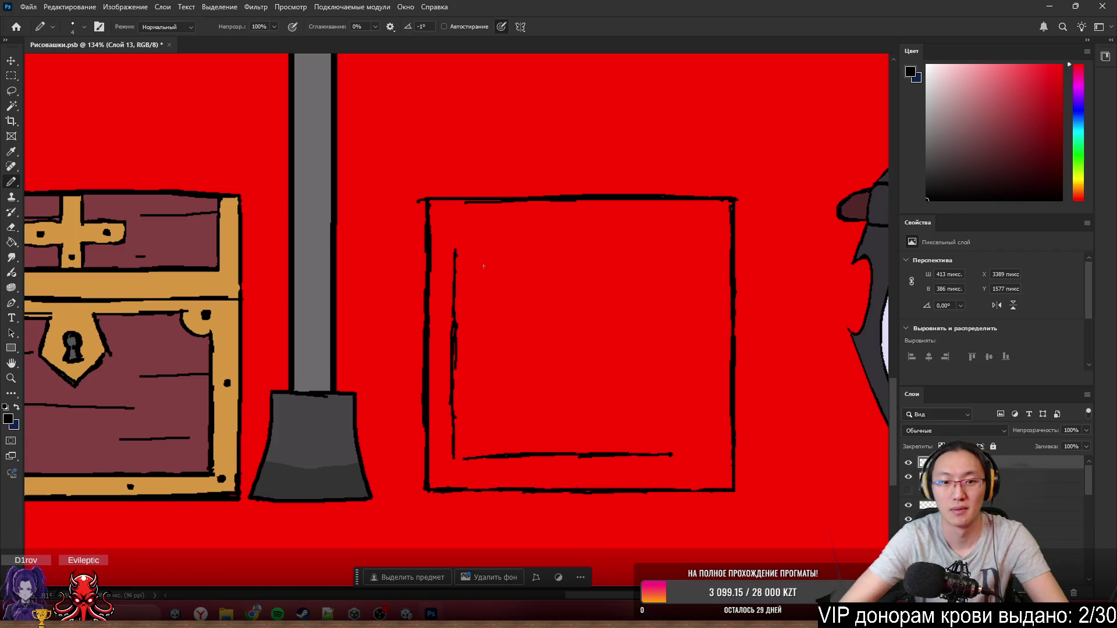
- Draw the diagonal braces from top-left to bottom-right and the inner frame's top edge
drag(463, 257, 625, 420)
drag(537, 336, 661, 453)
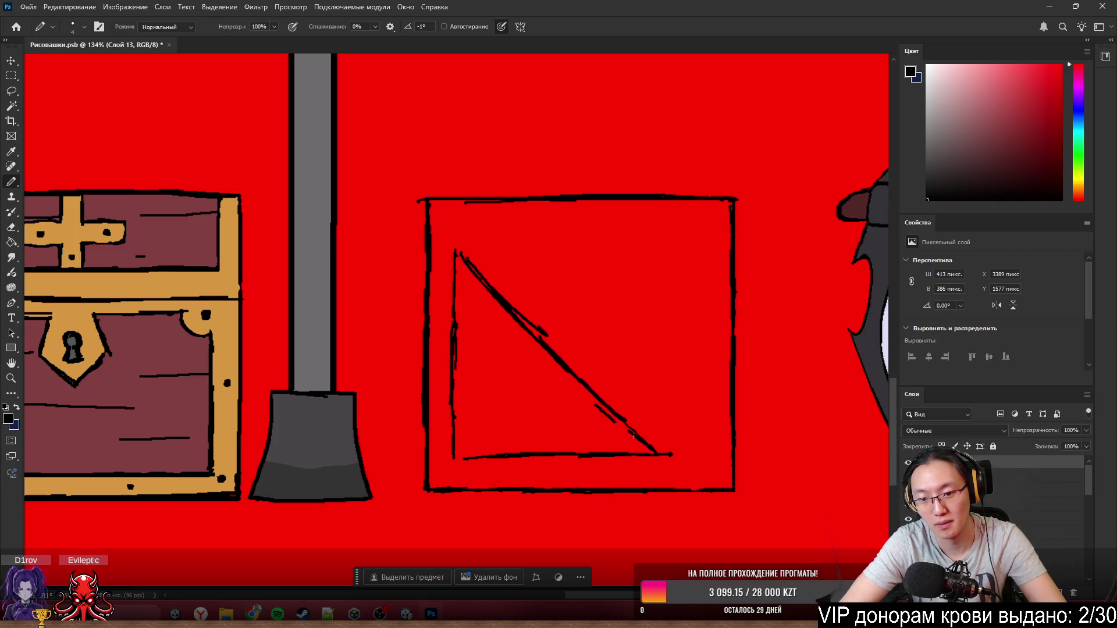
drag(594, 404, 665, 450)
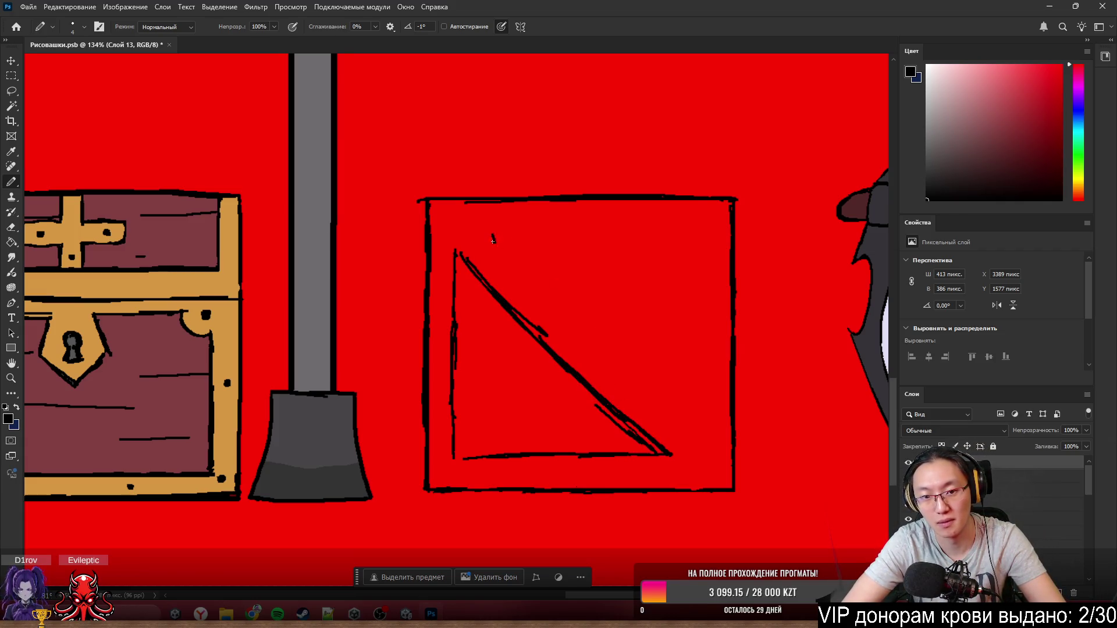
mouse_move(493, 241)
mouse_down()
mouse_move(694, 441)
mouse_move(692, 232)
mouse_up()
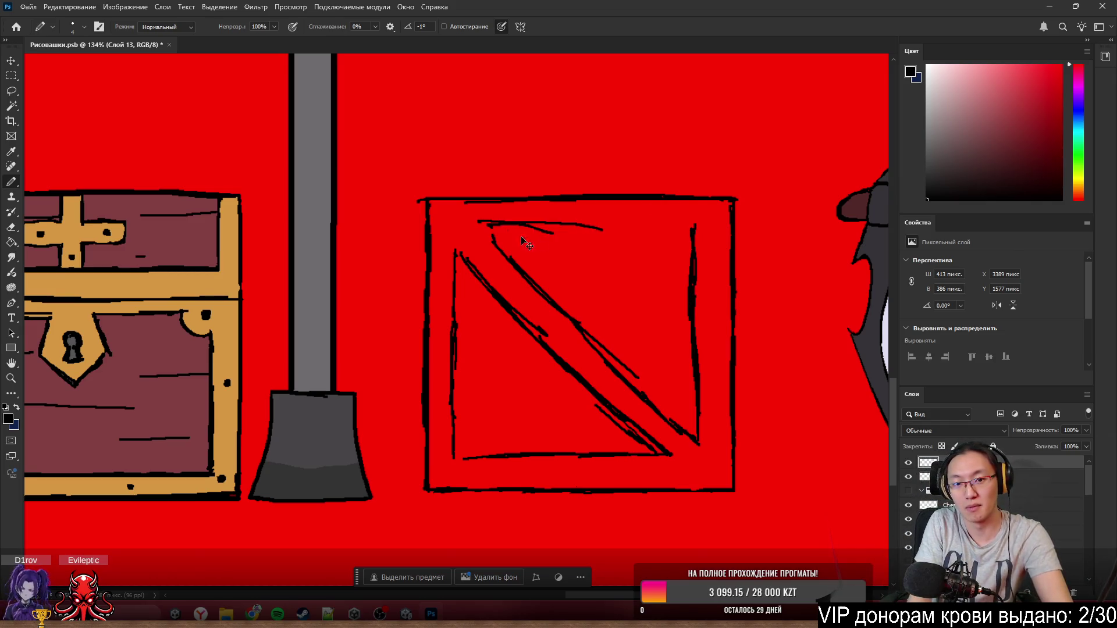
drag(490, 228, 712, 234)
drag(485, 231, 494, 244)
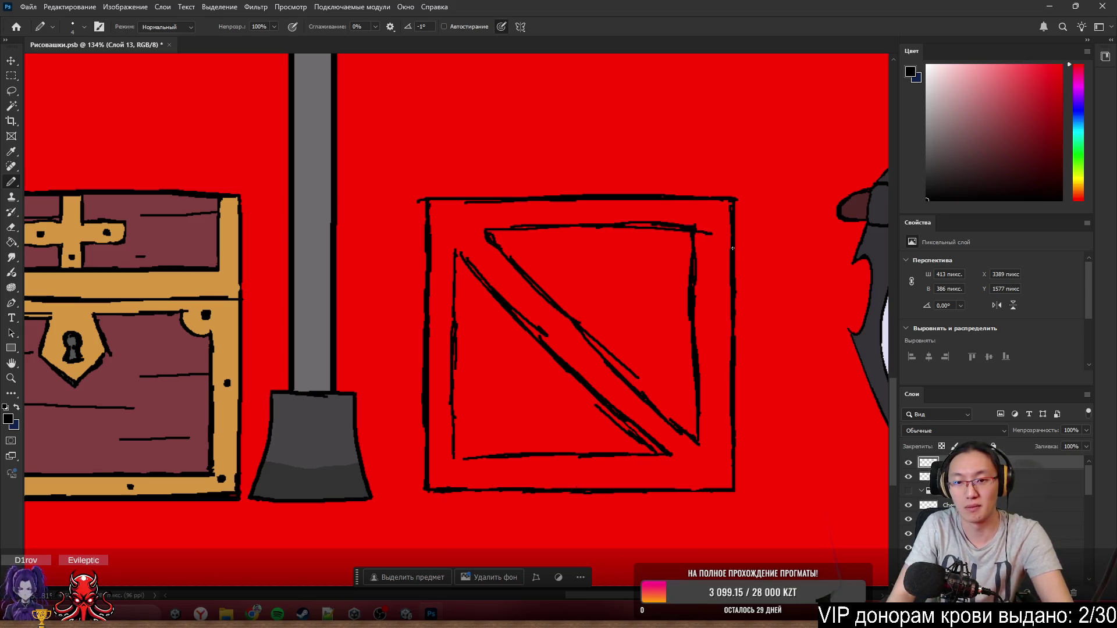
- Erase the overshooting ends of the inner top line and right edge
key(e)
mouse_move(720, 235)
mouse_down()
mouse_move(707, 241)
mouse_move(704, 377)
mouse_move(698, 326)
mouse_up()
key(b)
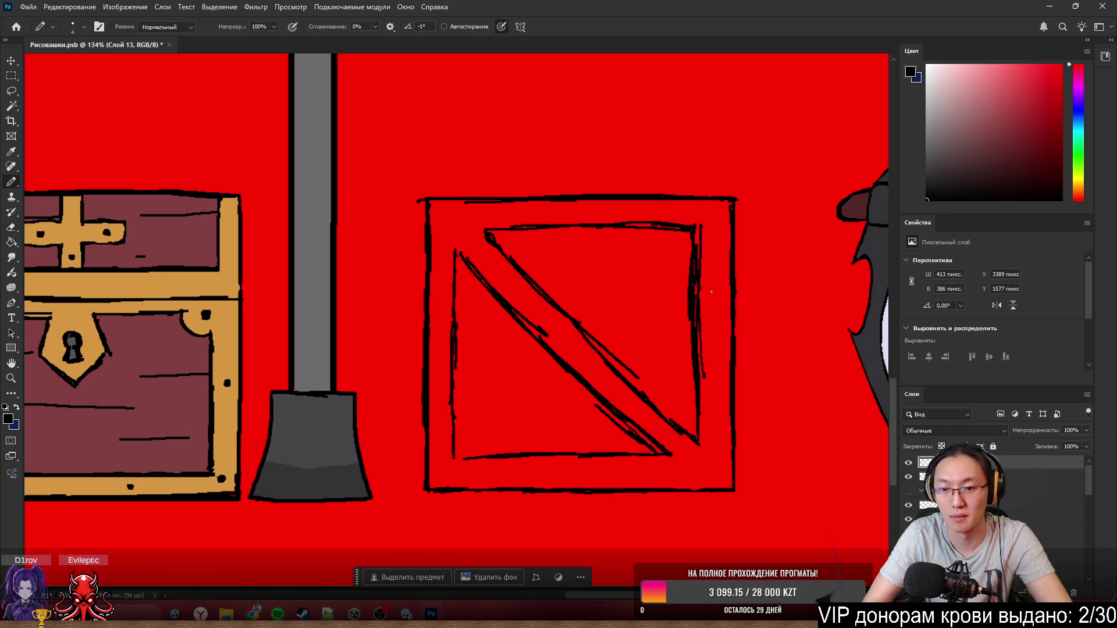
key(e)
mouse_move(686, 271)
mouse_down()
mouse_move(690, 257)
mouse_move(700, 426)
mouse_move(704, 388)
mouse_up()
key(b)
key(e)
mouse_move(704, 429)
mouse_down()
mouse_move(702, 462)
mouse_move(698, 366)
mouse_up()
key(b)
key(e)
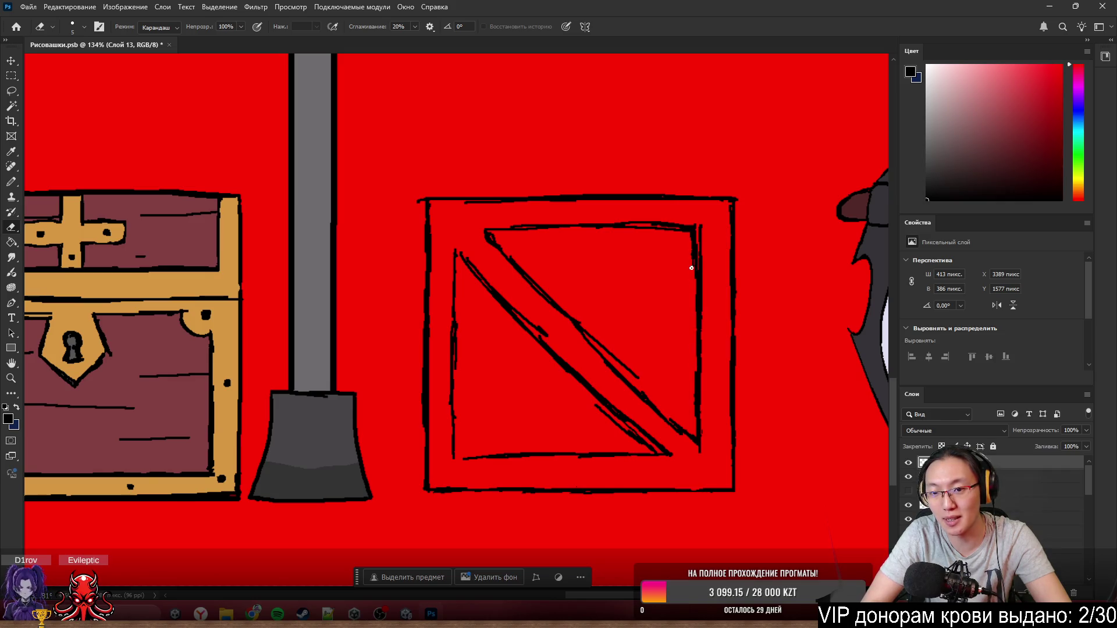
key(b)
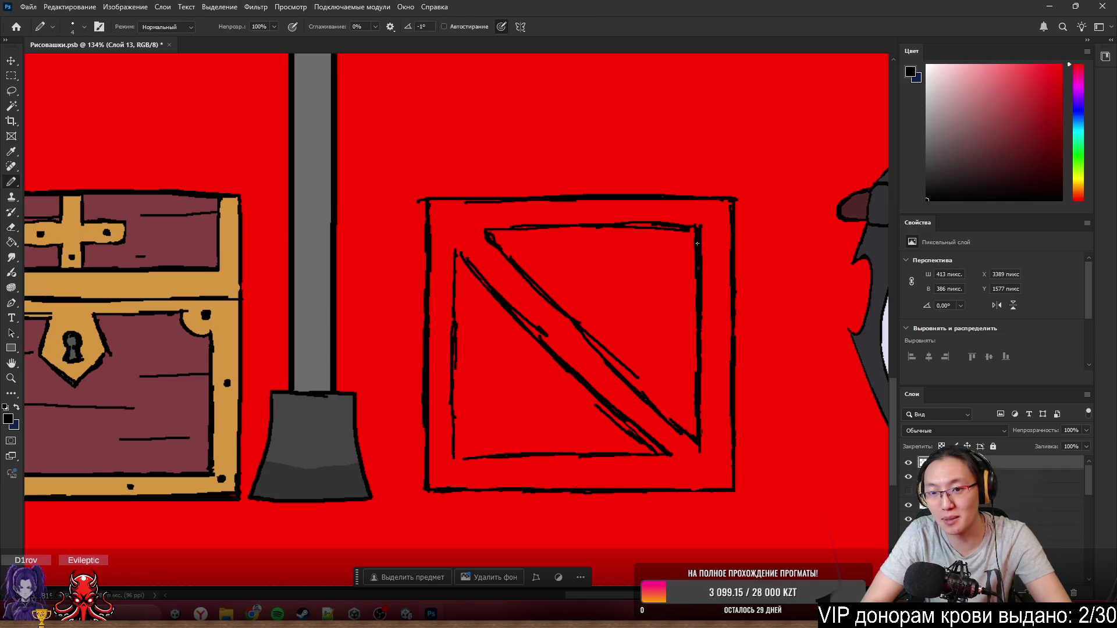
- Thicken the inner top edge and diagonal brace, then thin the lower diagonal and remove a bump
drag(486, 227, 698, 226)
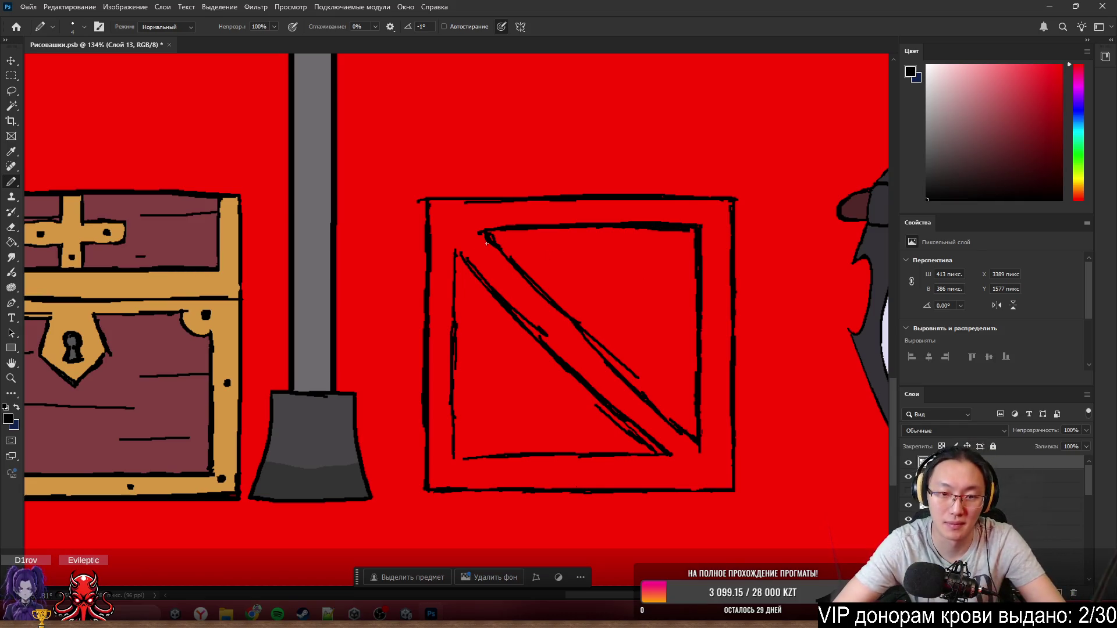
drag(464, 253, 571, 381)
drag(536, 343, 618, 419)
drag(520, 318, 641, 443)
drag(614, 405, 662, 453)
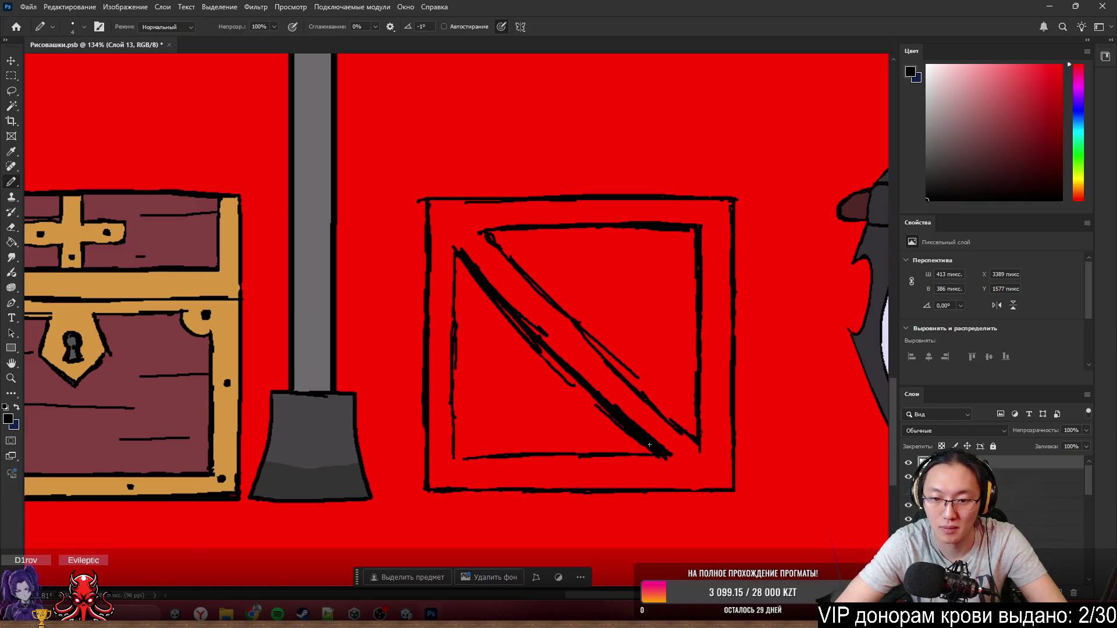
mouse_move(527, 316)
mouse_down()
mouse_move(565, 380)
mouse_move(468, 271)
mouse_up()
key(e)
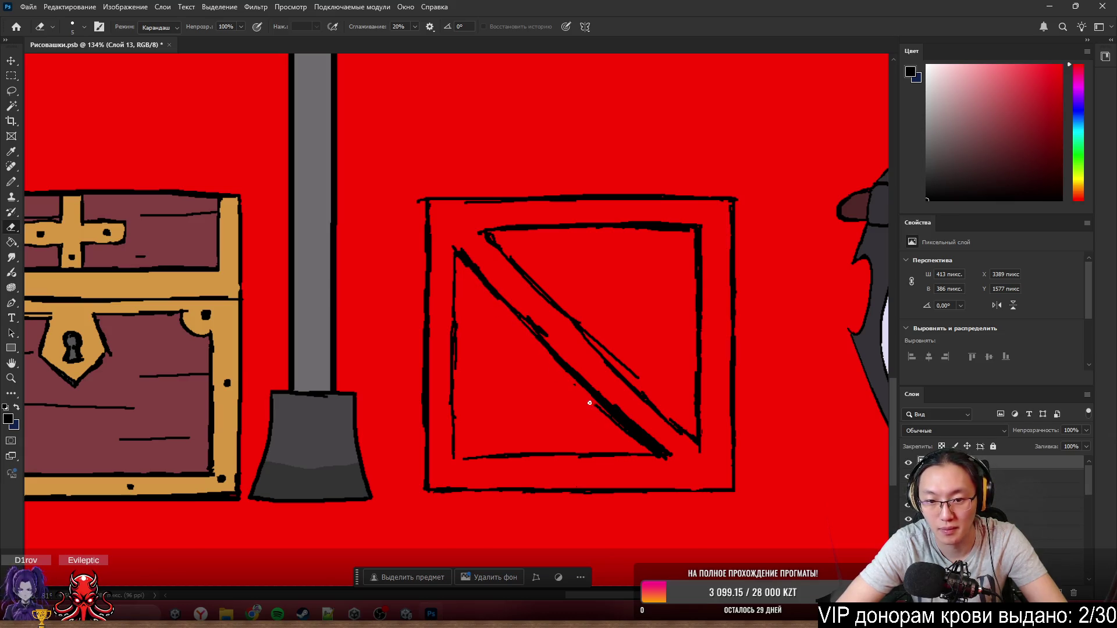
drag(590, 403, 647, 452)
drag(614, 405, 666, 453)
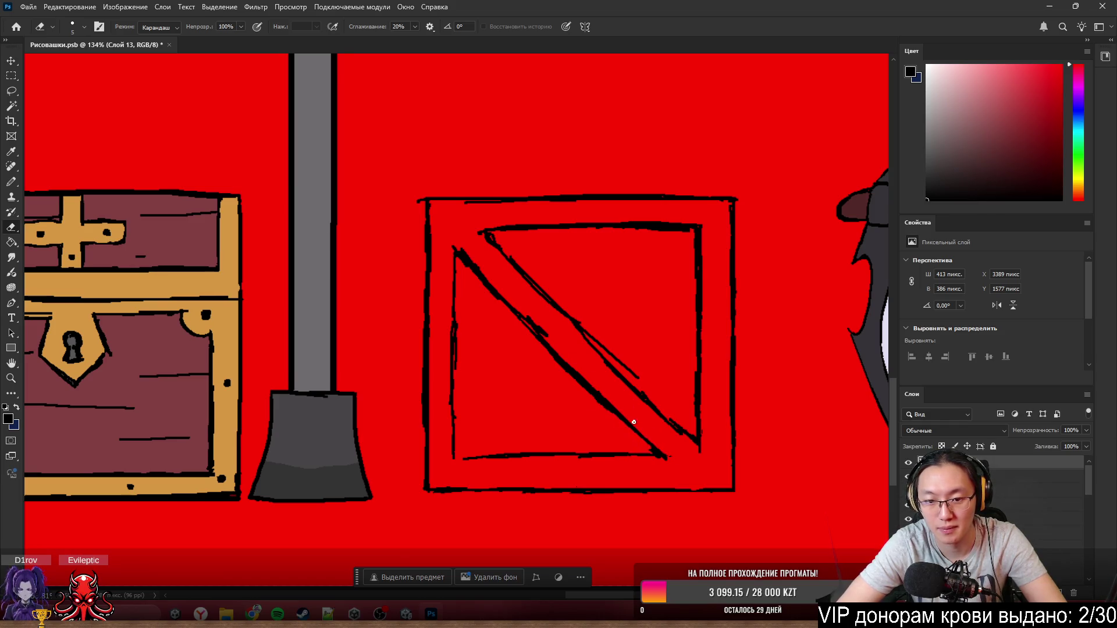
drag(565, 349, 455, 259)
- Thicken the inner left line, then clean its ragged bits and smooth the diagonal's edge
key(b)
mouse_move(459, 350)
mouse_down()
mouse_move(458, 264)
mouse_move(457, 419)
mouse_up()
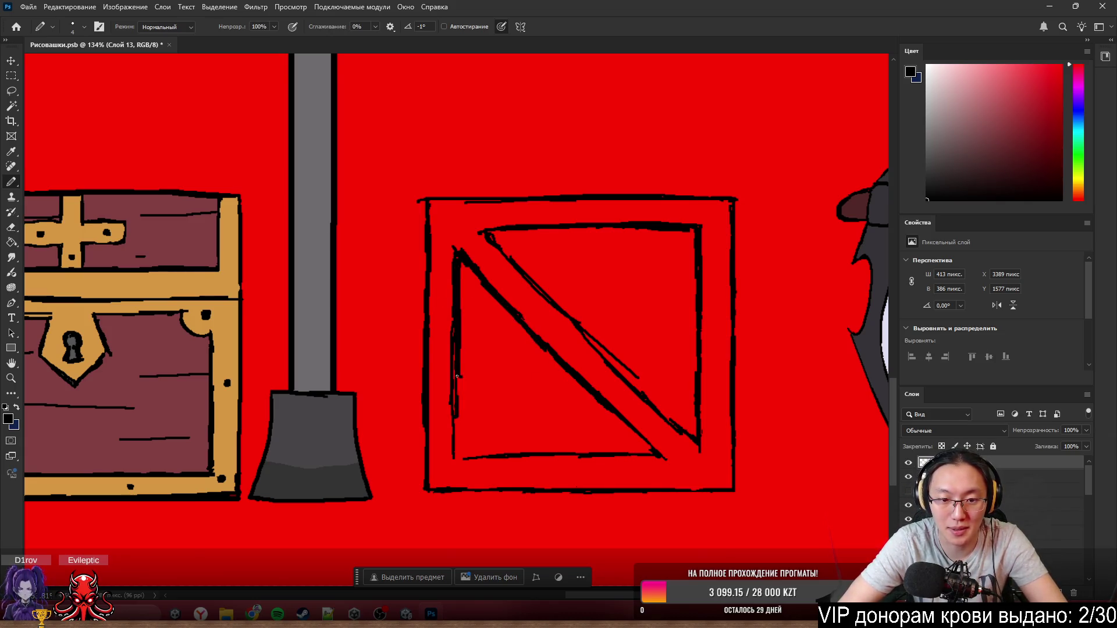
drag(458, 374, 456, 463)
key(e)
drag(451, 383, 451, 426)
drag(451, 435, 451, 459)
drag(451, 405, 453, 250)
drag(454, 256, 450, 324)
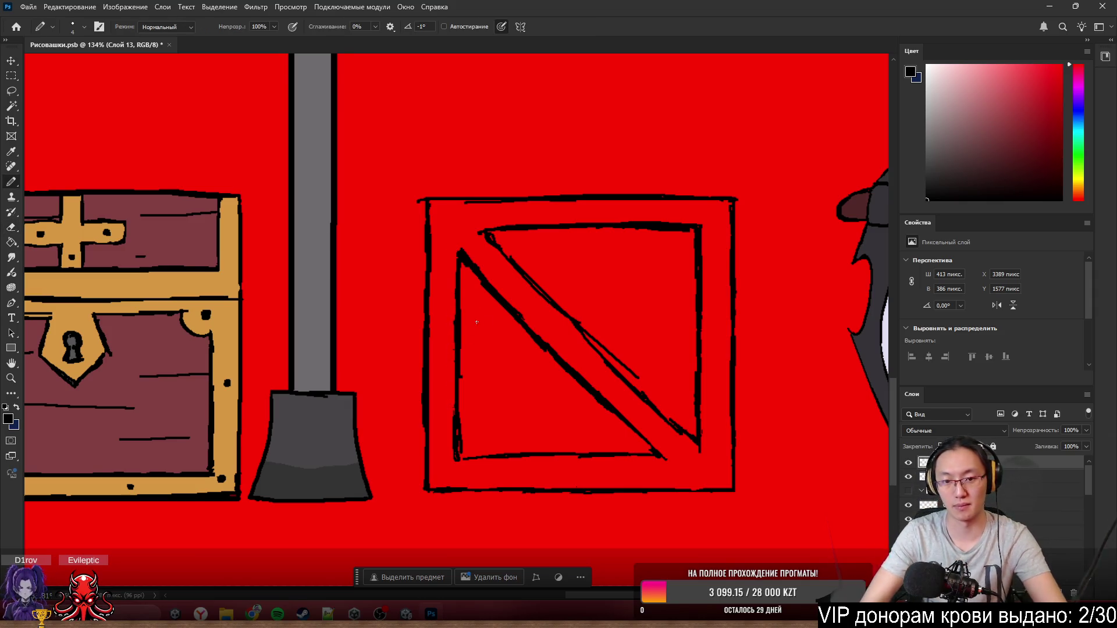
drag(460, 258, 502, 312)
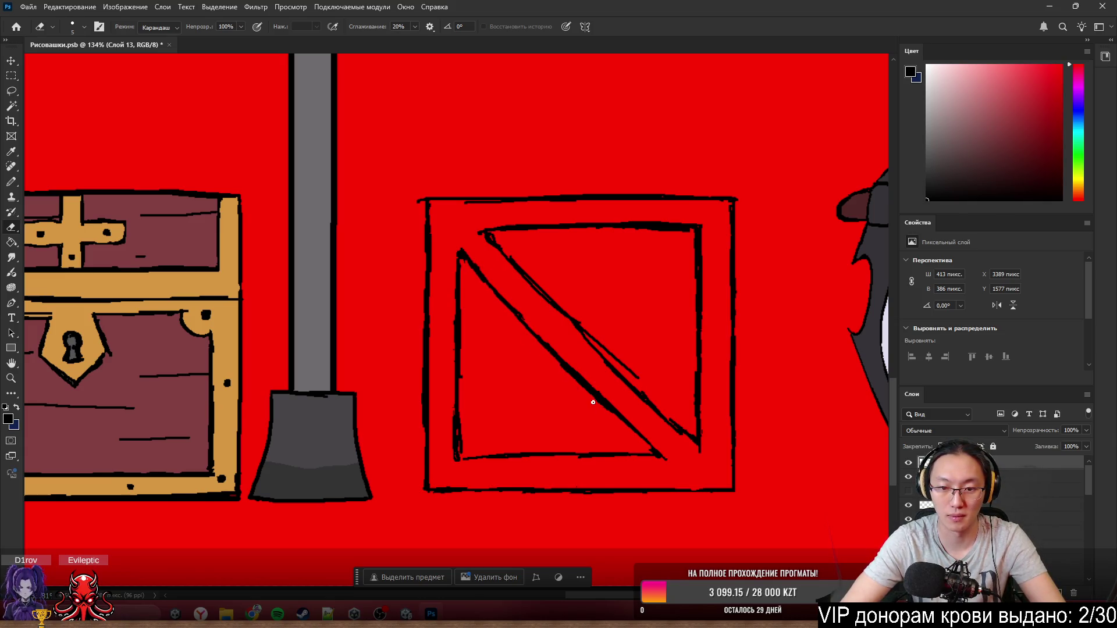
- Thicken the inner bottom and left edges, trimming the bottom-left inner corner
drag(593, 402, 613, 416)
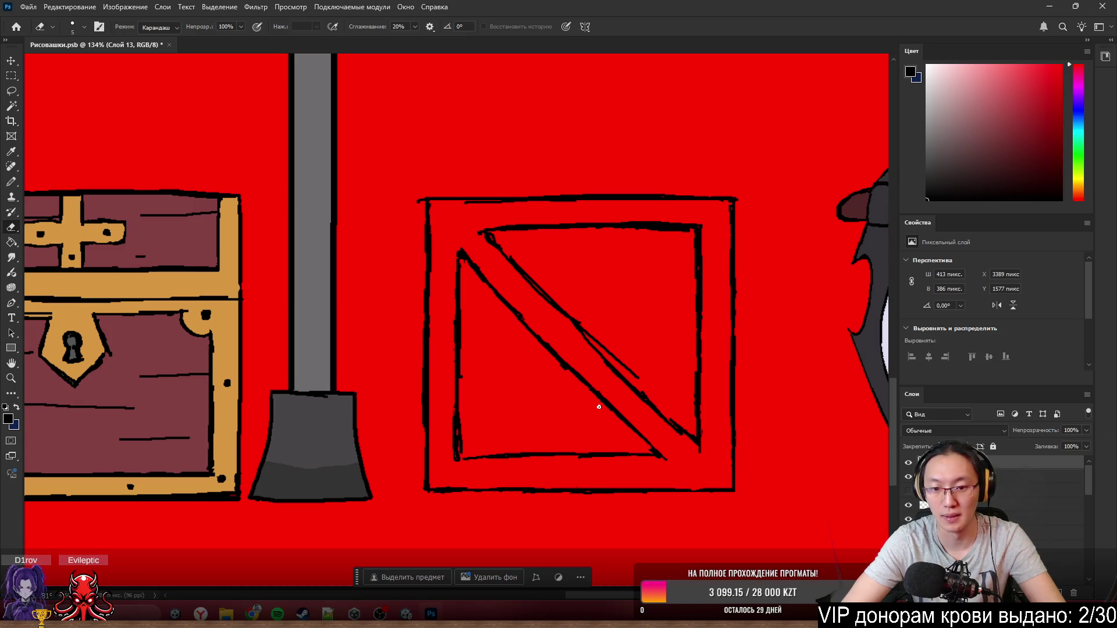
key(b)
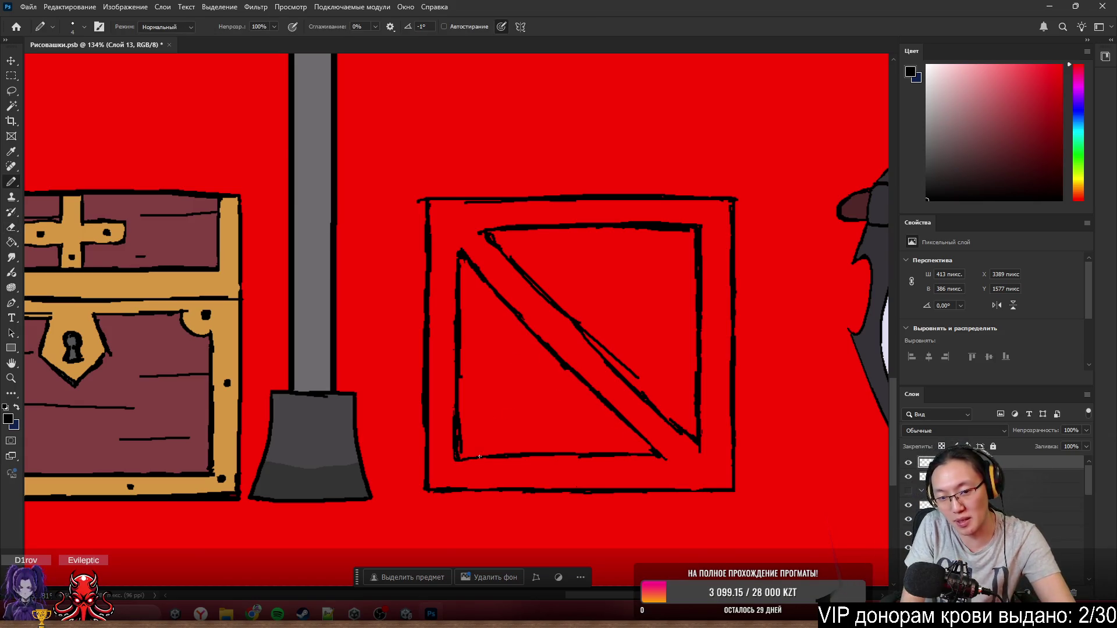
drag(463, 463, 542, 457)
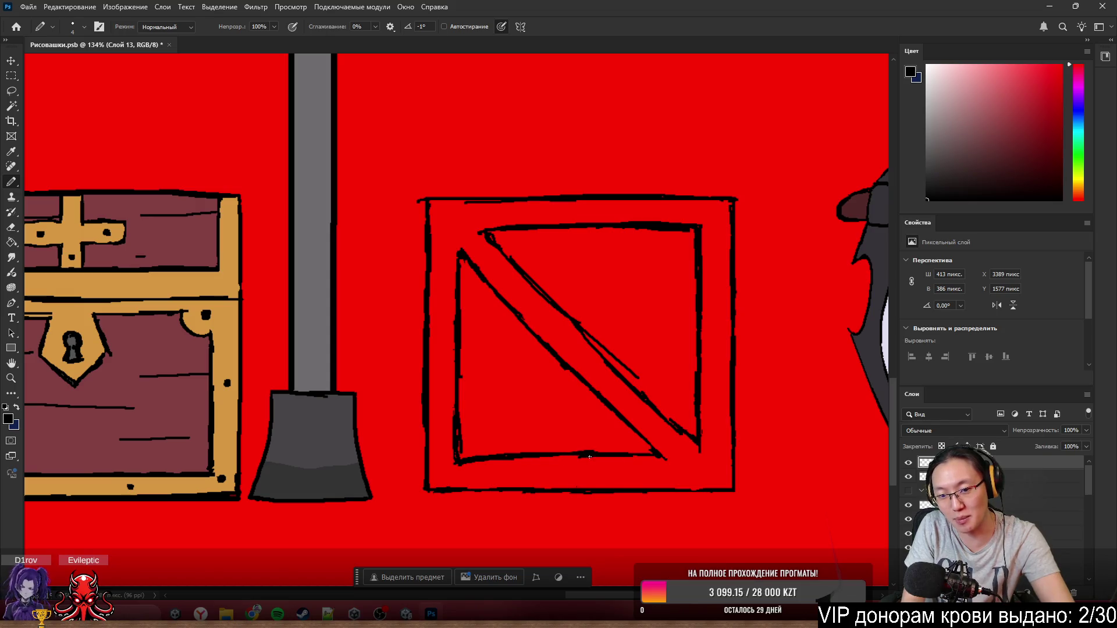
key(e)
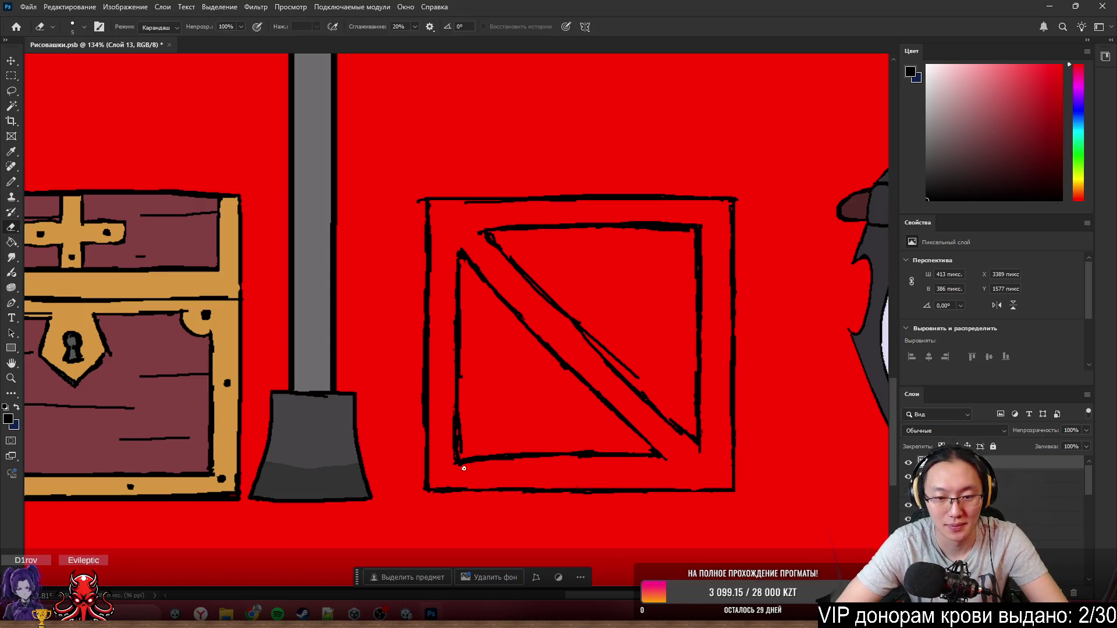
drag(457, 463, 489, 456)
key(b)
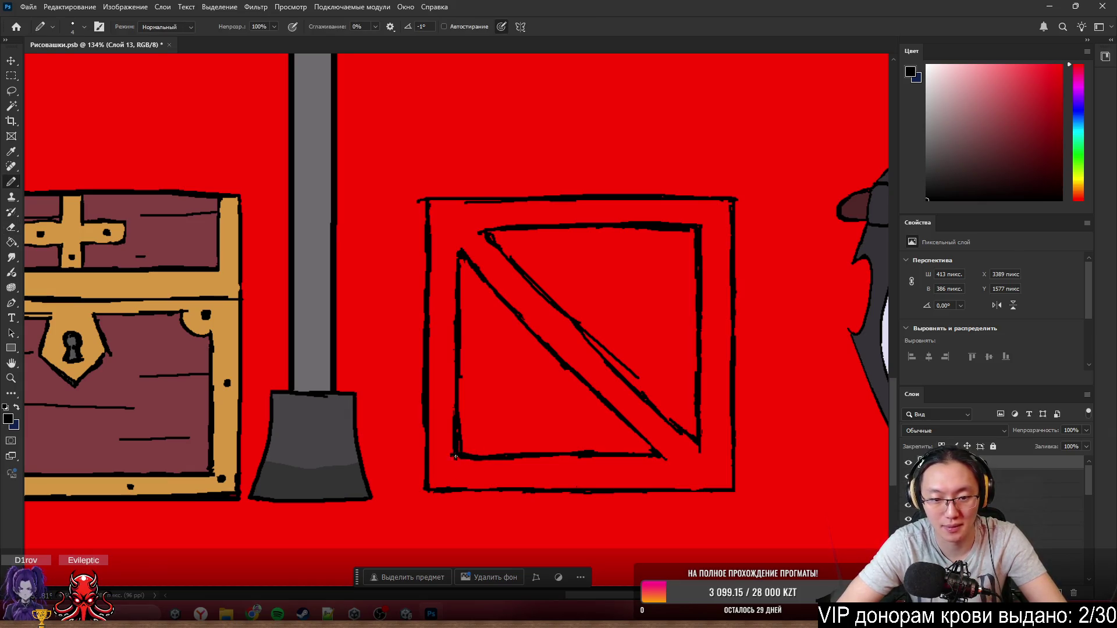
drag(460, 419, 455, 343)
drag(458, 396, 461, 303)
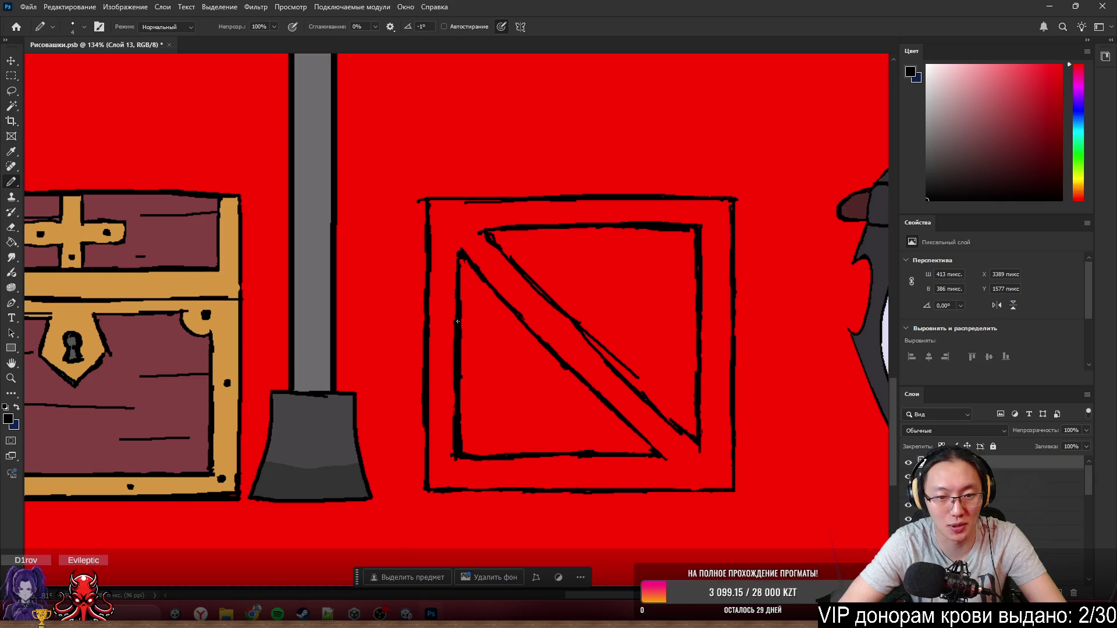
key(e)
mouse_move(448, 403)
mouse_down()
mouse_move(451, 434)
mouse_move(451, 368)
mouse_up()
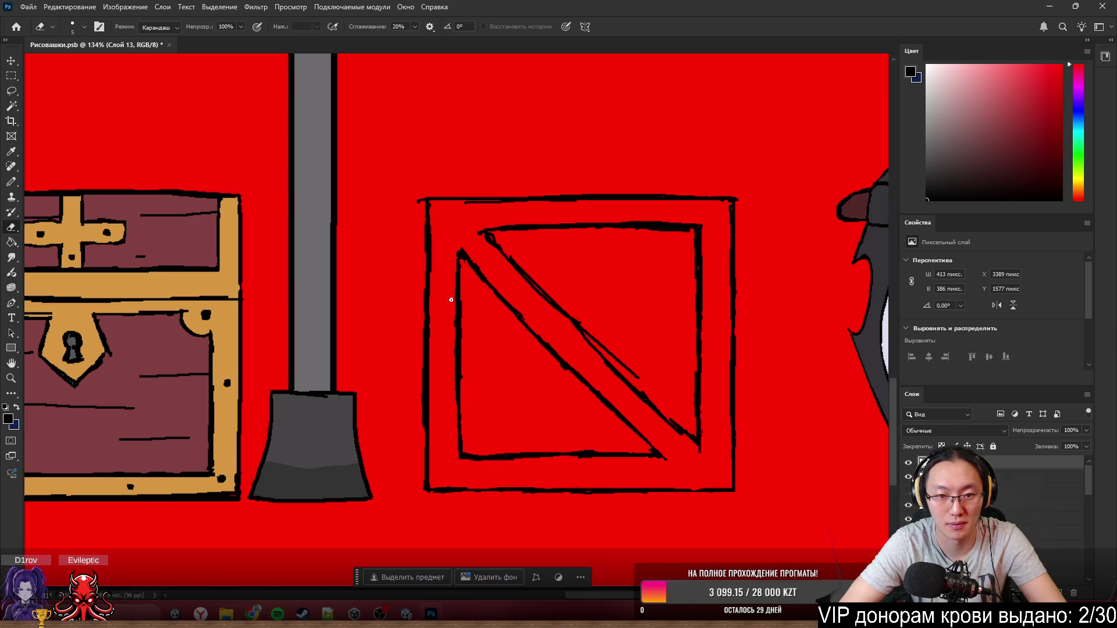
- Trim and thin the upper diagonal line of the brace
key(b)
key(e)
key(b)
key(e)
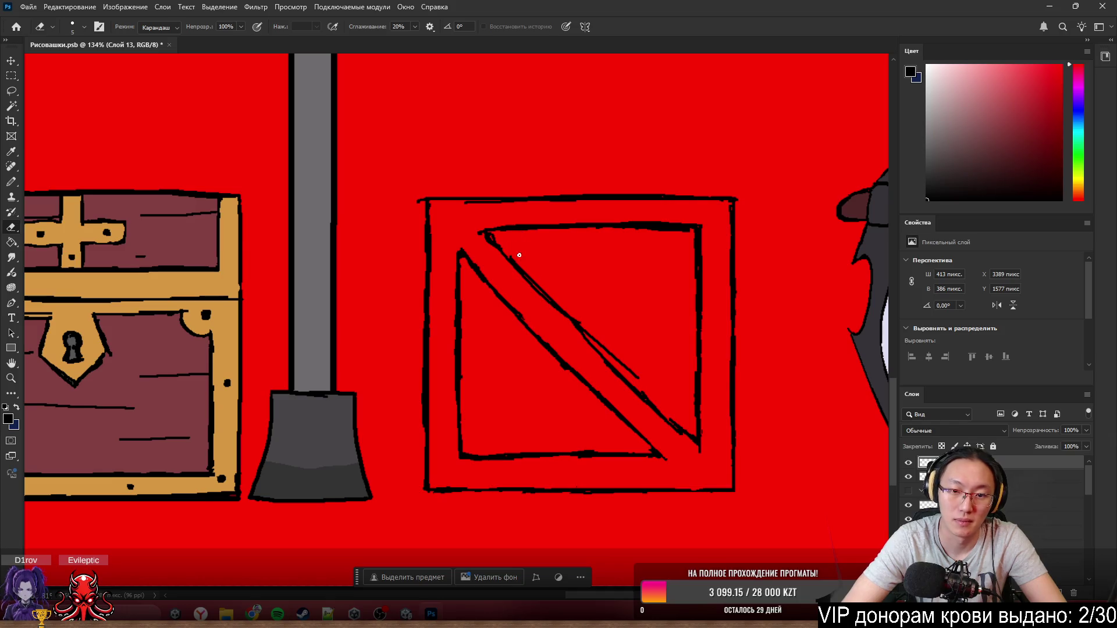
mouse_move(558, 308)
mouse_down()
mouse_move(638, 378)
mouse_move(519, 257)
mouse_up()
key(b)
key(e)
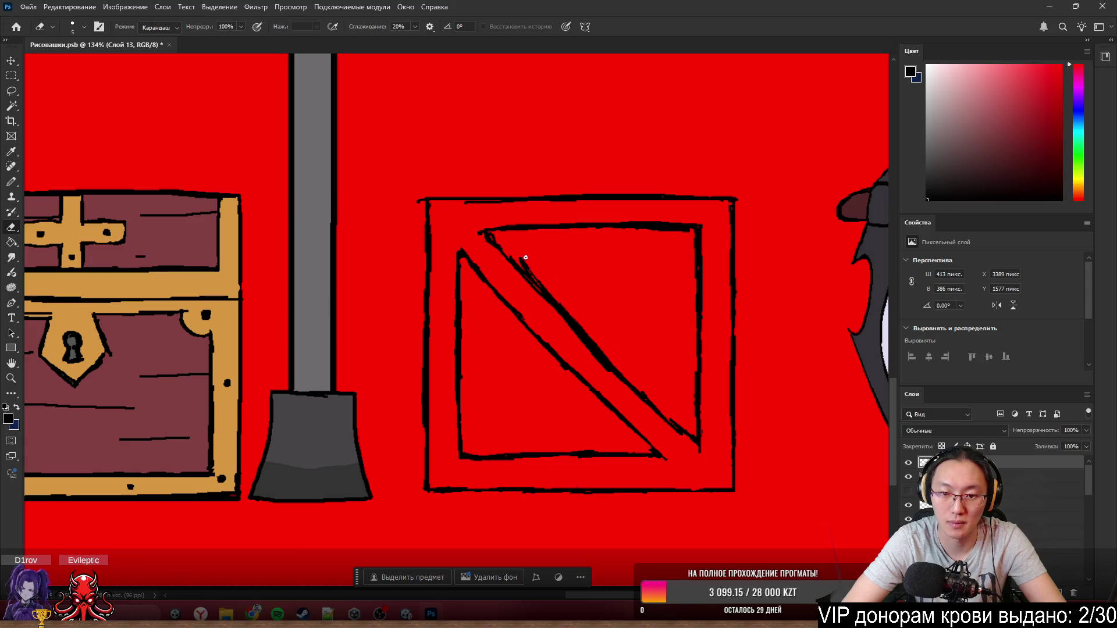
mouse_move(579, 328)
mouse_down()
mouse_move(524, 257)
mouse_move(562, 303)
mouse_up()
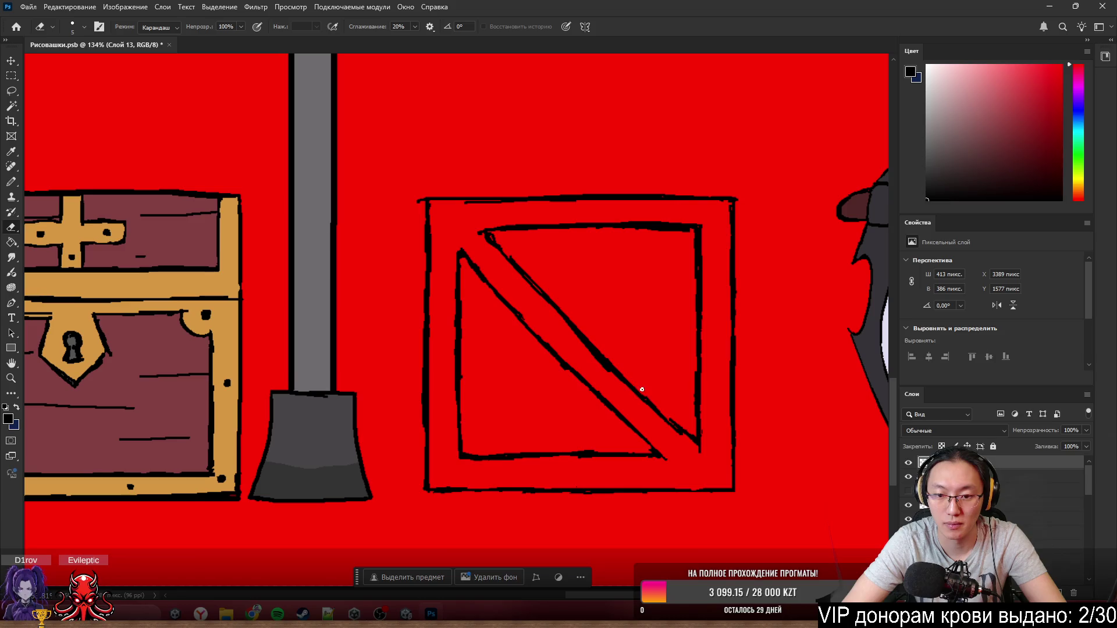
mouse_move(583, 345)
mouse_down()
mouse_move(610, 374)
mouse_move(569, 324)
mouse_move(597, 352)
mouse_up()
- Thicken the diagonal's lower-right part, thin the lower-right corner, and bolden the inner top-left edge
key(b)
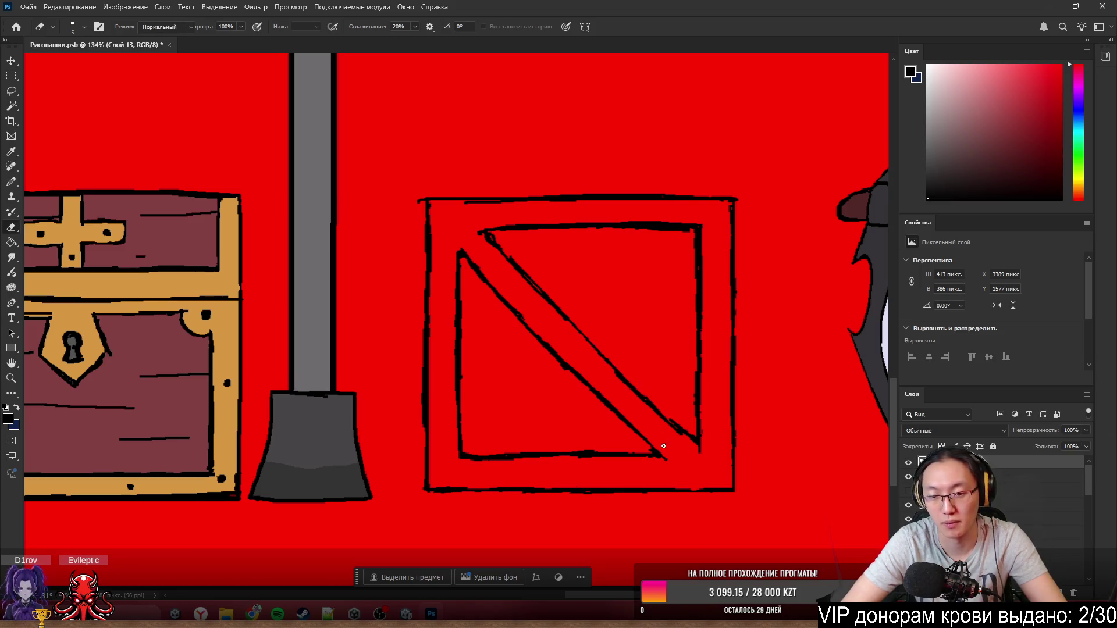
mouse_move(656, 416)
mouse_down()
mouse_move(682, 439)
mouse_move(604, 363)
mouse_up()
key(e)
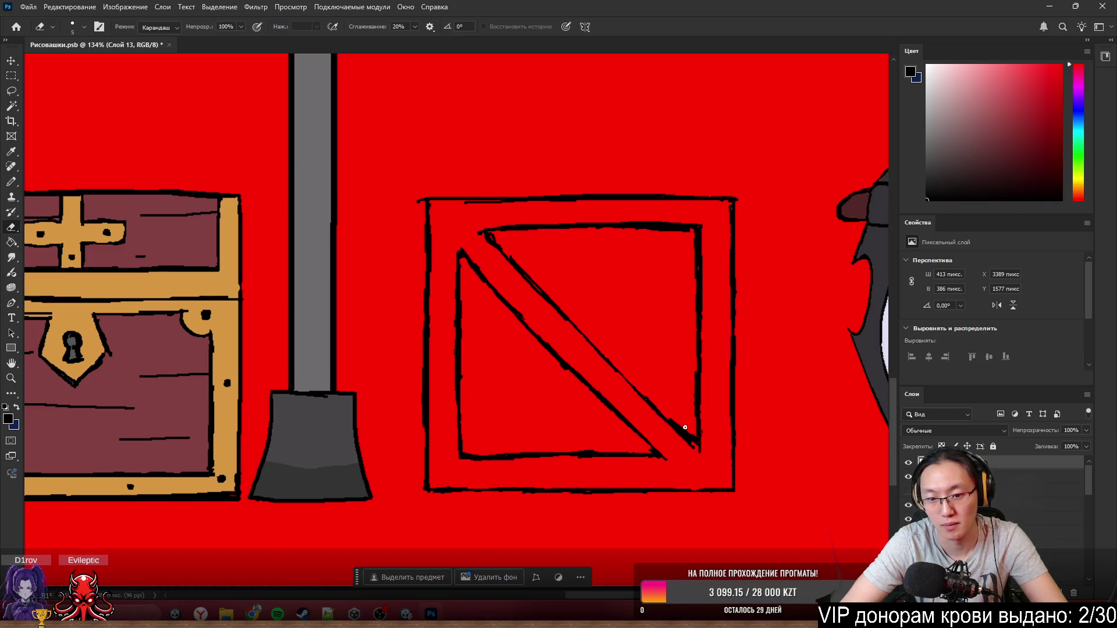
mouse_move(685, 428)
mouse_down()
mouse_move(670, 420)
mouse_move(700, 454)
mouse_up()
key(b)
key(e)
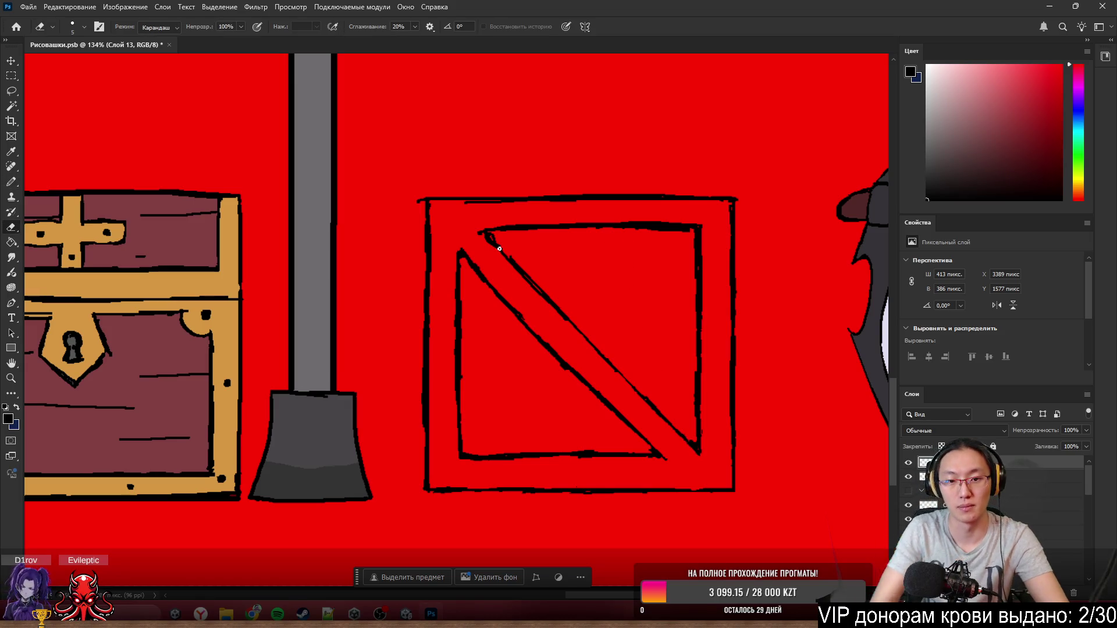
key(b)
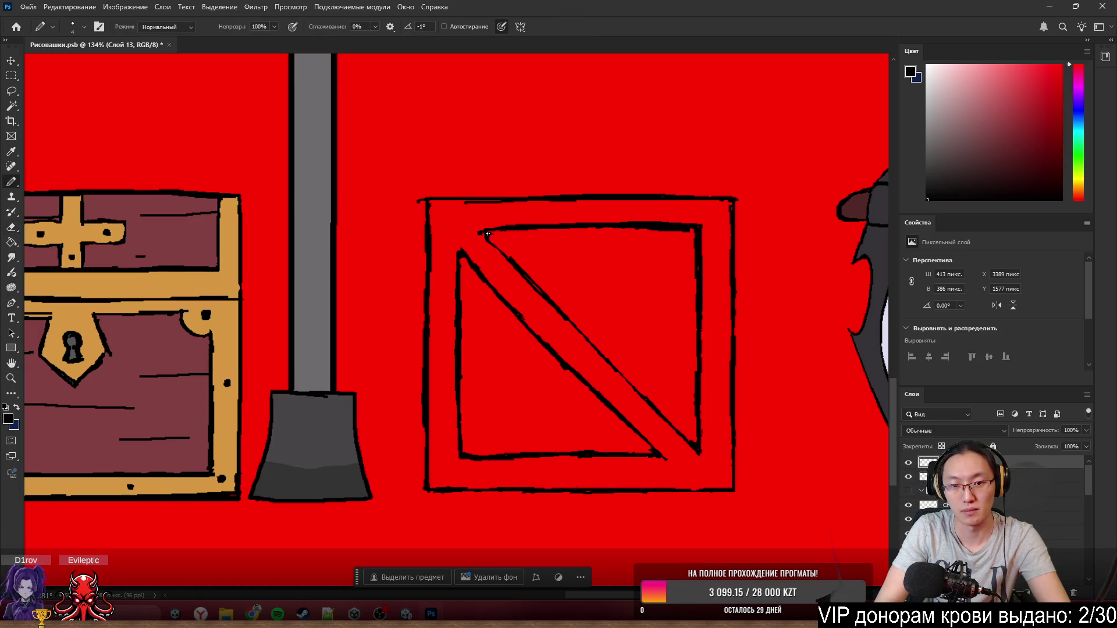
drag(474, 231, 505, 230)
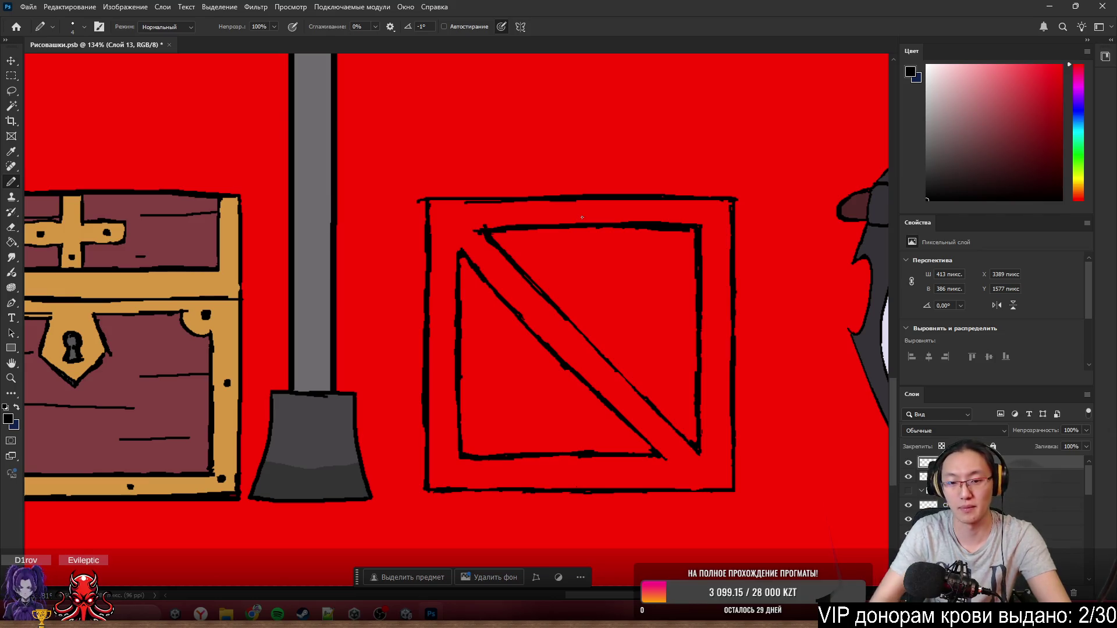
- Select the crate's black outline and paint its frame and diagonal dark red
scroll(582, 217, down, 5)
scroll(582, 217, up, 5)
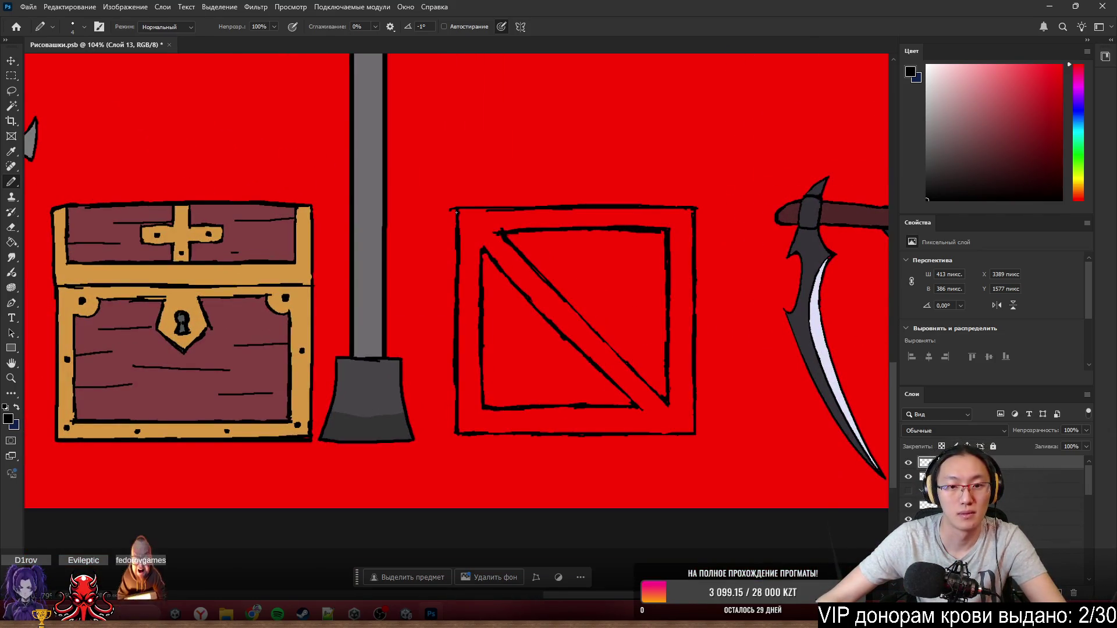
key(e)
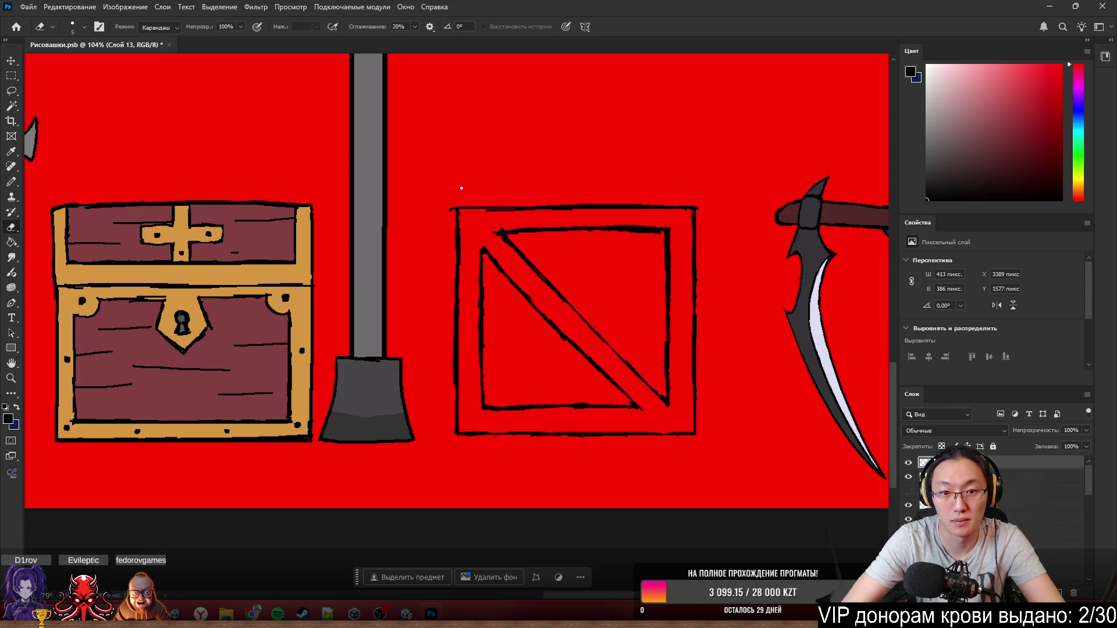
key(w)
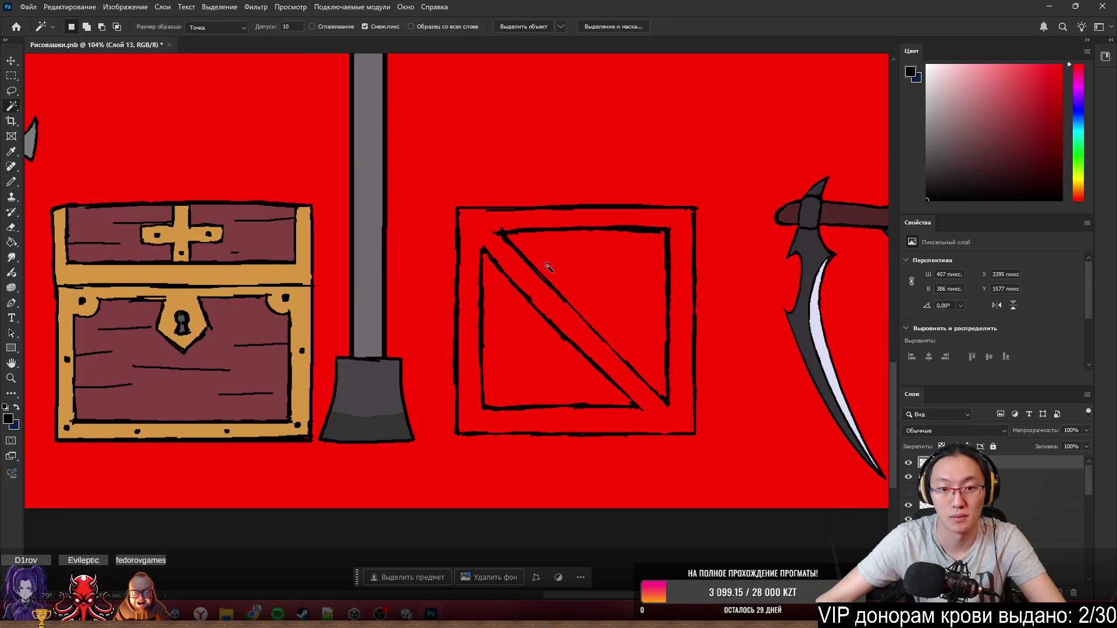
scroll(545, 258, up, 2)
click(611, 333)
key(b)
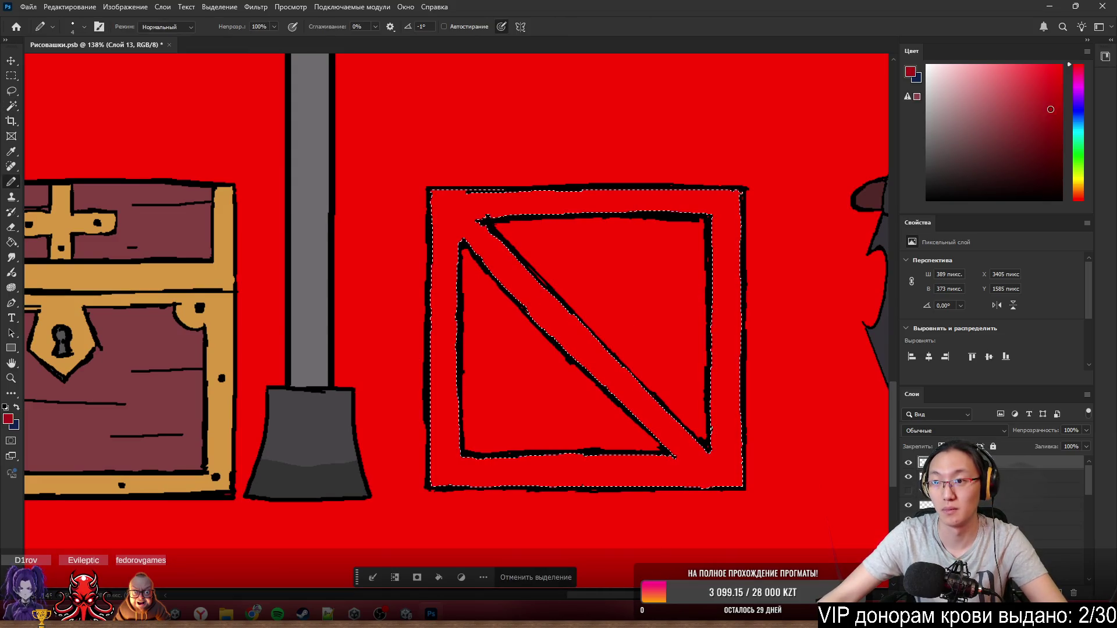
click(1061, 154)
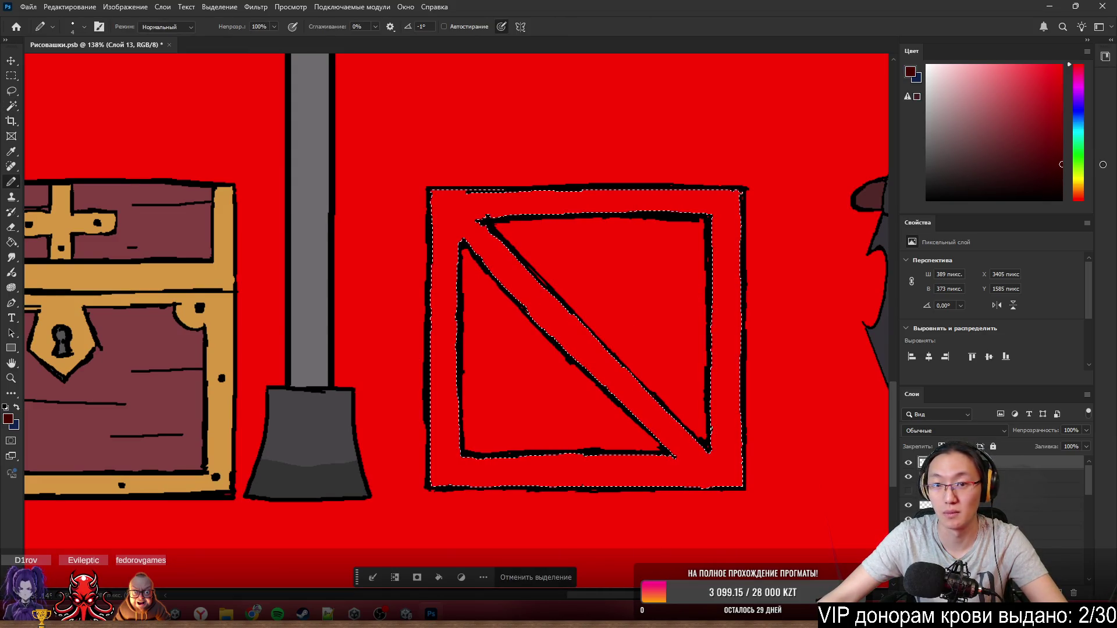
mouse_move(644, 249)
mouse_down()
mouse_move(195, 312)
mouse_move(242, 521)
mouse_move(581, 437)
mouse_up()
- Select the crate's two triangular panels and fill them with the chest's mauve colour
key(w)
click(632, 307)
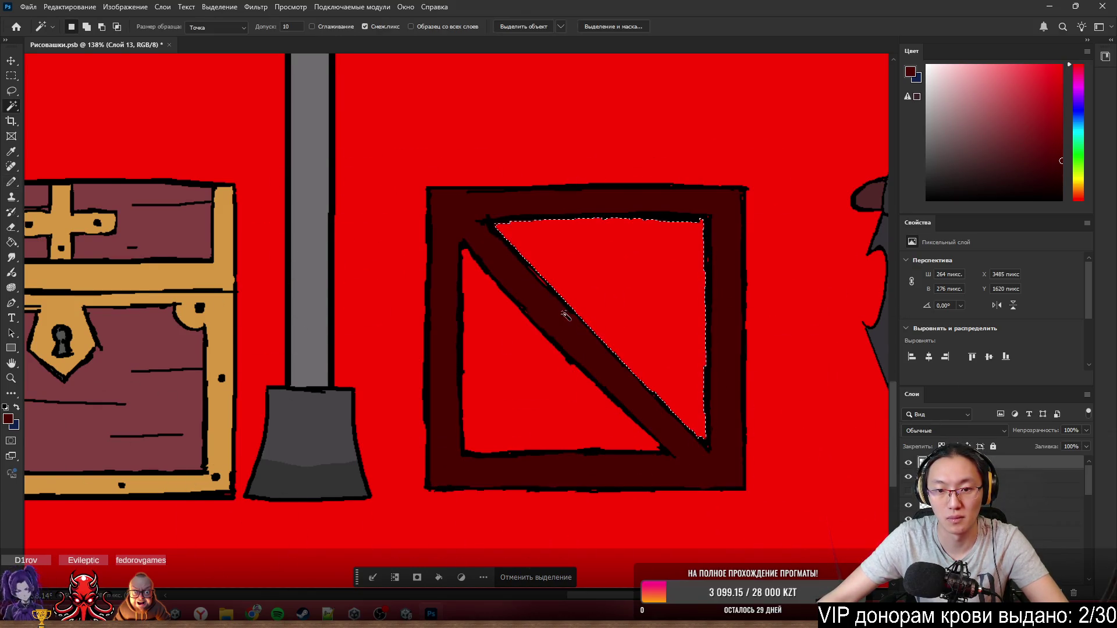
shift+click(541, 361)
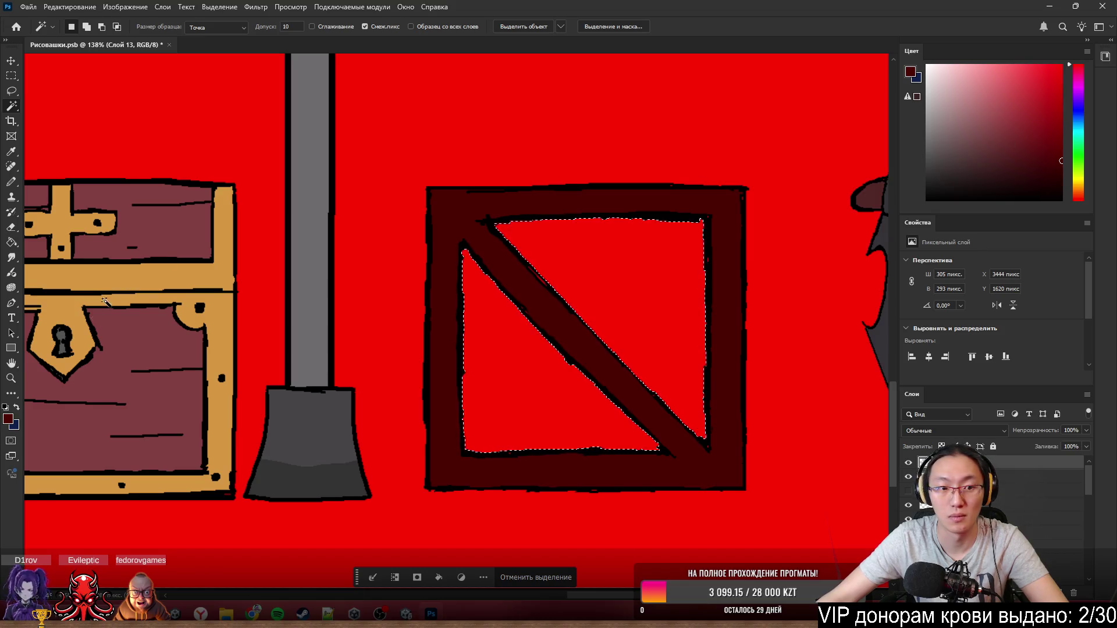
key(b)
alt+click(142, 324)
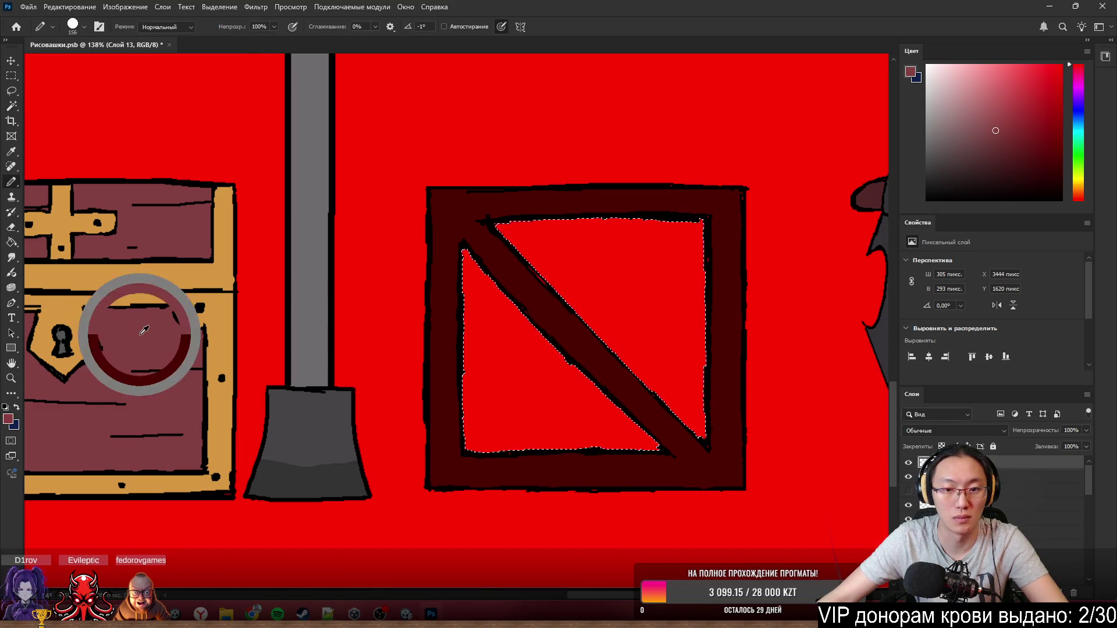
mouse_move(142, 324)
mouse_down()
mouse_move(305, 250)
mouse_move(417, 466)
mouse_move(606, 474)
mouse_up()
- With a smaller black brush, draw plank lines across the crate's upper panels
scroll(606, 474, down, 5)
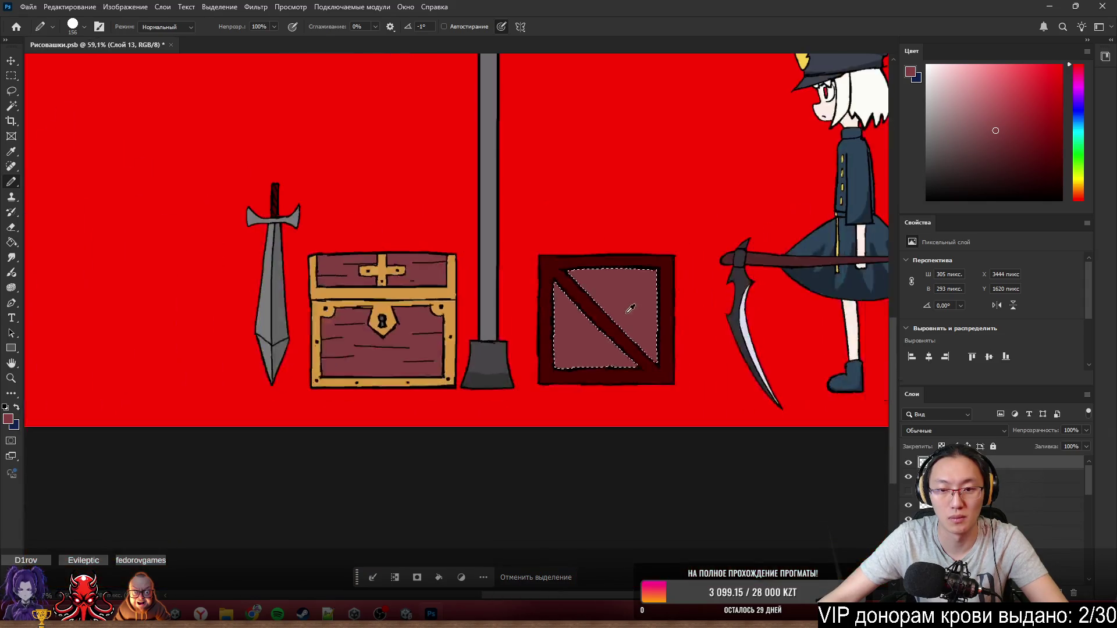
scroll(657, 268, up, 4)
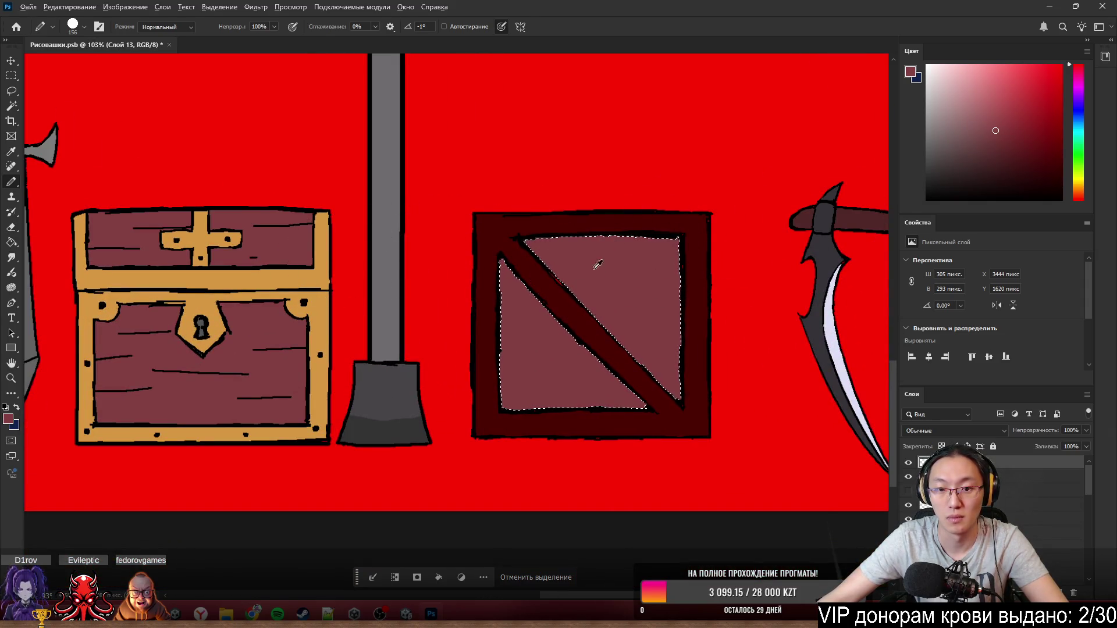
drag(593, 269, 551, 277)
scroll(574, 270, up, 6)
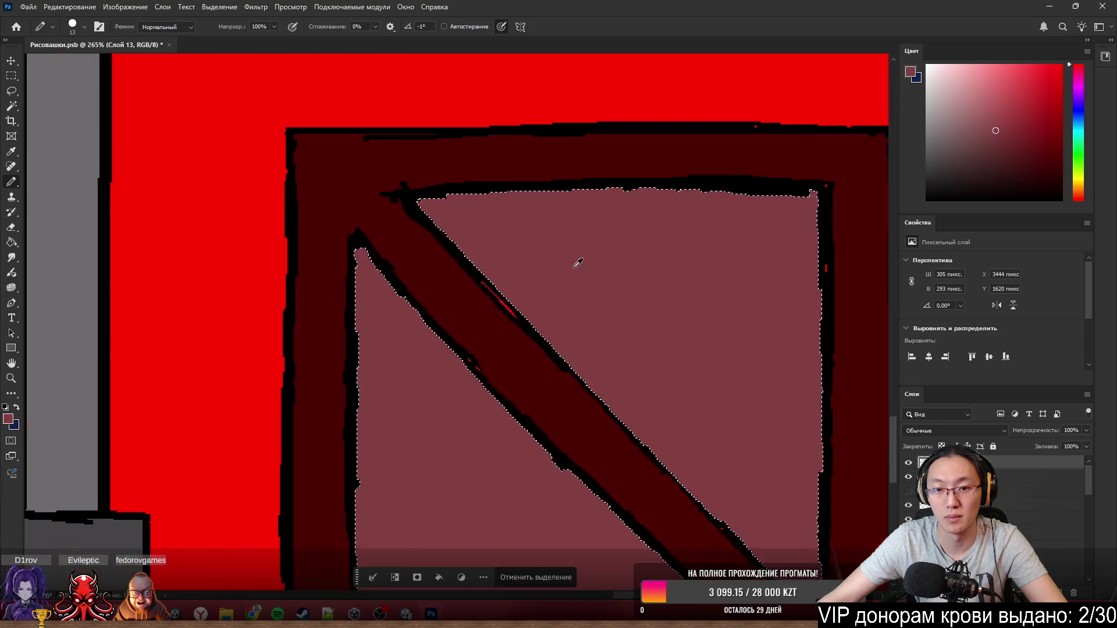
alt+click(367, 361)
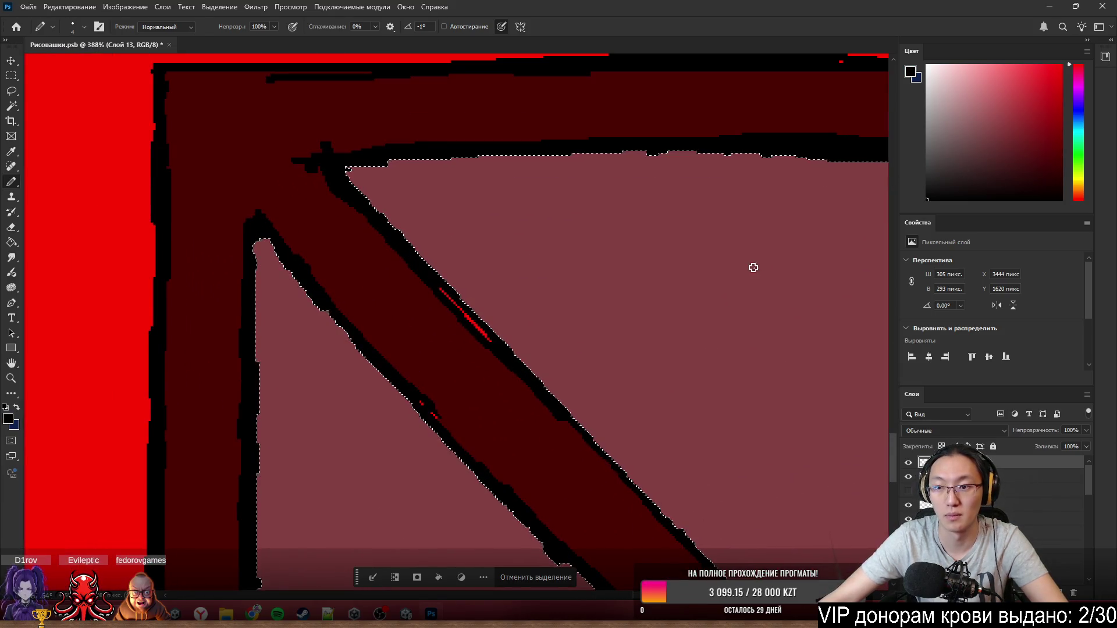
scroll(605, 282, down, 4)
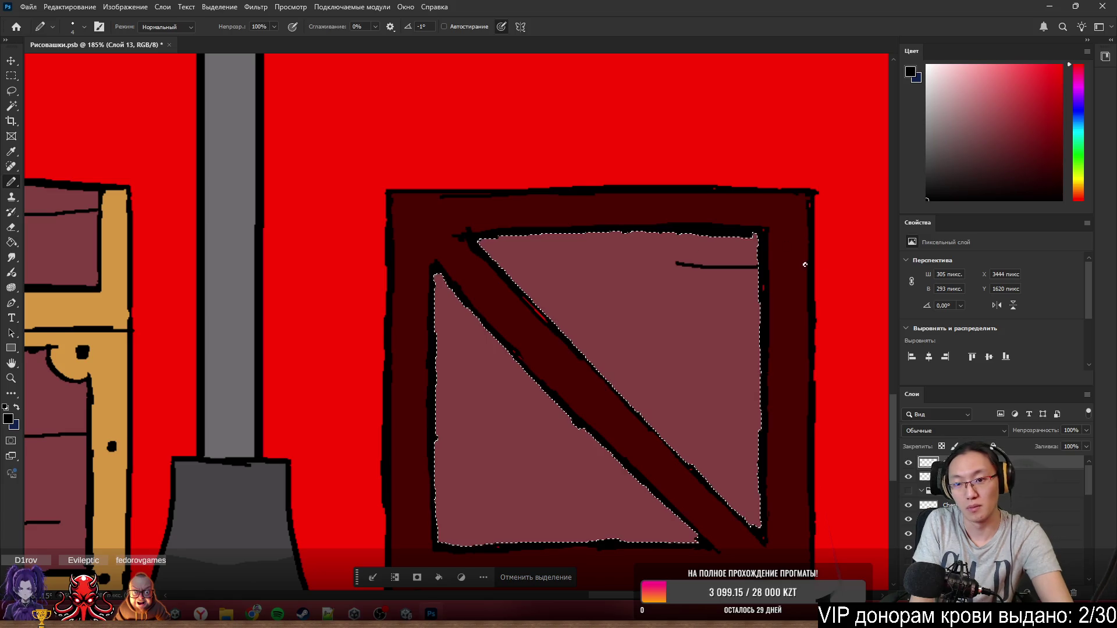
drag(758, 268, 676, 264)
drag(554, 288, 633, 289)
drag(557, 326, 760, 329)
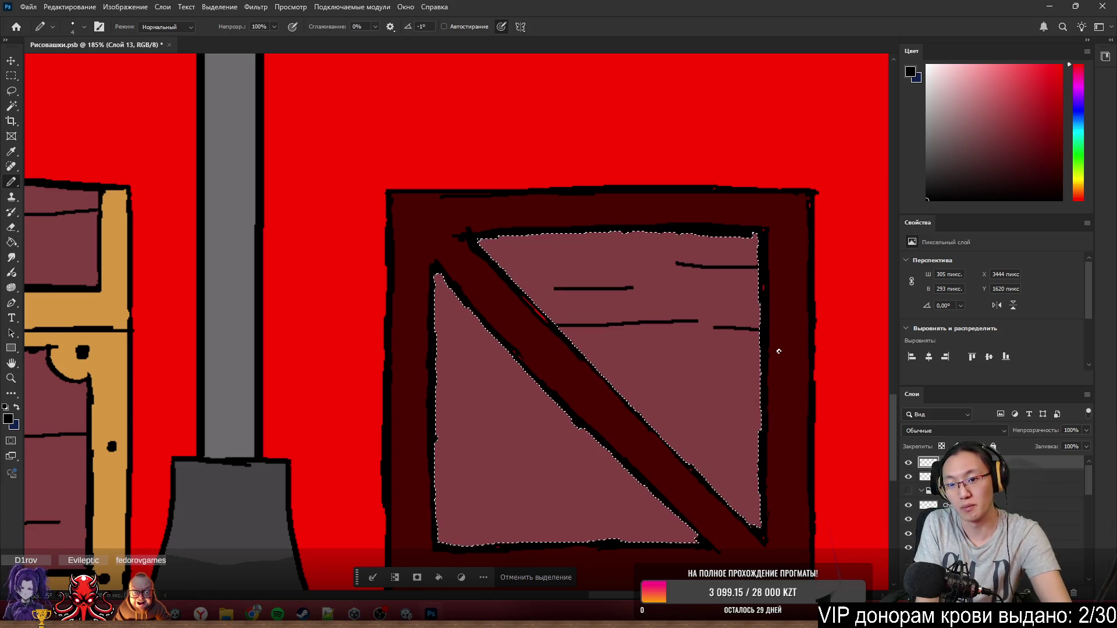
- Add more black plank lines across the crate's lower and left panels
drag(603, 373, 693, 368)
drag(694, 419, 763, 416)
drag(501, 347, 419, 349)
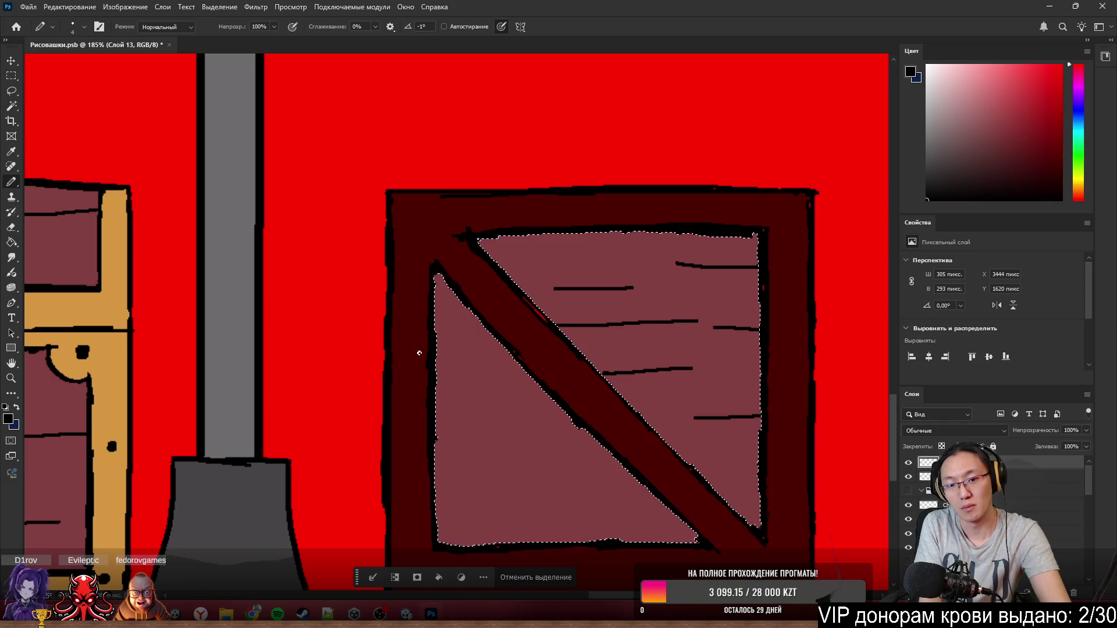
drag(428, 413, 545, 415)
drag(506, 462, 611, 455)
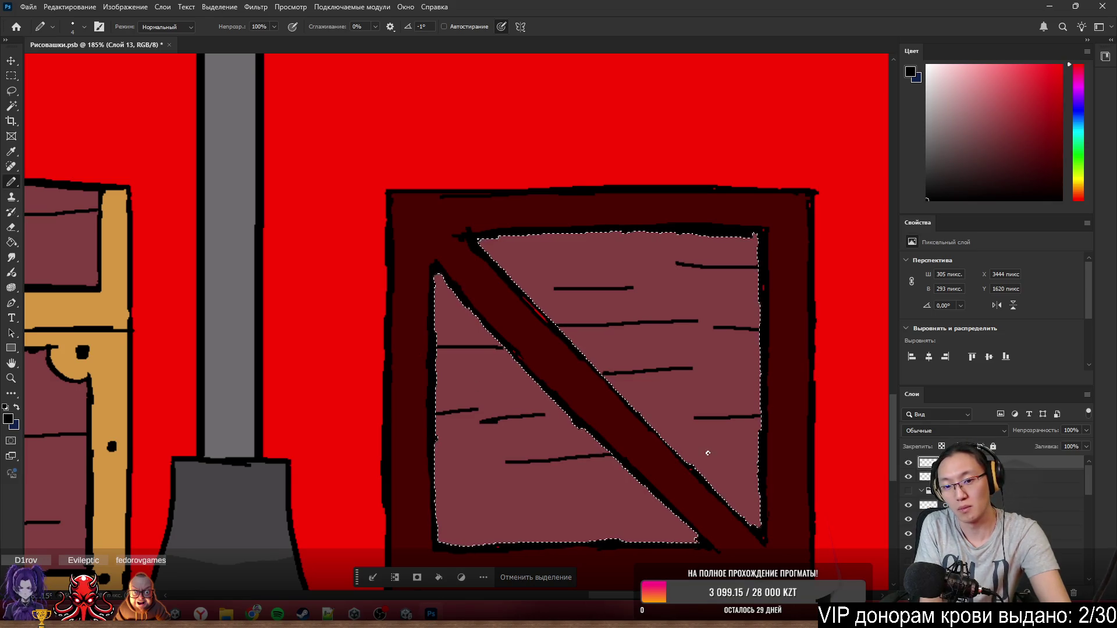
mouse_move(419, 506)
mouse_down()
mouse_move(499, 497)
mouse_move(693, 524)
mouse_up()
- Clear the panel selection and move the crate to the left of the sword
scroll(362, 117, down, 5)
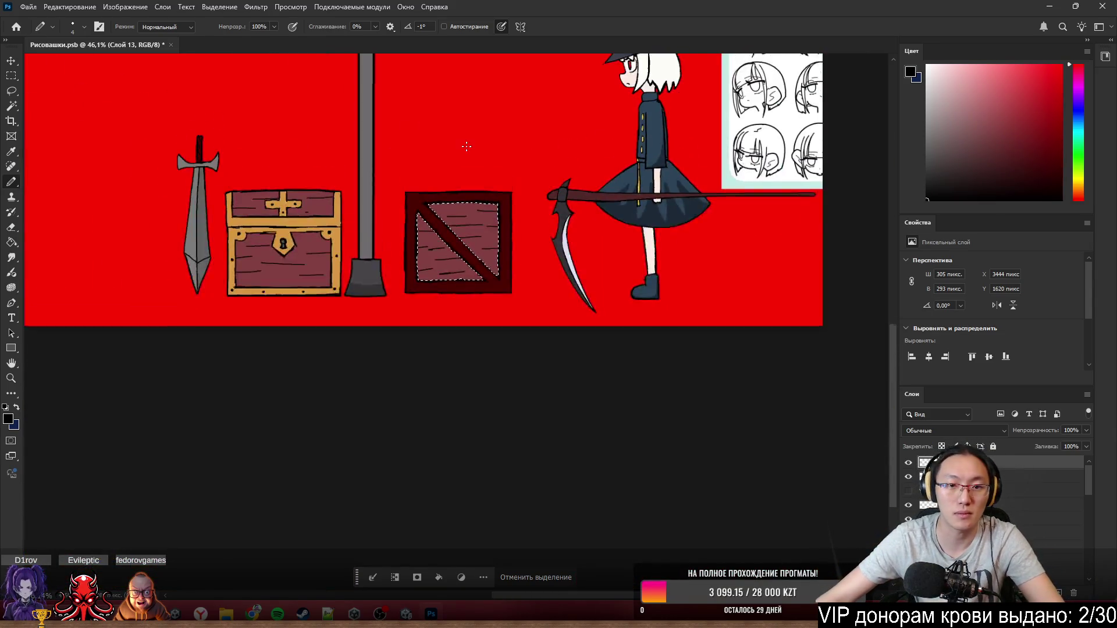
scroll(362, 116, up, 2)
click(532, 585)
scroll(531, 371, down, 3)
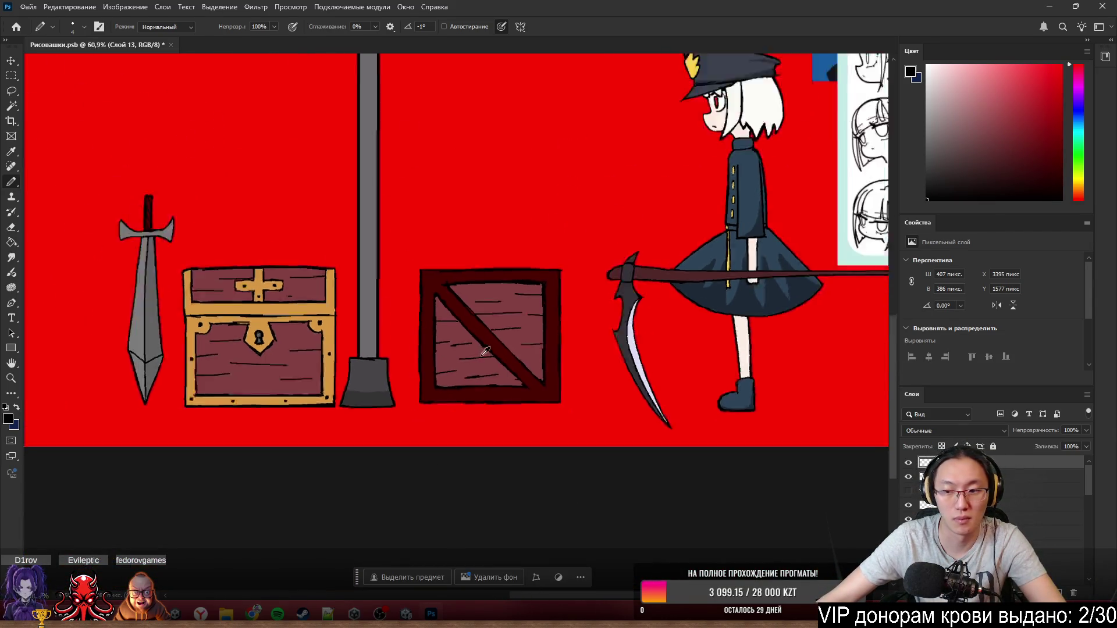
mouse_move(458, 342)
ctrl+mouse_down()
mouse_move(155, 323)
mouse_move(105, 348)
ctrl+mouse_up()
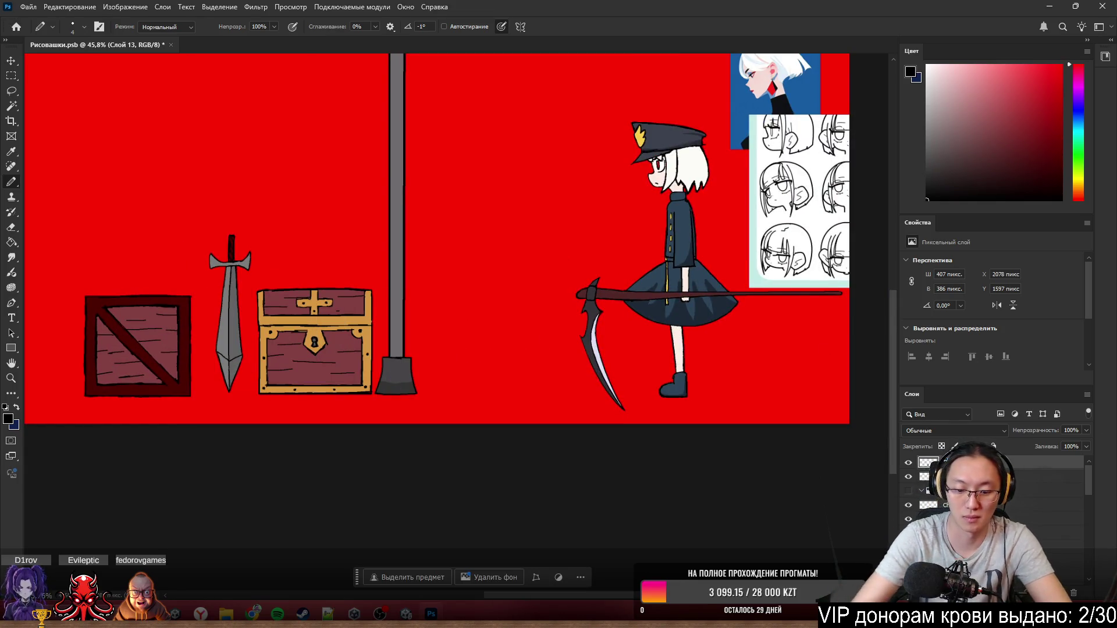
- Make Слой 13 active and try two vertical pencil lines right of the shovel, undoing both
scroll(698, 362, up, 2)
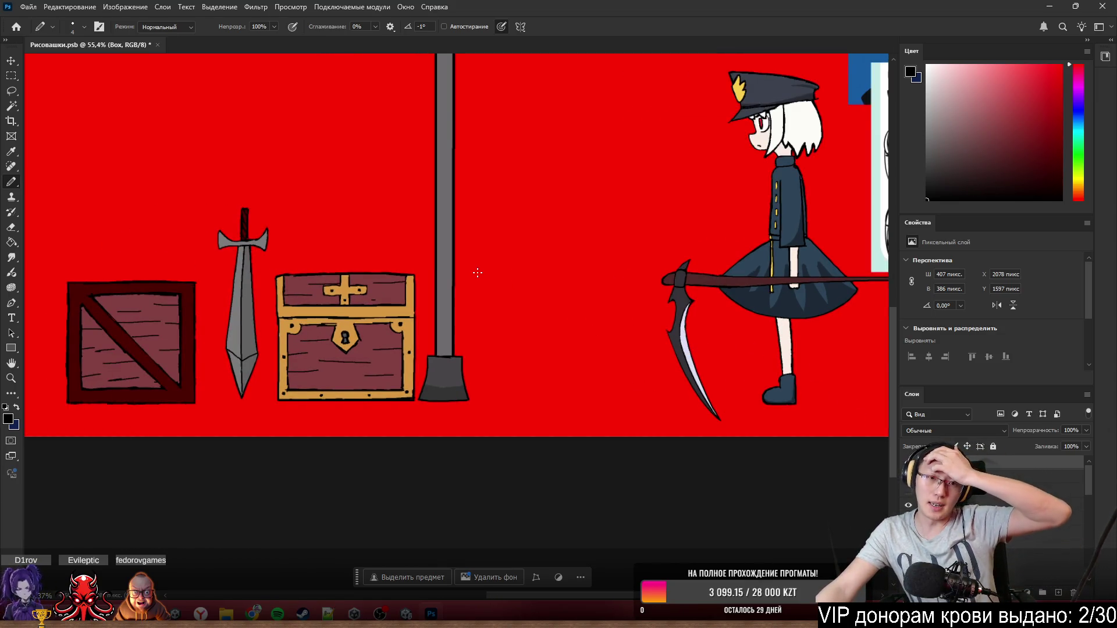
scroll(553, 312, up, 4)
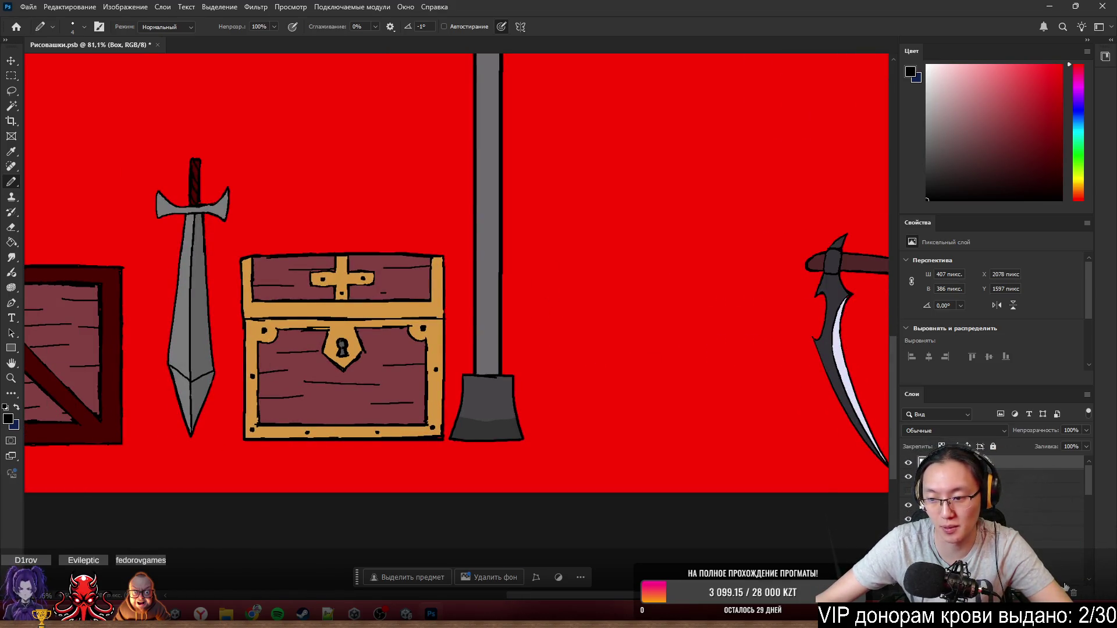
click(931, 490)
scroll(718, 300, up, 3)
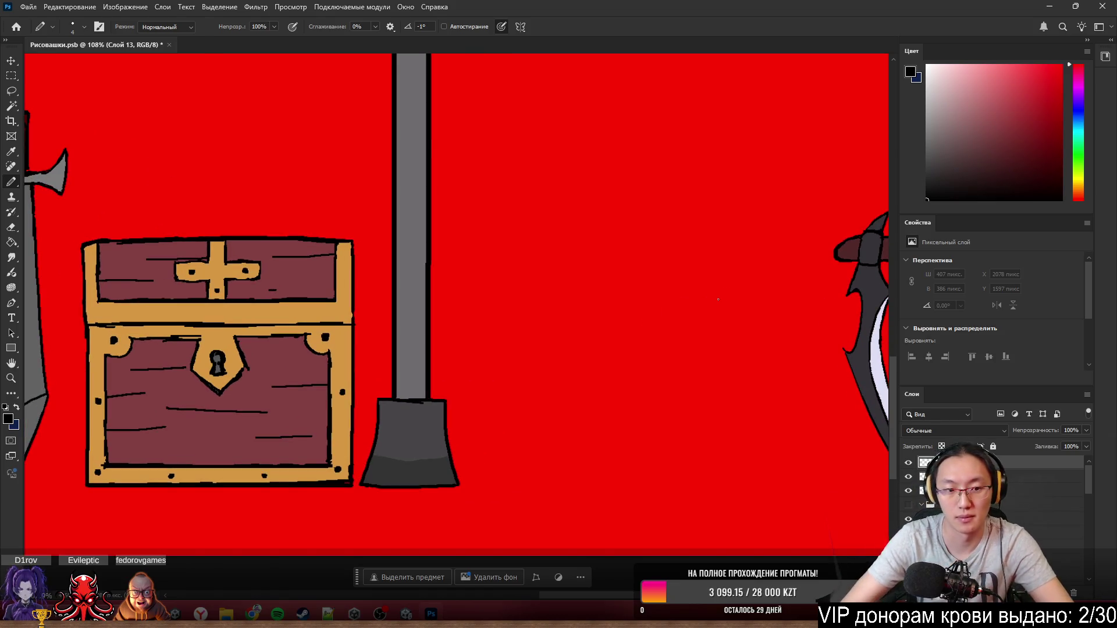
drag(526, 150, 530, 477)
key(ctrl+z)
drag(534, 119, 529, 498)
key(ctrl+z)
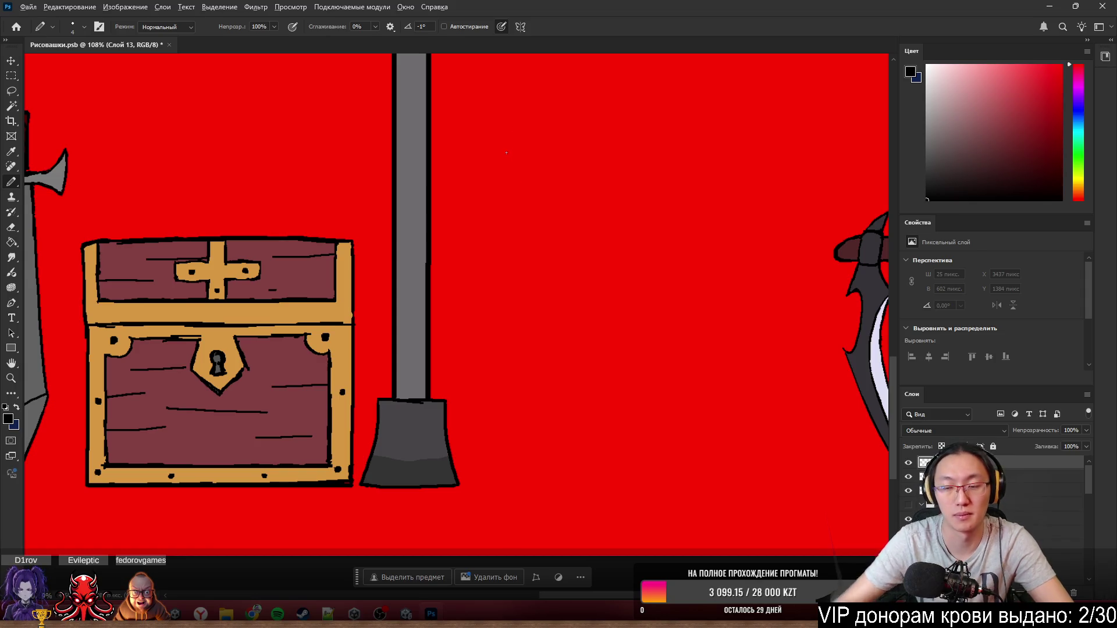
scroll(547, 170, down, 3)
scroll(684, 235, up, 2)
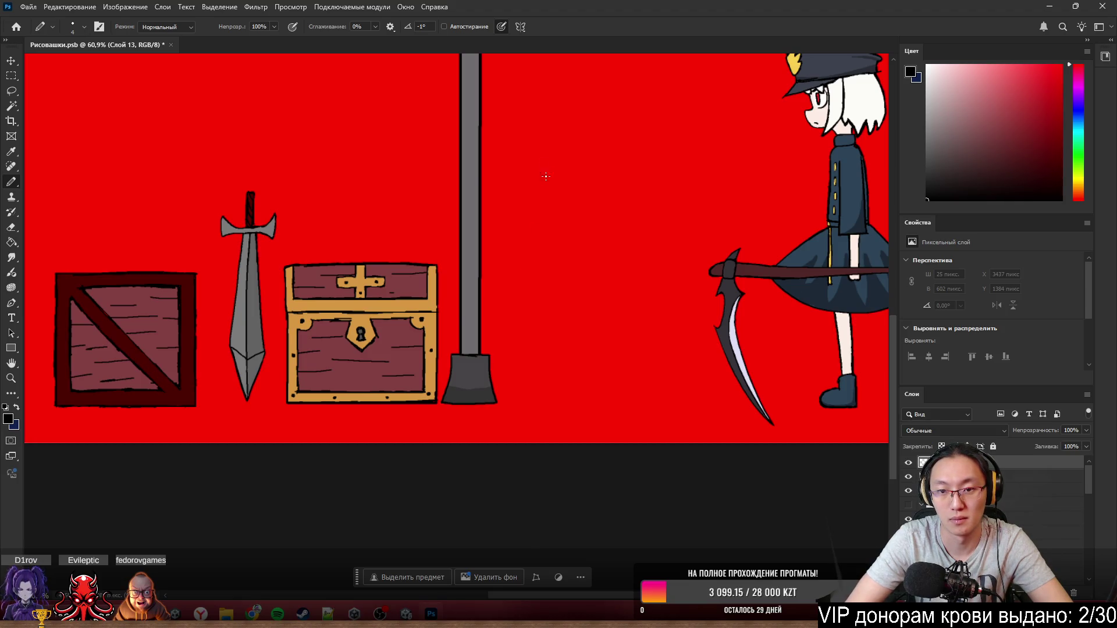
- Pencil a tall black rectangle to the right of the shovel
drag(529, 154, 527, 400)
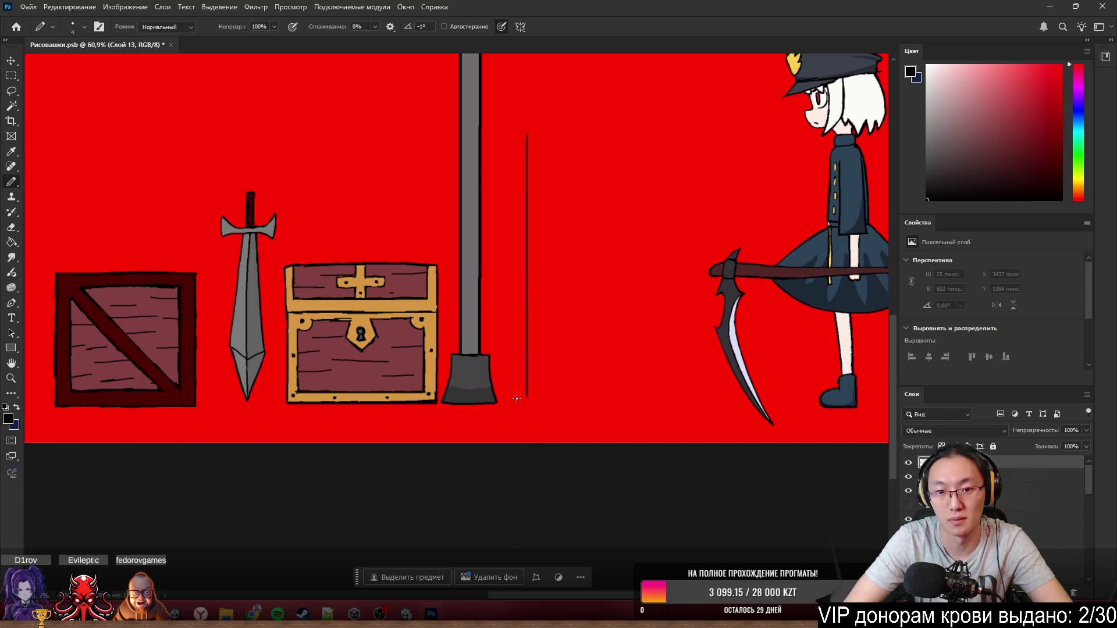
drag(531, 135, 601, 135)
key(ctrl+z)
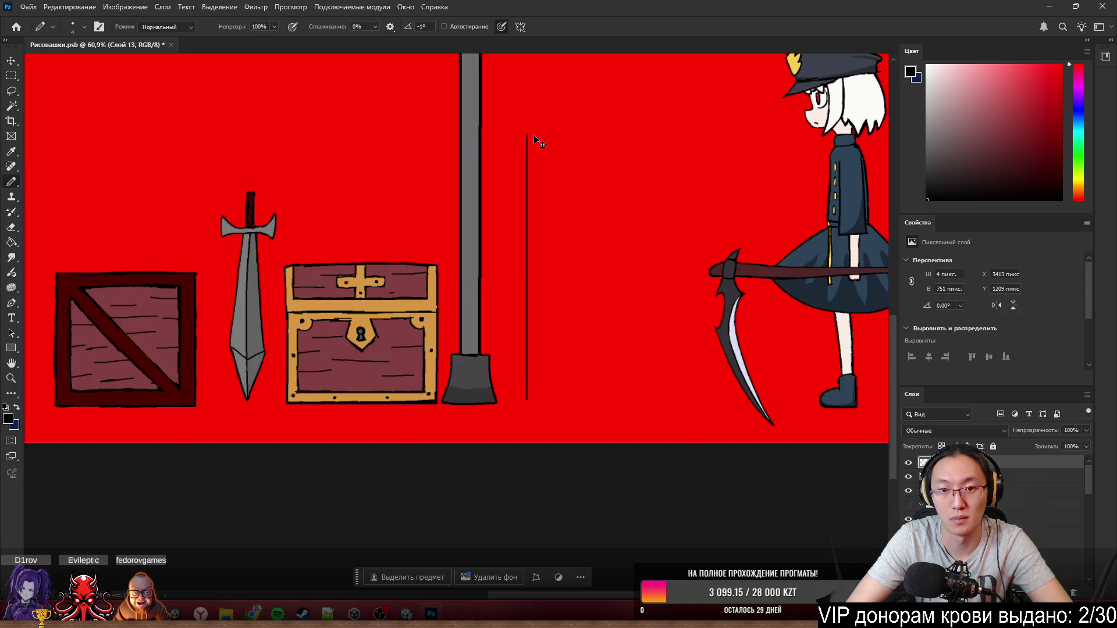
mouse_move(527, 135)
mouse_down()
mouse_move(627, 135)
mouse_move(662, 149)
mouse_move(655, 401)
mouse_up()
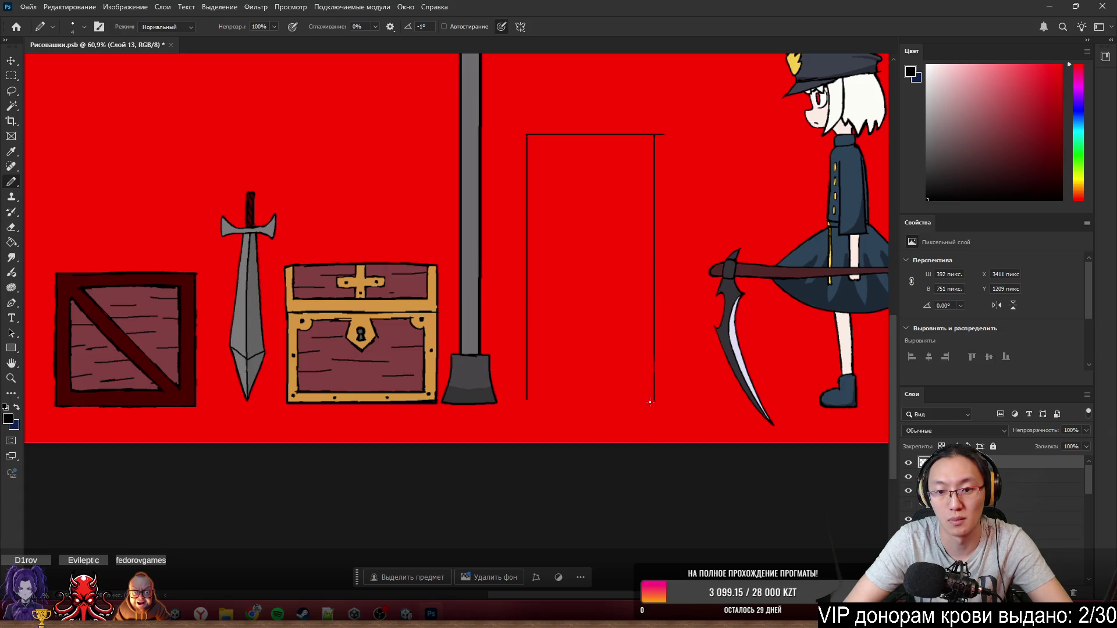
drag(527, 400, 655, 400)
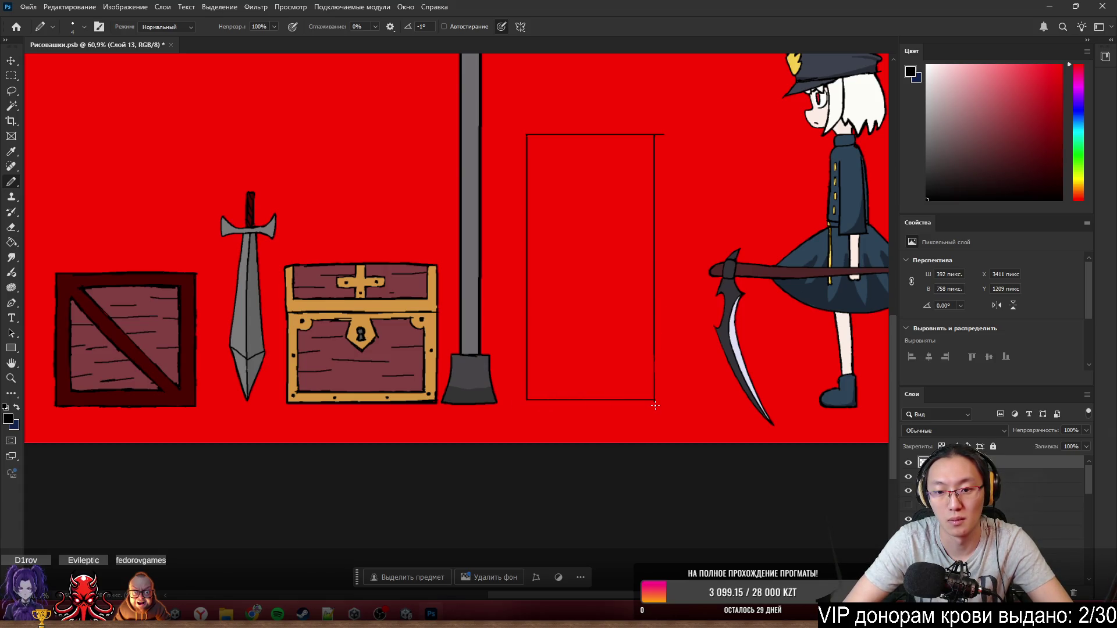
- Erase the stray top-right corner, then add a crossbar and an inner lower panel
key(e)
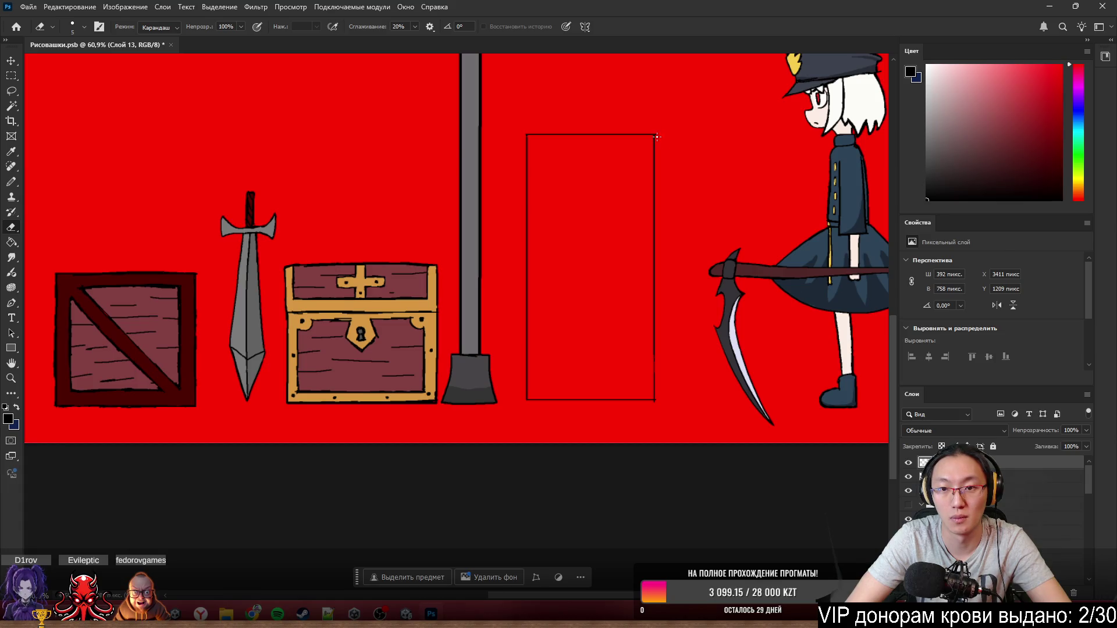
click(655, 137)
key(b)
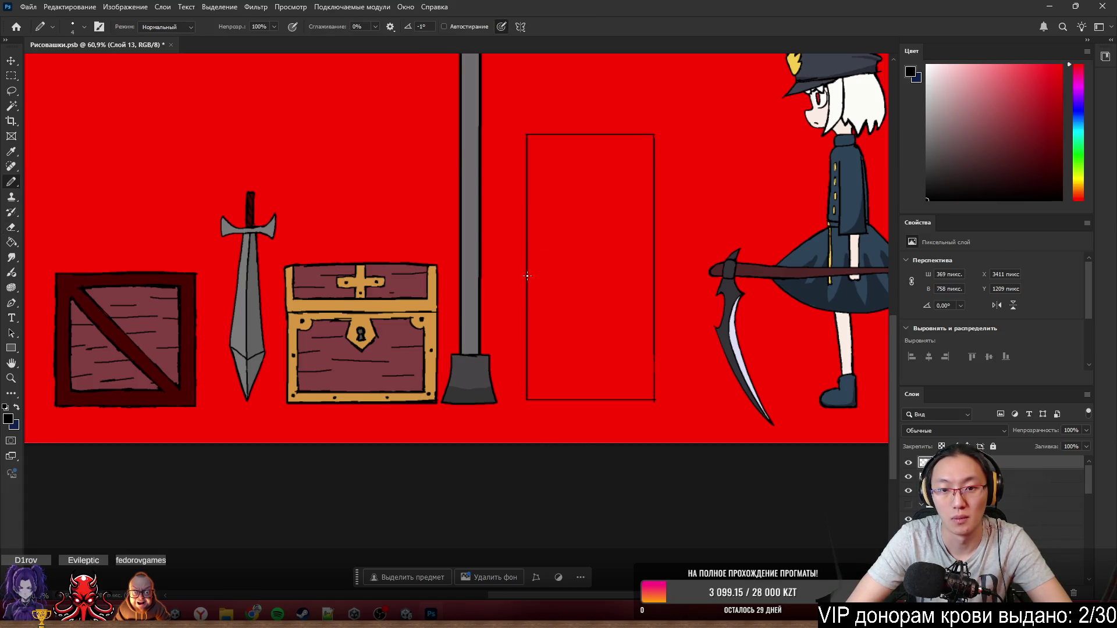
drag(529, 276, 641, 275)
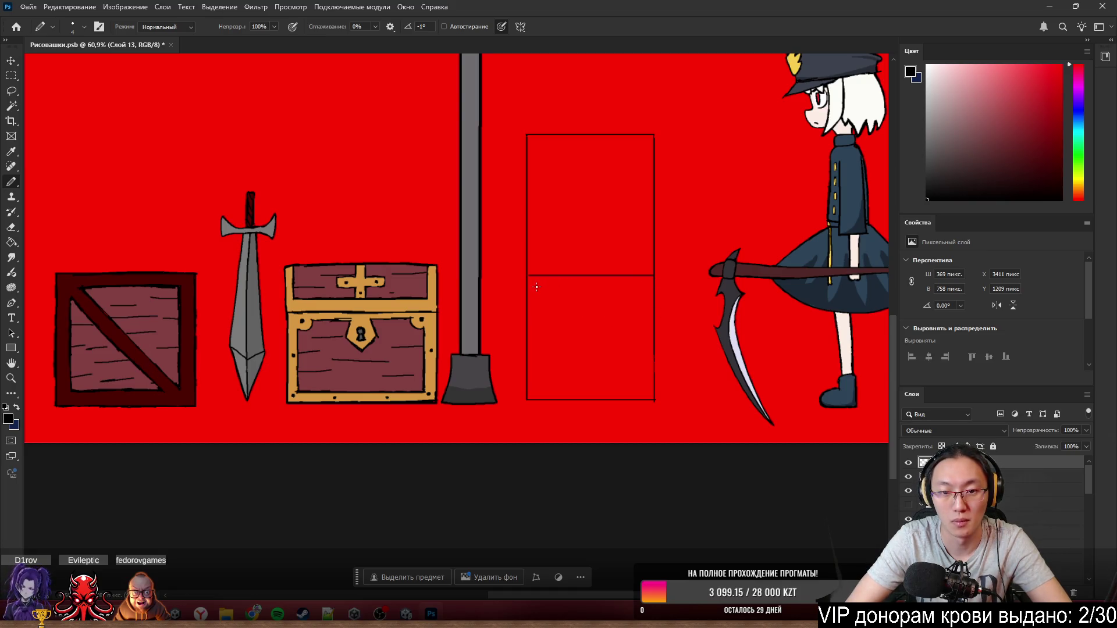
drag(536, 287, 534, 389)
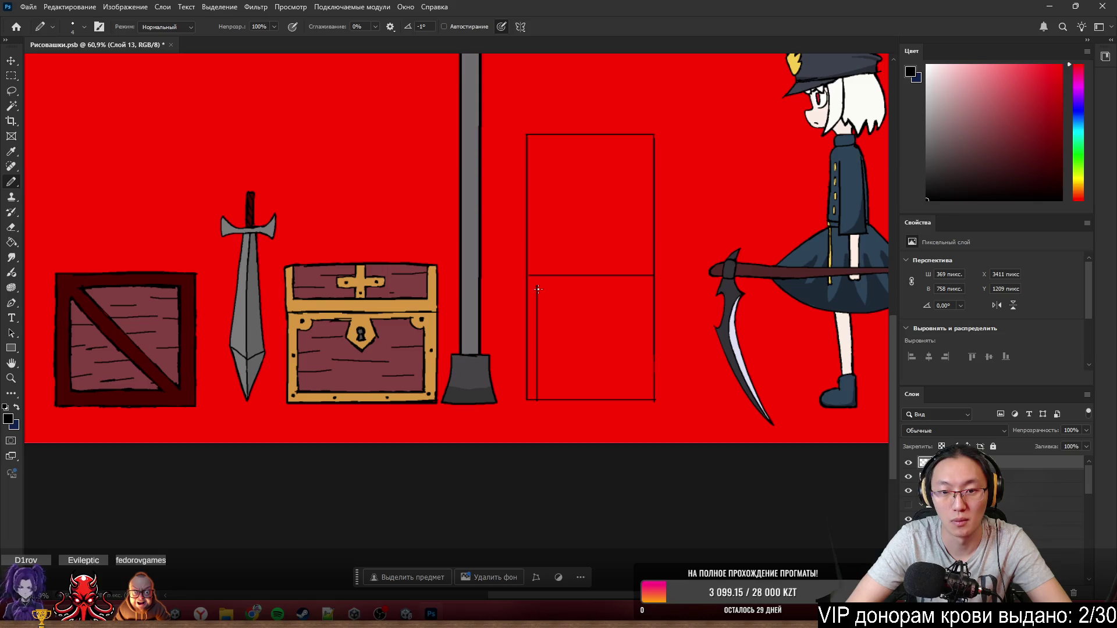
mouse_move(538, 286)
mouse_down()
mouse_move(602, 286)
mouse_move(641, 332)
mouse_move(643, 398)
mouse_up()
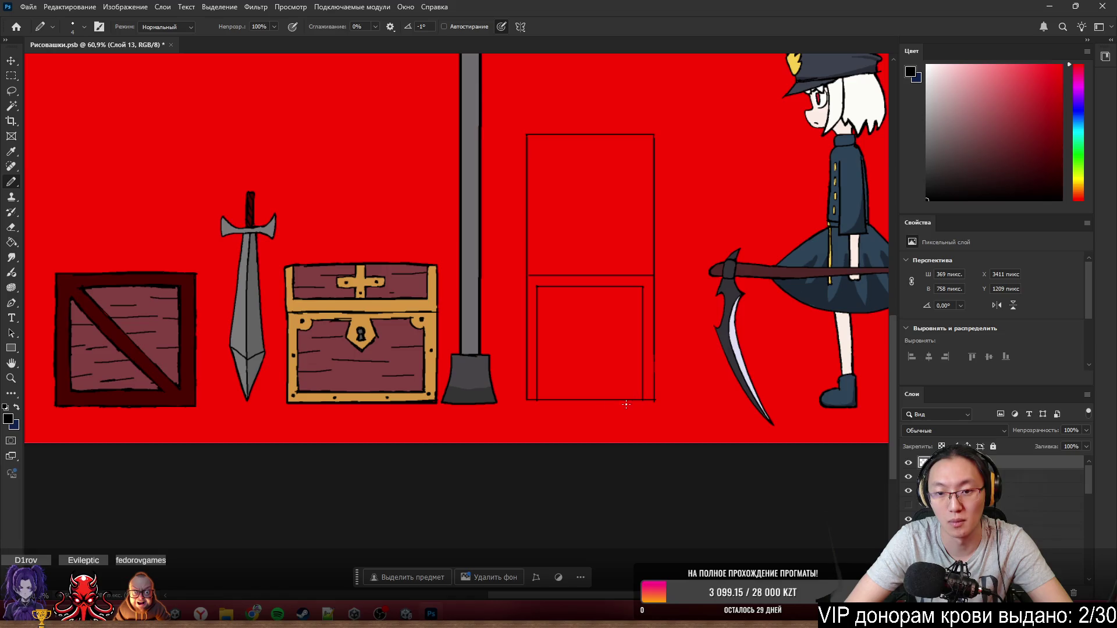
- Erase the door frame's bottom line
key(e)
key(b)
scroll(560, 402, up, 5)
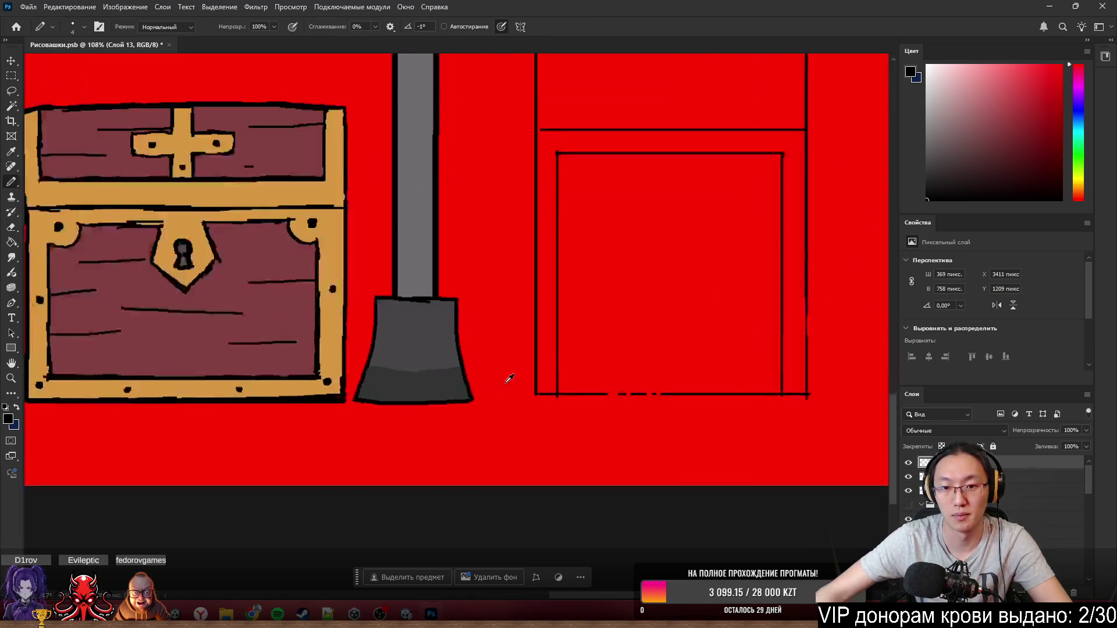
scroll(559, 408, left, 1)
key(e)
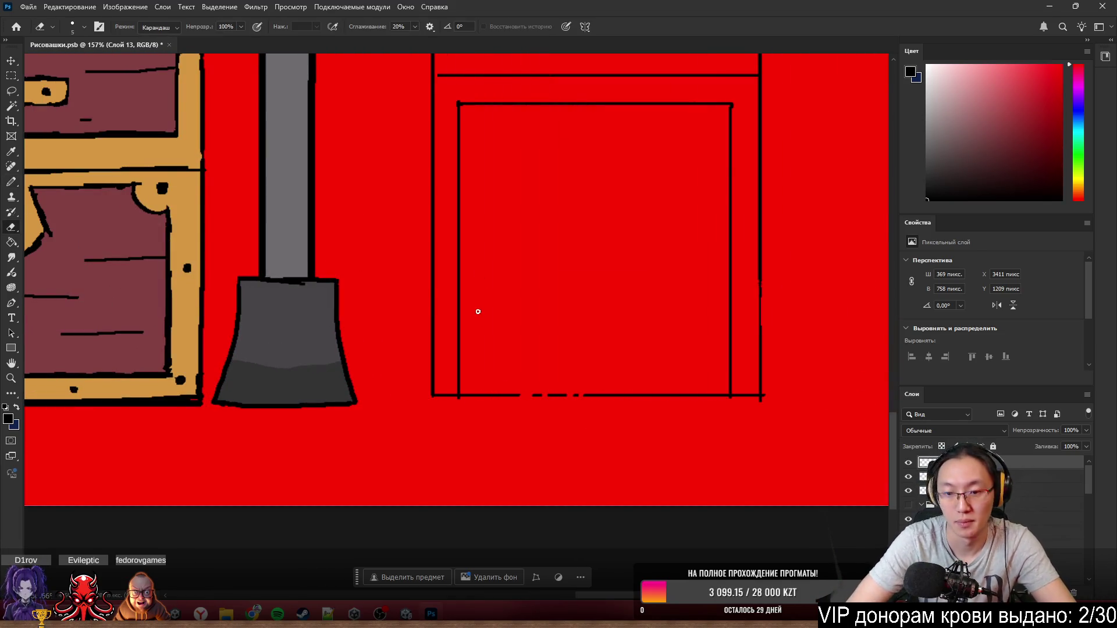
drag(505, 395, 463, 399)
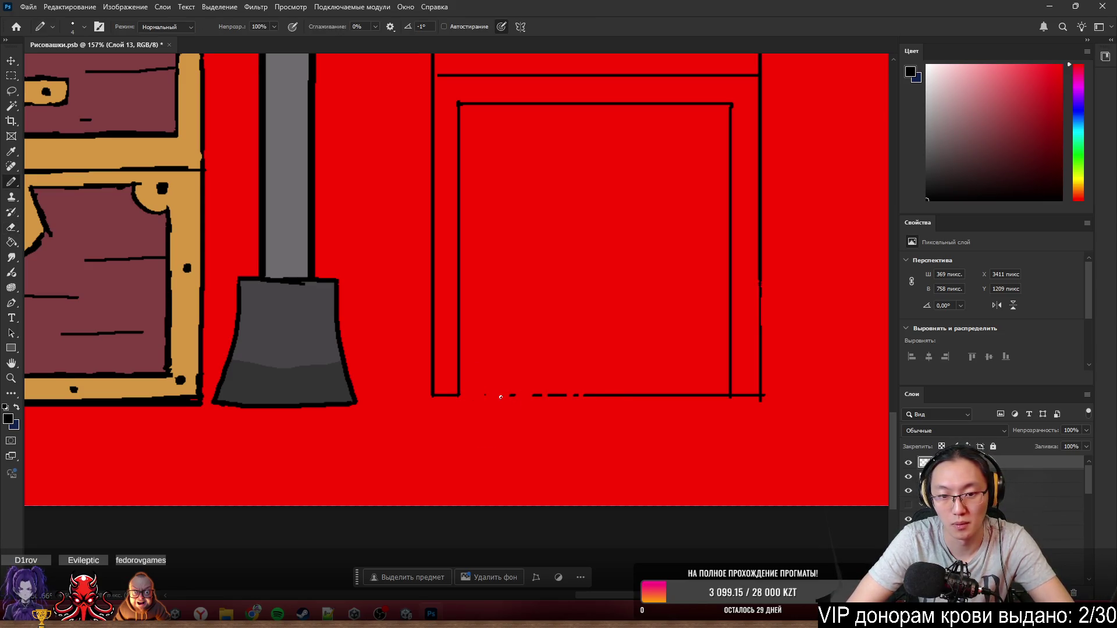
drag(478, 395, 722, 403)
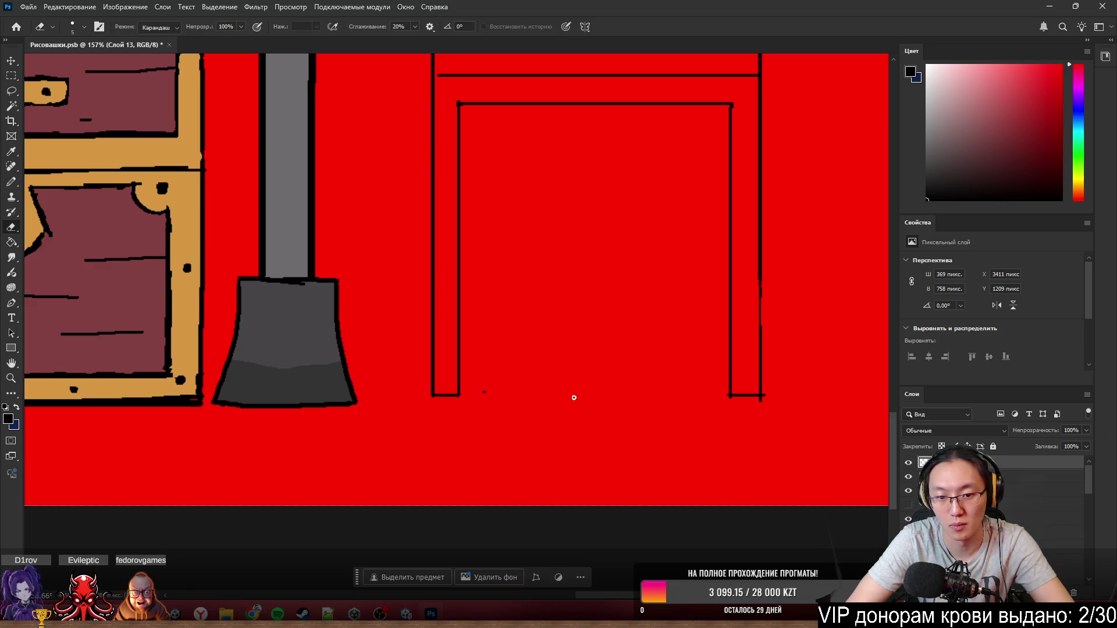
scroll(547, 433, down, 3)
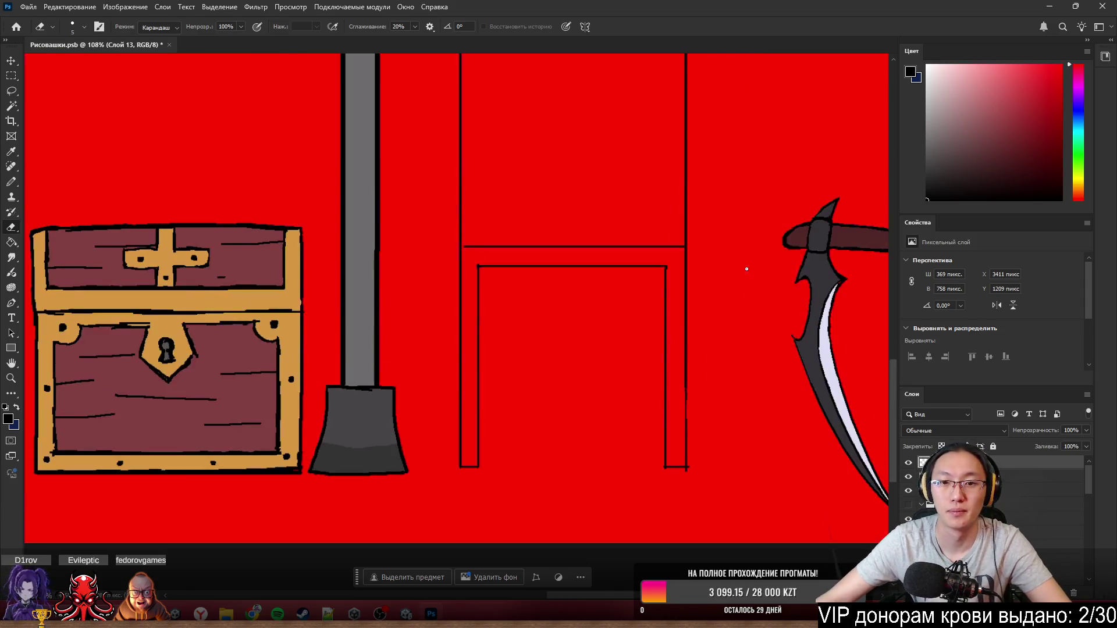
scroll(743, 267, up, 3)
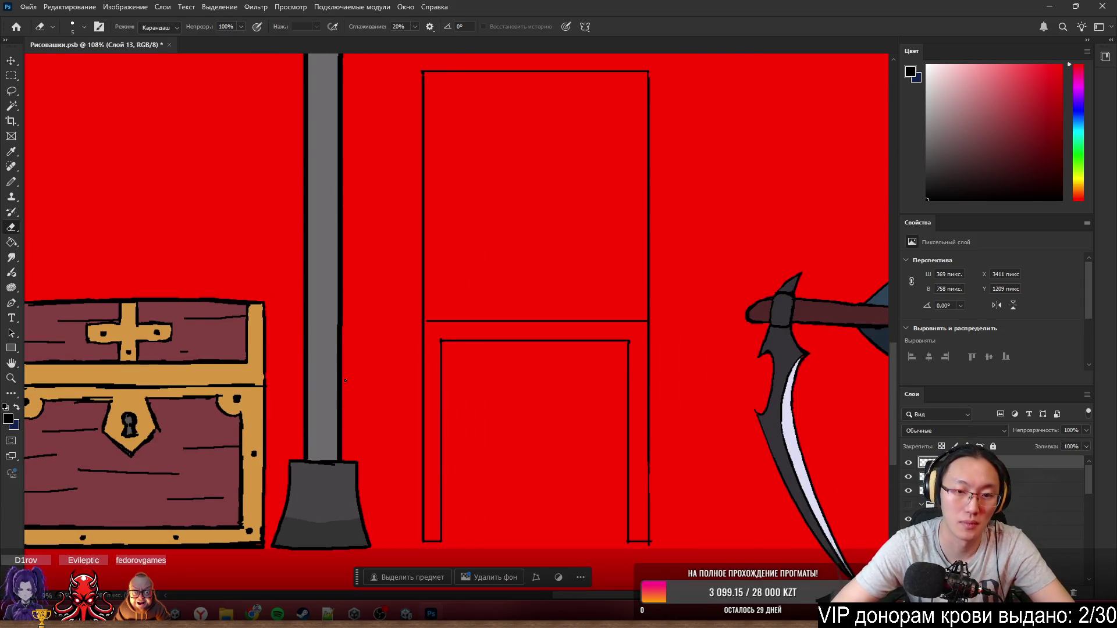
- Retrace the door's left edge with sketchy pencil strokes up to the top corner
drag(421, 347, 423, 423)
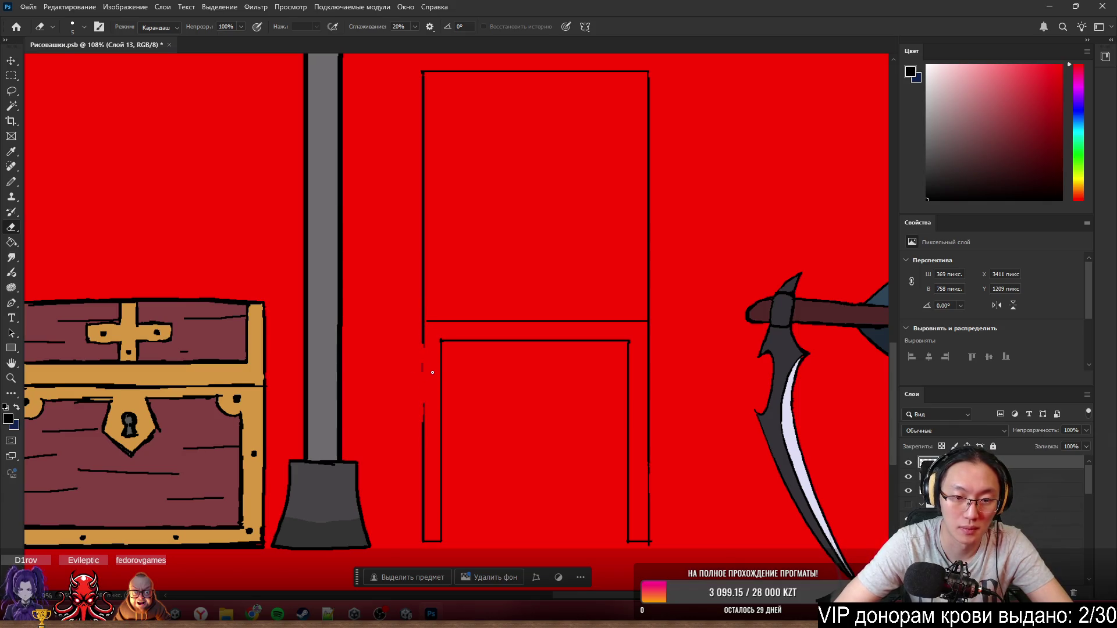
key(ctrl+z)
key(ctrl+z)
key(b)
drag(423, 323, 426, 438)
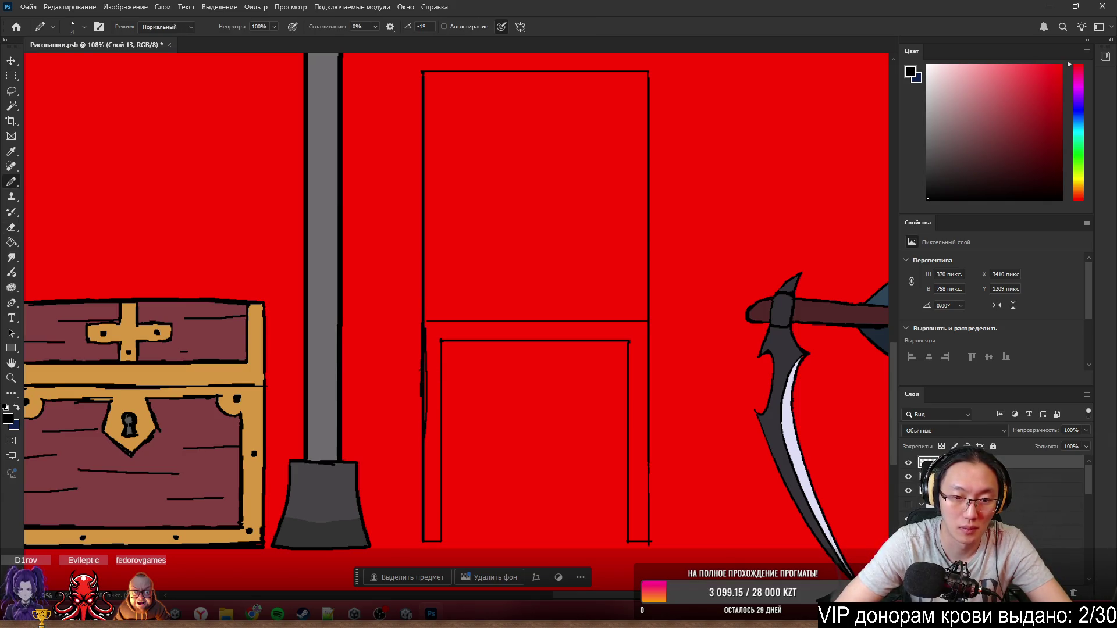
drag(419, 369, 419, 487)
drag(419, 436, 421, 537)
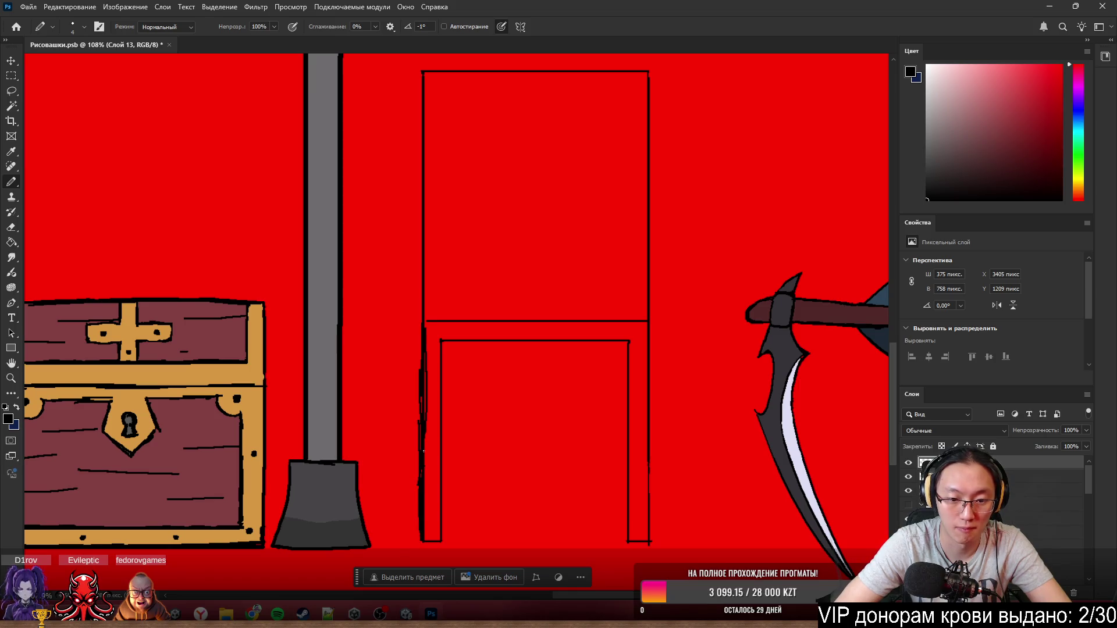
drag(423, 451, 426, 372)
drag(426, 328, 421, 147)
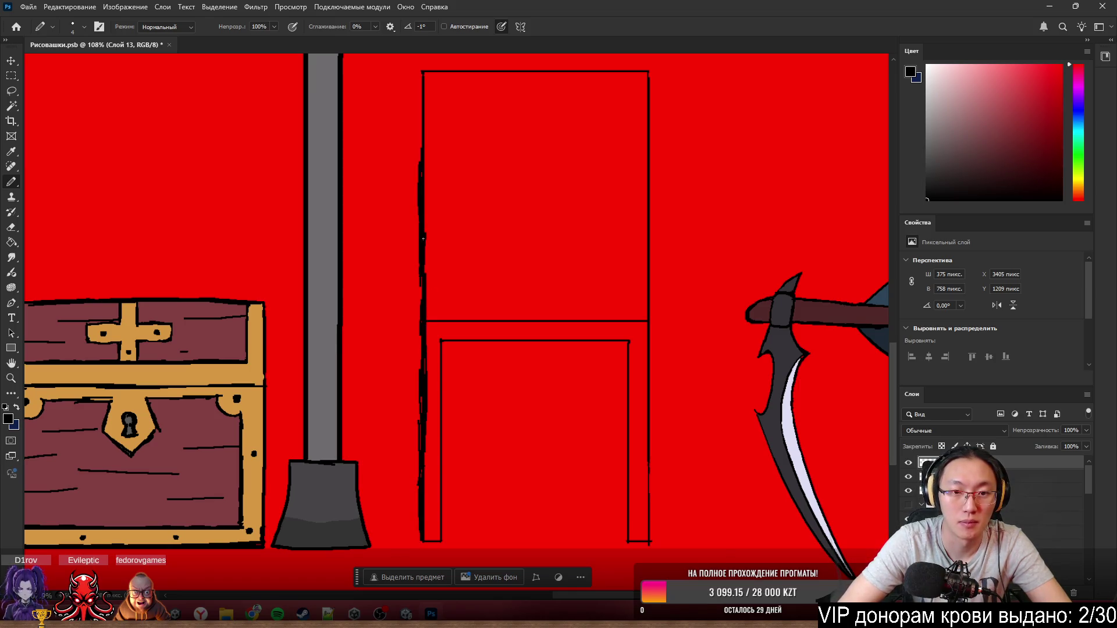
drag(421, 72, 424, 156)
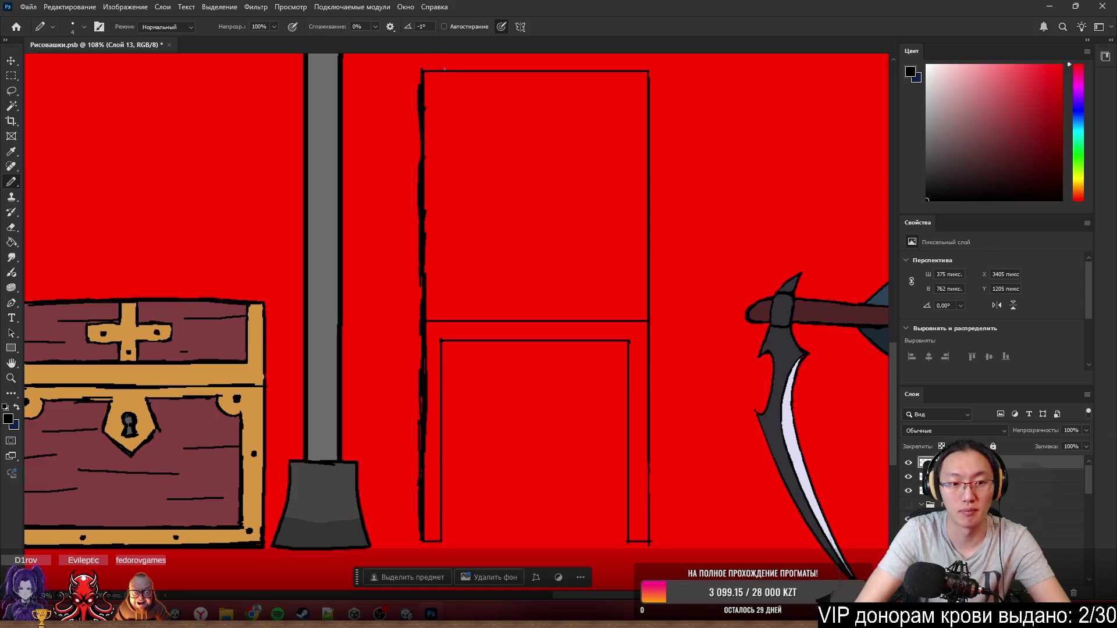
- Sketch a thicker top edge across the door frame to the right corner
drag(420, 69, 569, 66)
key(ctrl+z)
drag(471, 70, 625, 71)
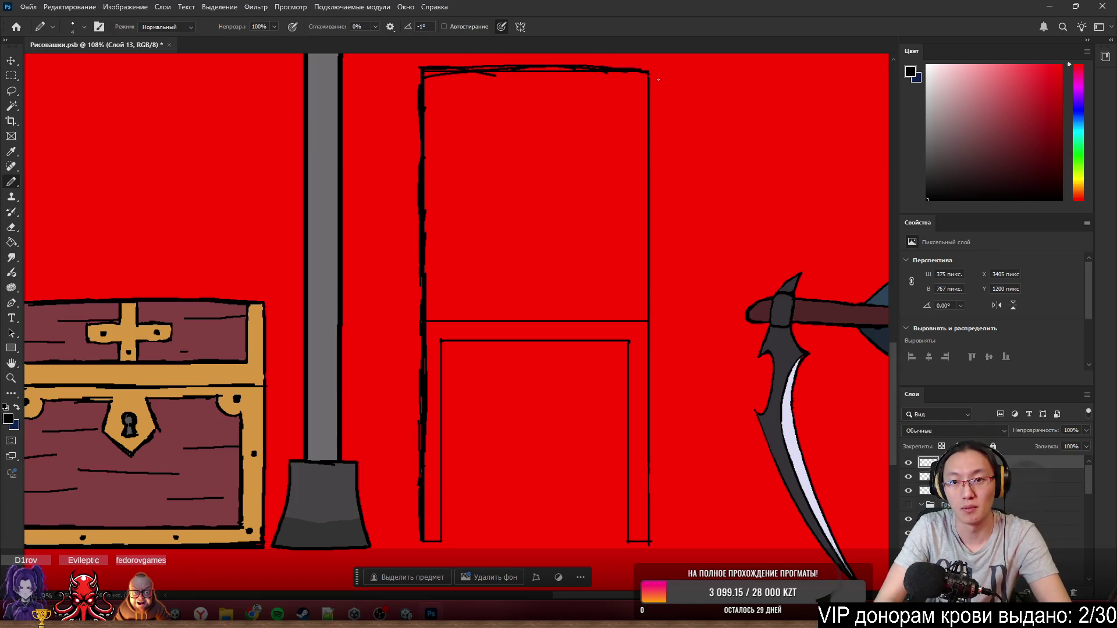
mouse_move(430, 71)
mouse_down()
mouse_move(572, 69)
mouse_move(469, 67)
mouse_up()
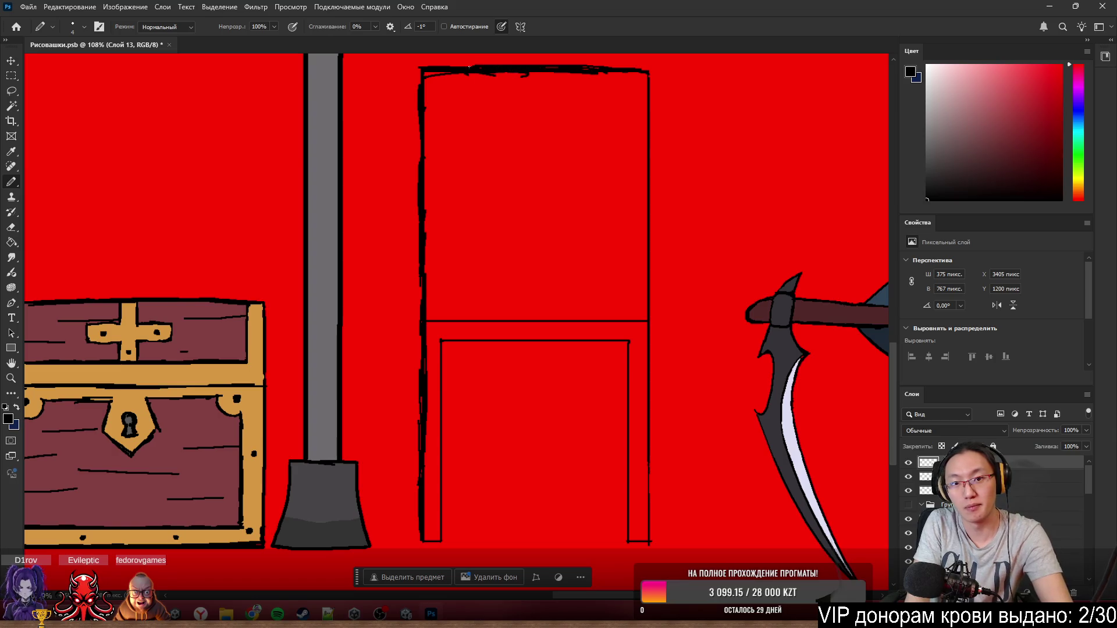
drag(588, 69, 630, 66)
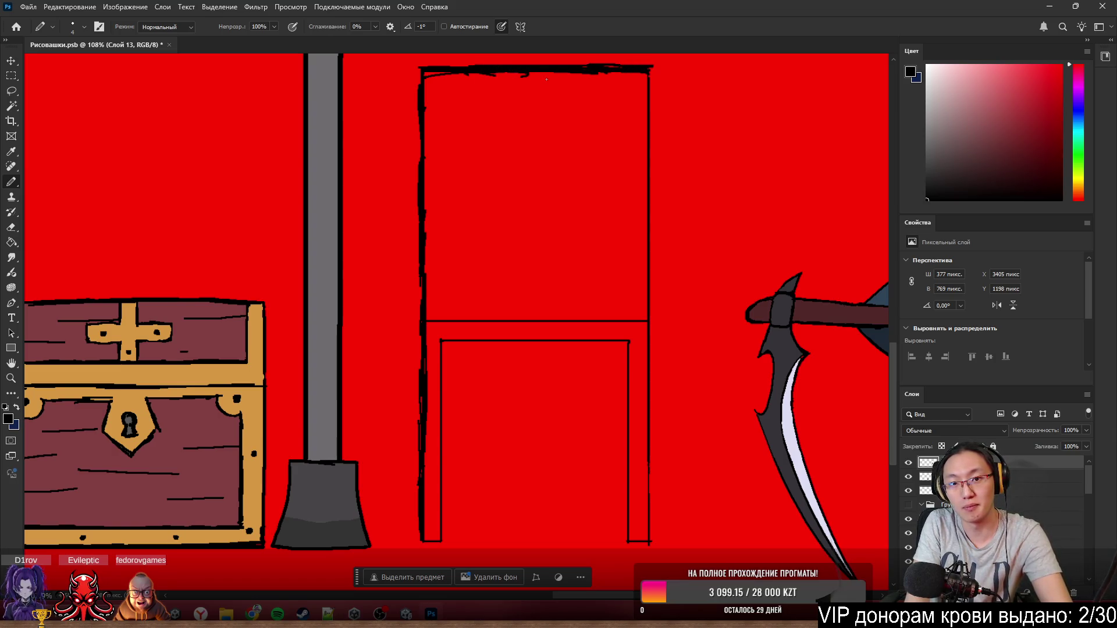
- Erase the bumps and stray pixels along the top edge and top-right corner
key(e)
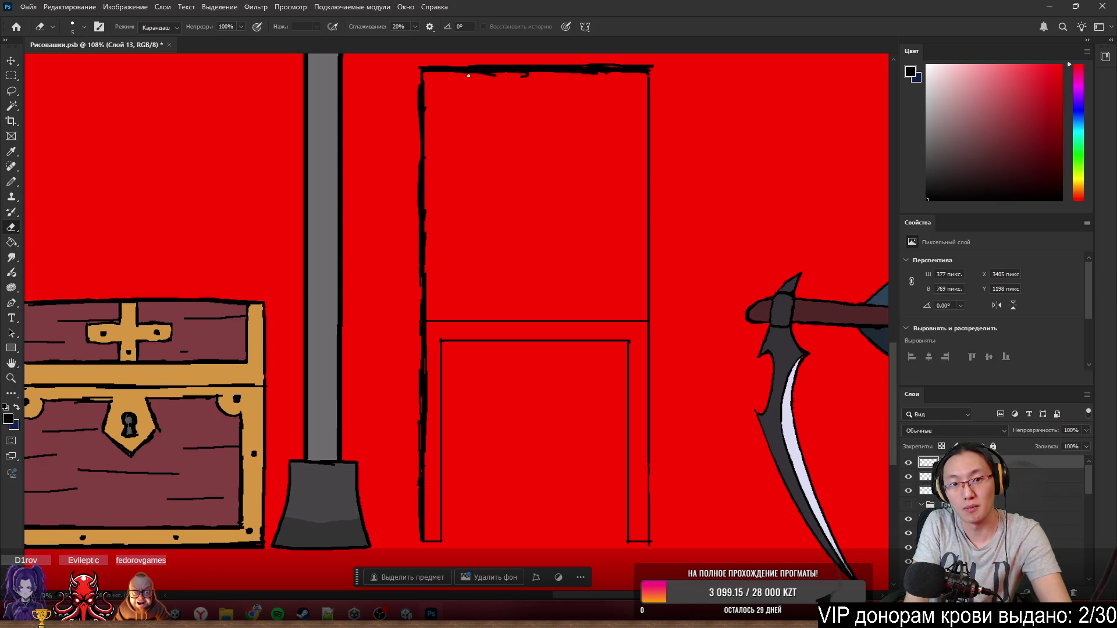
drag(469, 75, 488, 74)
mouse_move(566, 77)
mouse_down()
mouse_move(599, 74)
mouse_move(544, 72)
mouse_up()
mouse_move(618, 72)
mouse_down()
mouse_move(579, 71)
mouse_move(638, 74)
mouse_up()
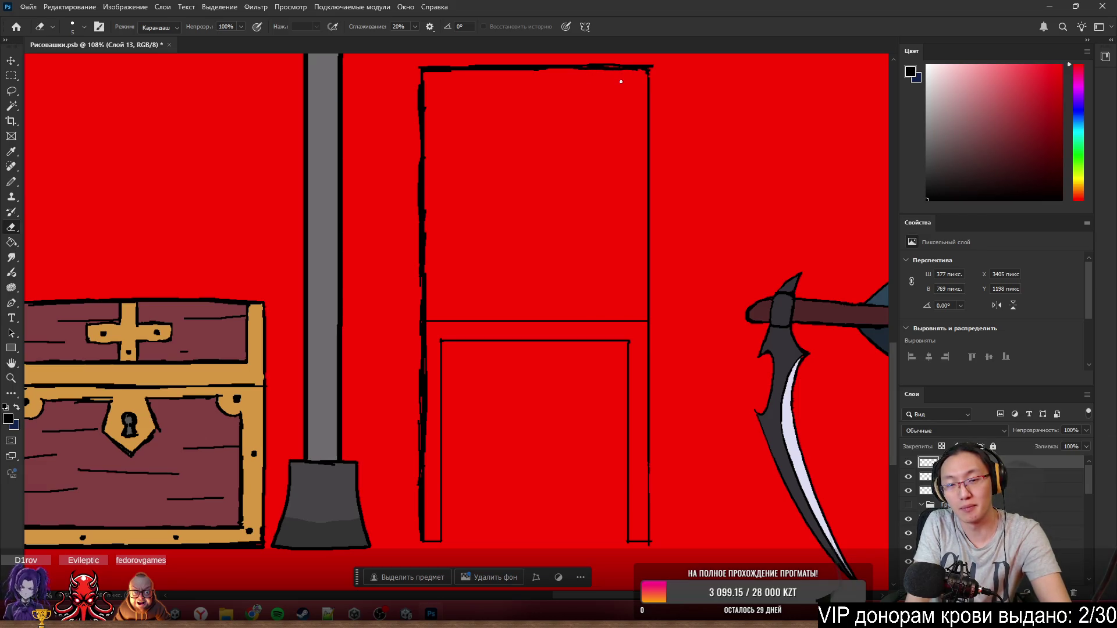
click(647, 64)
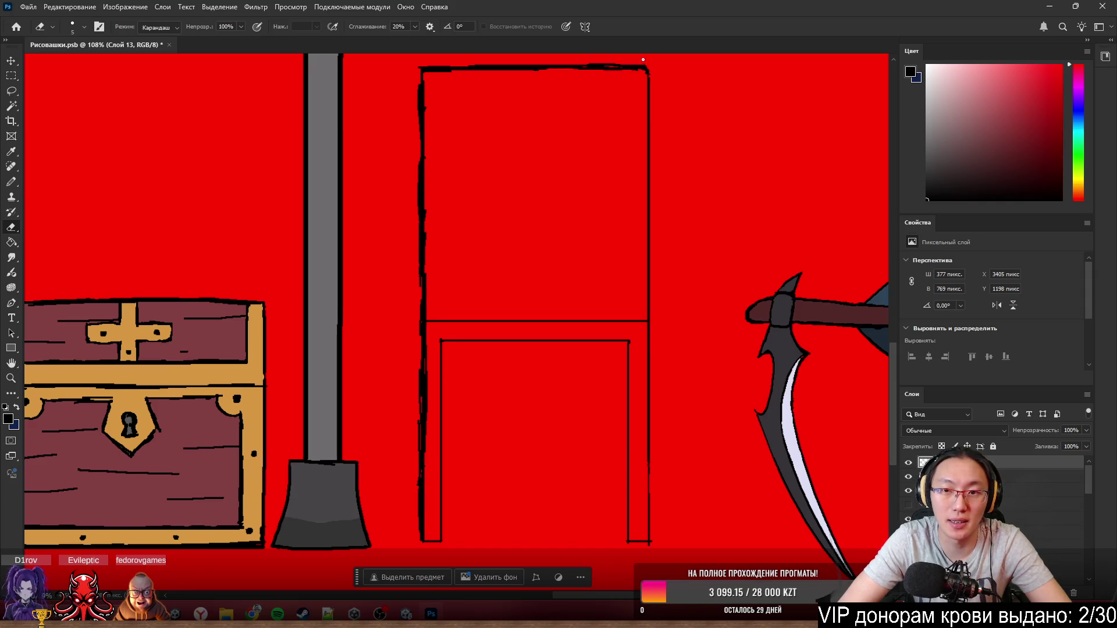